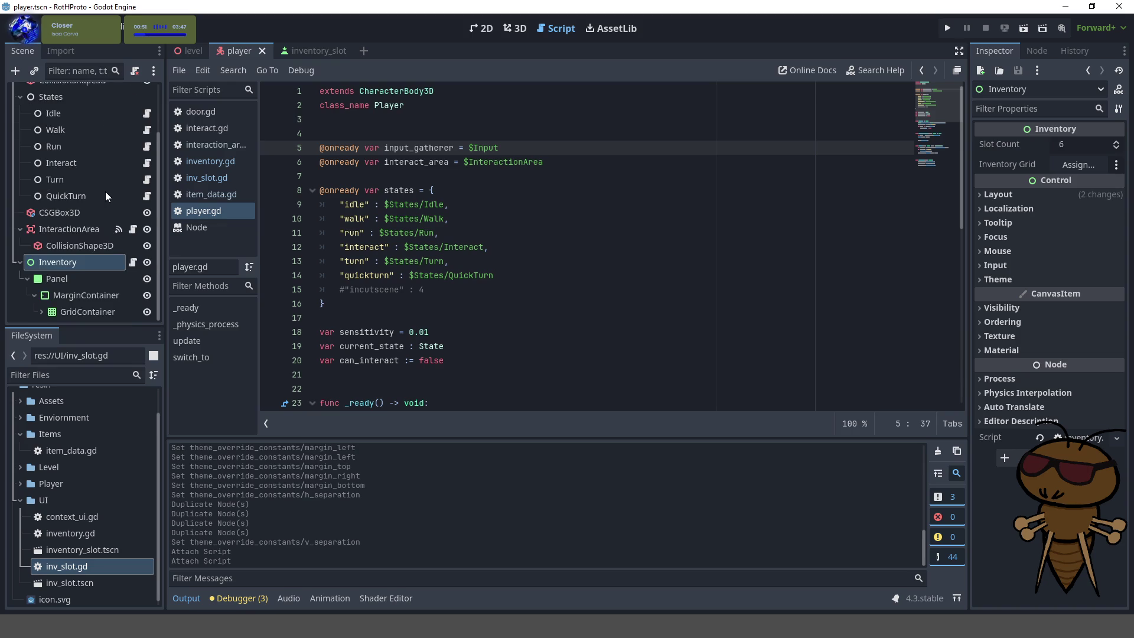
- Replace the commented incutscene key on line 15 with "inventory" and add a comma after $States/QuickTurn
scroll(102, 191, up, 3)
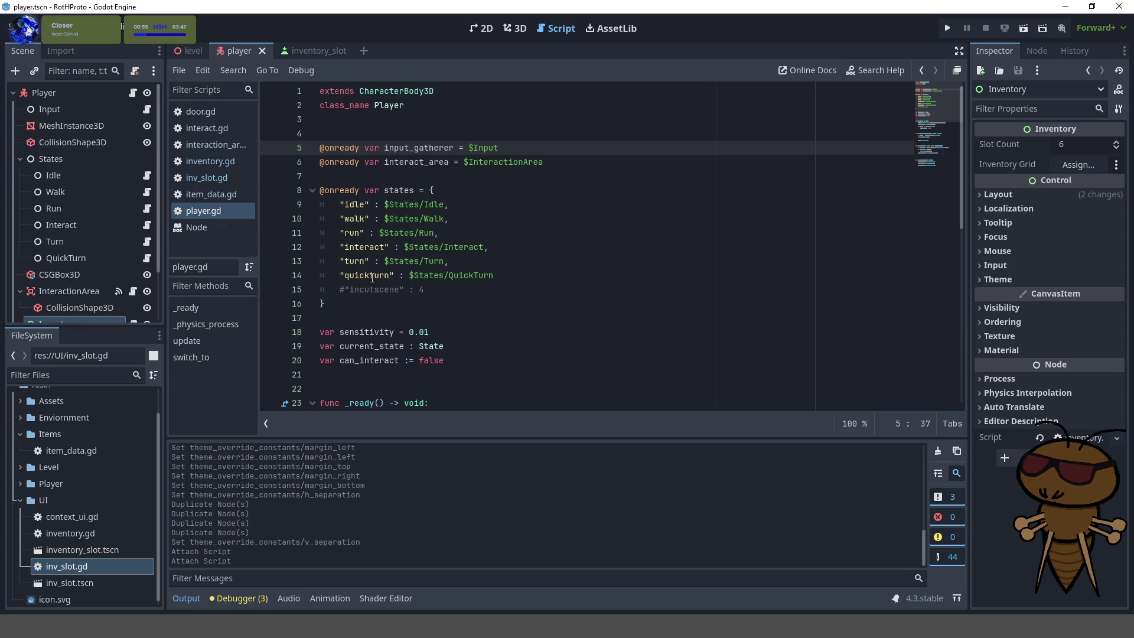
drag(403, 289, 339, 287)
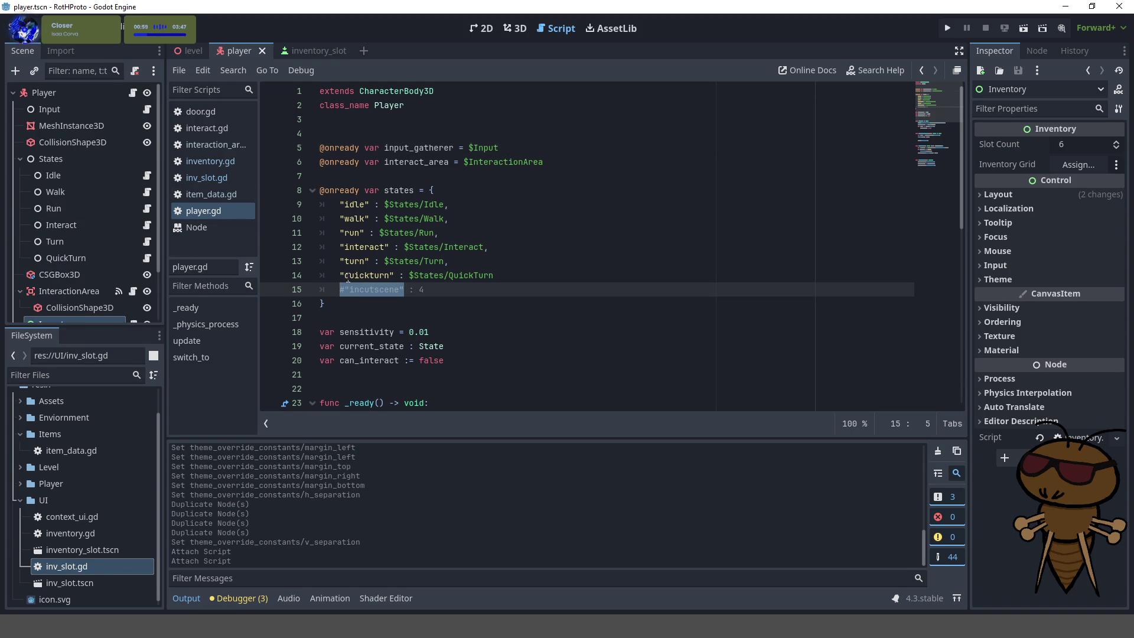
text(")
key(BackSpace)
key(BackSpace)
key(BackSpace)
key(BackSpace)
key(BackSpace)
key(BackSpace)
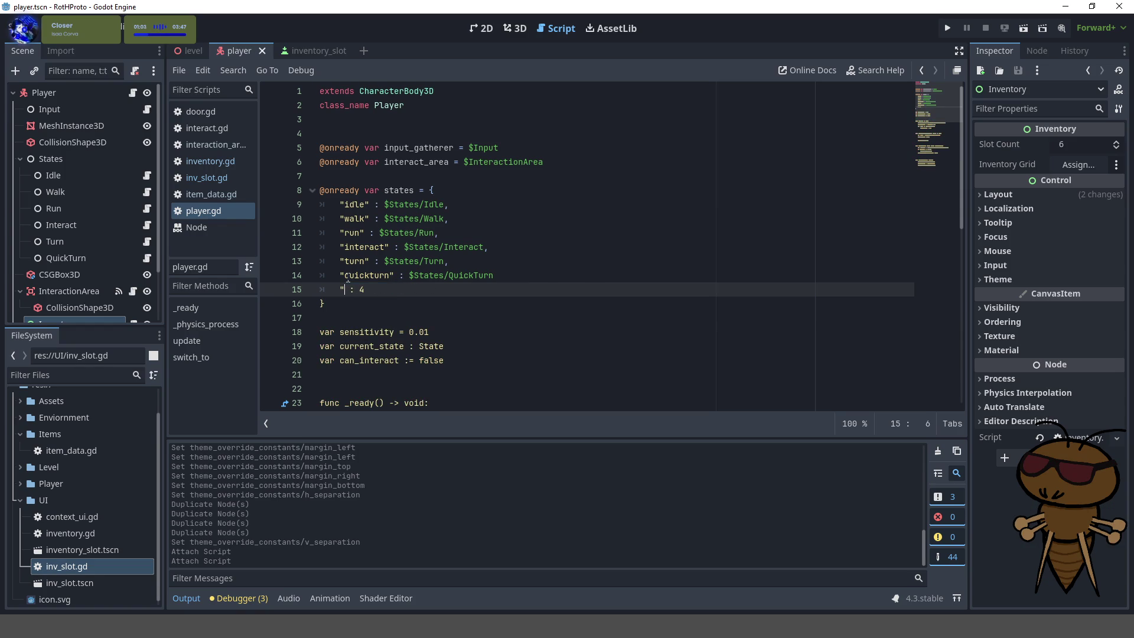
text(inventory)
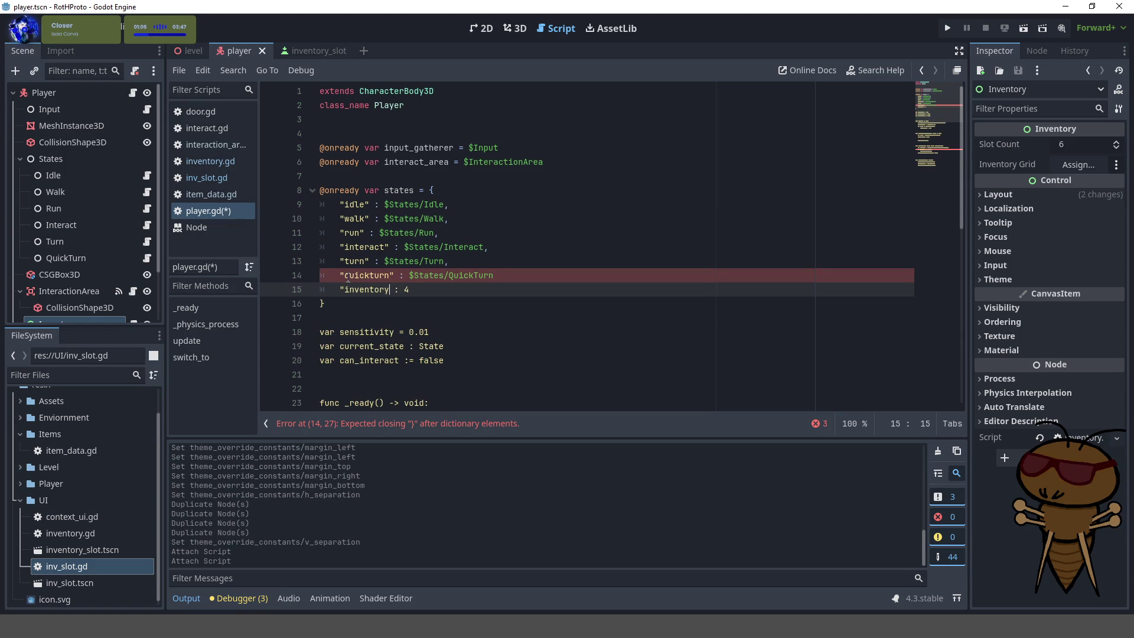
text(")
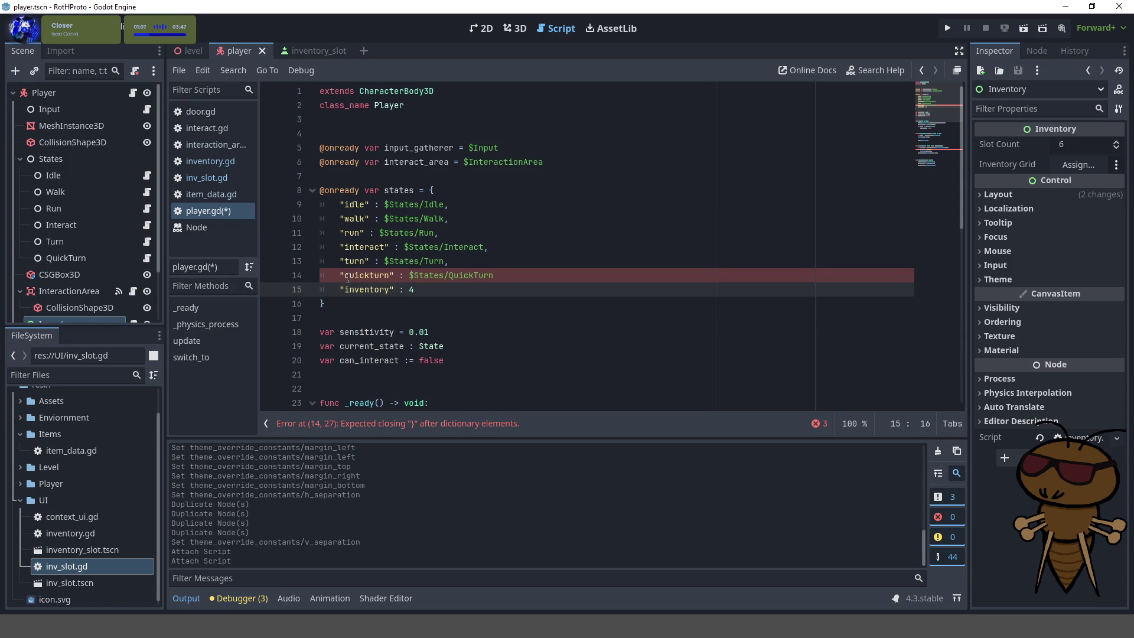
click(519, 272)
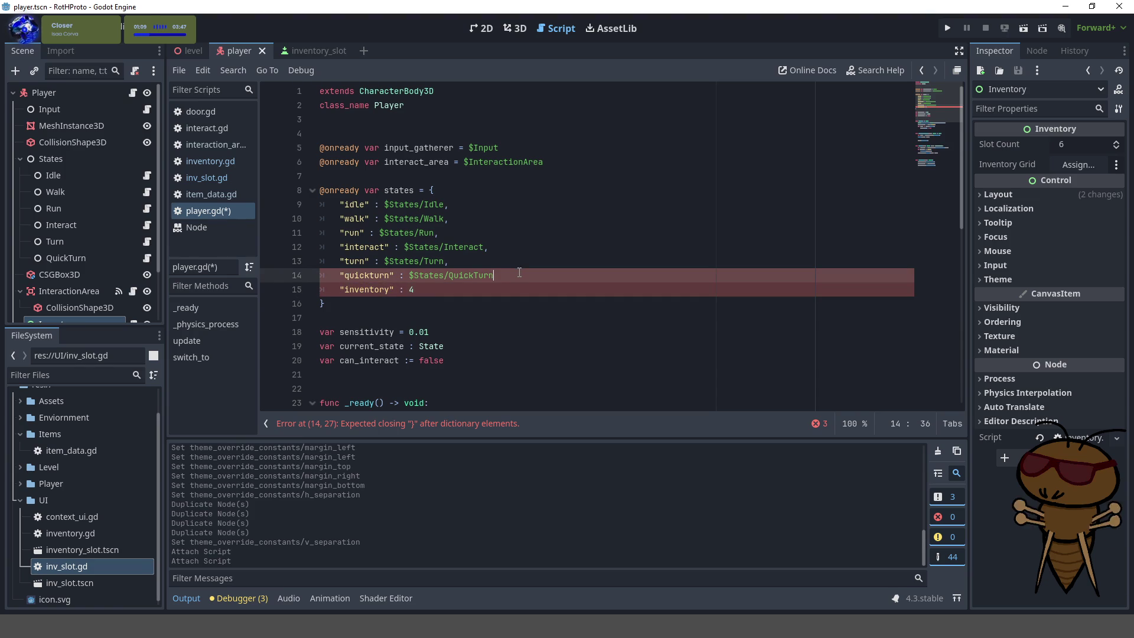
text(,)
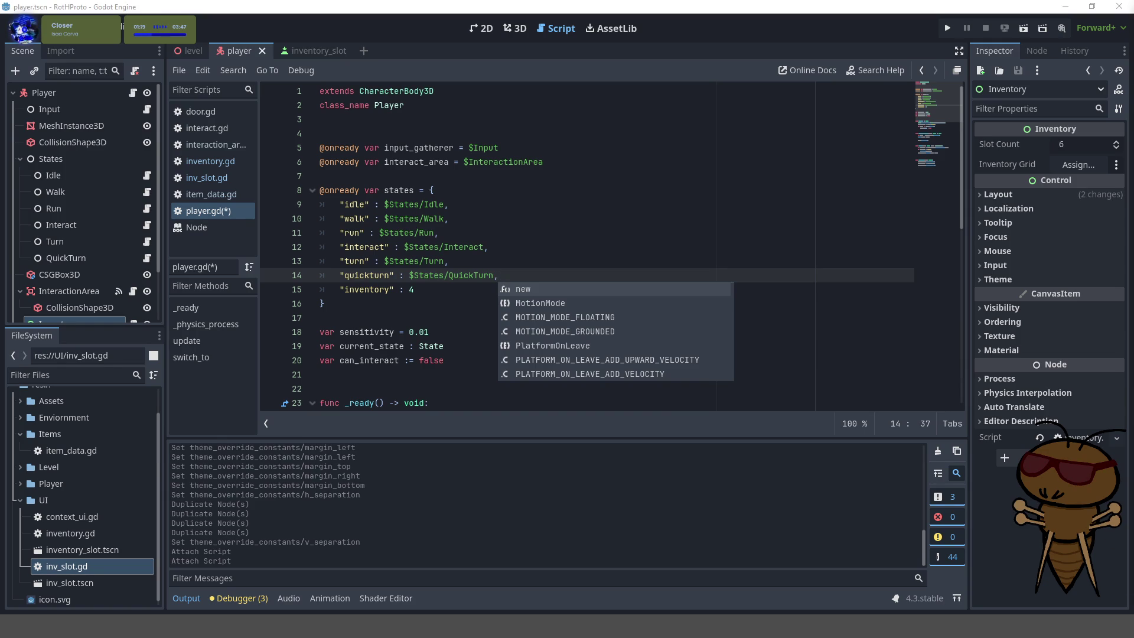
click(685, 221)
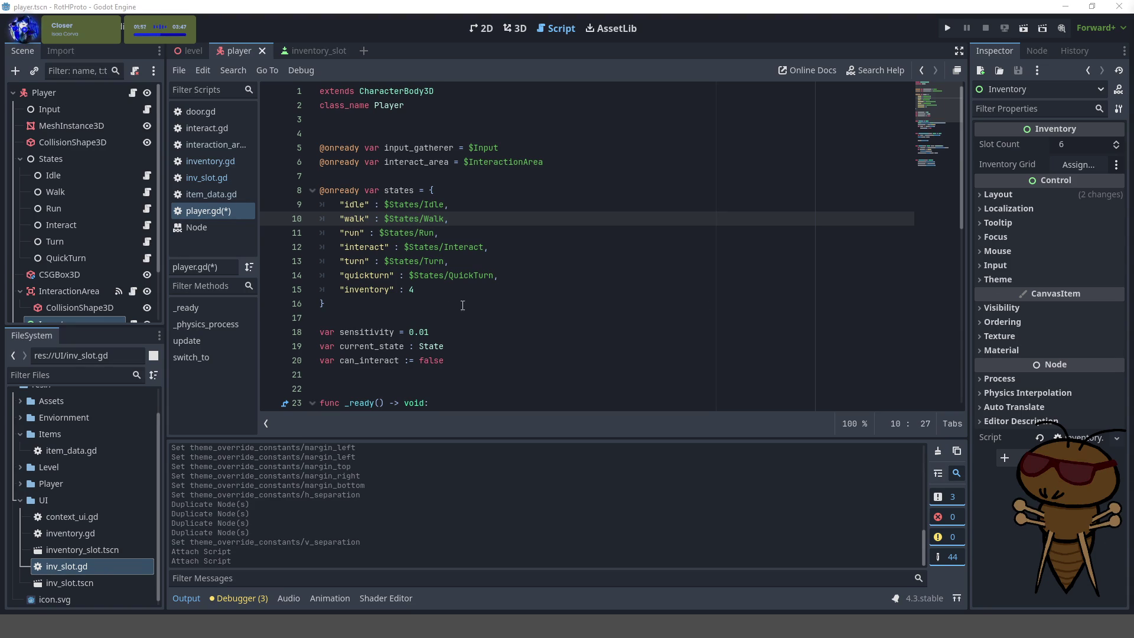
click(435, 291)
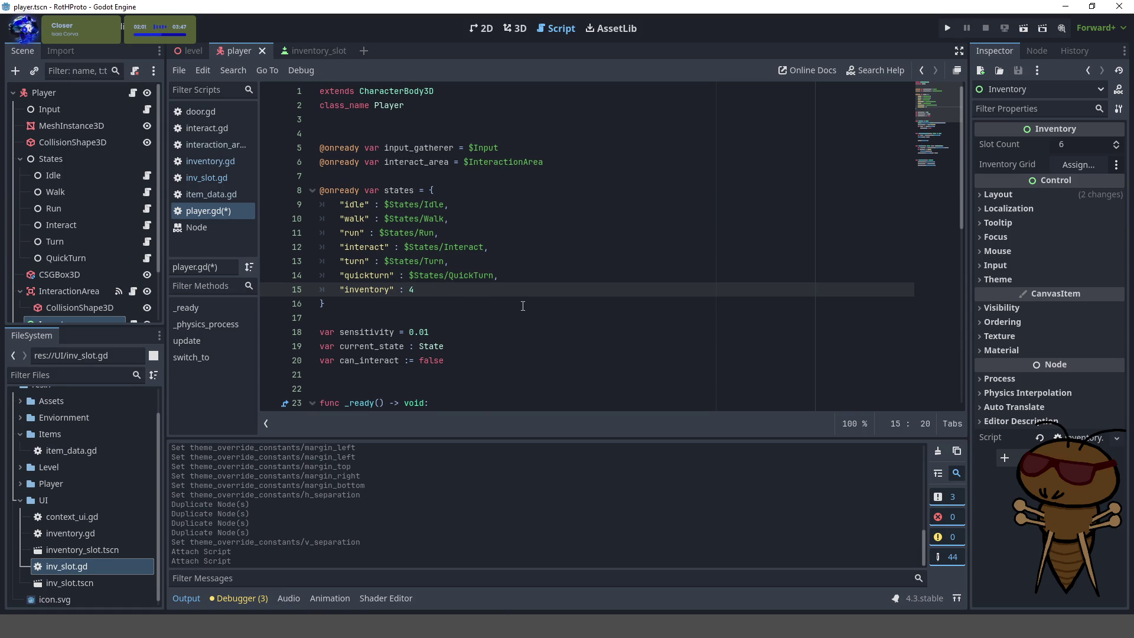
click(745, 260)
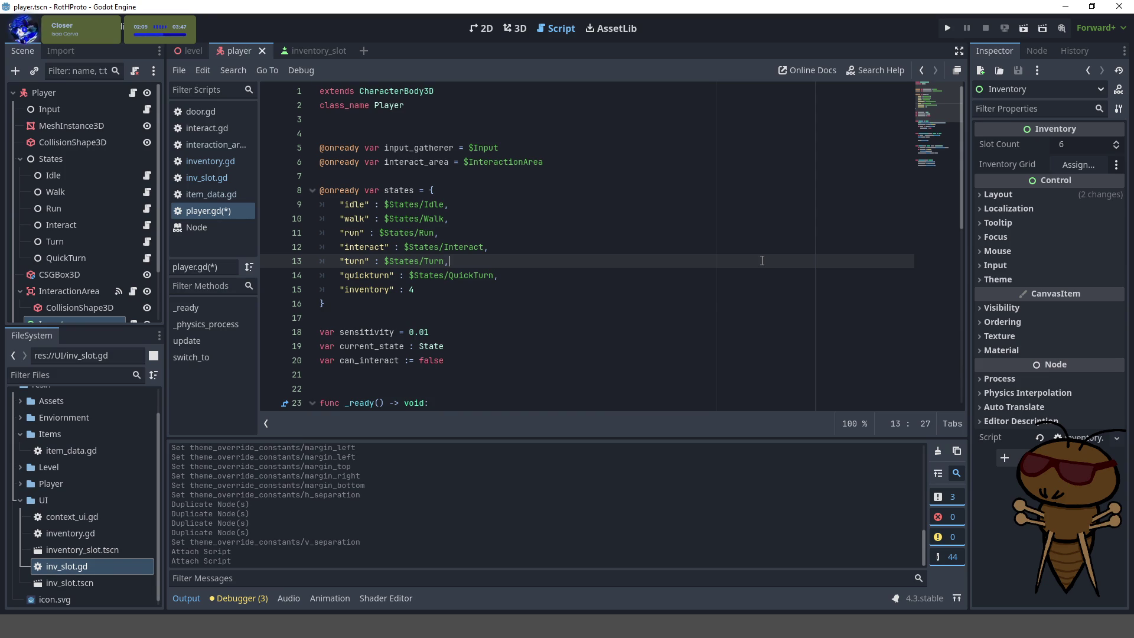
click(619, 200)
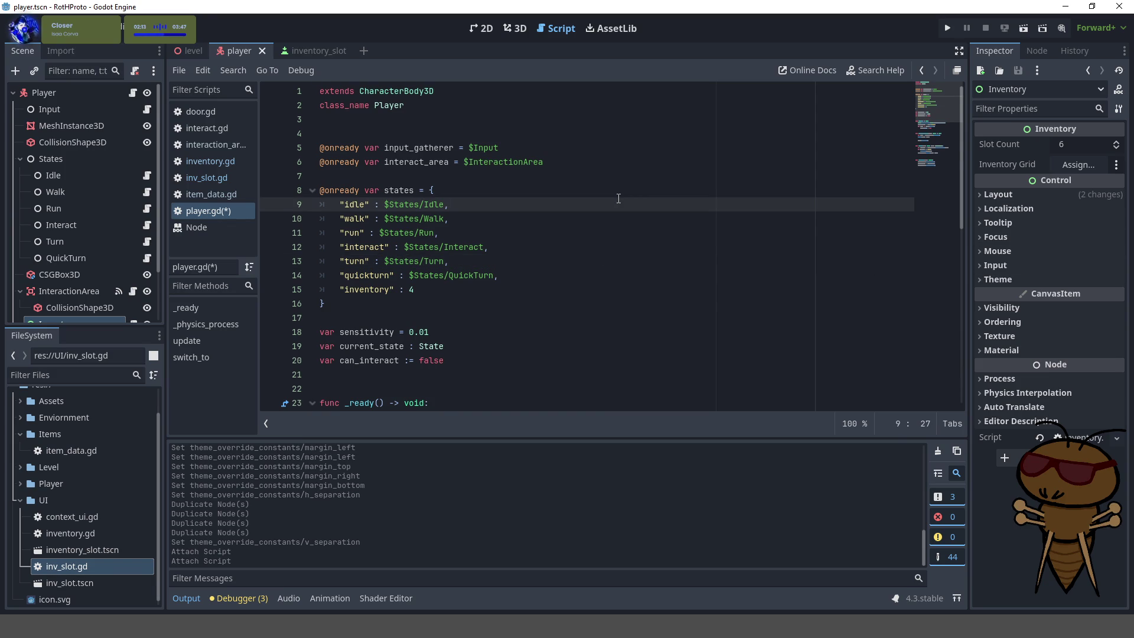
click(462, 293)
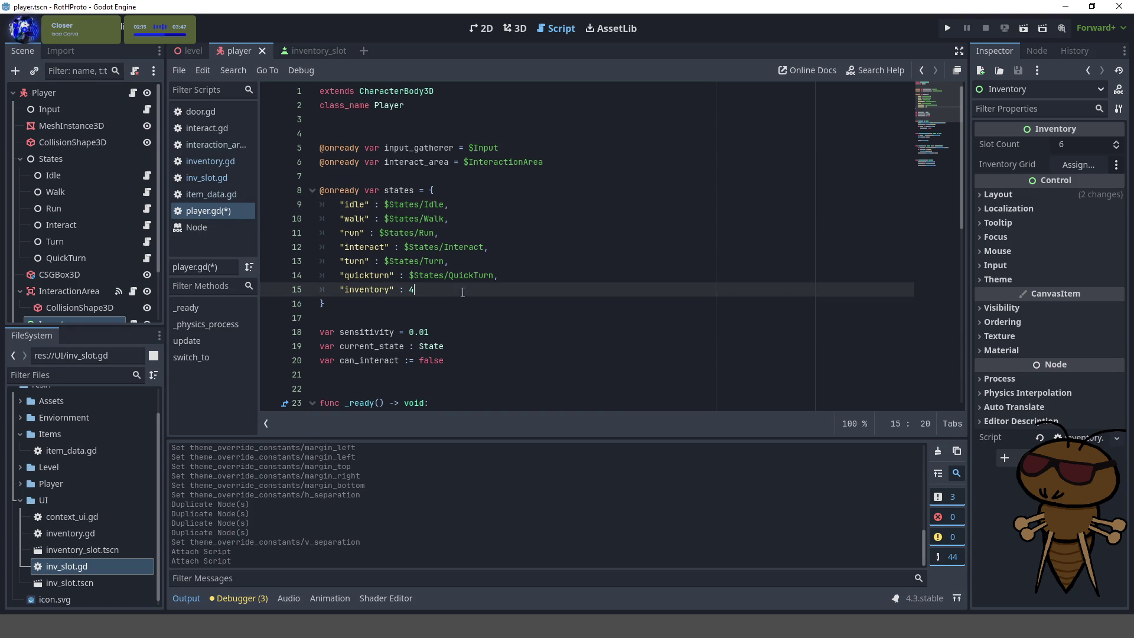
click(518, 318)
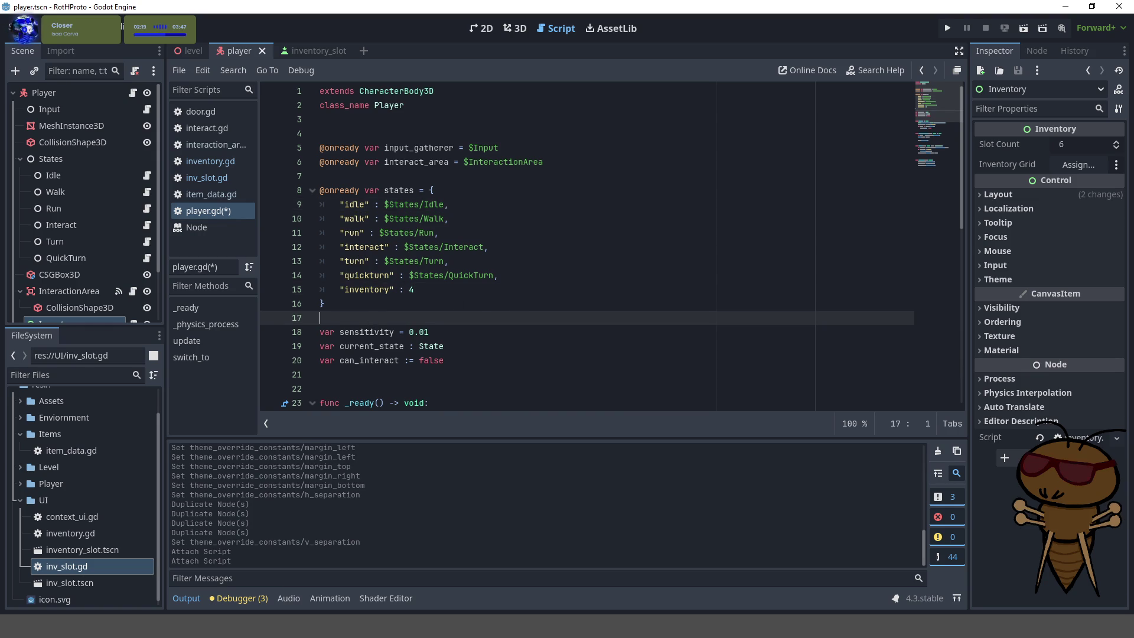
click(475, 294)
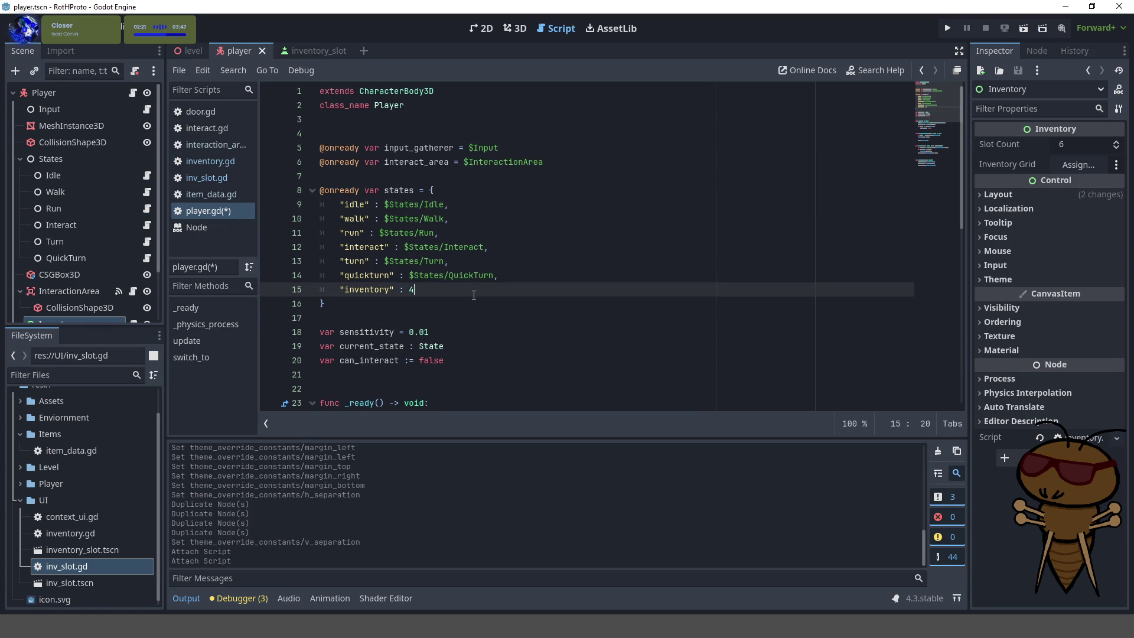
key(Down)
key(Down)
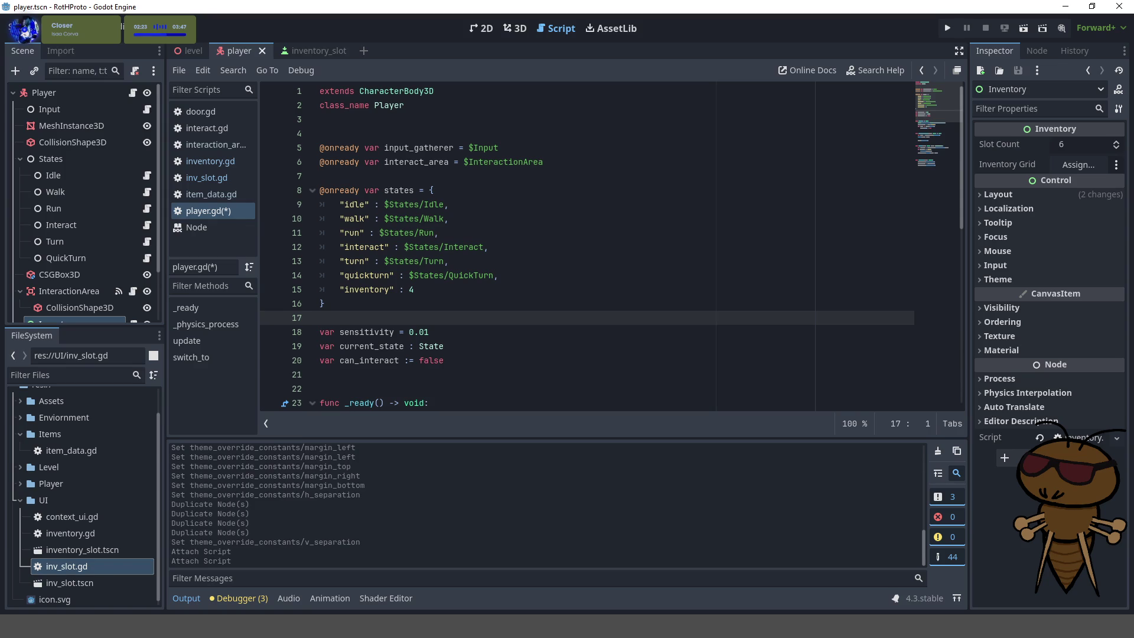
click(435, 294)
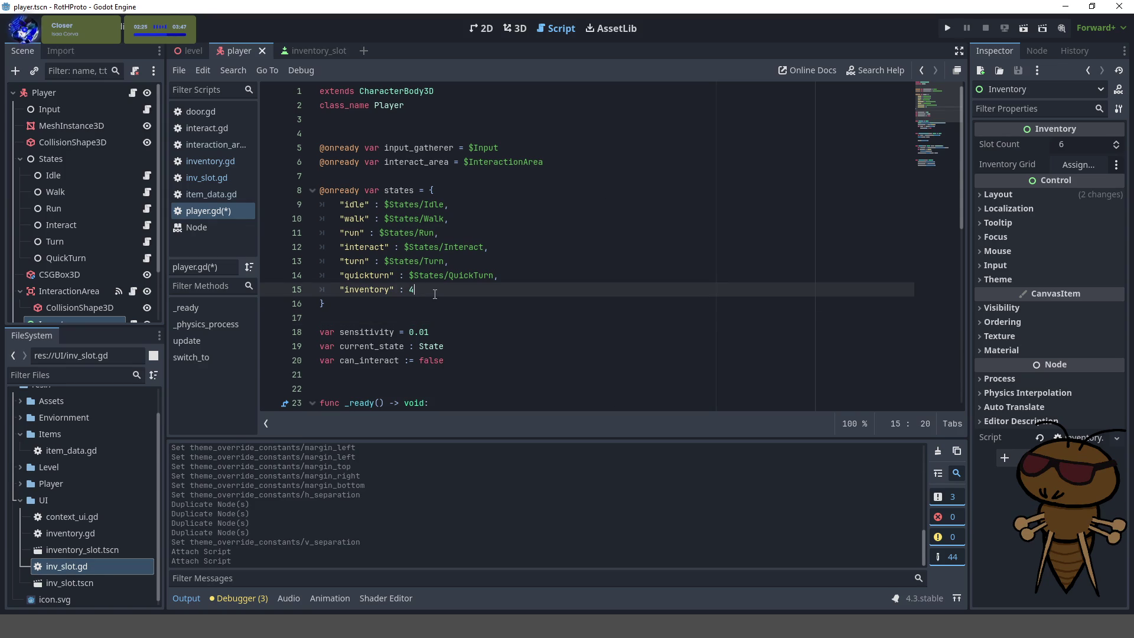
click(51, 158)
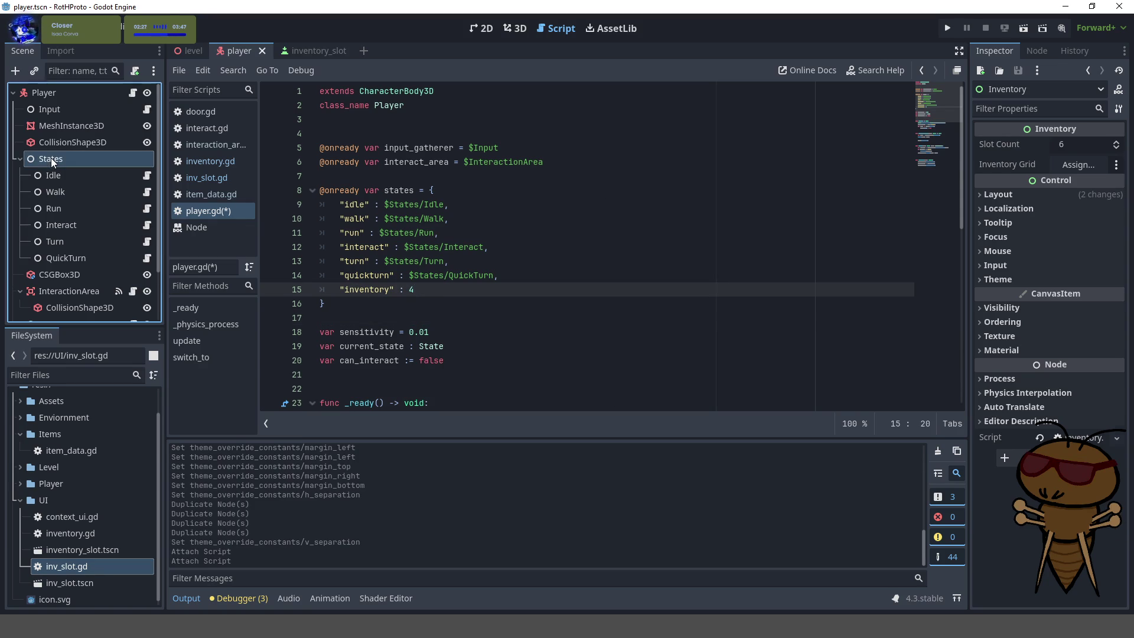
- Add a plain Node child under States named Inventory, cancelling the attach-script dialog
click(15, 70)
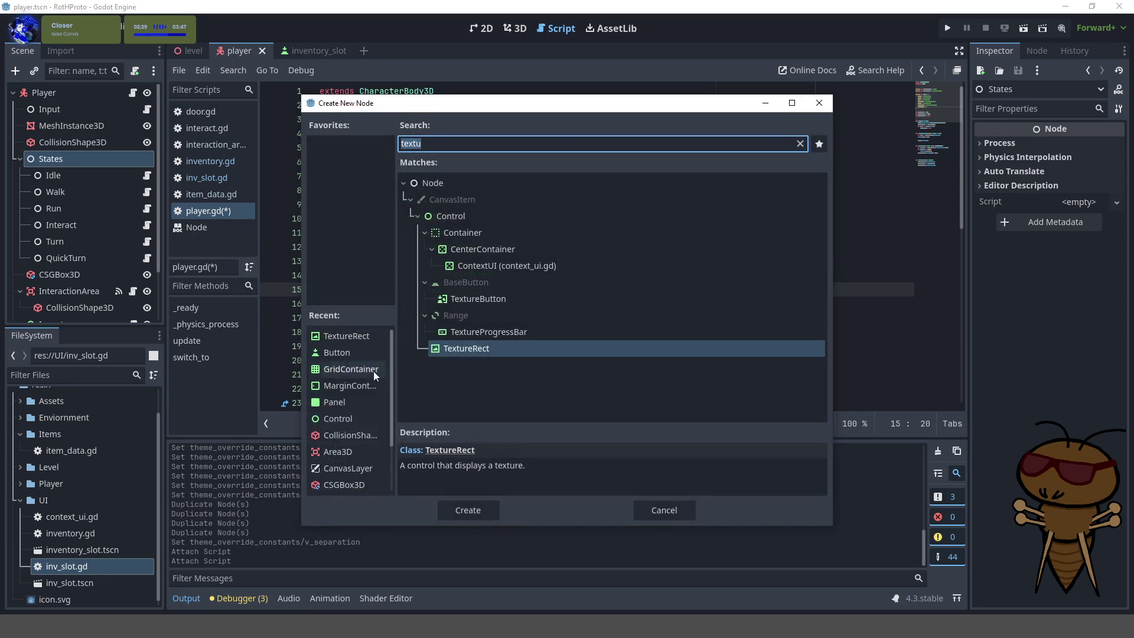
scroll(340, 431, down, 2)
click(343, 452)
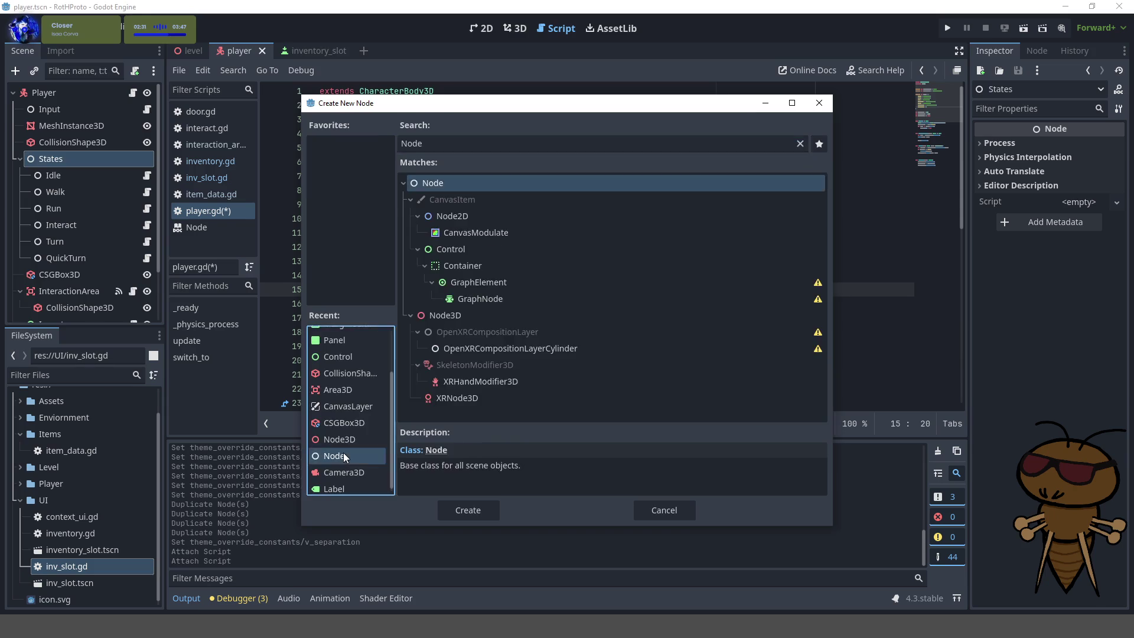
double_click(342, 453)
double_click(63, 276)
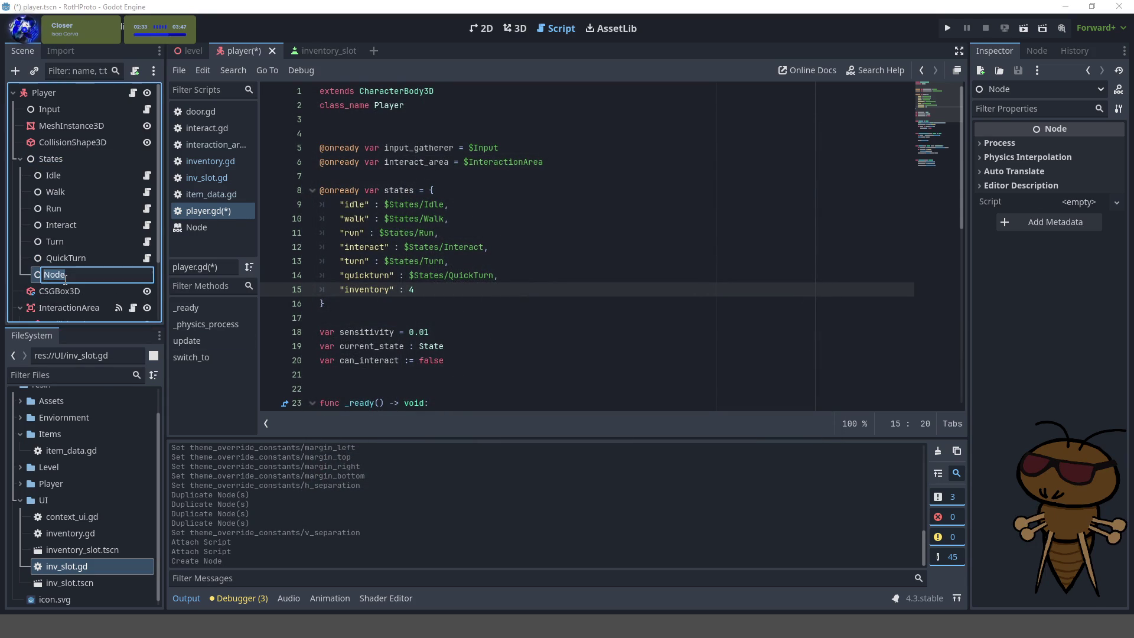
text(Invento)
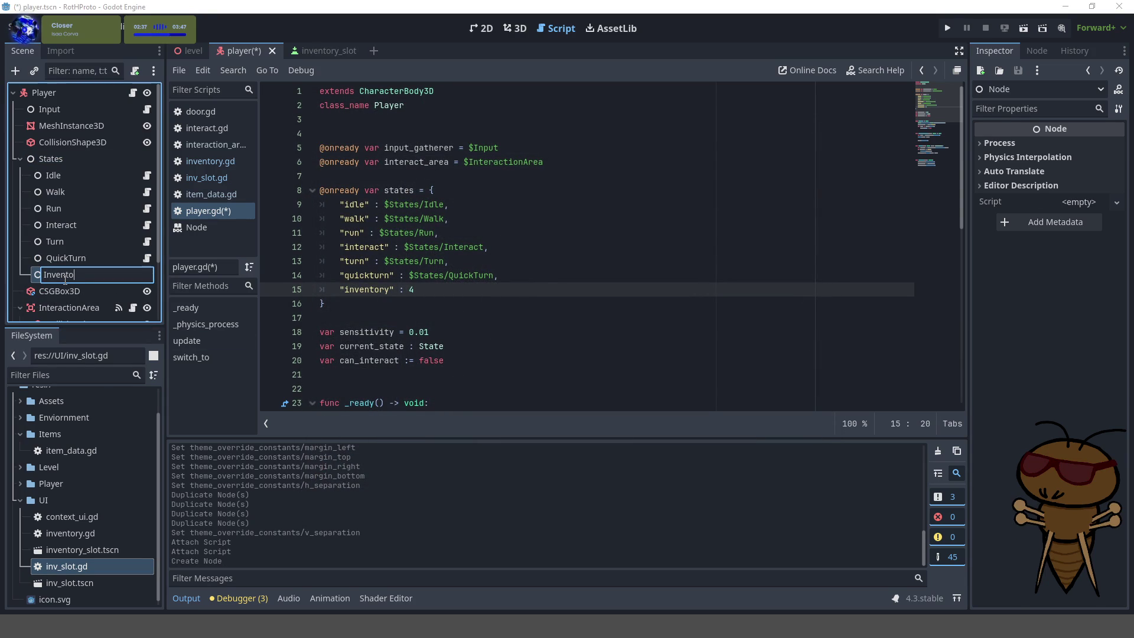
text(ry)
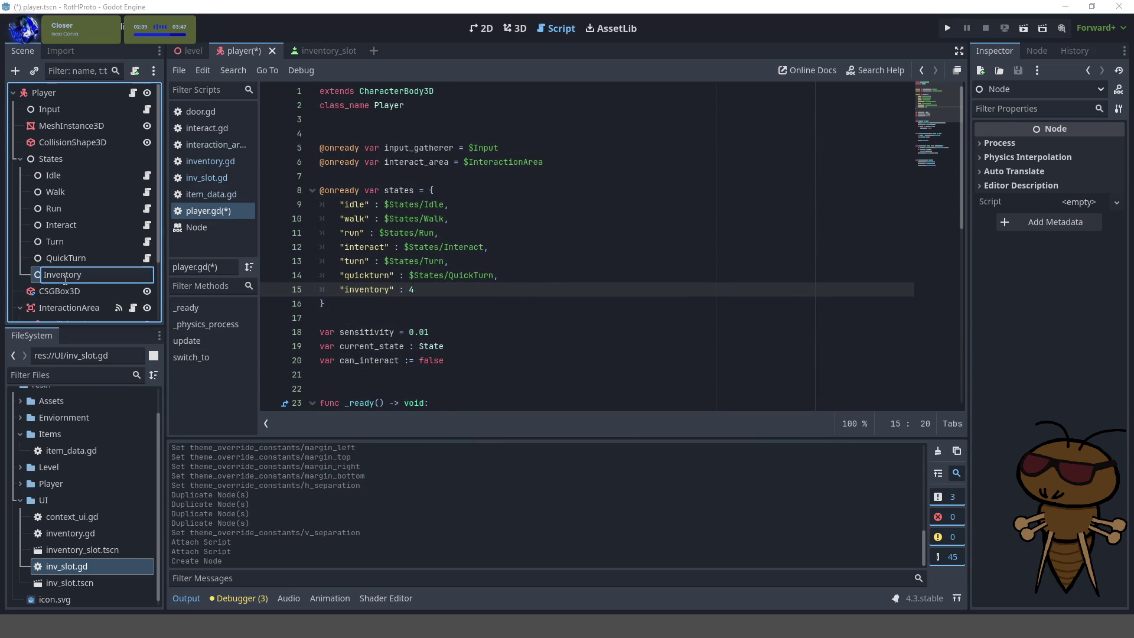
key(Return)
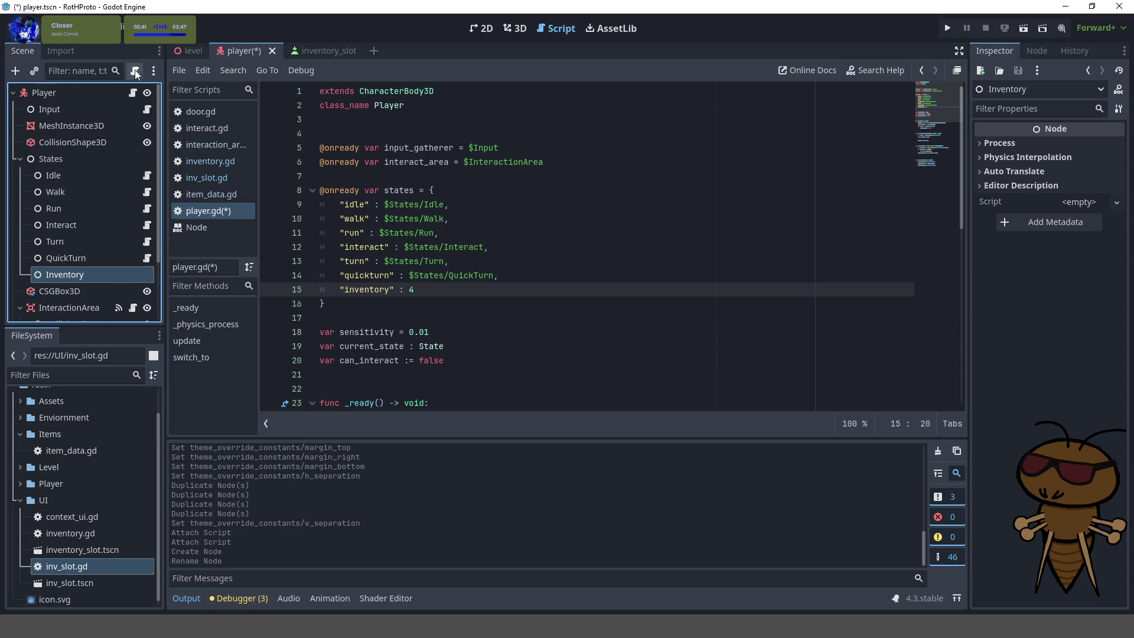
click(137, 70)
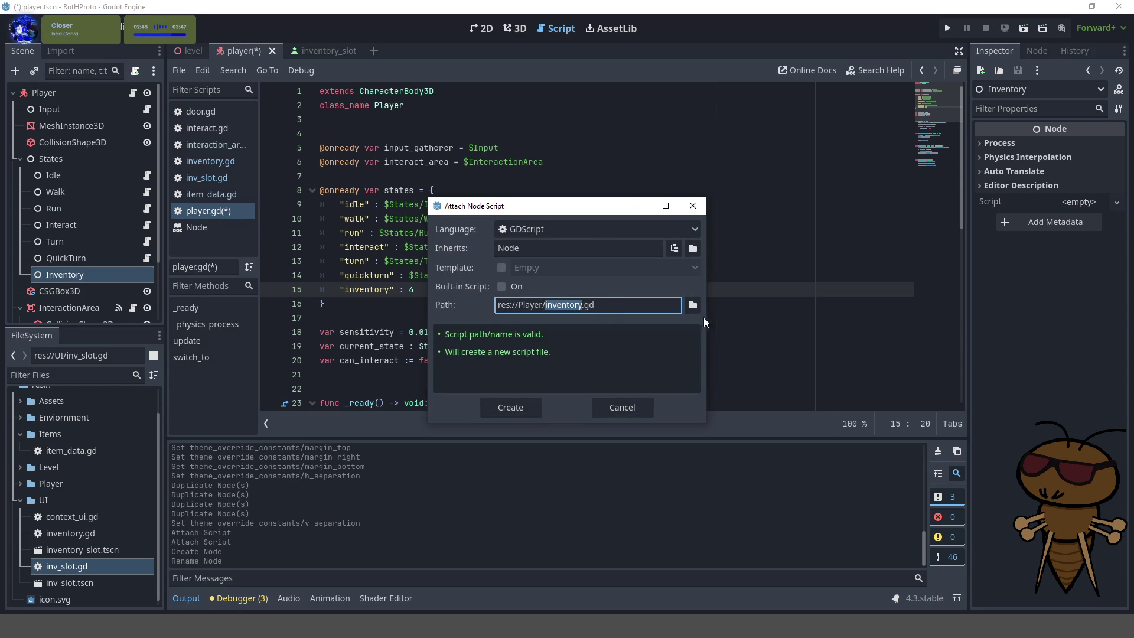
click(611, 412)
- Rename the new node to InventoryState and save the player scene
double_click(101, 275)
key(End)
text(State)
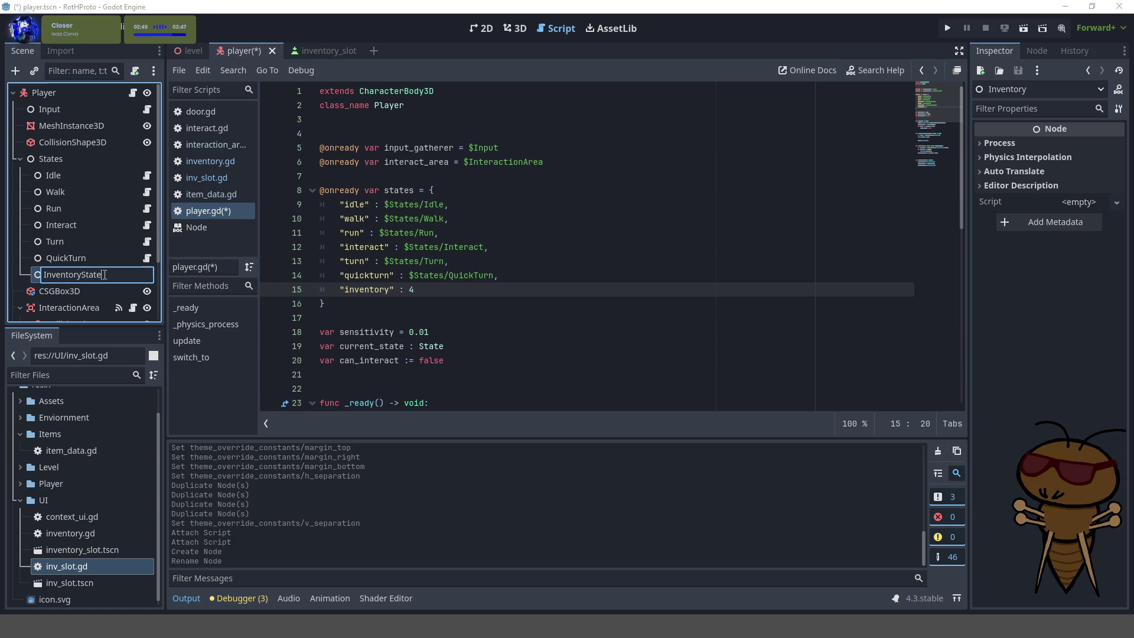
key(Return)
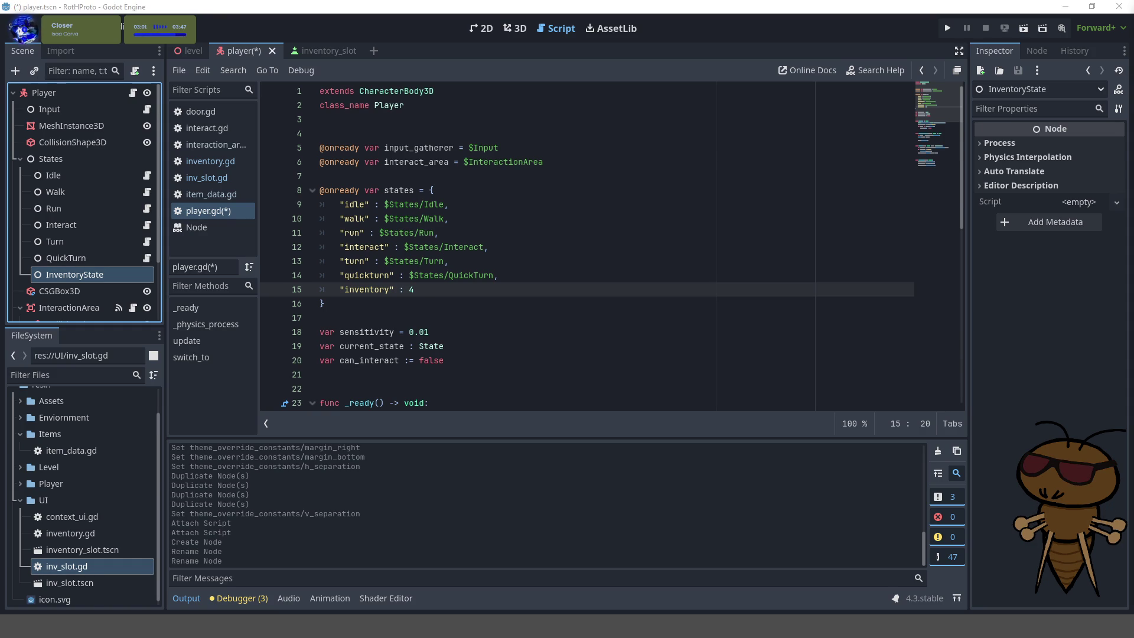
click(639, 268)
key(ctrl+s)
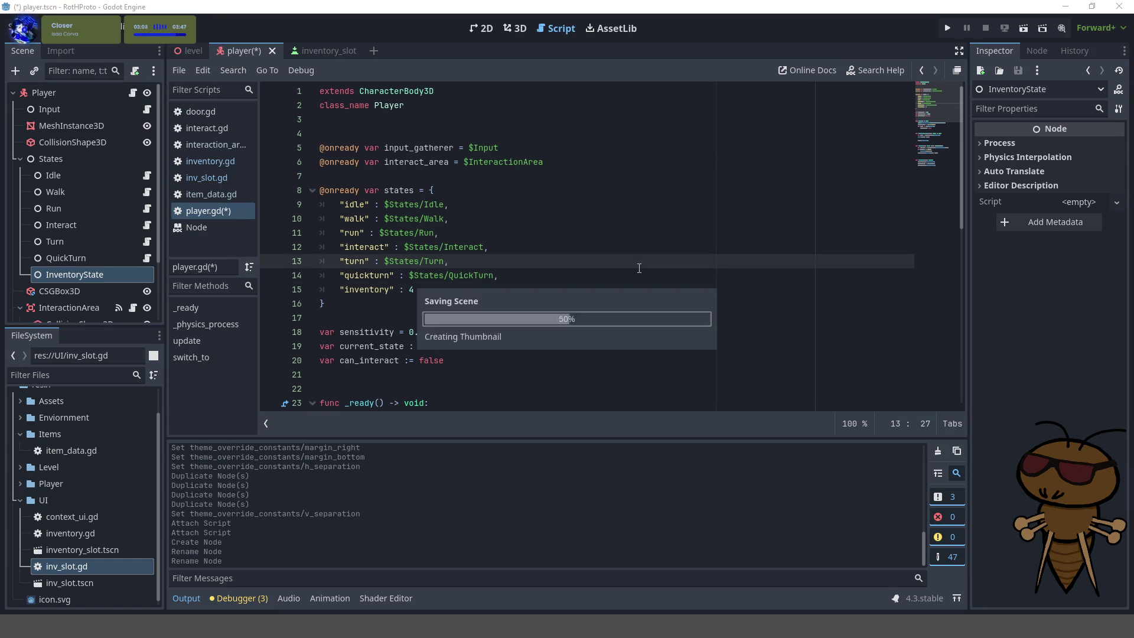
- Review the states dictionary entries on lines 8–15, then begin attaching a script to InventoryState
click(495, 238)
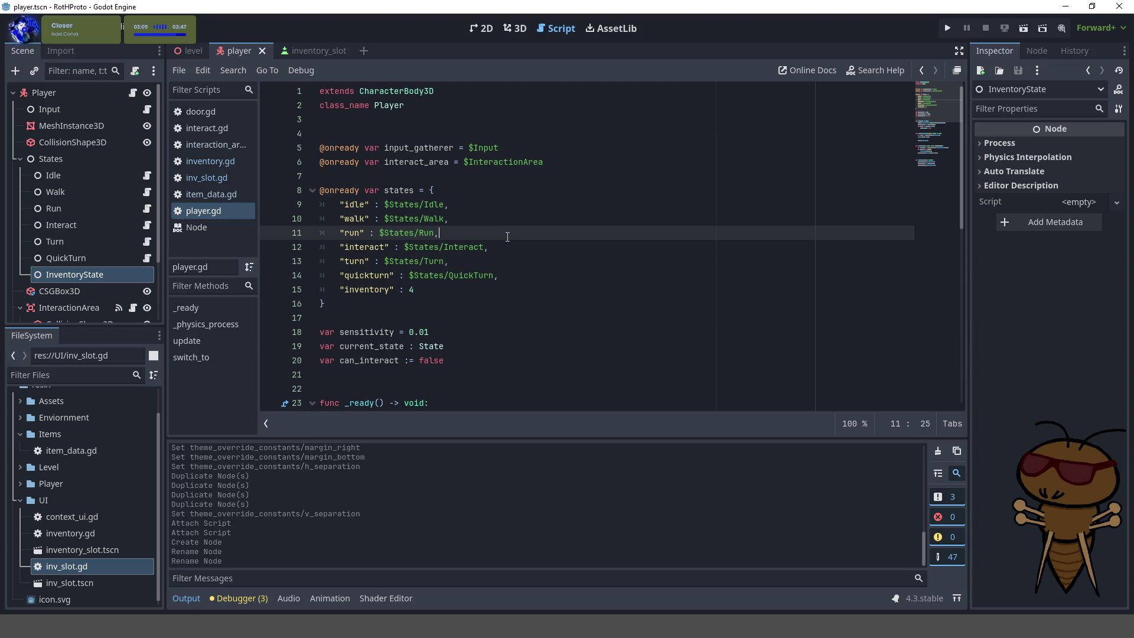
click(512, 281)
click(499, 292)
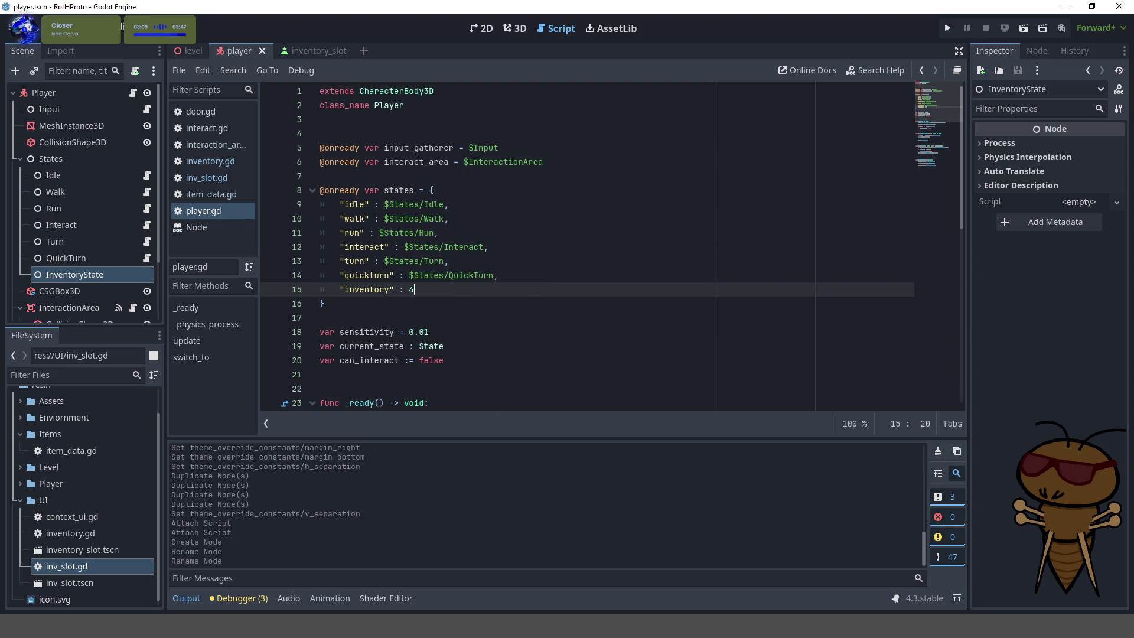
click(642, 193)
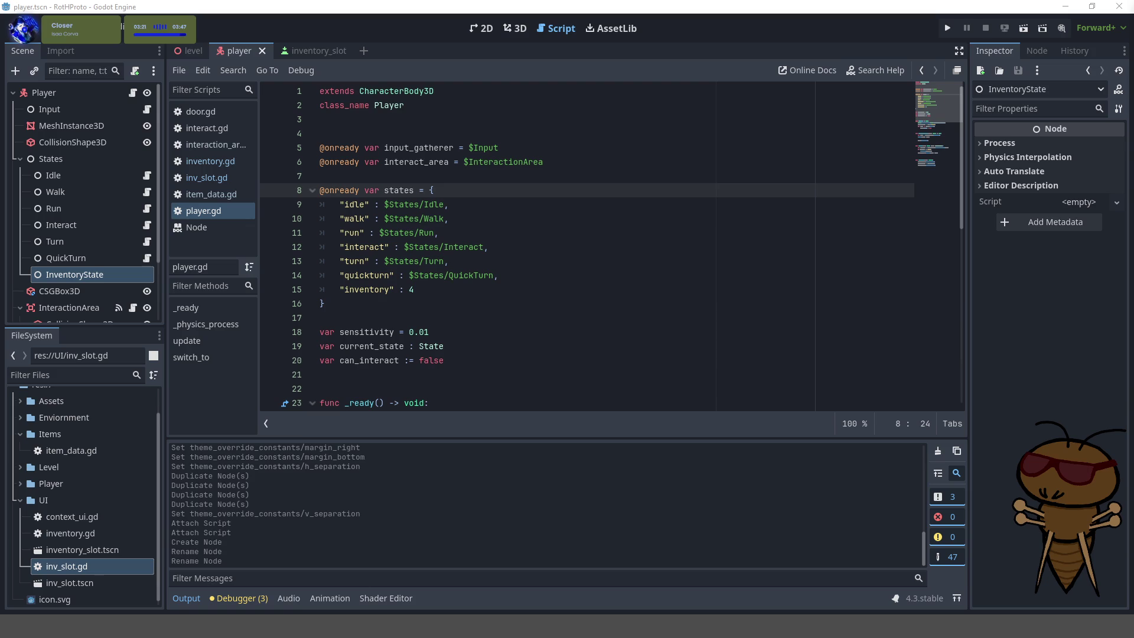
click(448, 294)
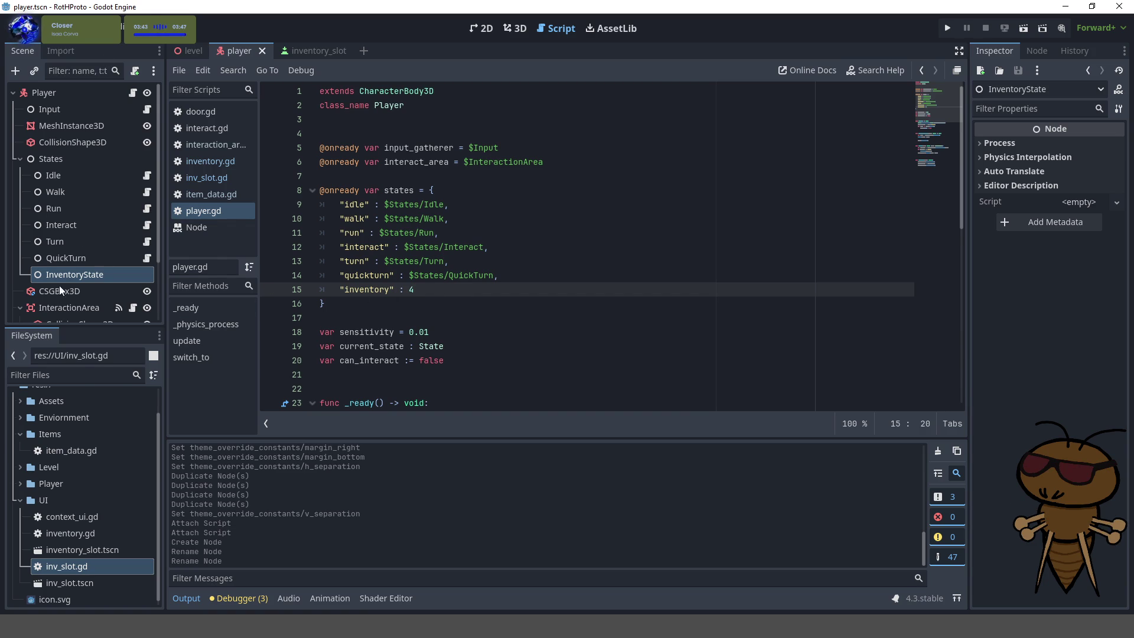
click(135, 70)
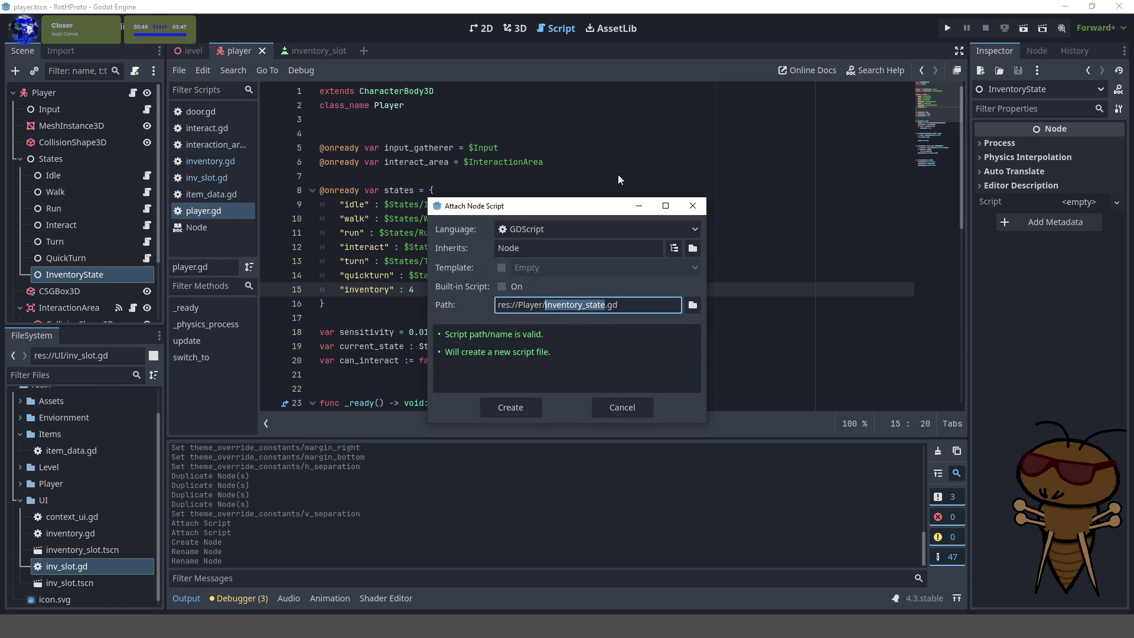
- Attach a new inventory_state.gd script inheriting State, saved in res://Player/States, to InventoryState
click(691, 248)
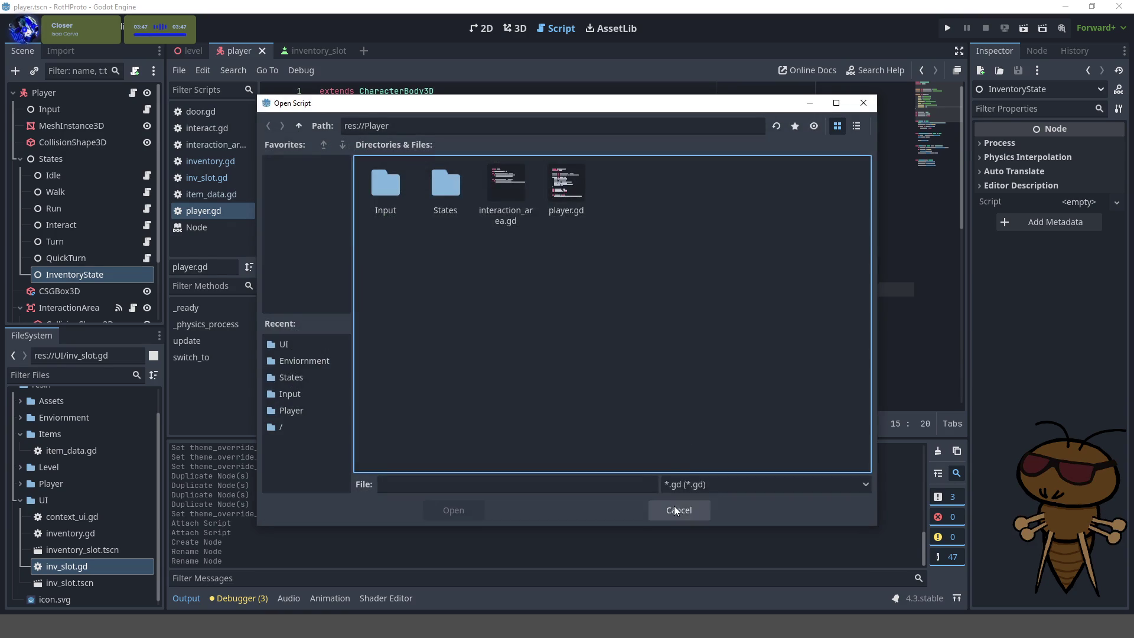
click(676, 509)
double_click(541, 249)
text(State)
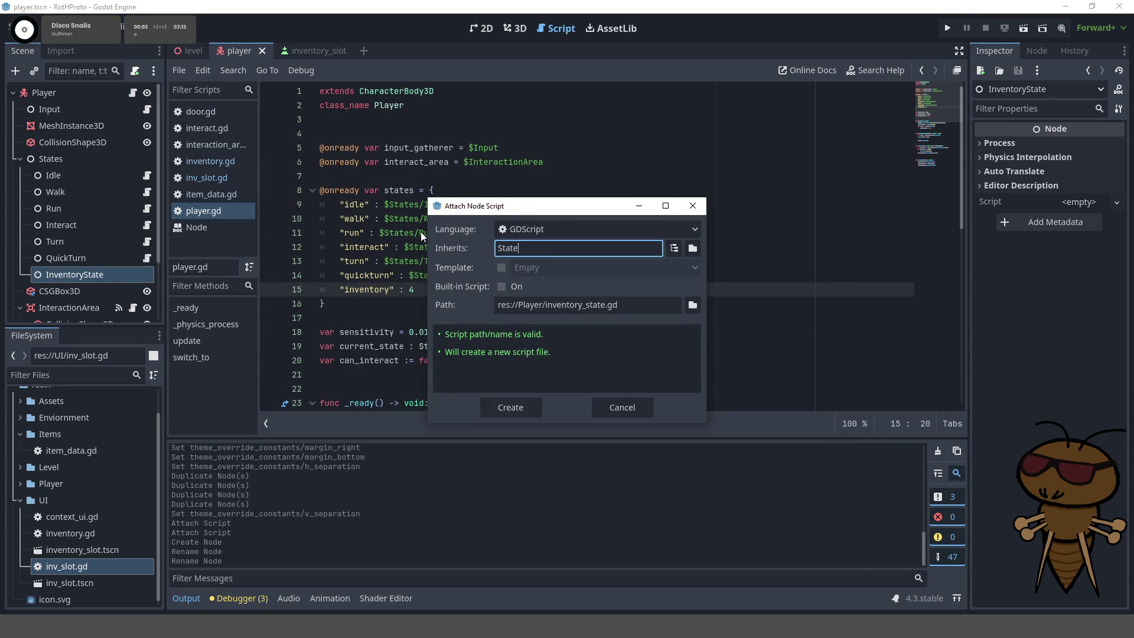
click(692, 305)
double_click(454, 196)
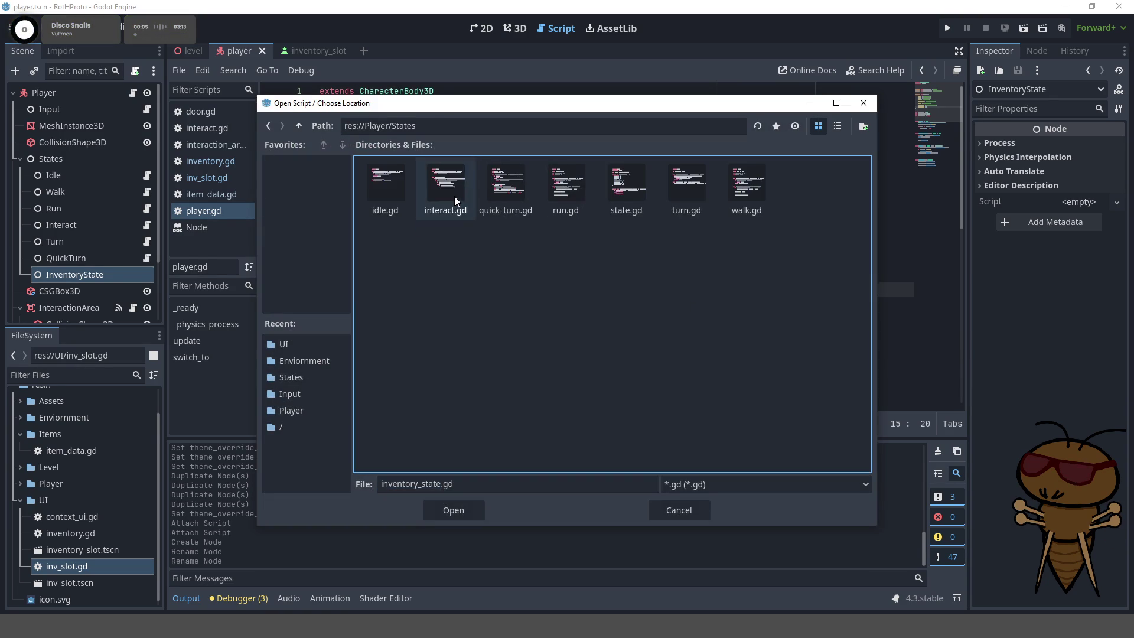
click(466, 506)
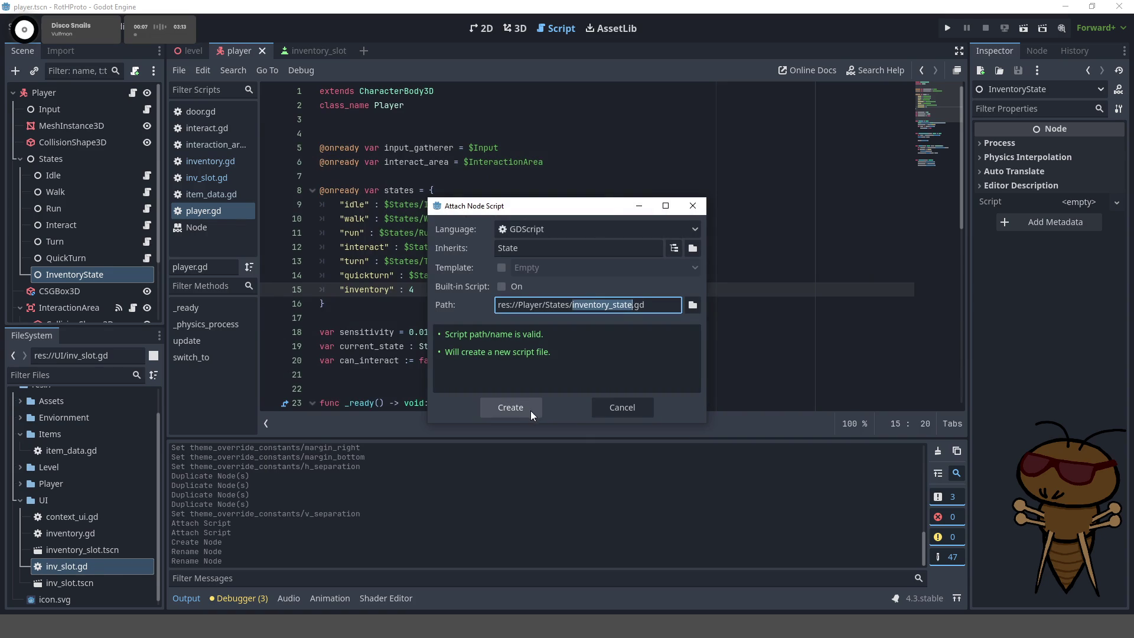
click(509, 409)
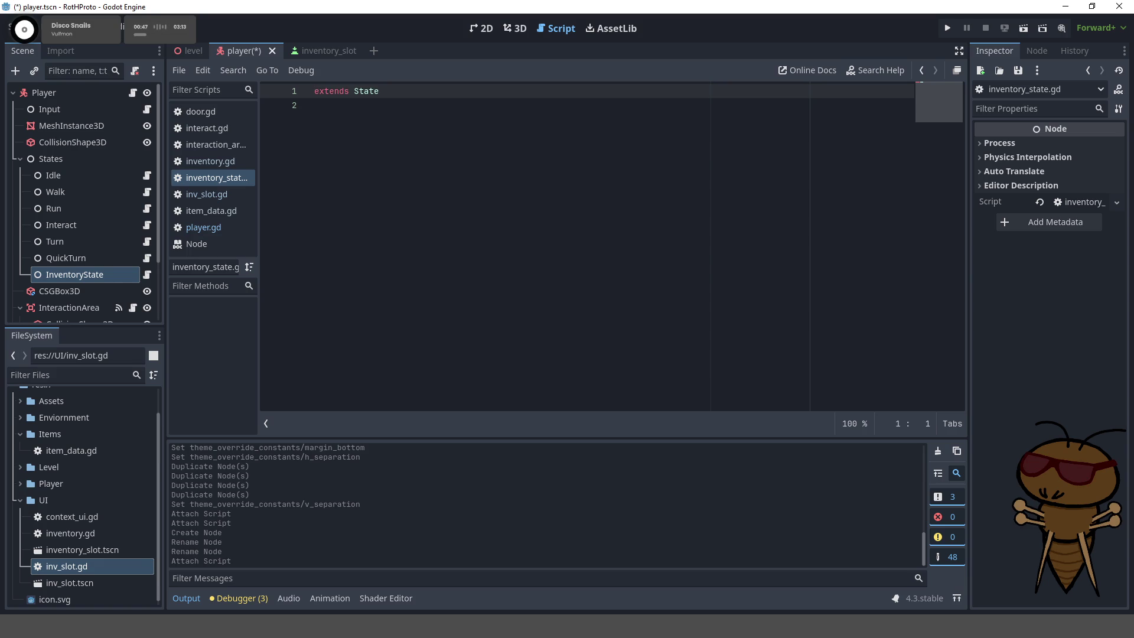
click(315, 106)
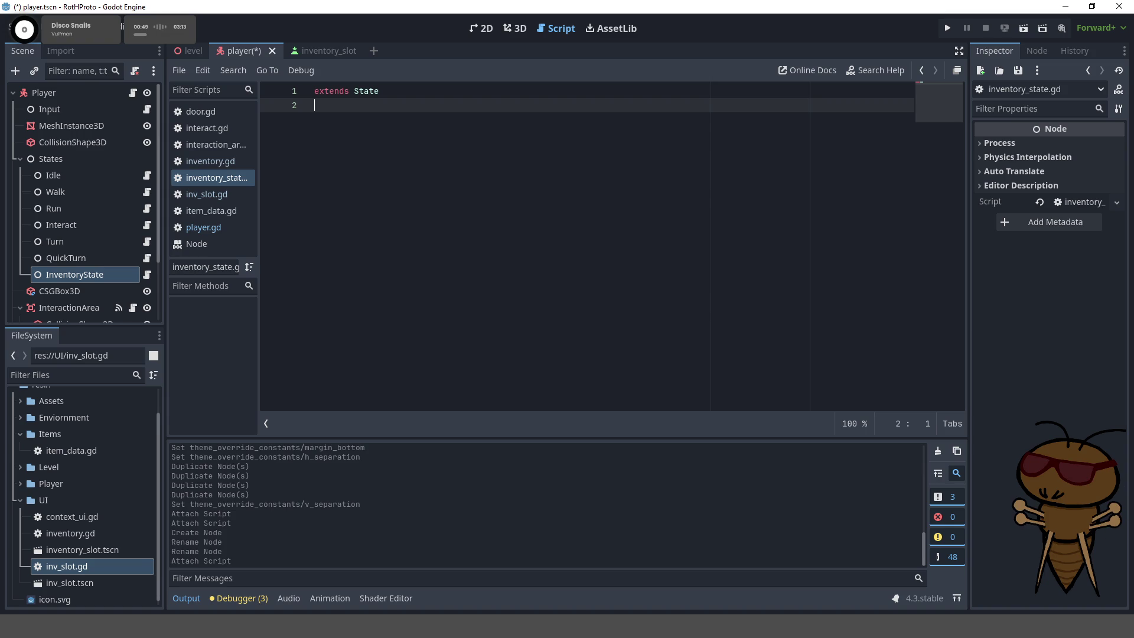
- Declare class_name InventoryState on line 2 of the script
key(Return)
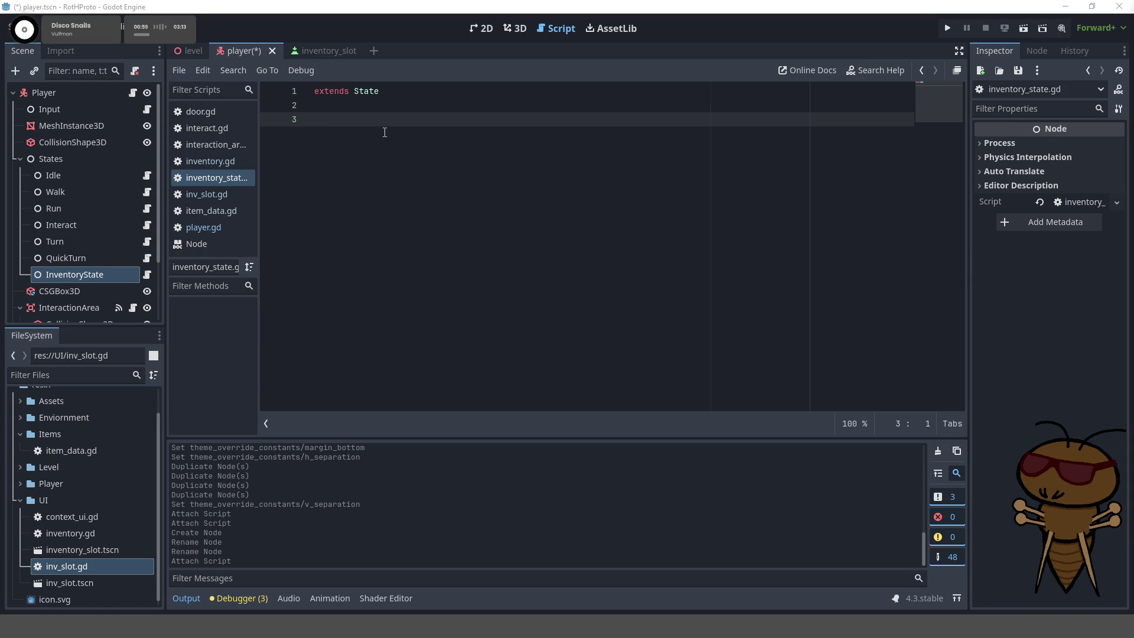
click(330, 101)
text(class_)
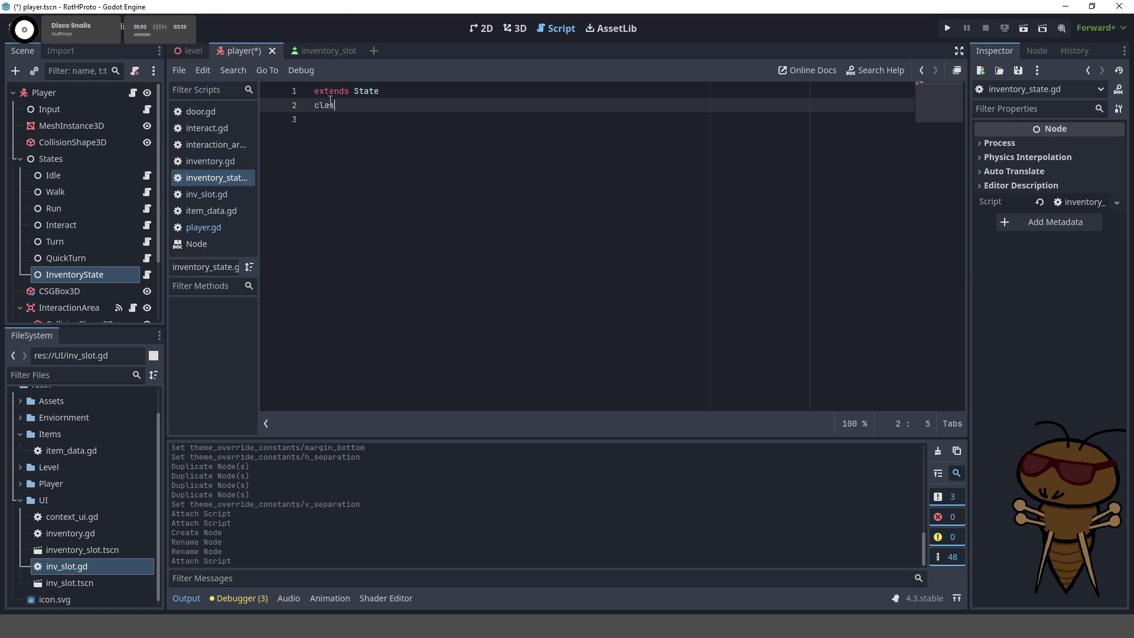
text(name )
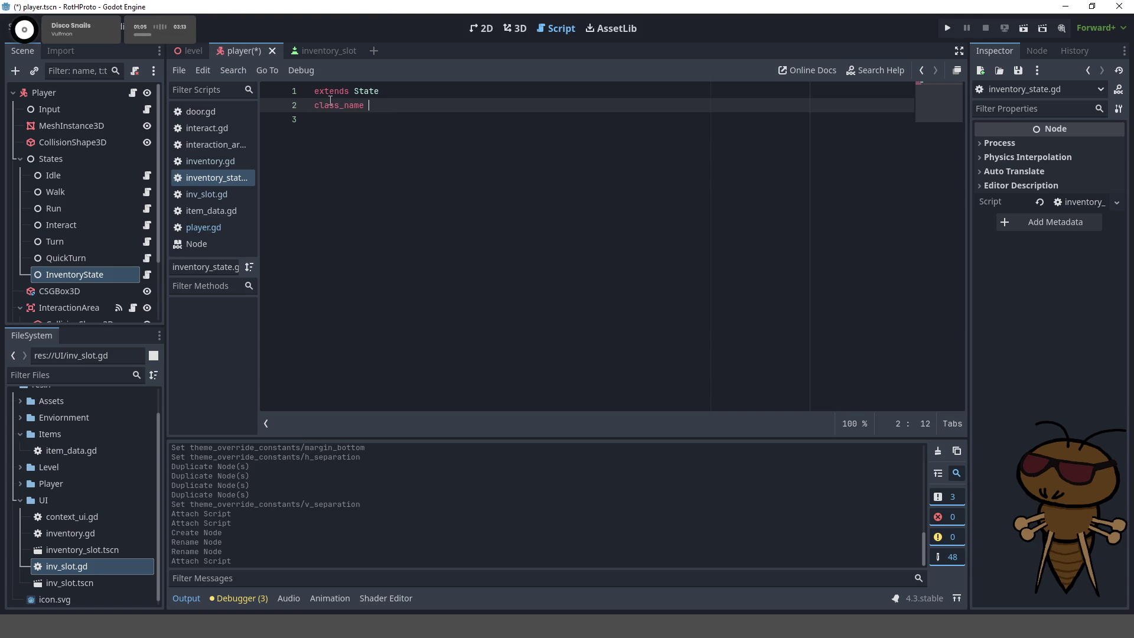
text(Invent)
text(oy)
key(BackSpace)
text(ryState)
key(Return)
key(Return)
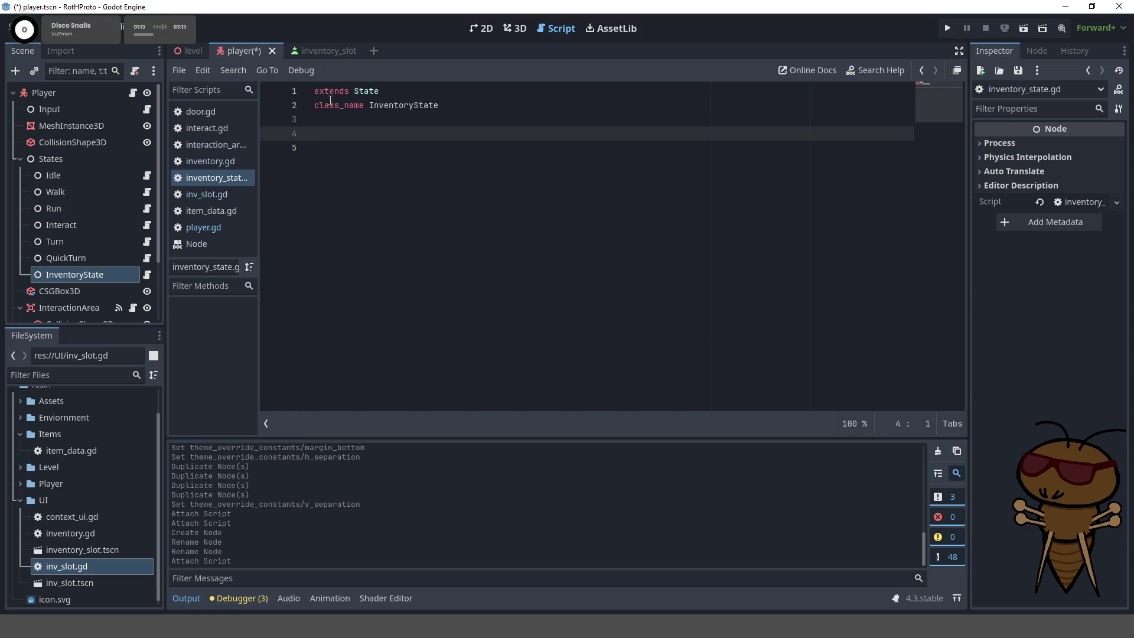
- Add the signature func check_relevance(input: InputPackage) -> String:
text(sig)
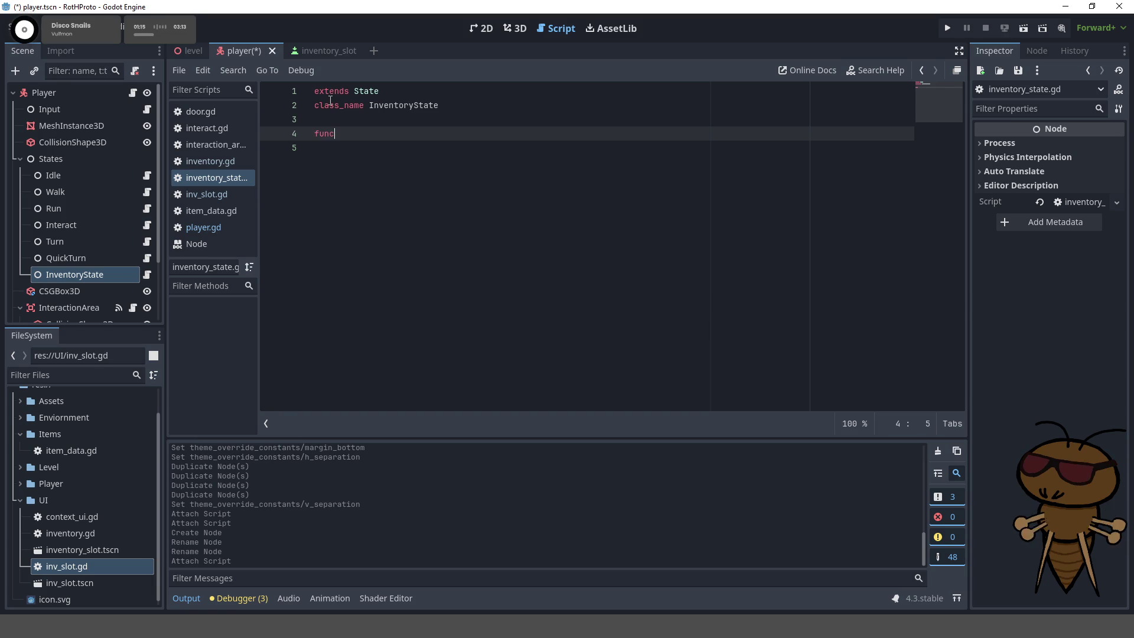
key(BackSpace)
key(BackSpace)
key(BackSpace)
key(Return)
text(func ch)
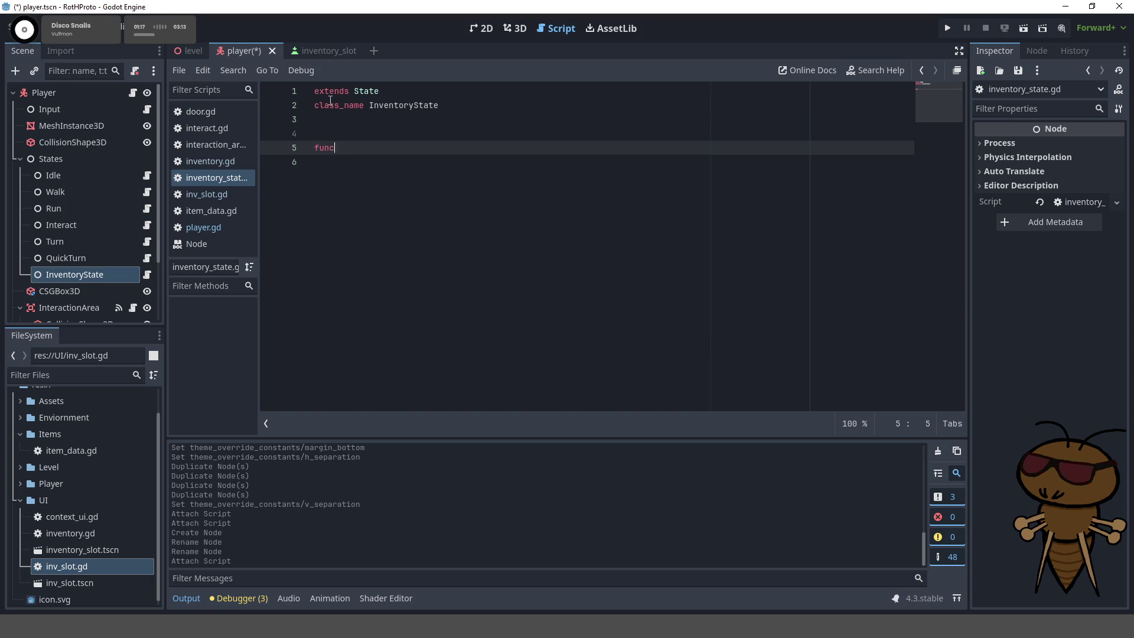
text(eck_)
text(rele)
text(vance)
text(()
text(input)
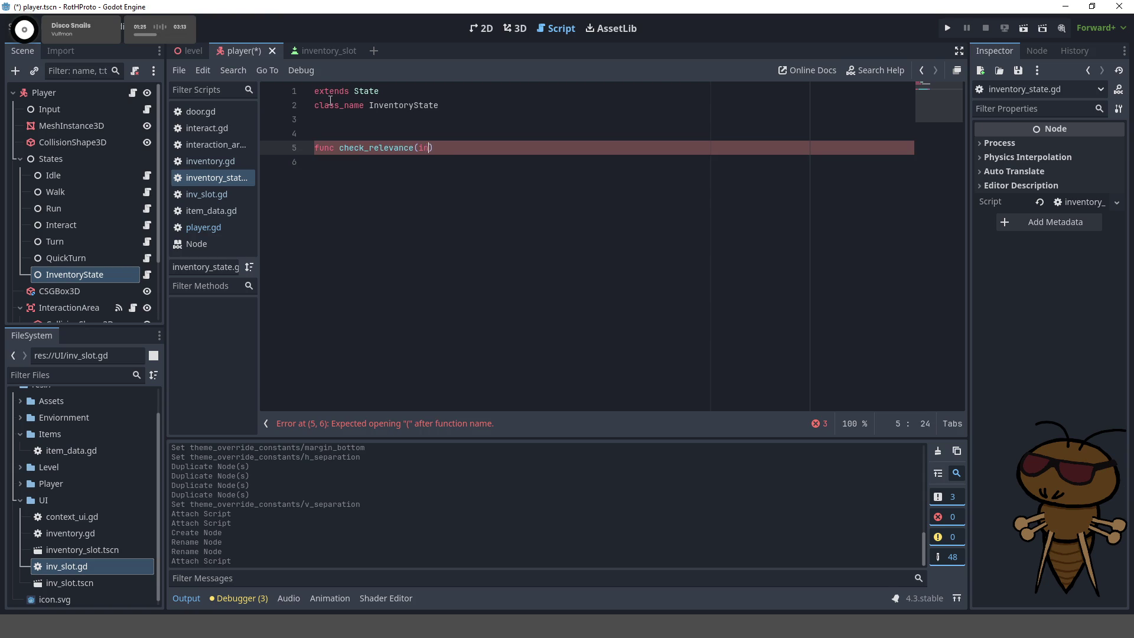
text(: Inpu)
key(Down)
key(Return)
text(-> )
text(St)
text(ing)
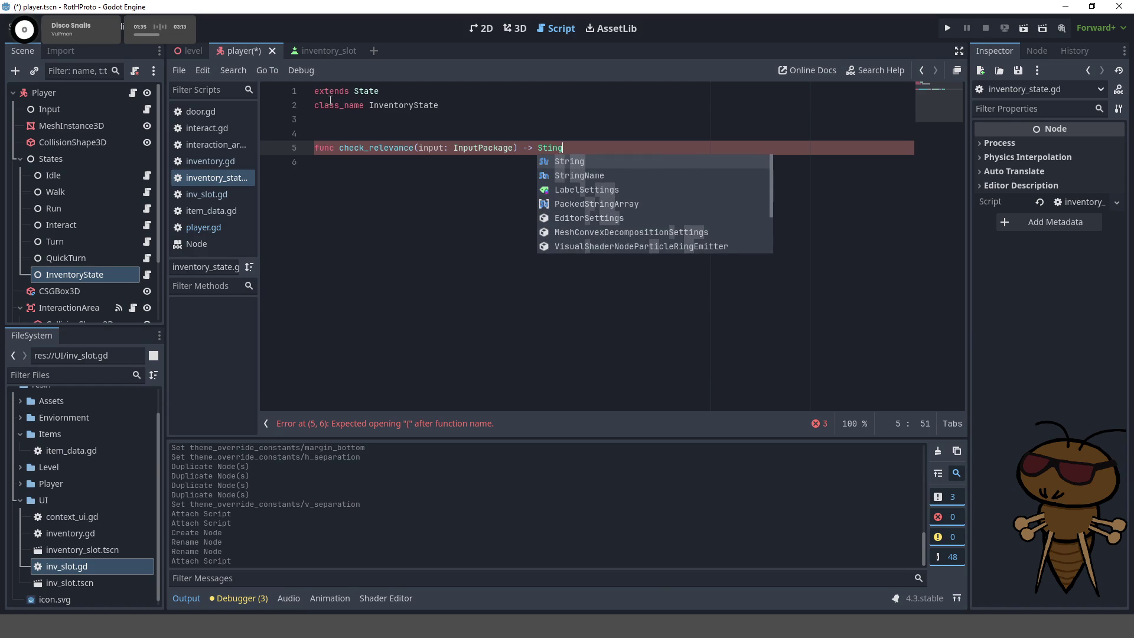
key(BackSpace)
key(BackSpace)
key(BackSpace)
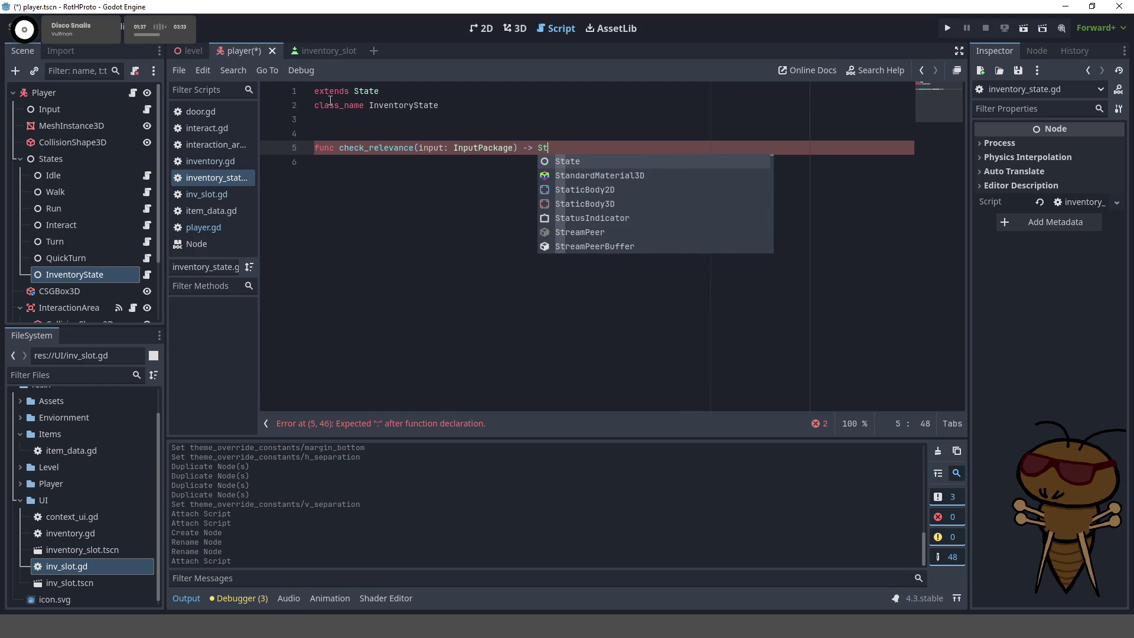
text(ring:)
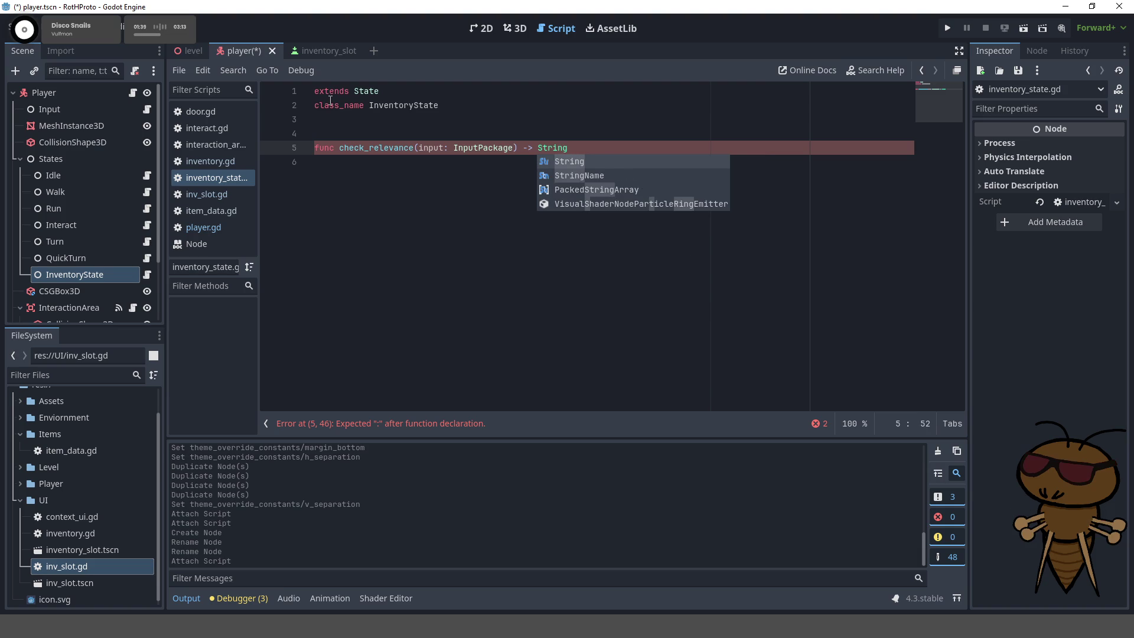
key(Return)
- Return "idle" when input.actions has "inventory", otherwise return "okay"
text(if input)
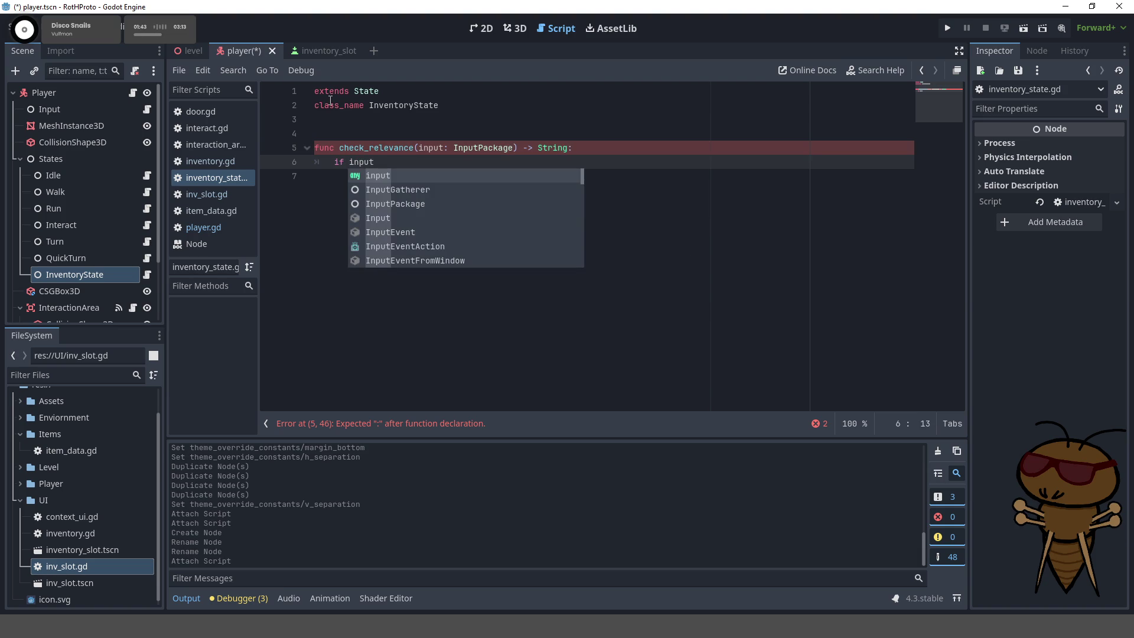
text(/ac)
key(BackSpace)
key(BackSpace)
key(BackSpace)
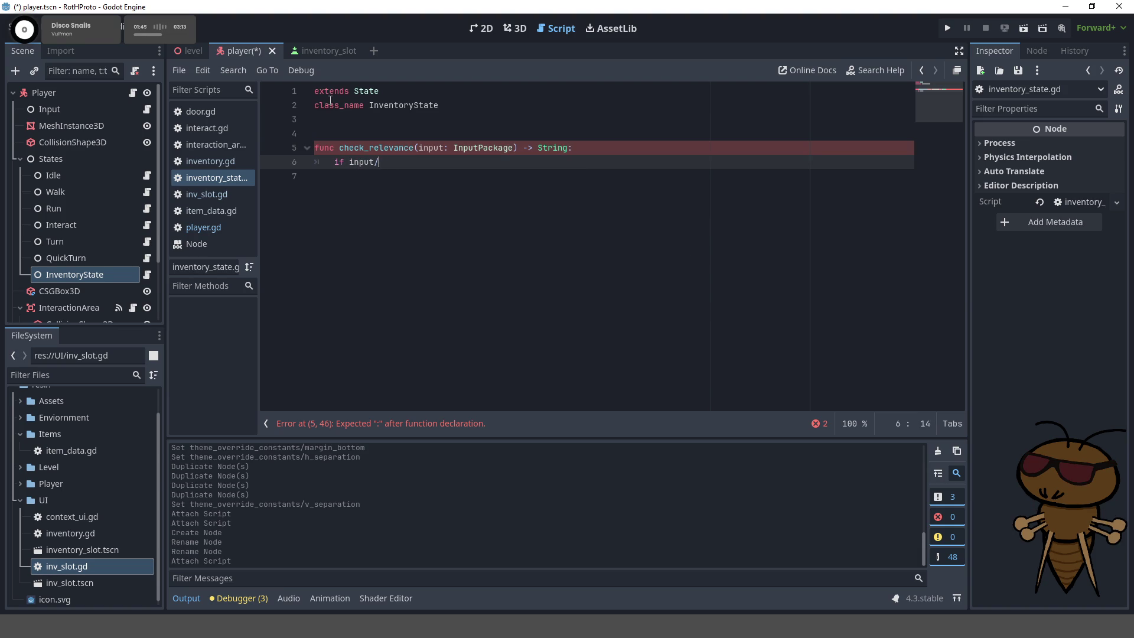
text(.actions)
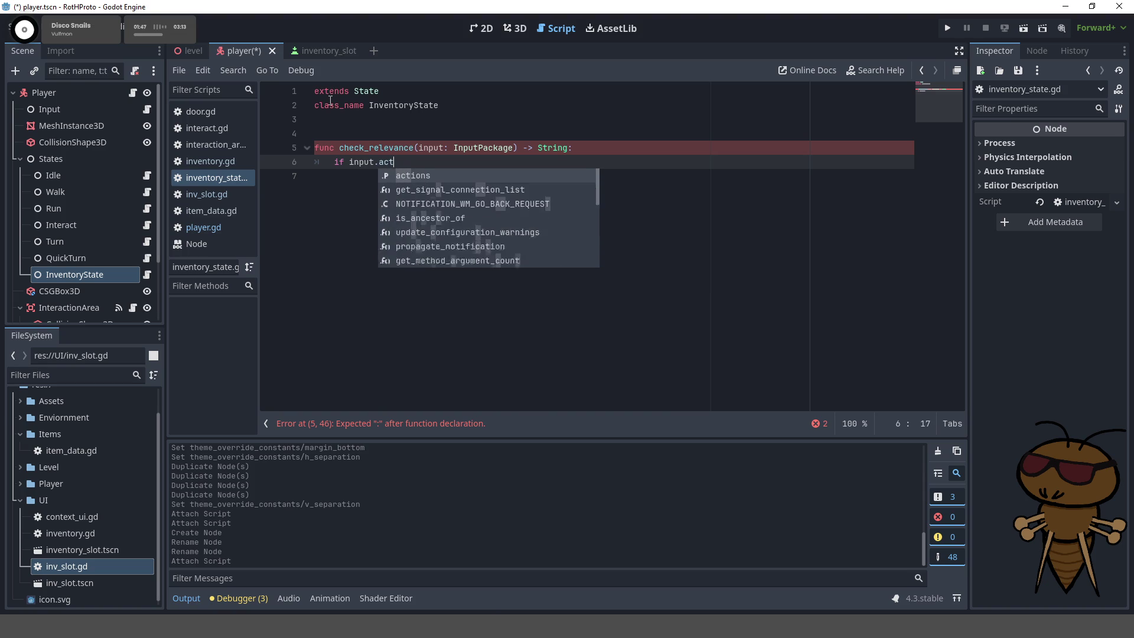
text(.has)
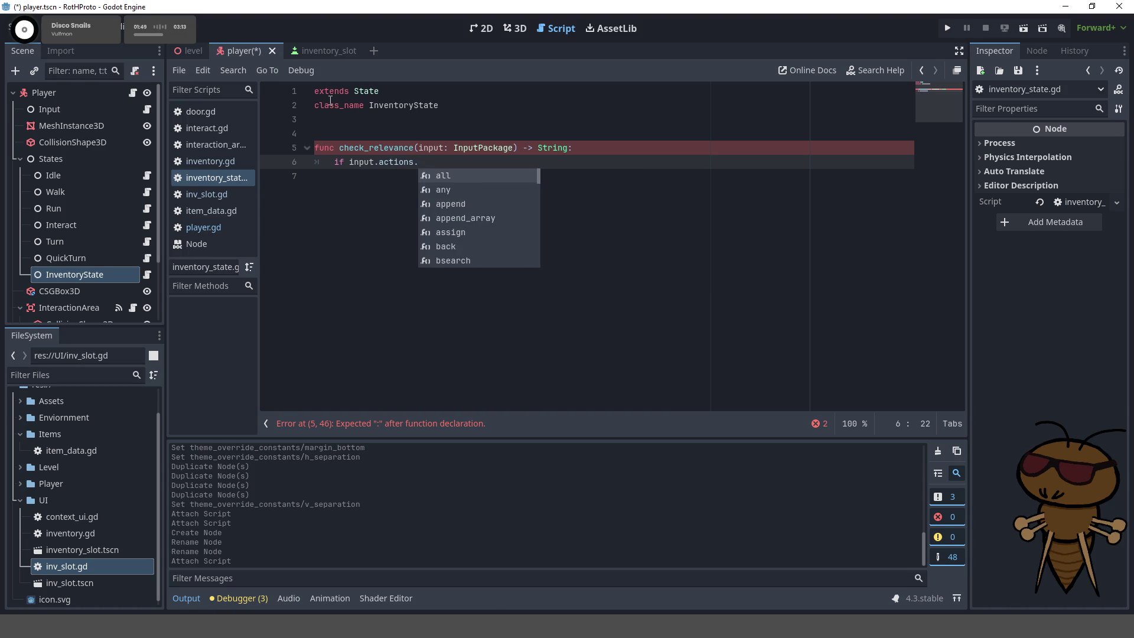
text(()
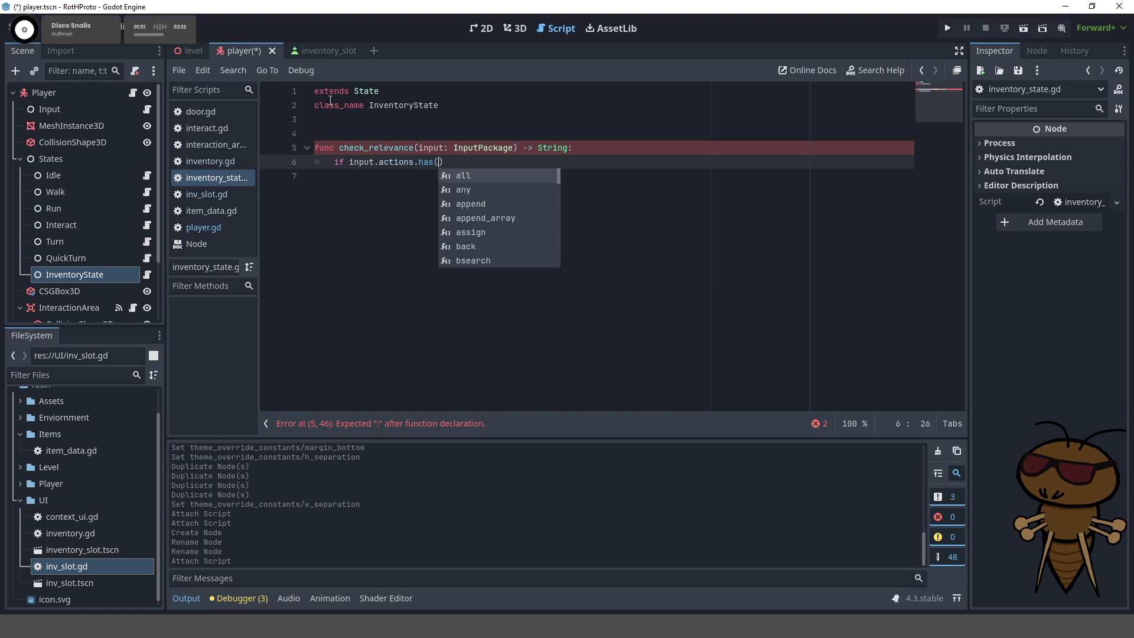
text("invent)
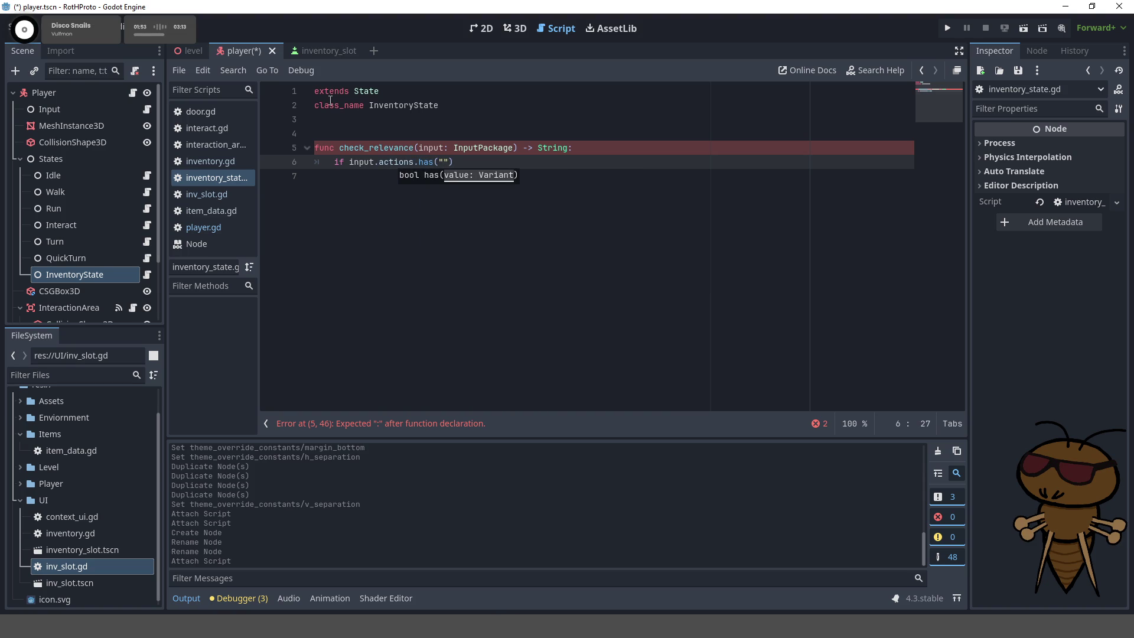
text(ory)
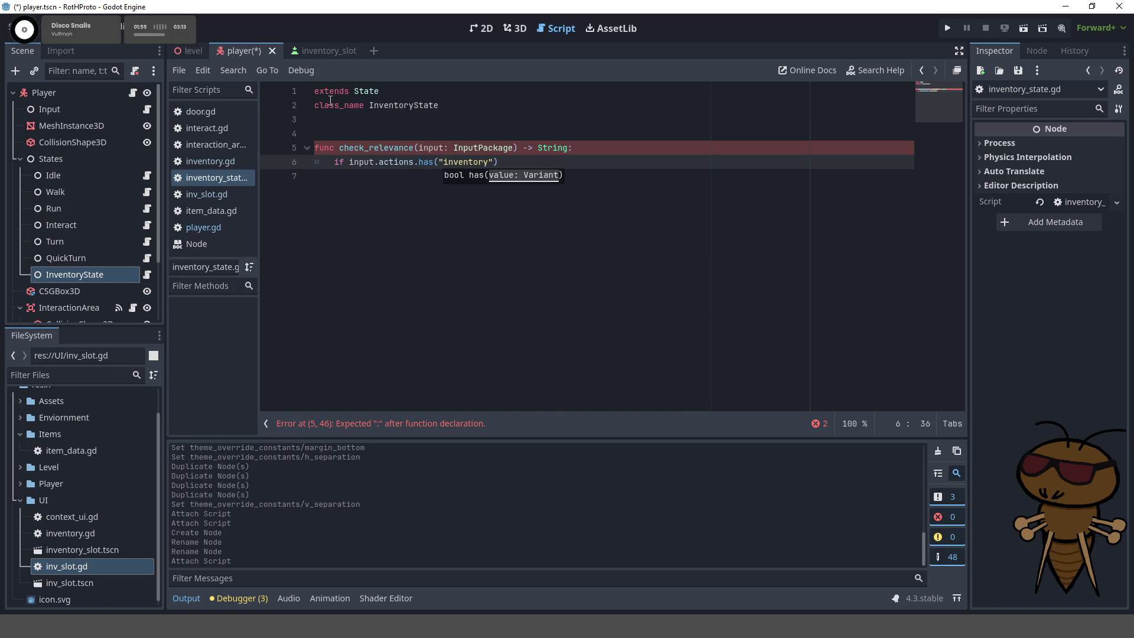
text("))
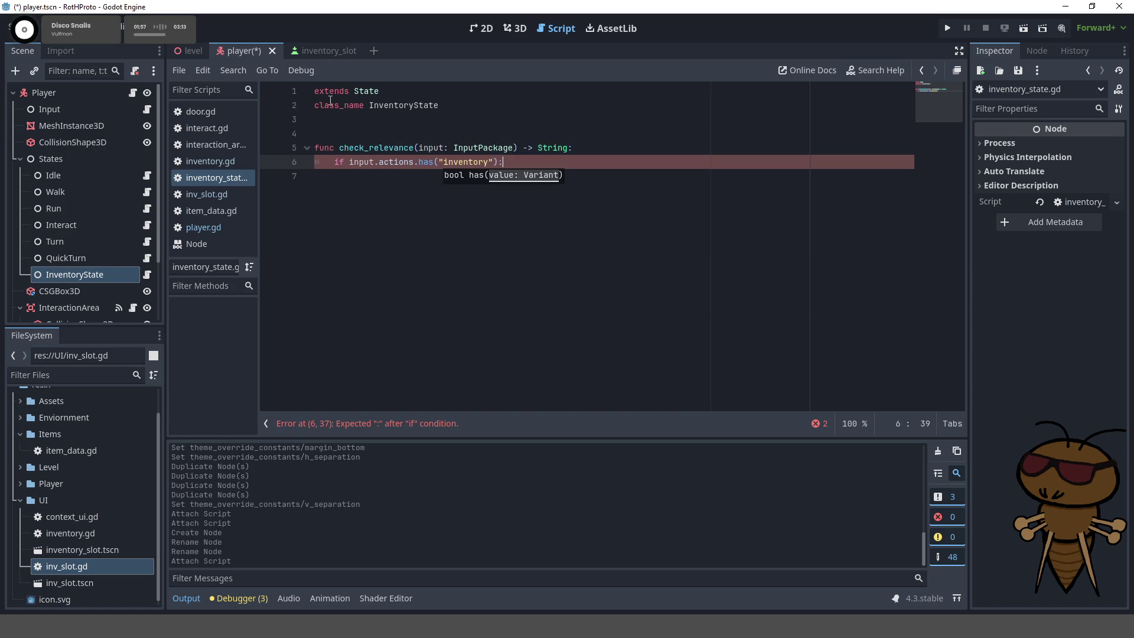
text(:)
key(Return)
text(return)
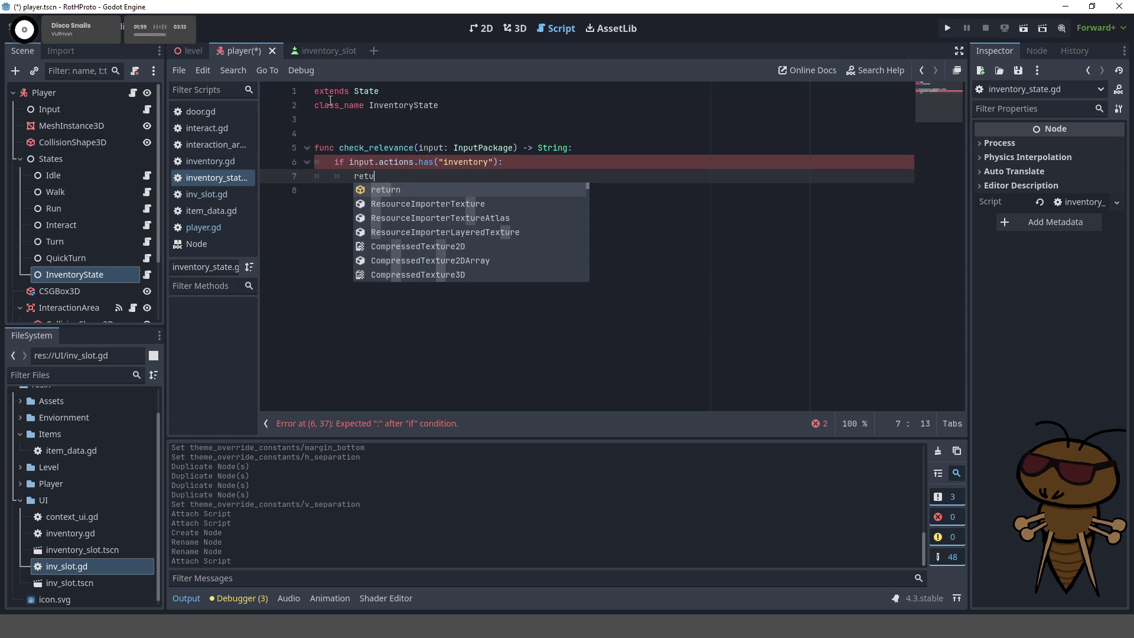
text( "idle)
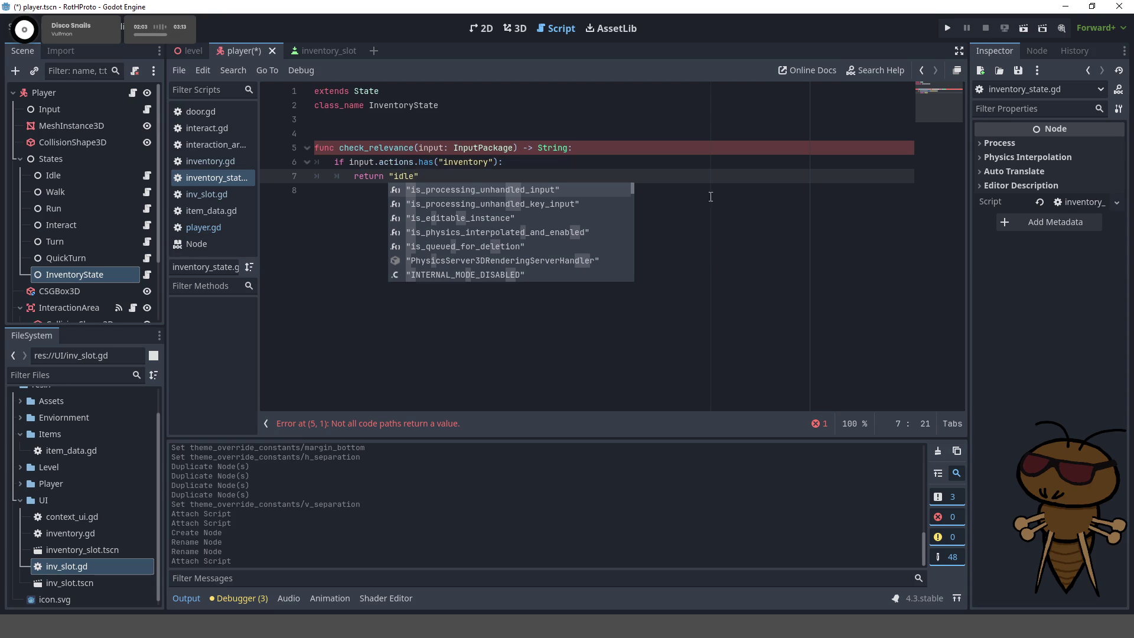
click(442, 177)
key(Return)
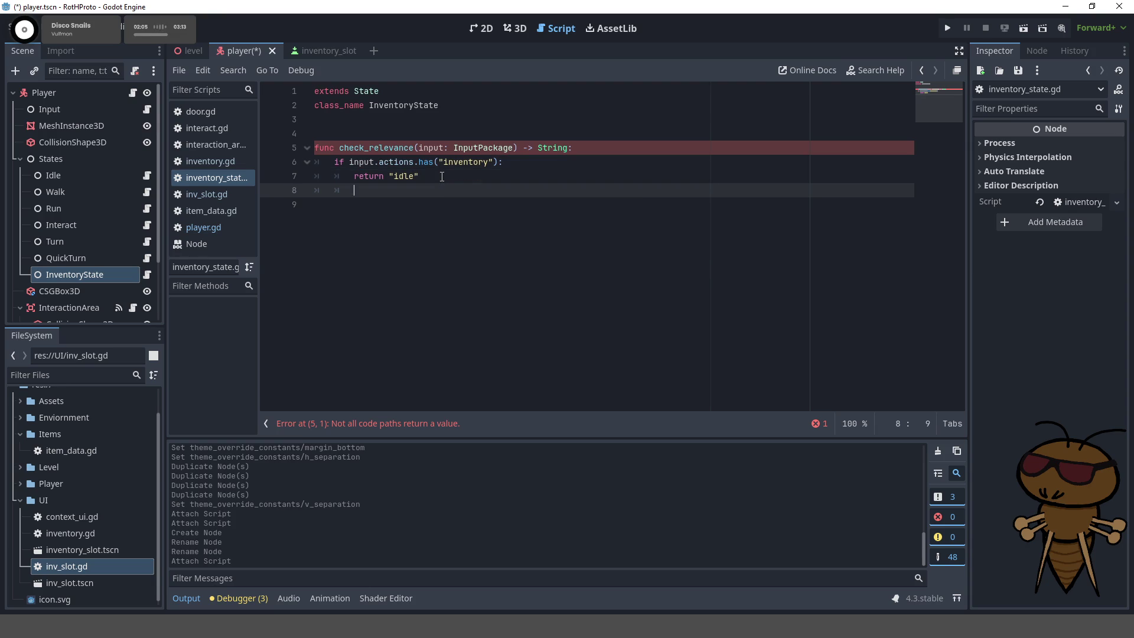
text(eturn )
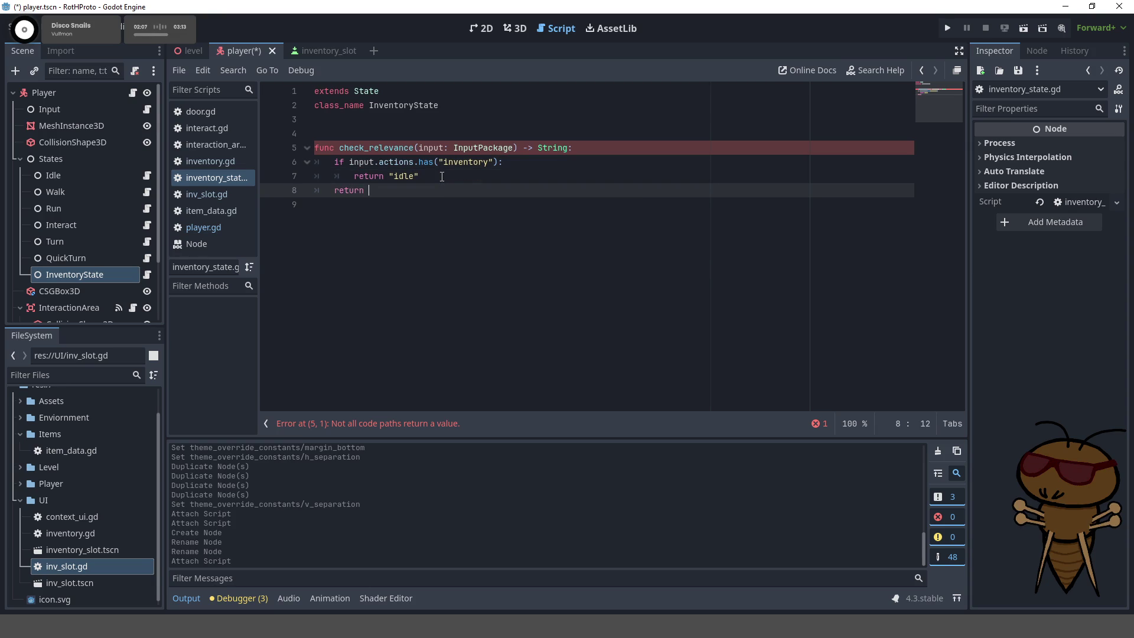
text("okayu)
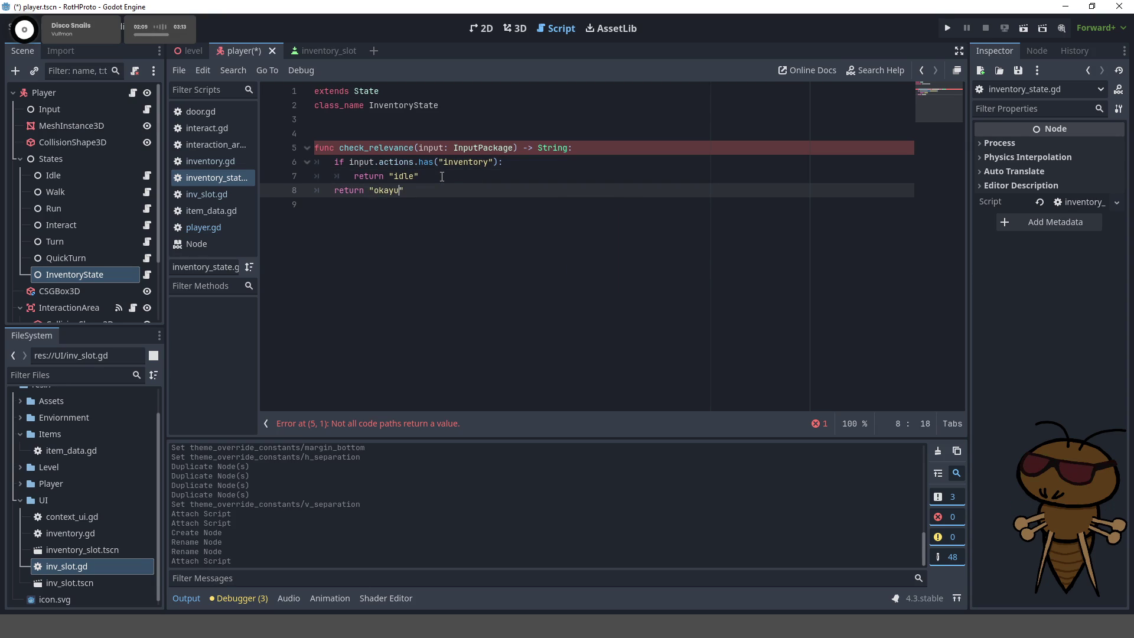
key(BackSpace)
click(442, 176)
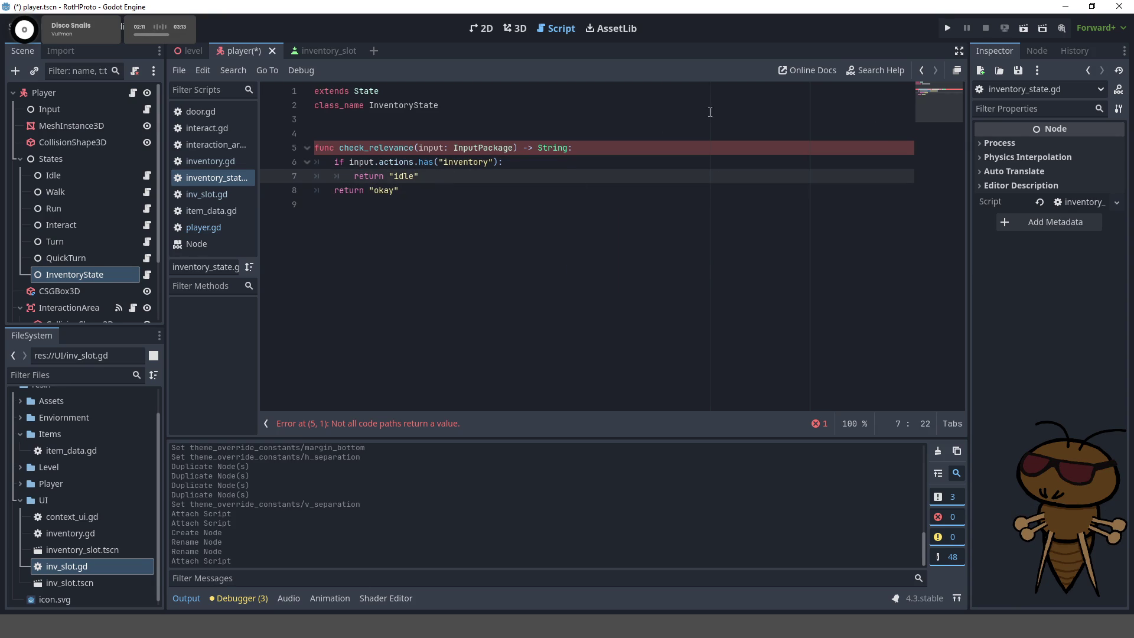
- Save the script and scene, then open Project Settings
key(ctrl+s)
click(53, 28)
click(88, 45)
- Create an "inventory" action in the Input Map bound to the Tab key, then close settings
click(275, 129)
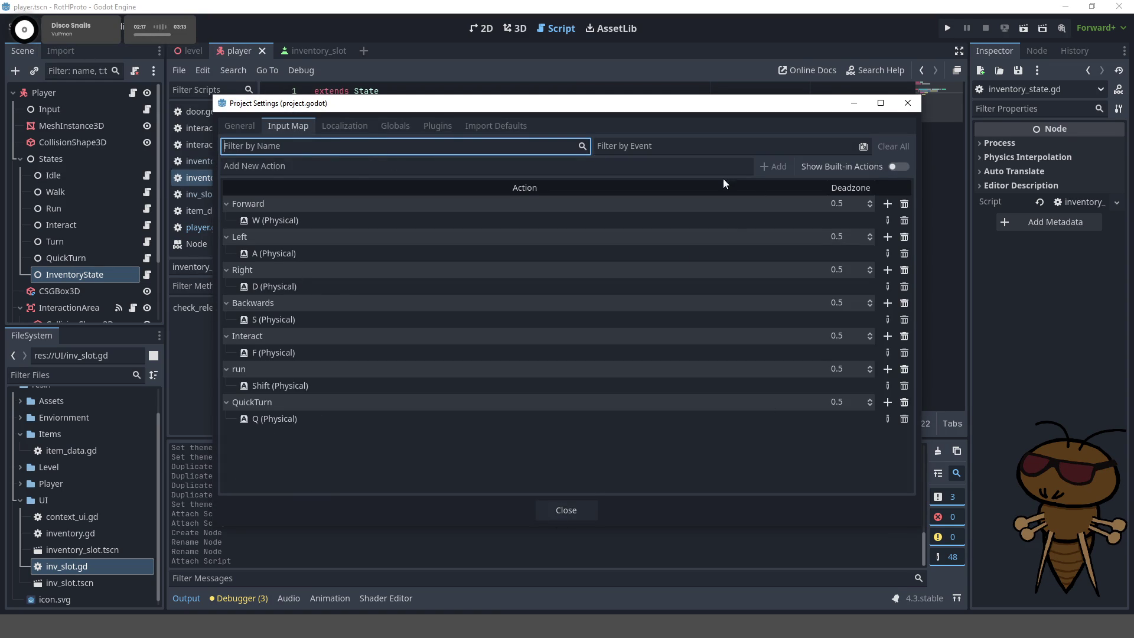
click(362, 169)
text(inventor)
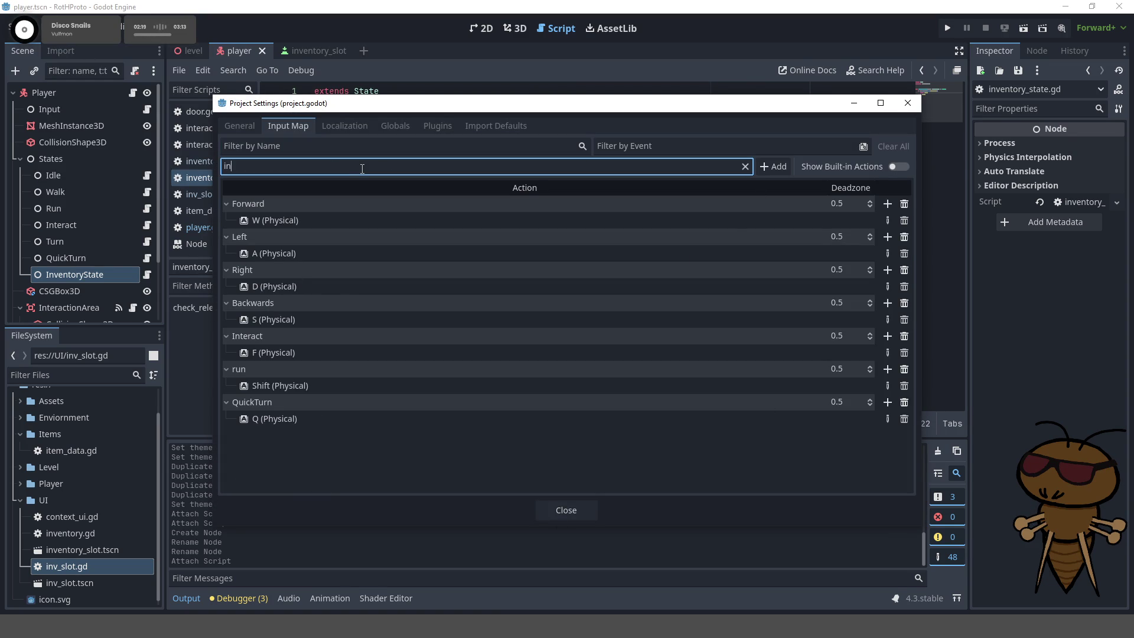
text(y)
key(Return)
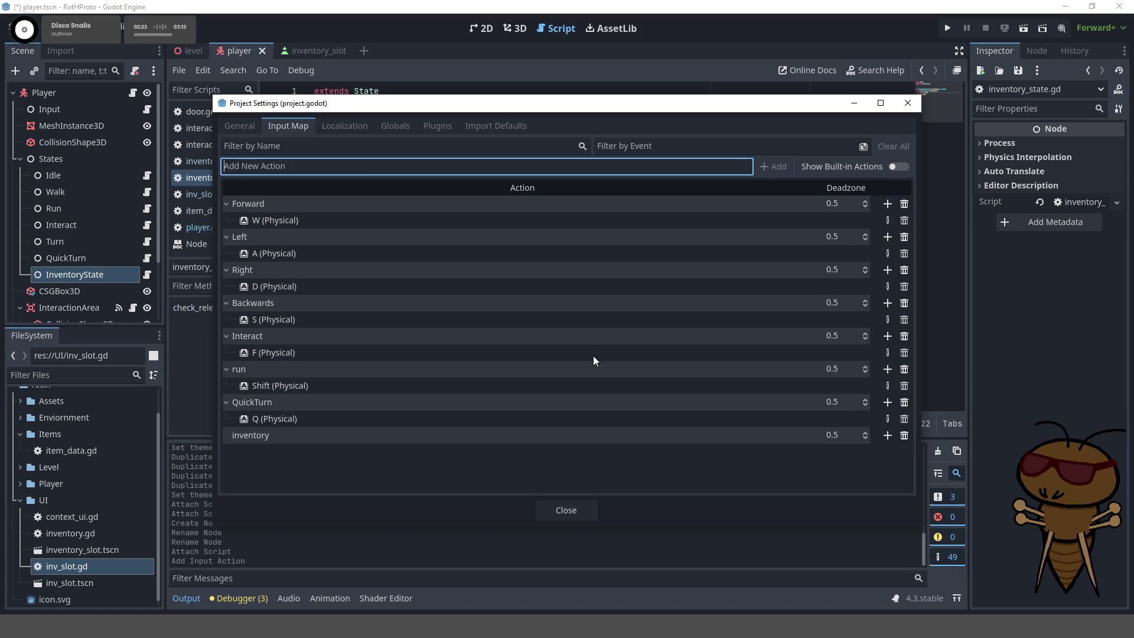
click(882, 440)
click(886, 435)
key(Tab)
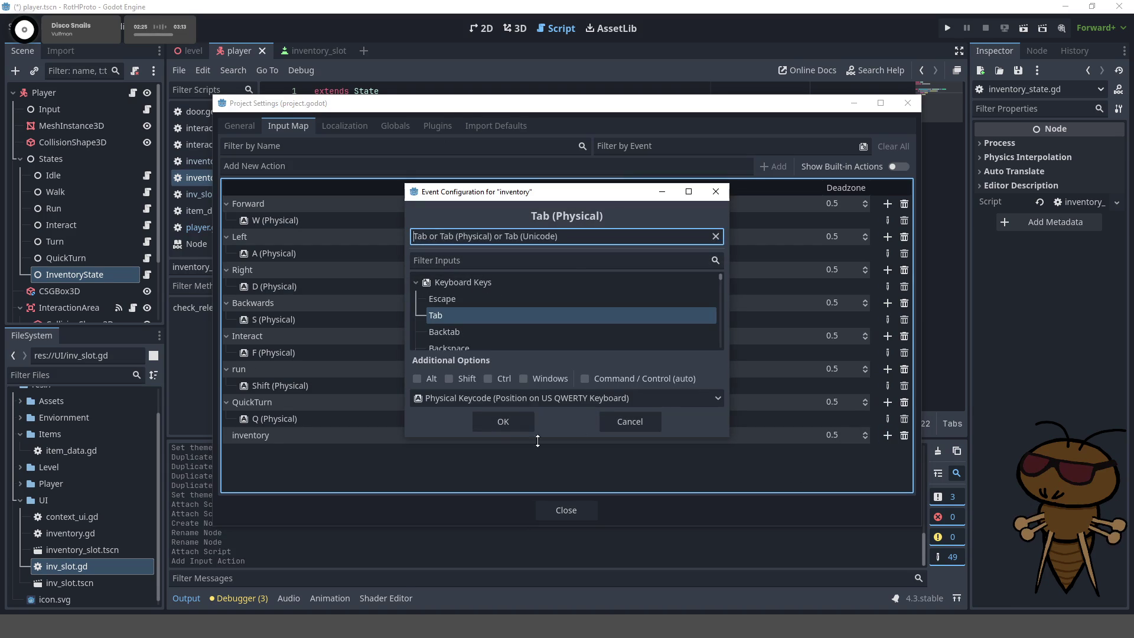
click(501, 423)
click(568, 514)
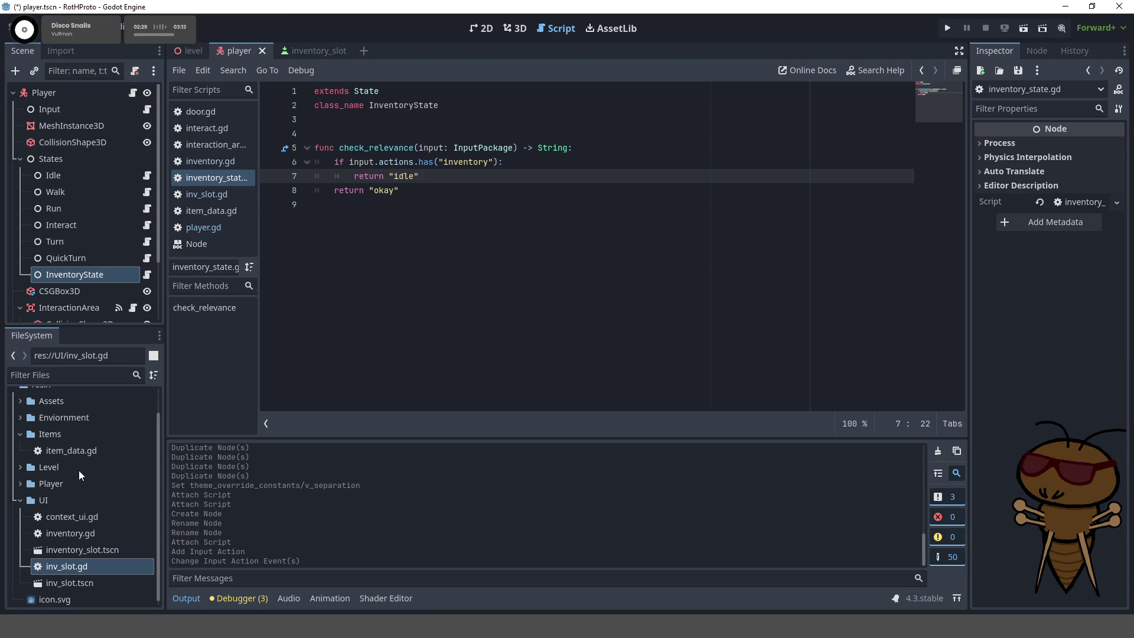
- Open input.gd from the Player folder and go to the line below the interact check
scroll(51, 547, down, 1)
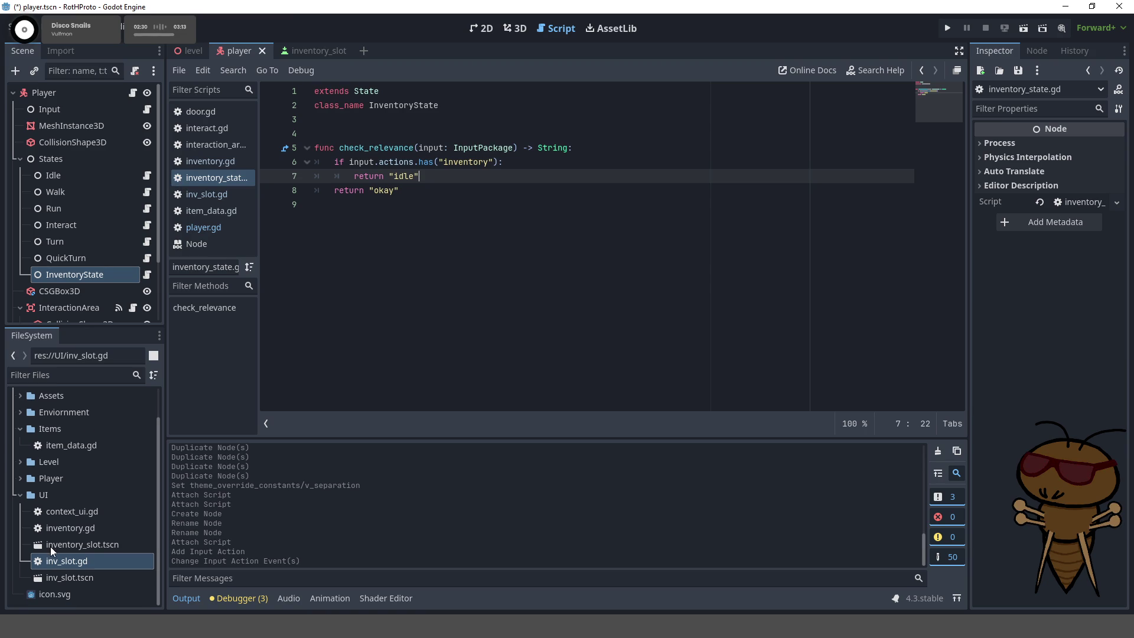
click(20, 479)
double_click(71, 510)
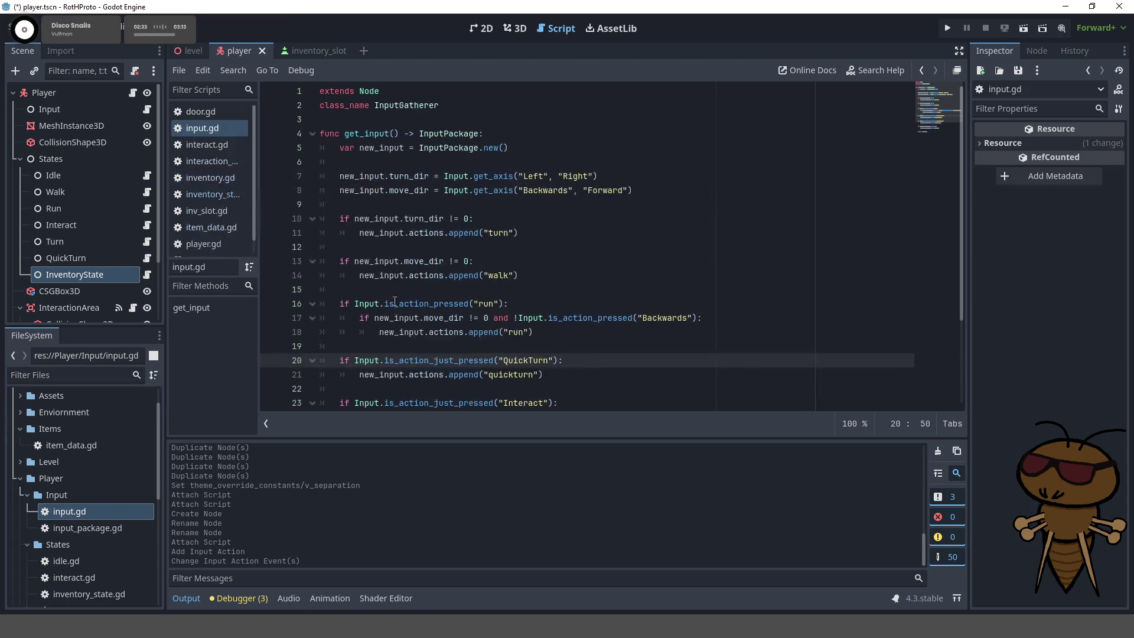
scroll(535, 254, down, 3)
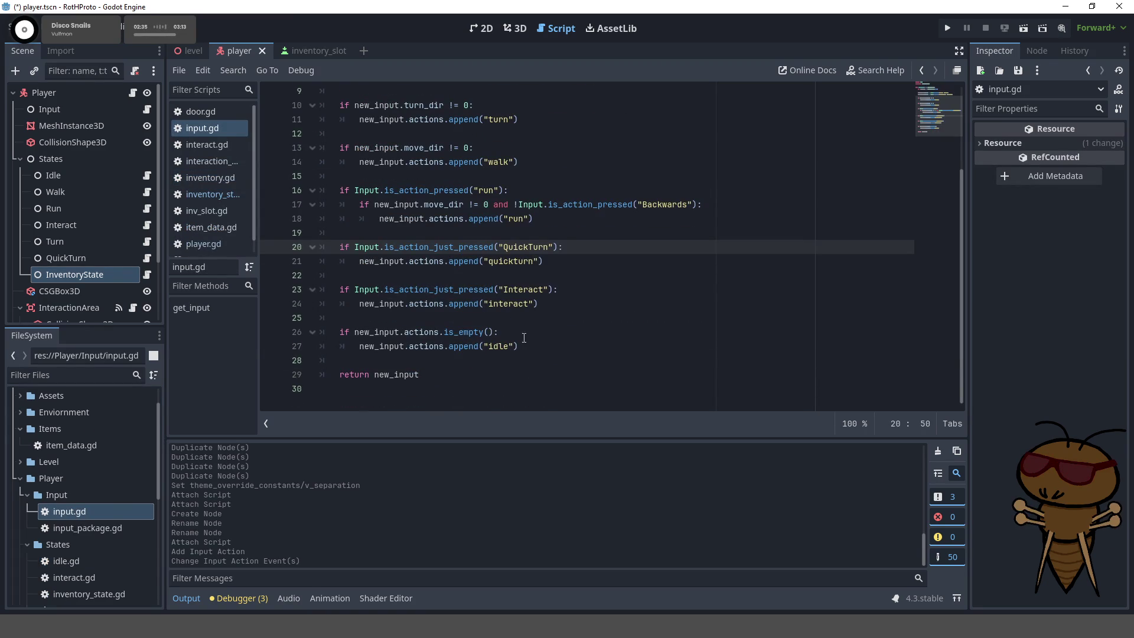
click(480, 328)
click(478, 323)
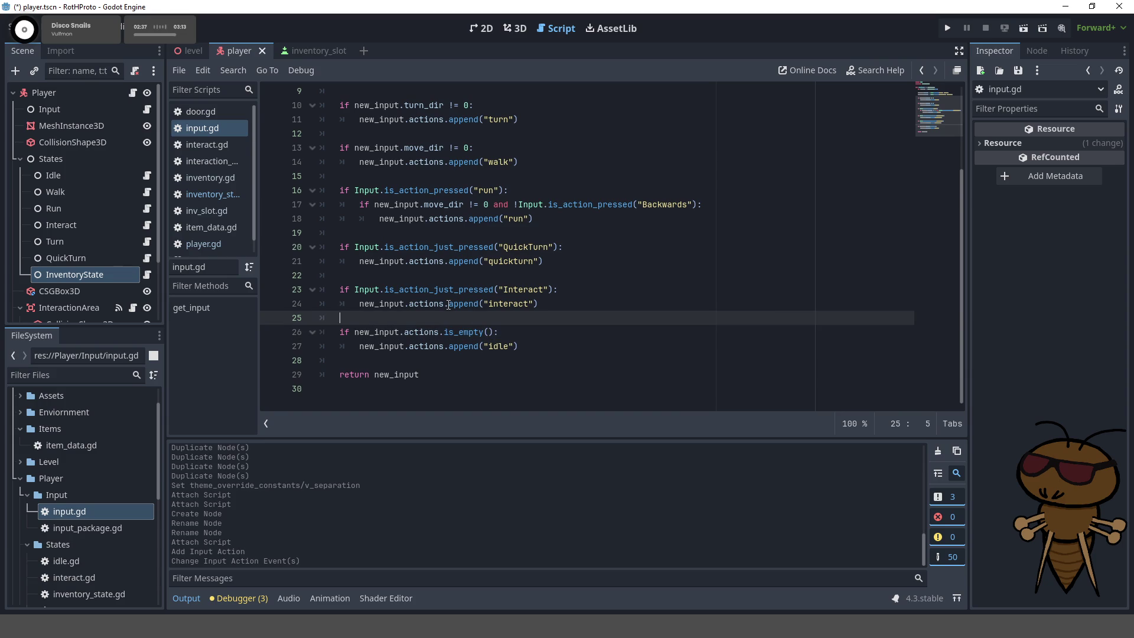
- Add the condition if Input.is_action_just_pressed("inventory"): below the interact check
key(Return)
key(Return)
key(Up)
text(uf)
key(BackSpace)
key(BackSpace)
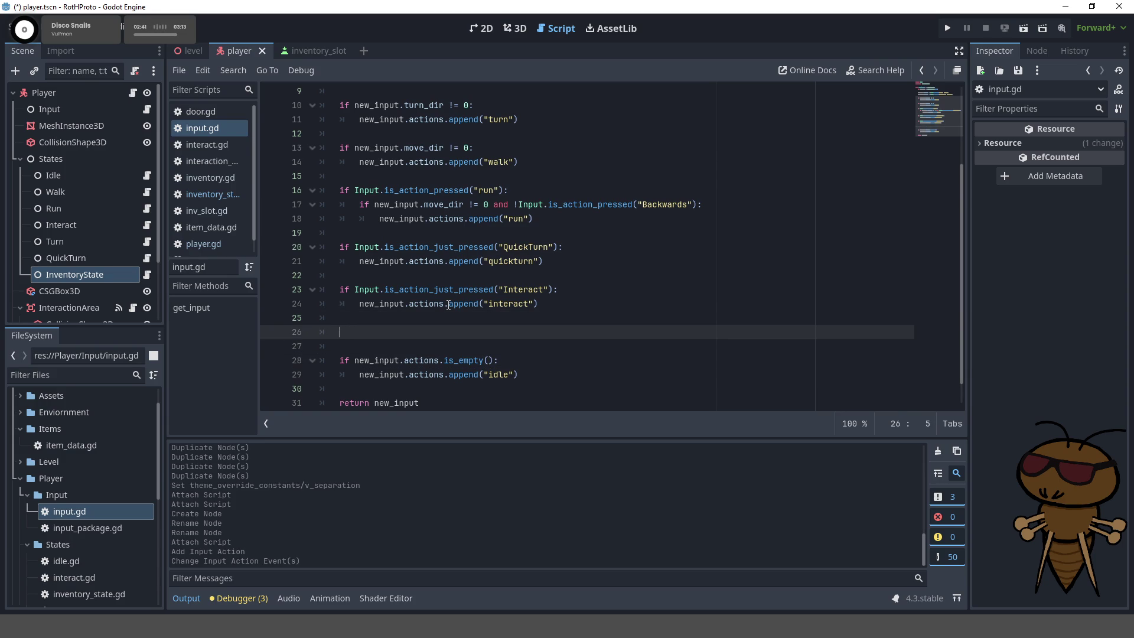
text(if inpu)
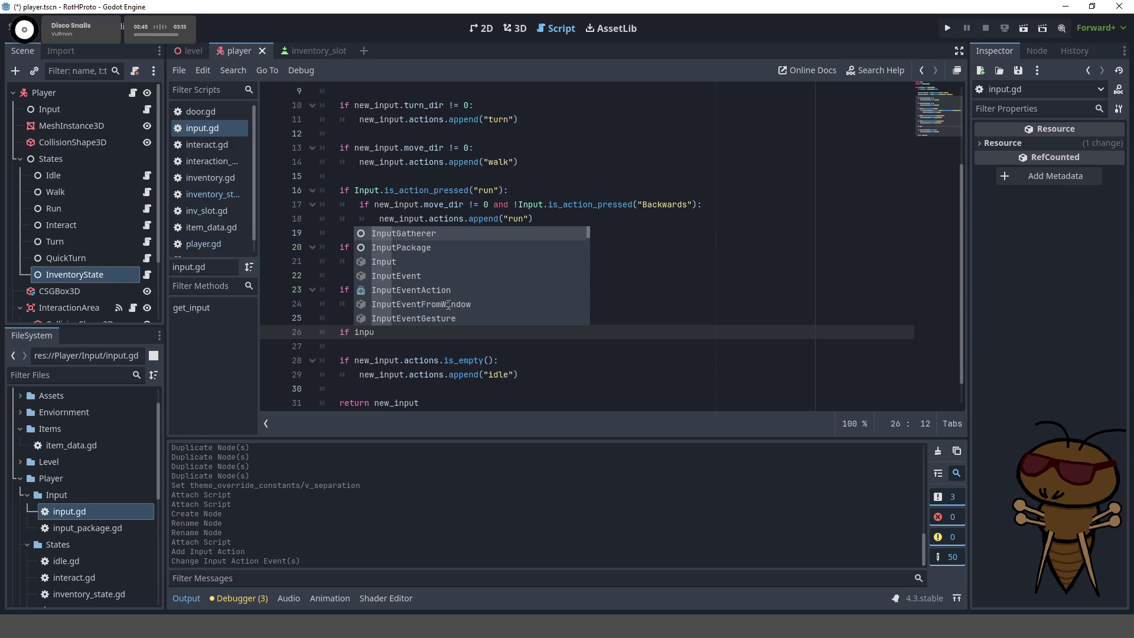
key(Down)
key(Down)
key(Return)
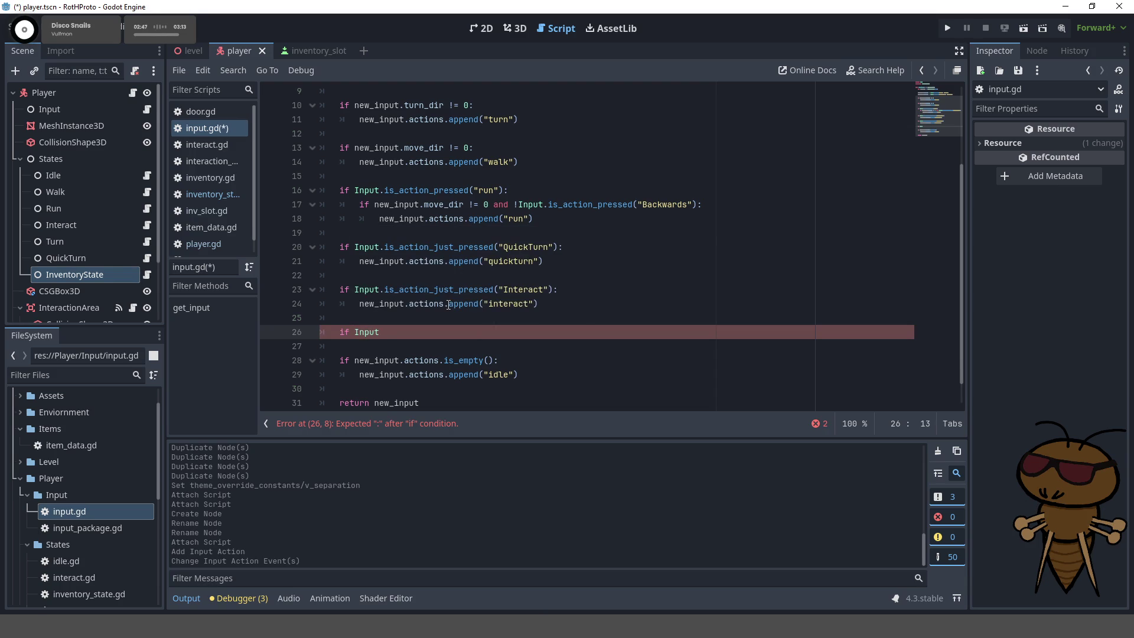
text(.is)
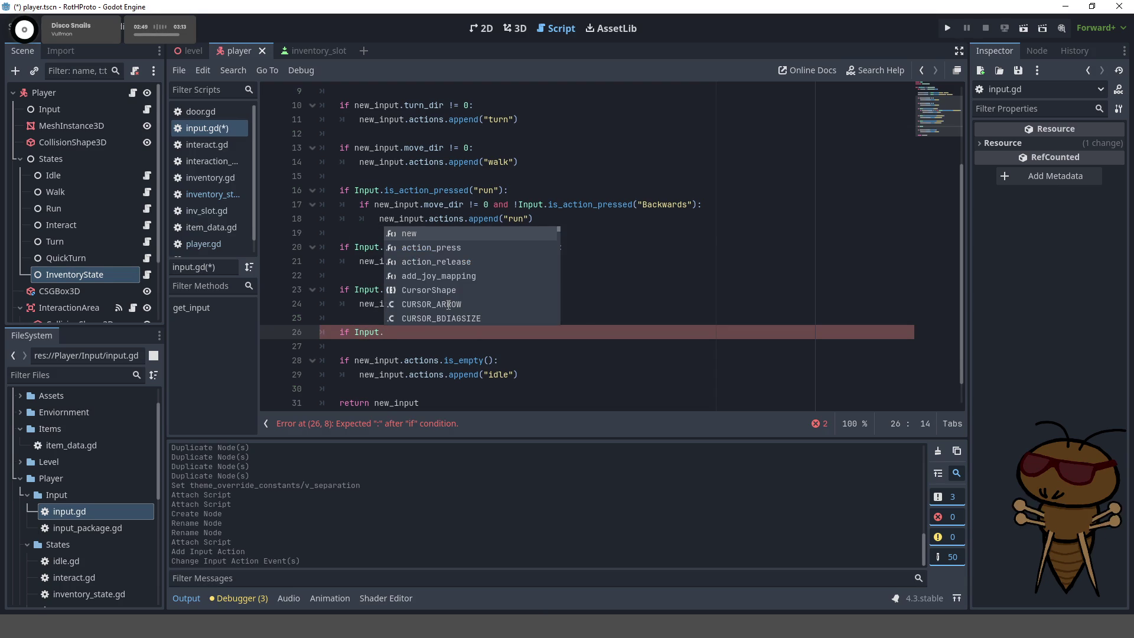
key(Return)
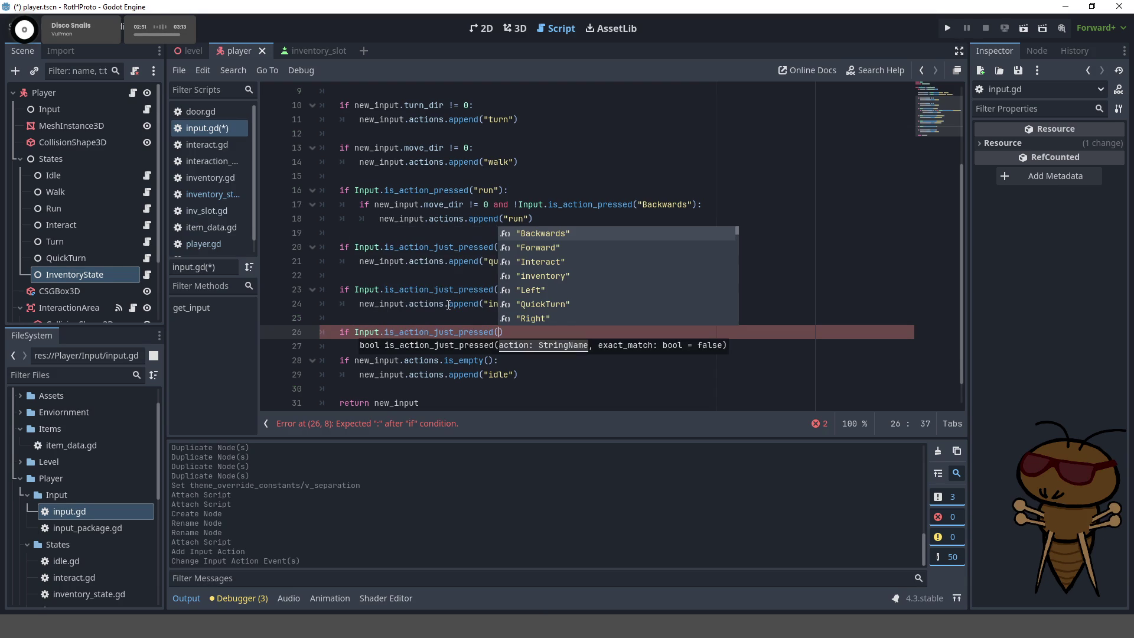
key(Down)
key(Down)
key(Down)
key(Return)
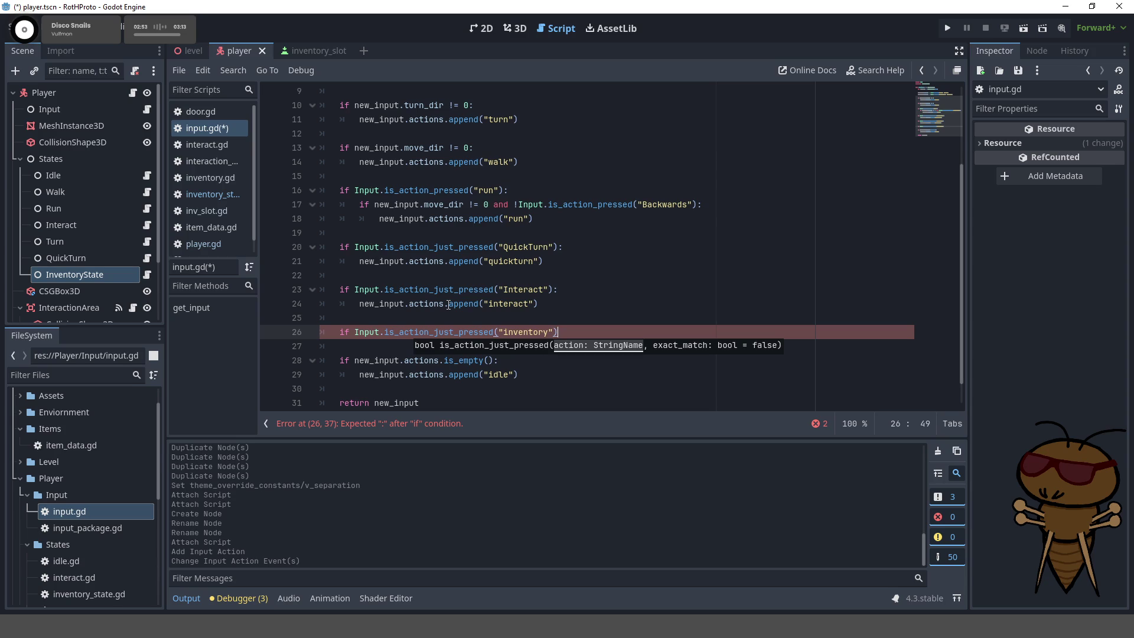
text(:)
key(Return)
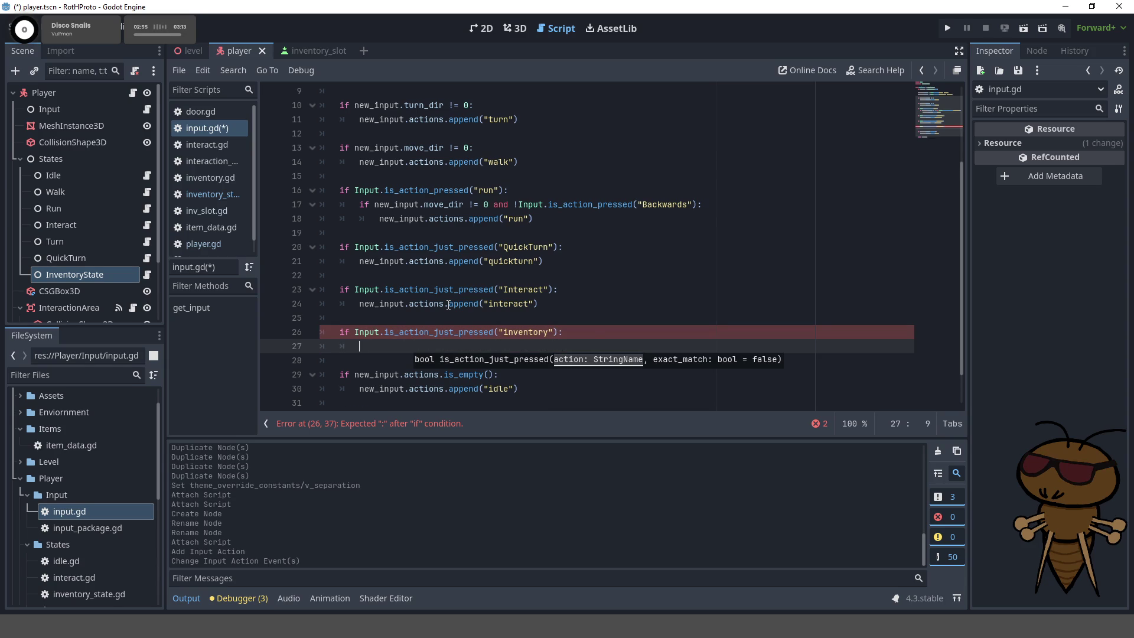
- Make its body new_input.actions.append("inventory") and save input.gd
text(n)
key(BackSpace)
text(new)
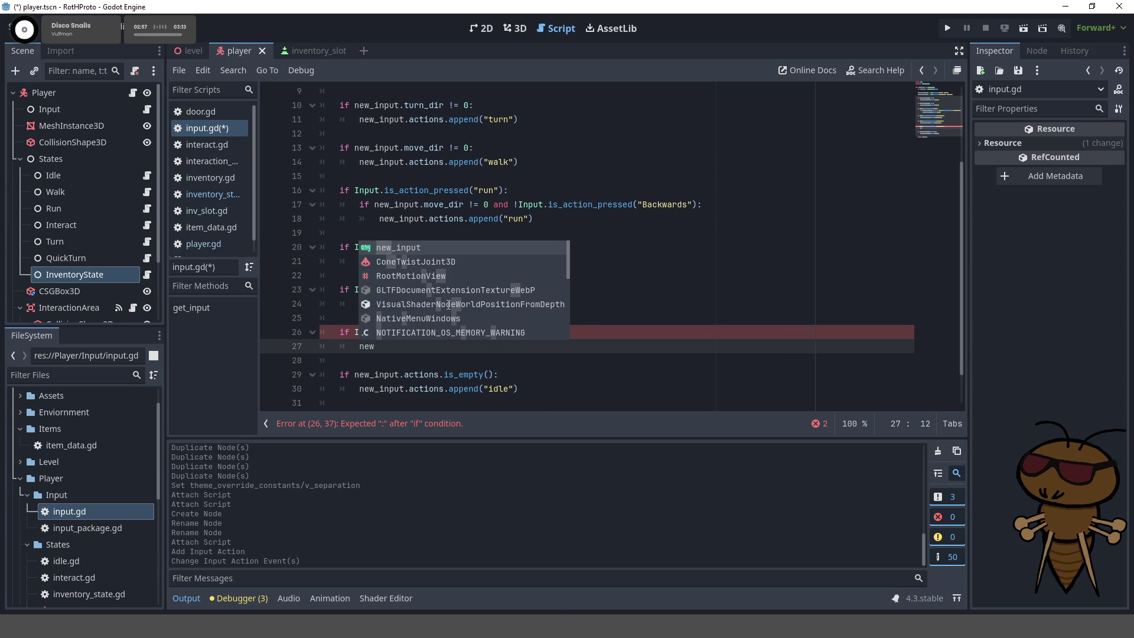
text(_in)
key(Return)
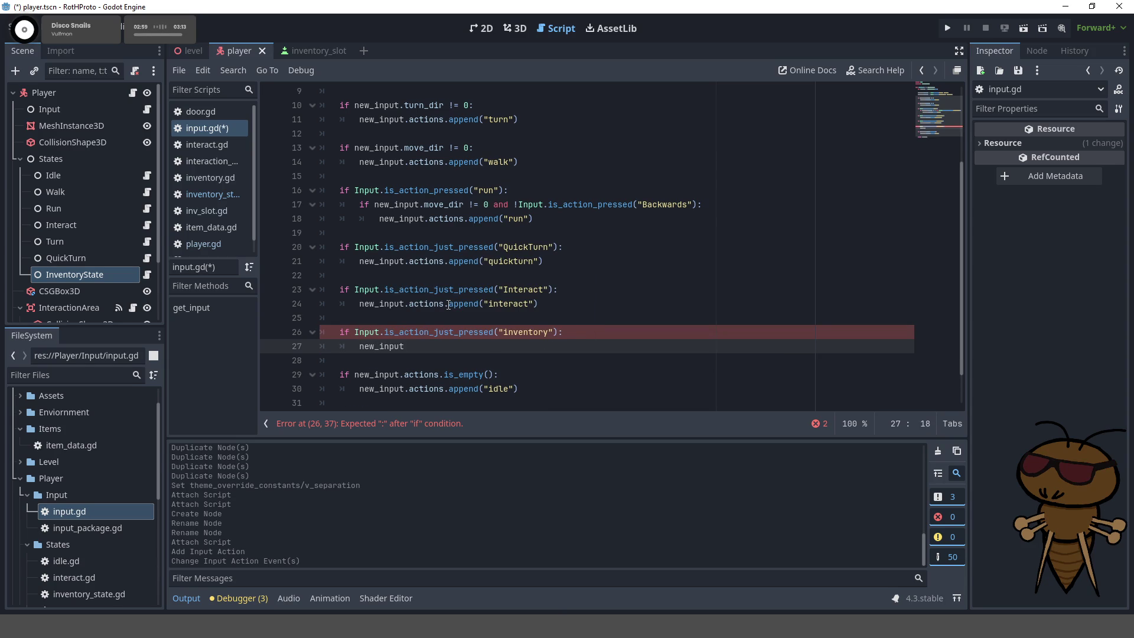
text(.actions)
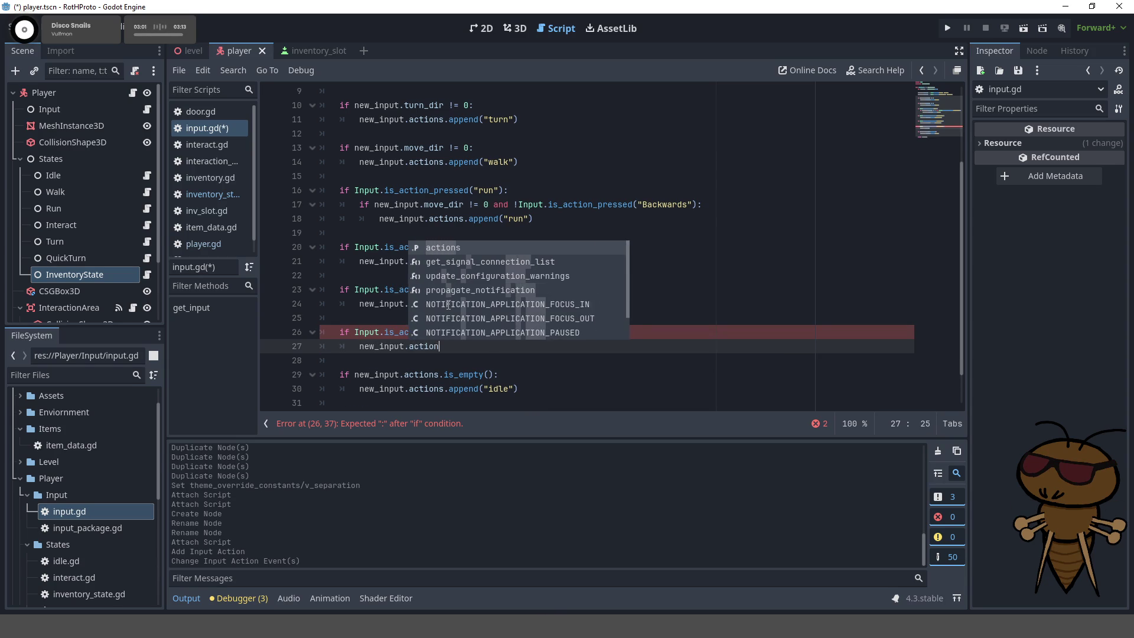
text(.append()
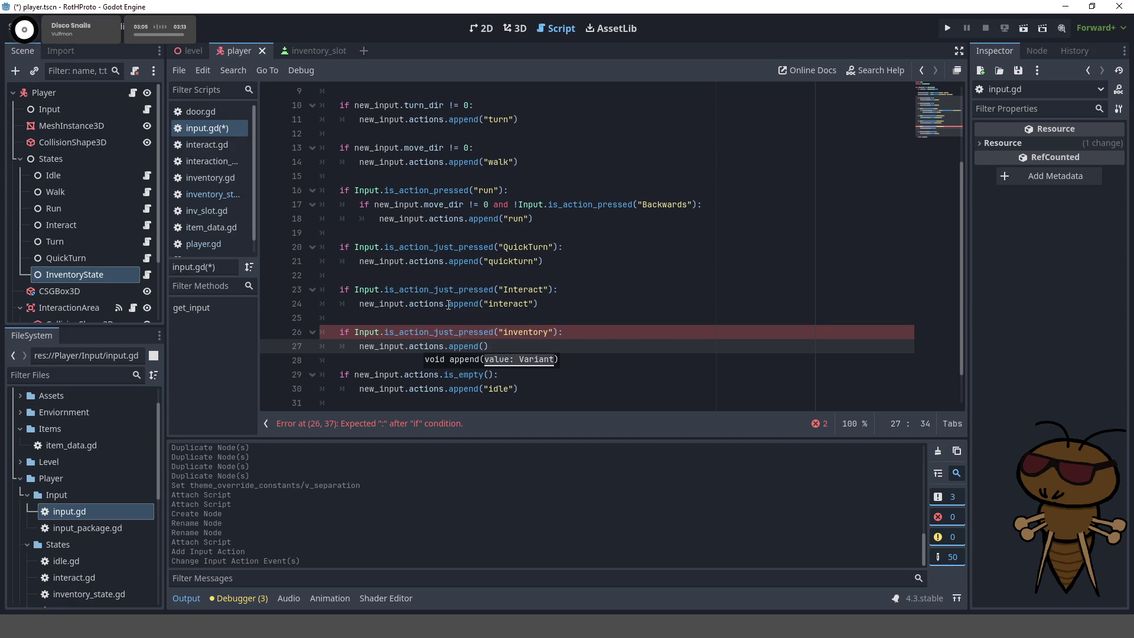
text("inventory)
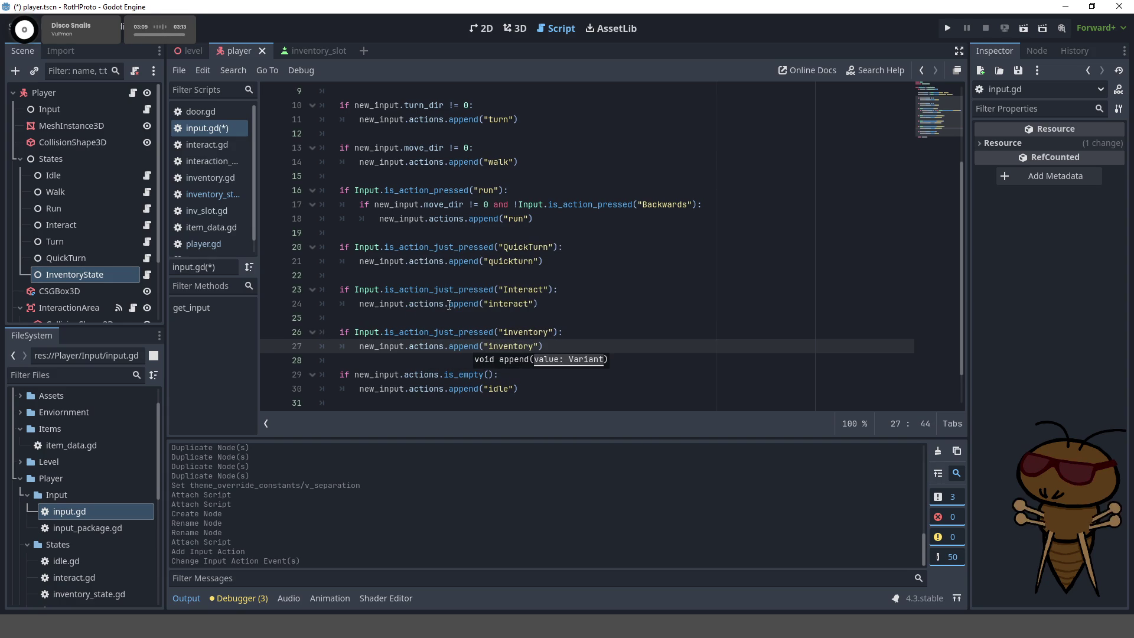
click(571, 323)
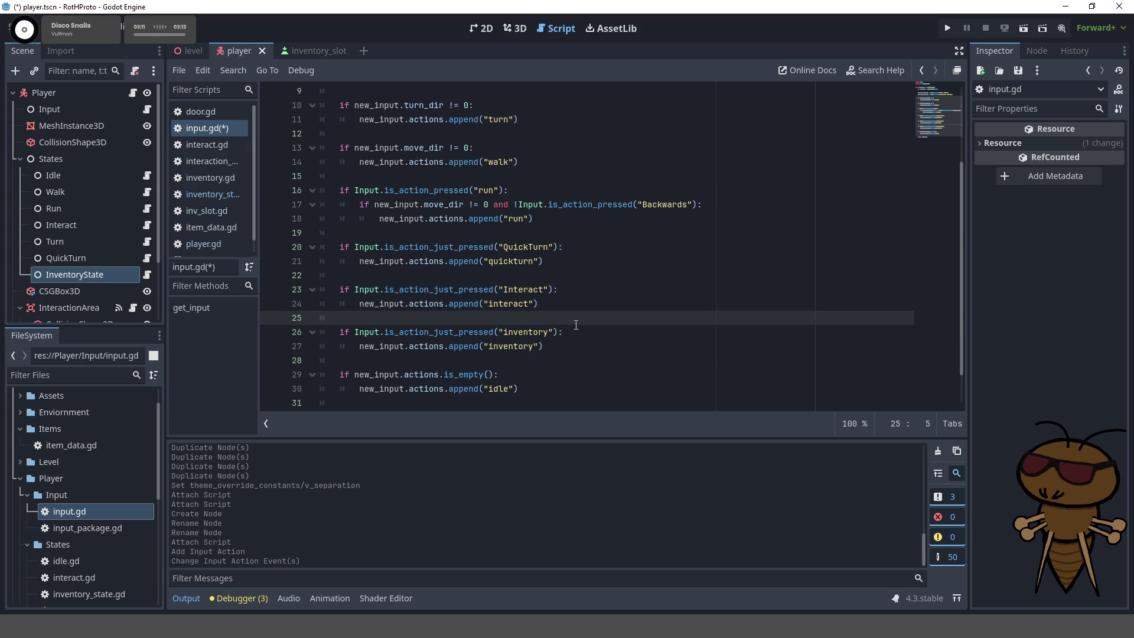
click(637, 281)
key(ctrl+s)
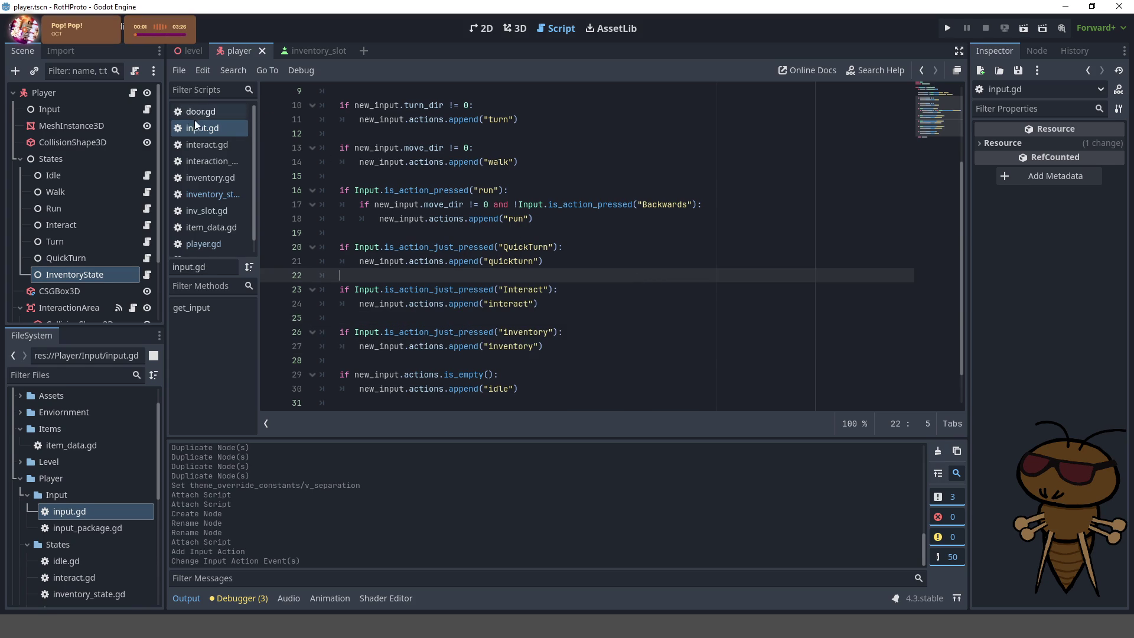
- Close input.gd, door.gd and the Node docs page, then switch to inventory_state.gd
right_click(195, 131)
click(226, 172)
right_click(194, 112)
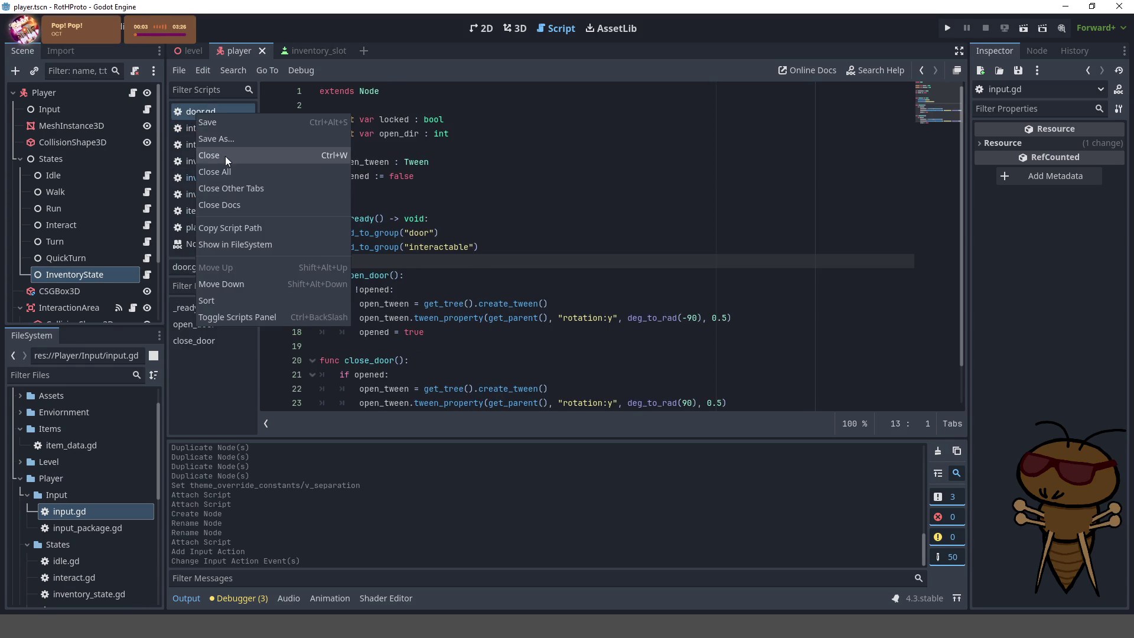
click(225, 156)
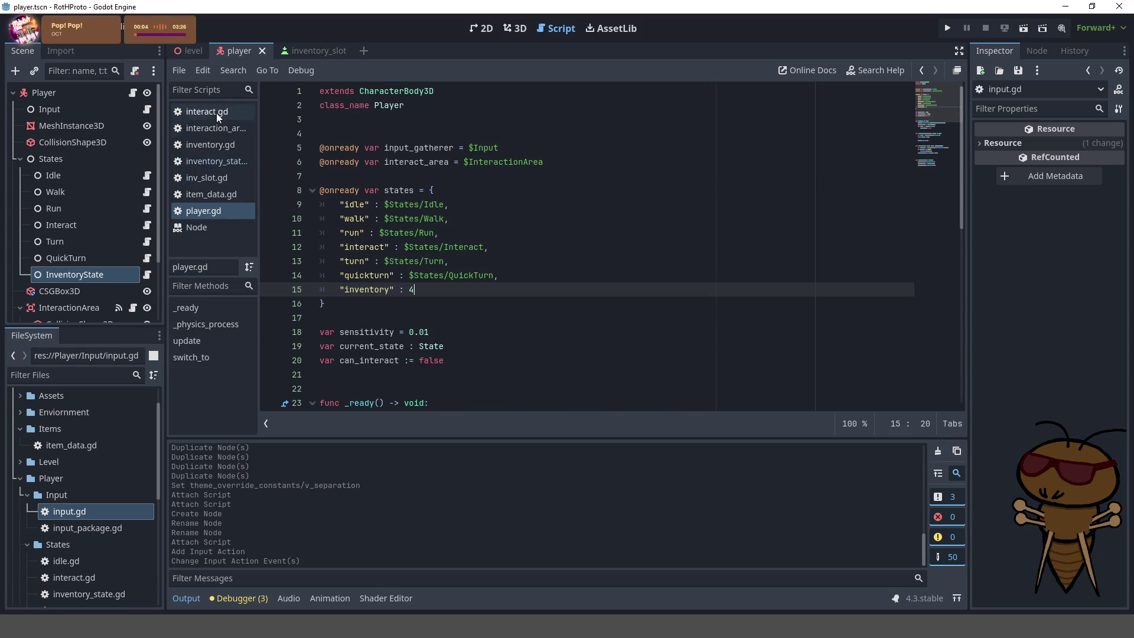
right_click(200, 229)
click(235, 247)
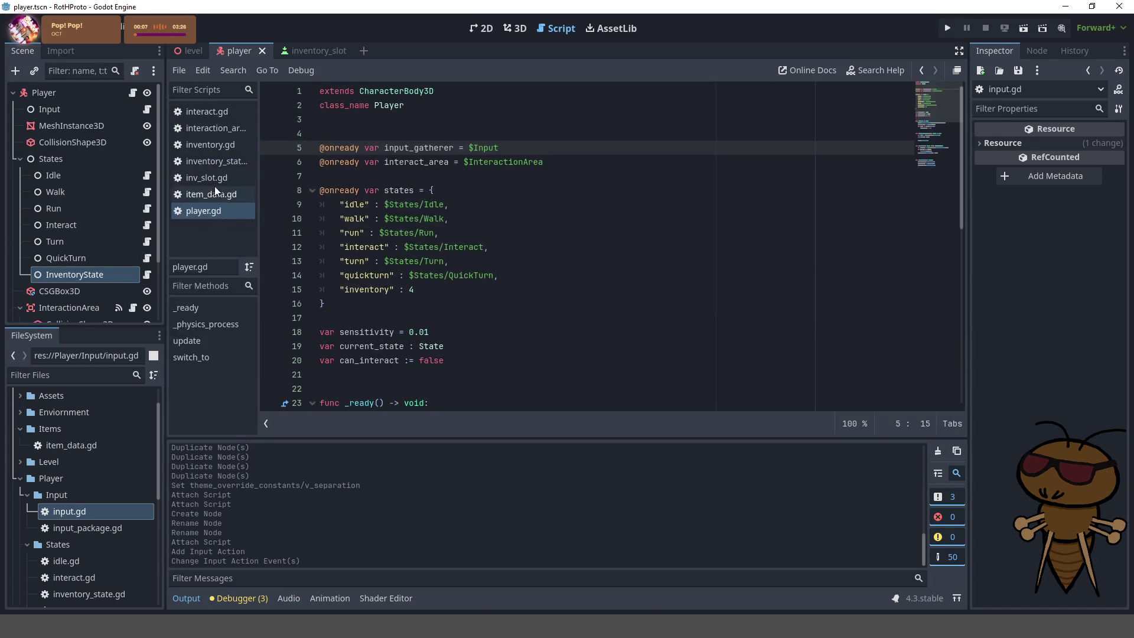
click(200, 133)
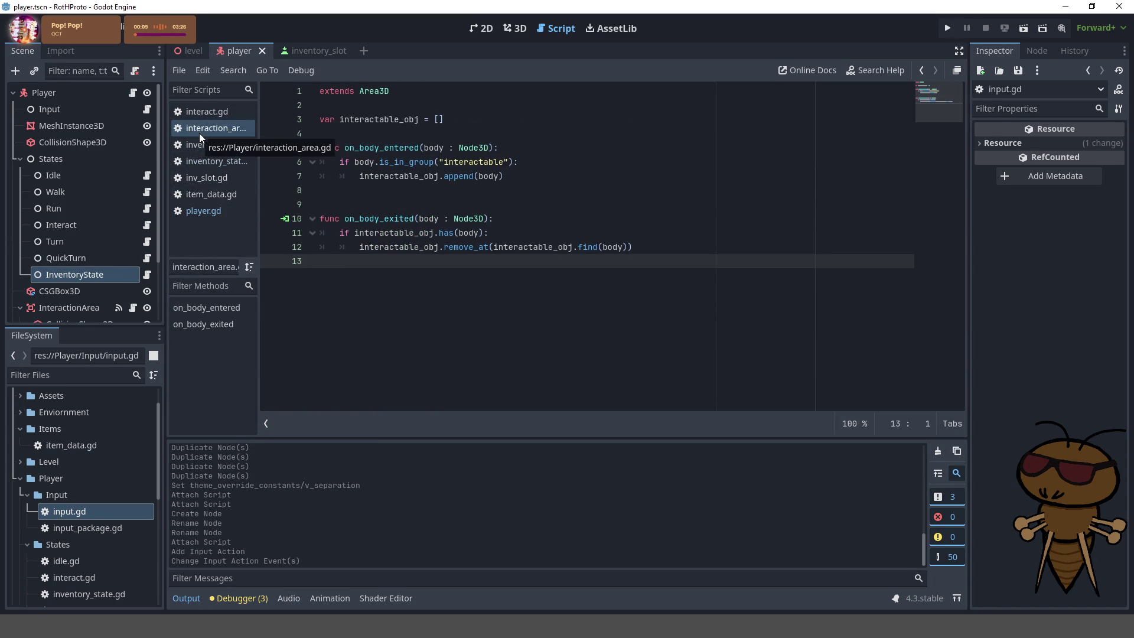
click(204, 113)
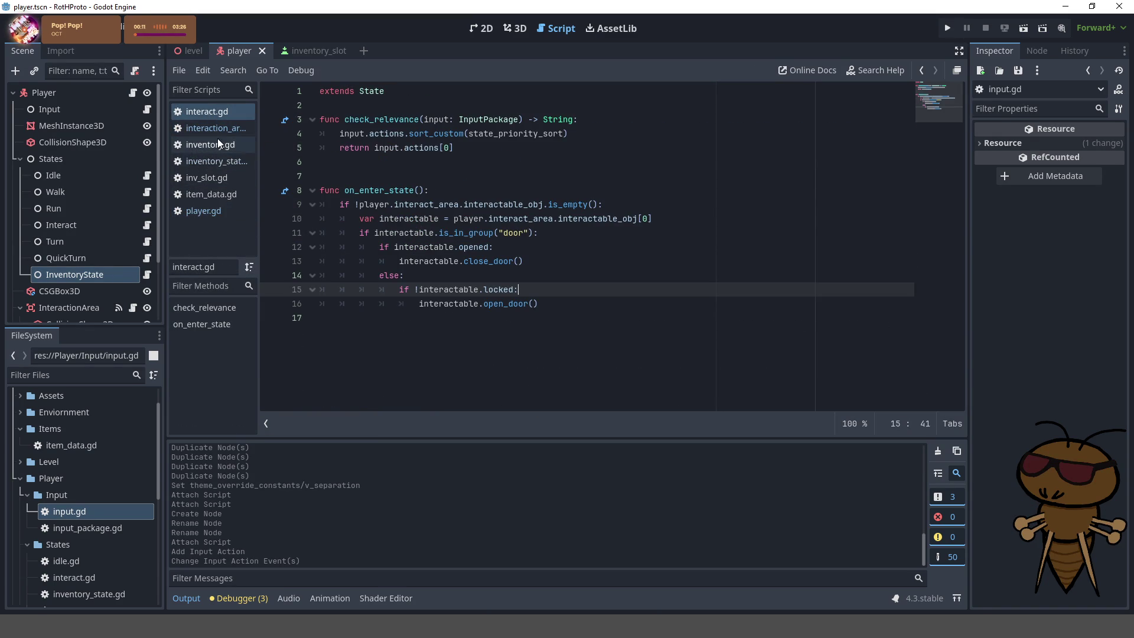
click(225, 160)
- Append an empty func on_enter_state(): to inventory_state.gd, then return to player.gd
click(417, 218)
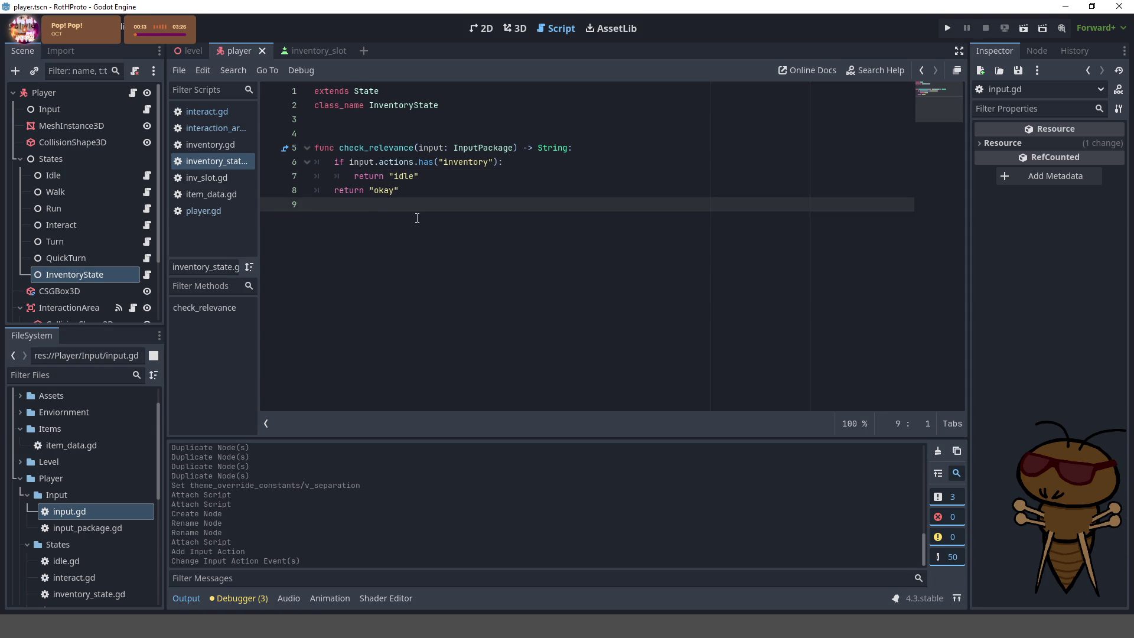
key(Return)
key(Return)
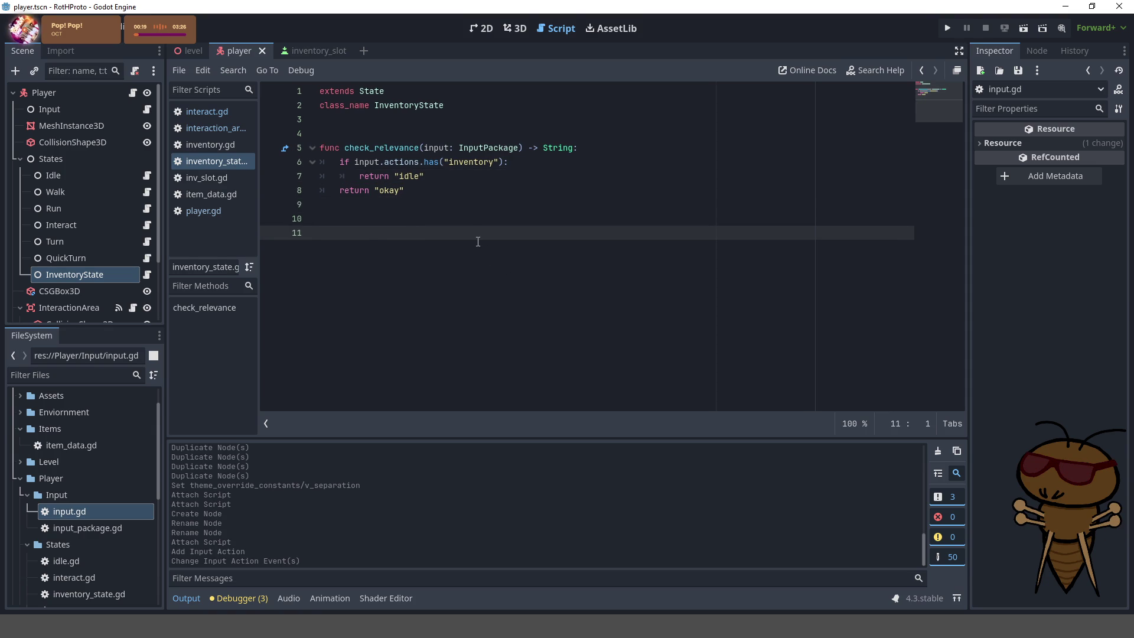
text(func on)
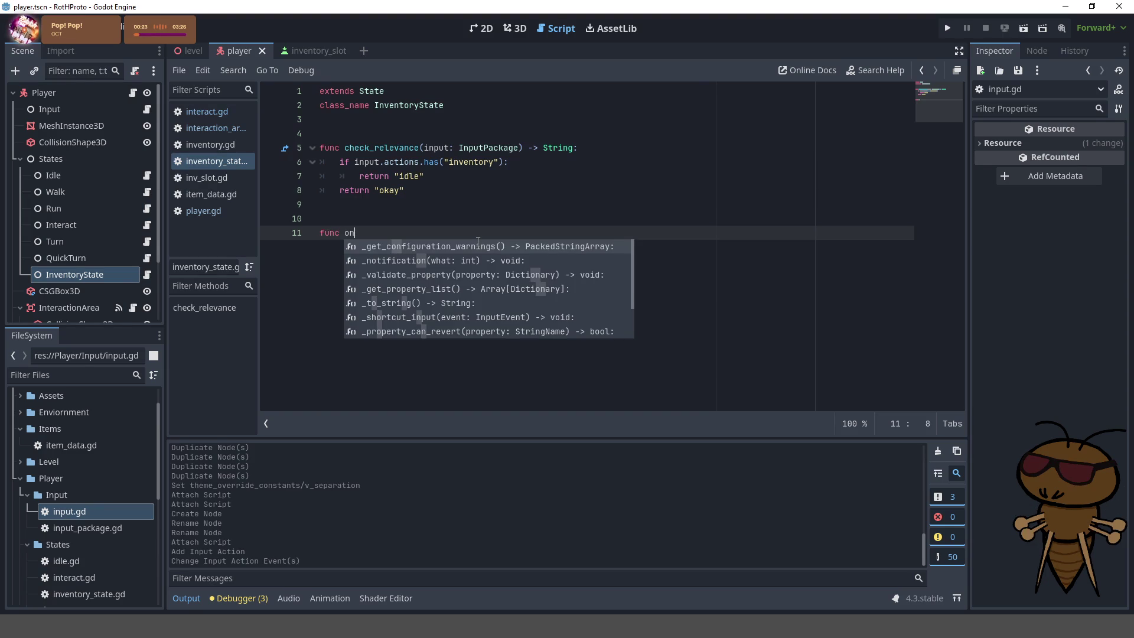
text(_e)
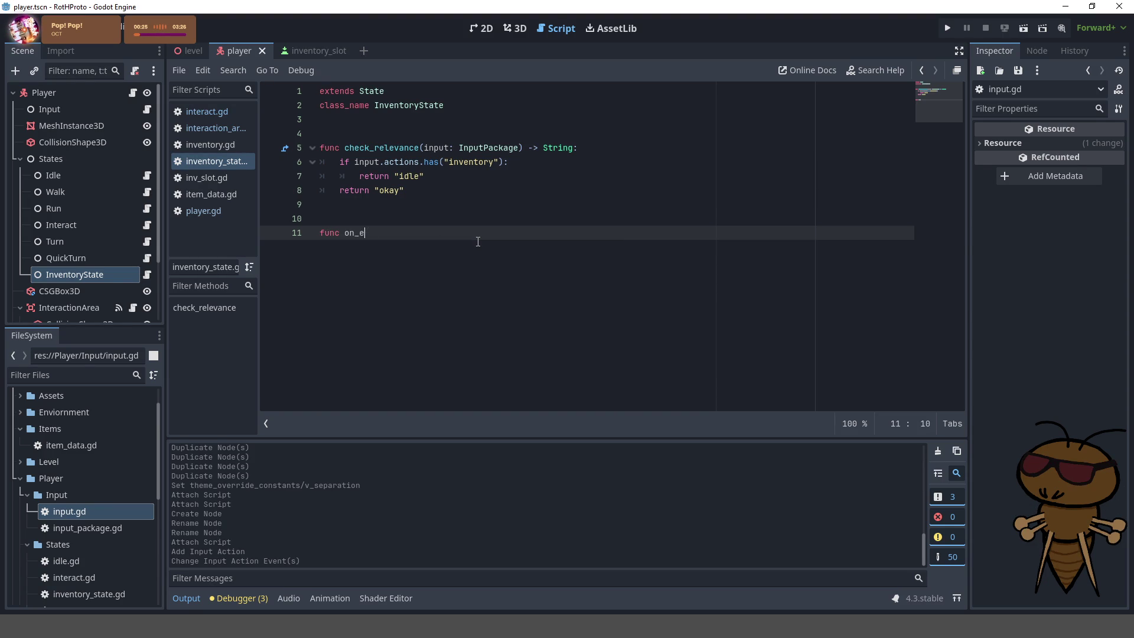
text(nter_state)
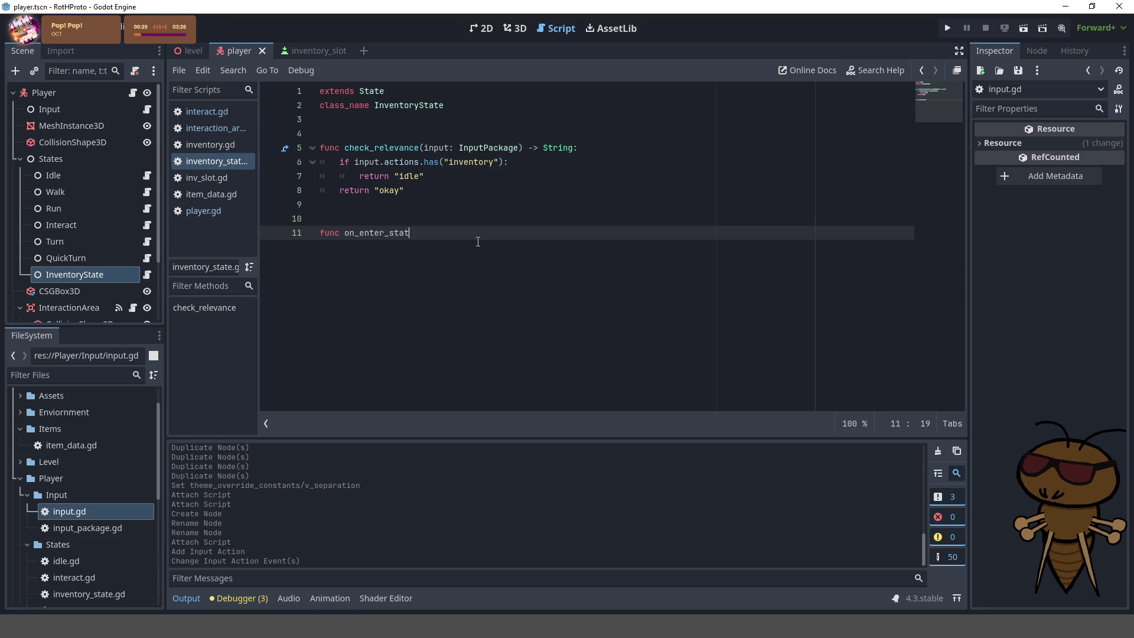
text(():)
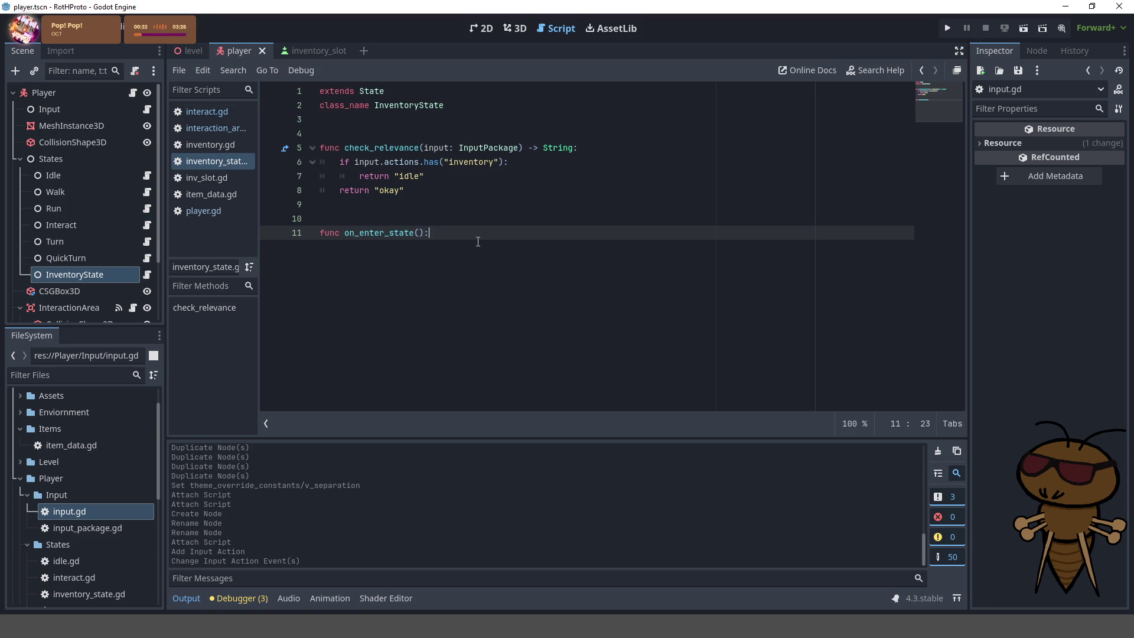
key(Return)
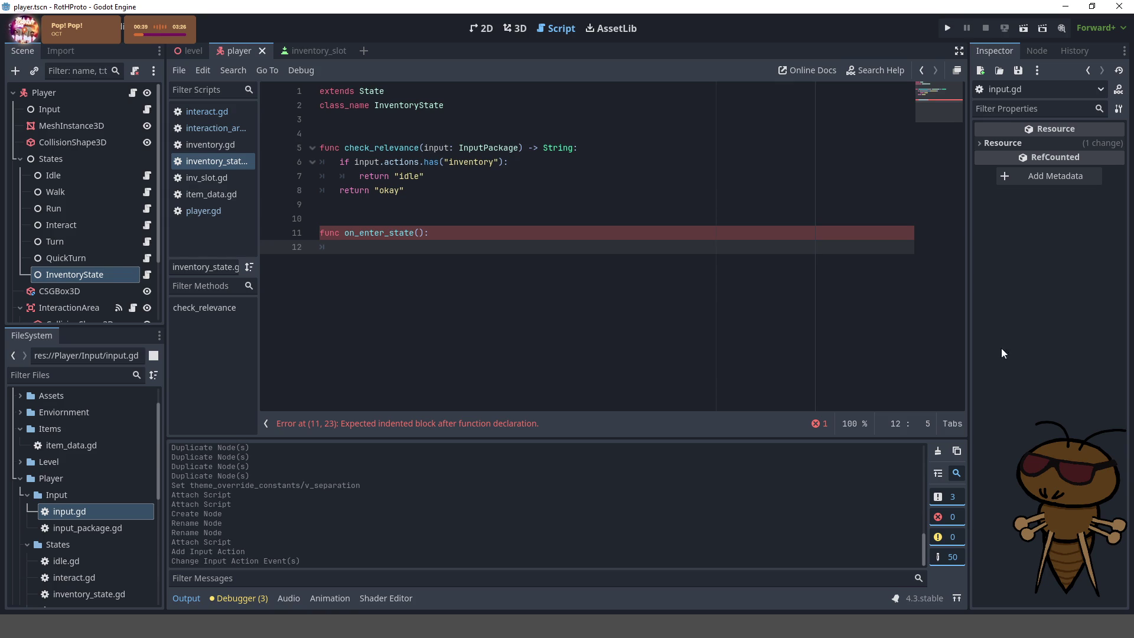
click(204, 211)
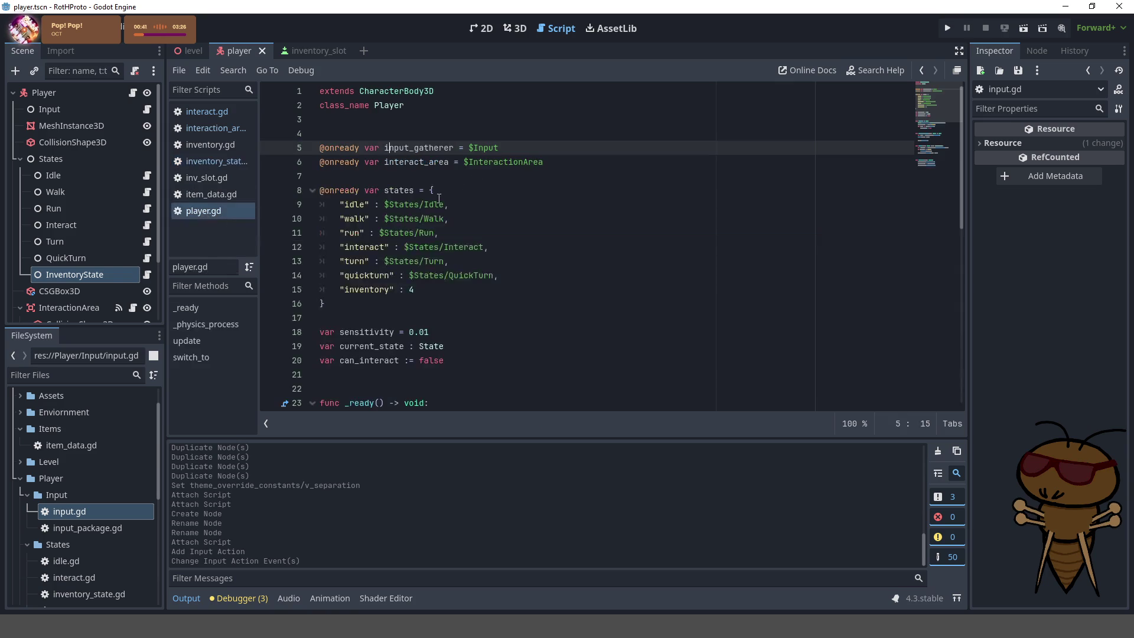
scroll(498, 284, down, 4)
scroll(498, 285, up, 3)
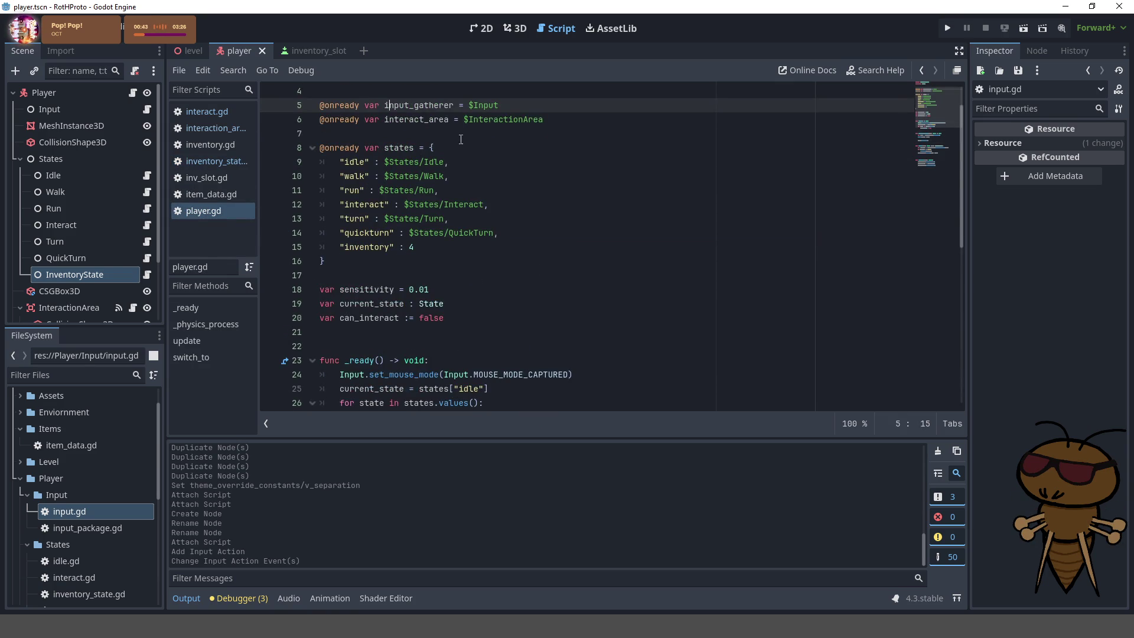
scroll(461, 136, up, 3)
click(560, 163)
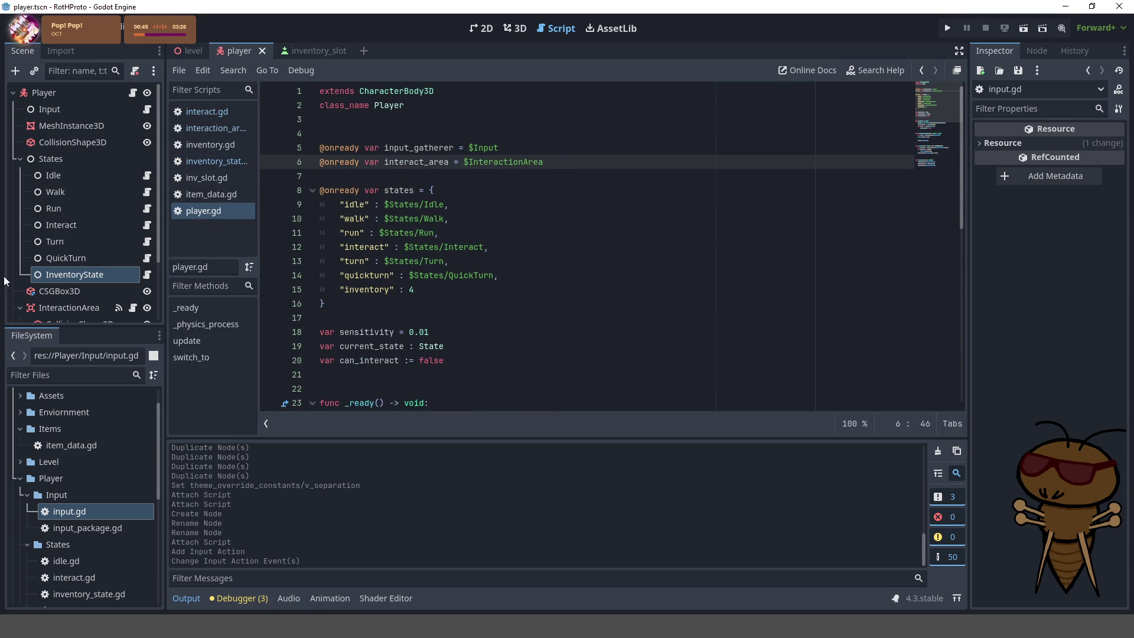
key(Return)
text(@)
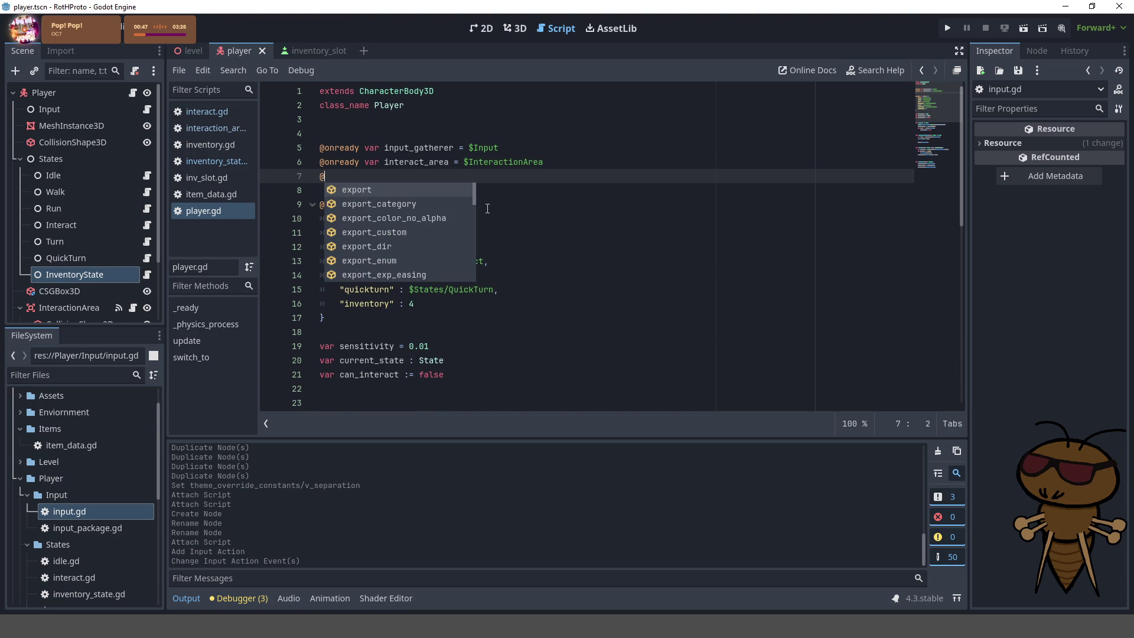
text(onr)
key(Return)
text(var inven)
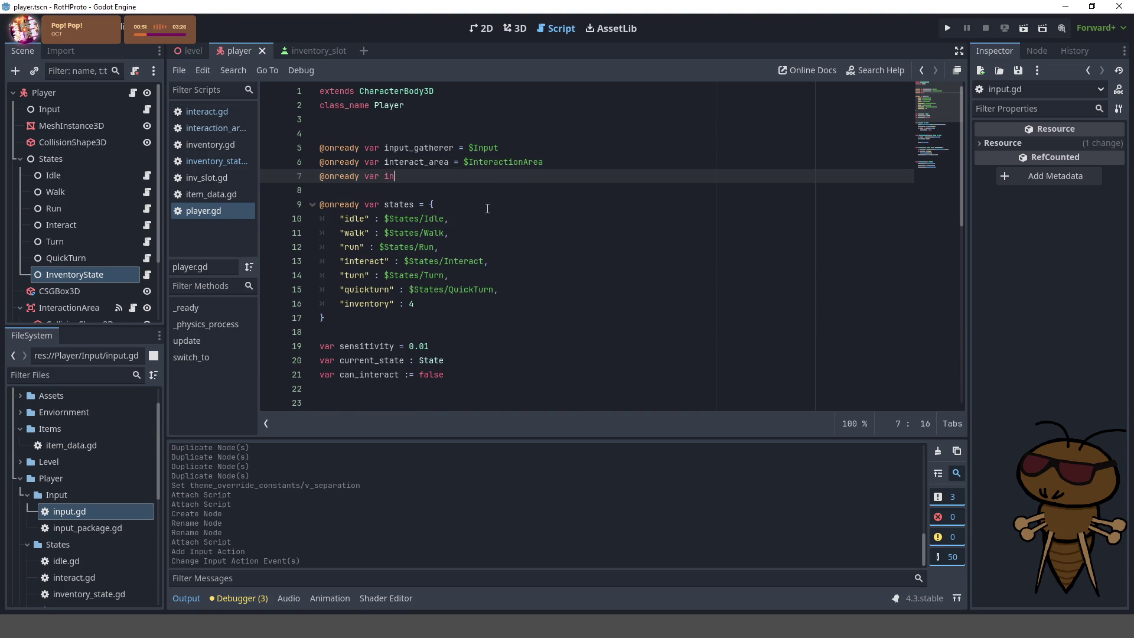
text(to)
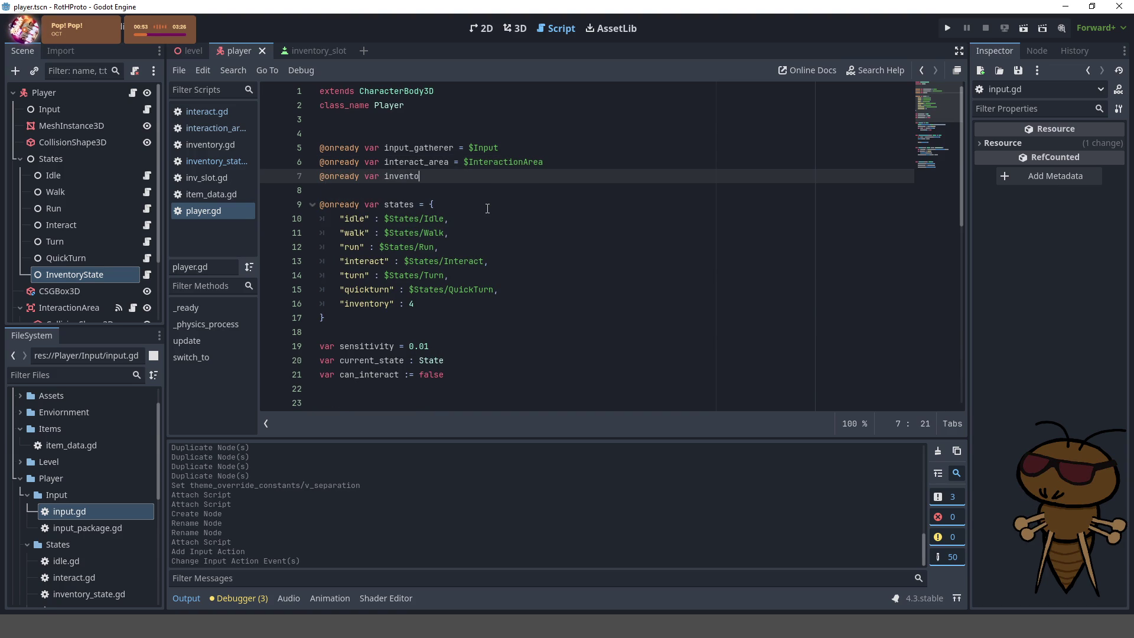
text(ry )
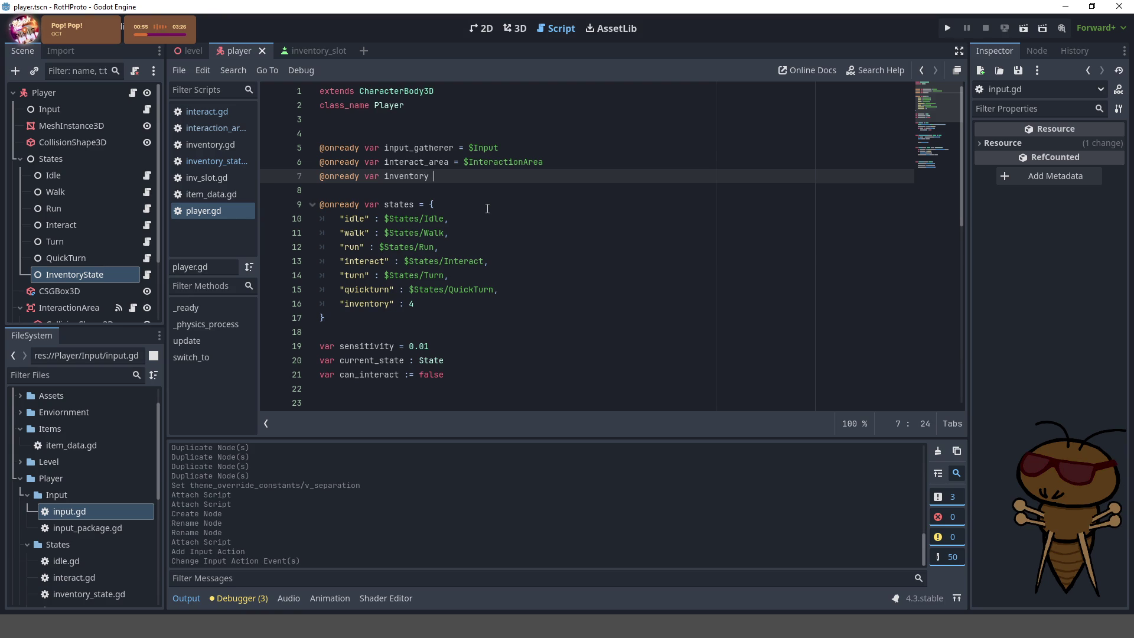
text(=)
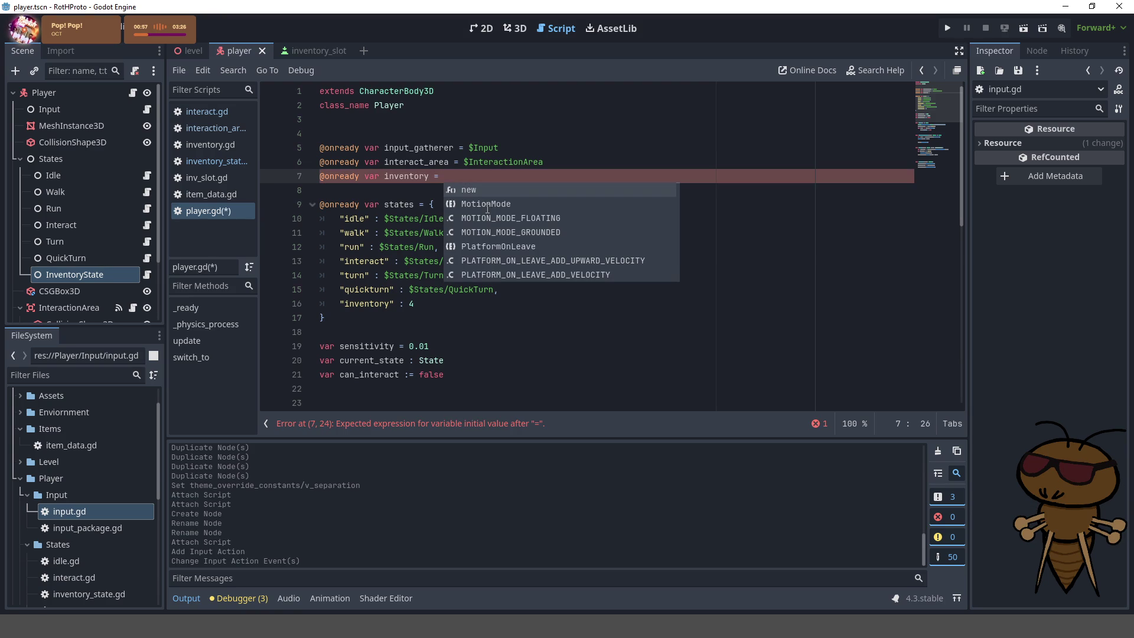
scroll(70, 195, down, 4)
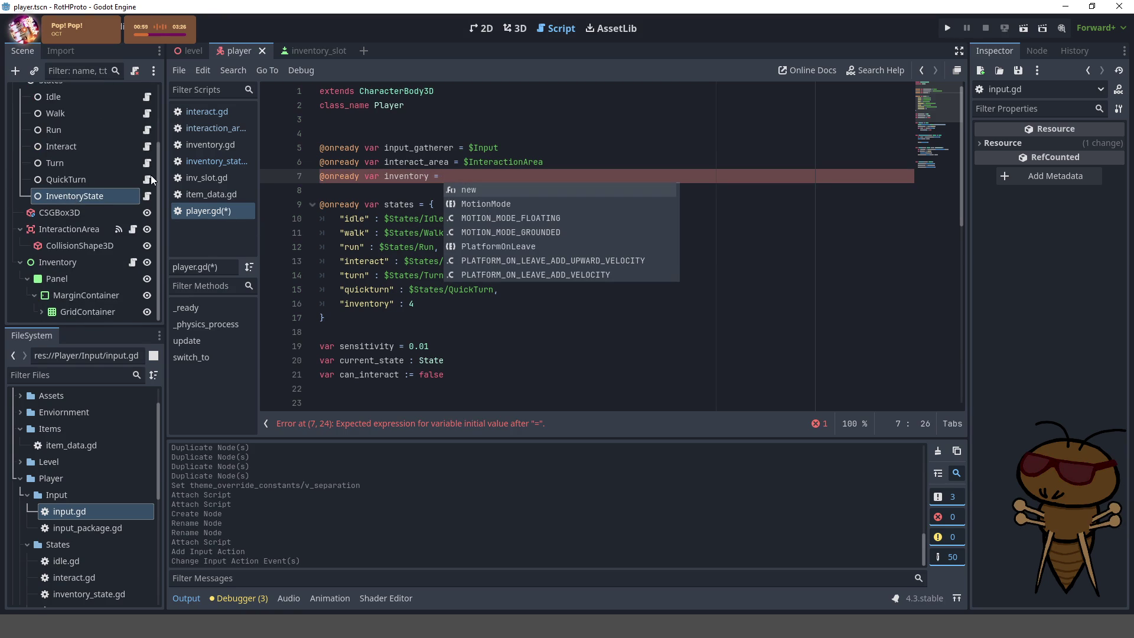
text($Inv)
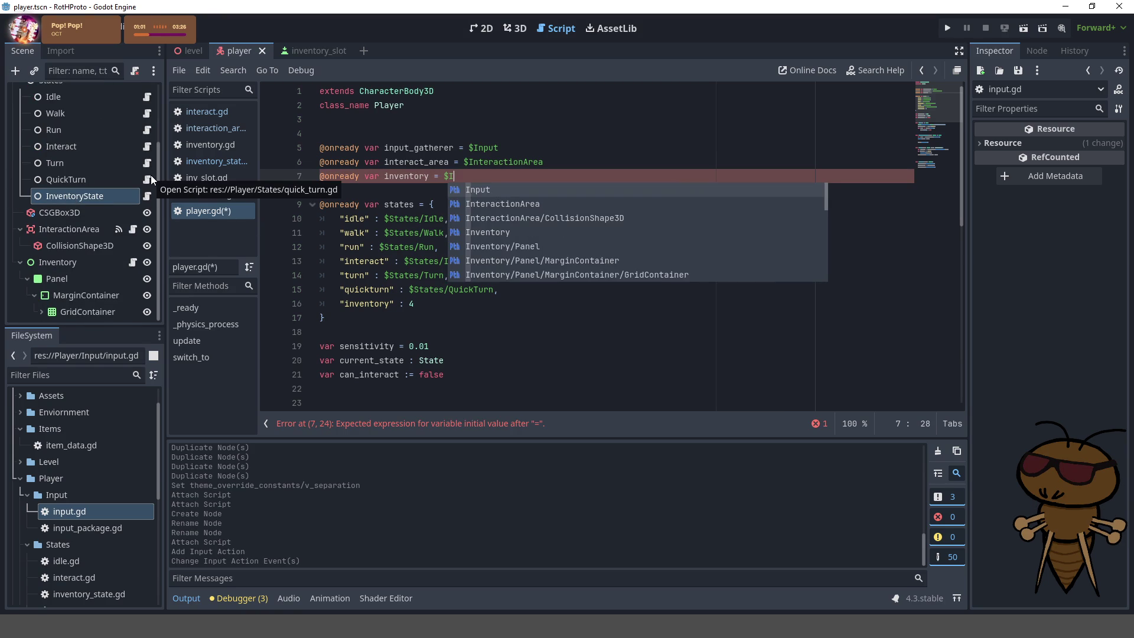
key(Return)
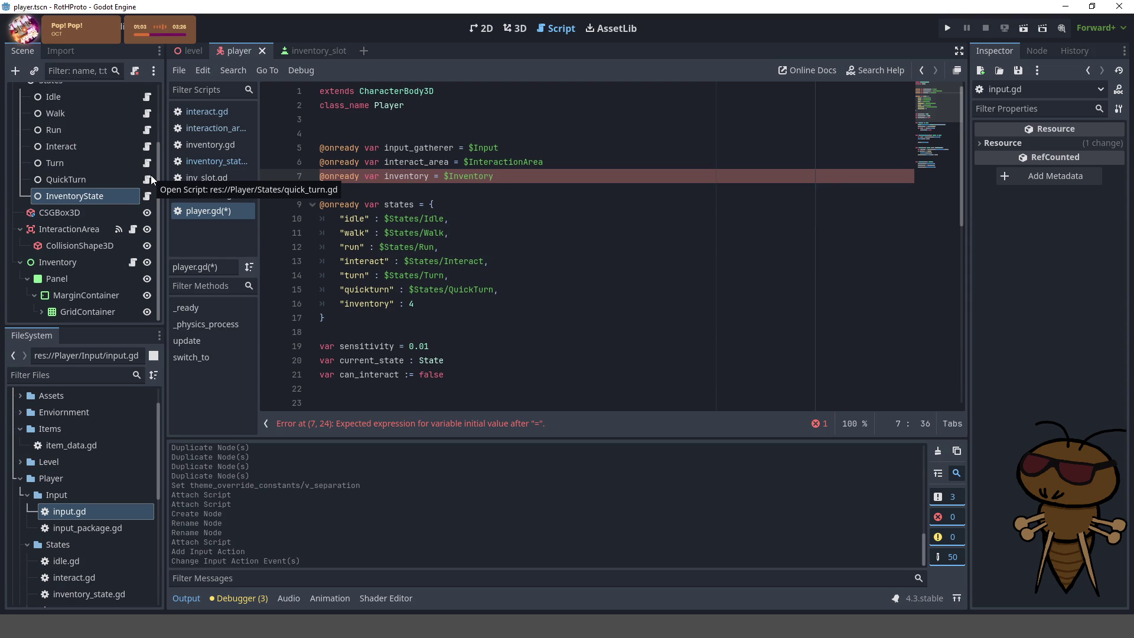
click(148, 263)
click(460, 218)
key(ctrl+s)
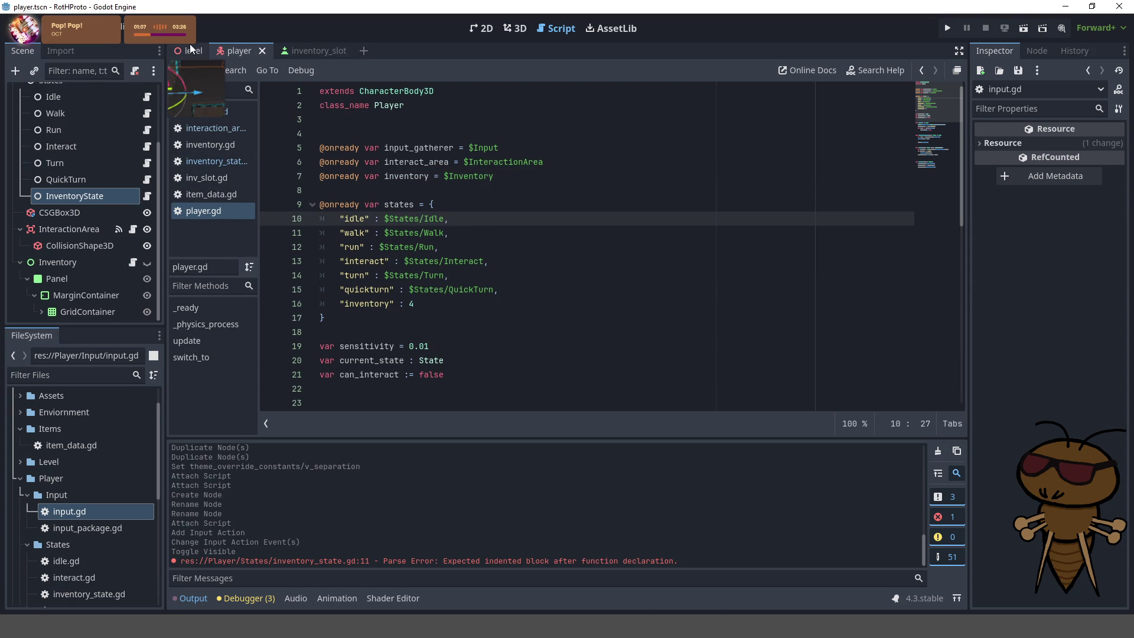
- In inventory_state.gd's on_enter_state, set player.inventory.visible = true
click(221, 156)
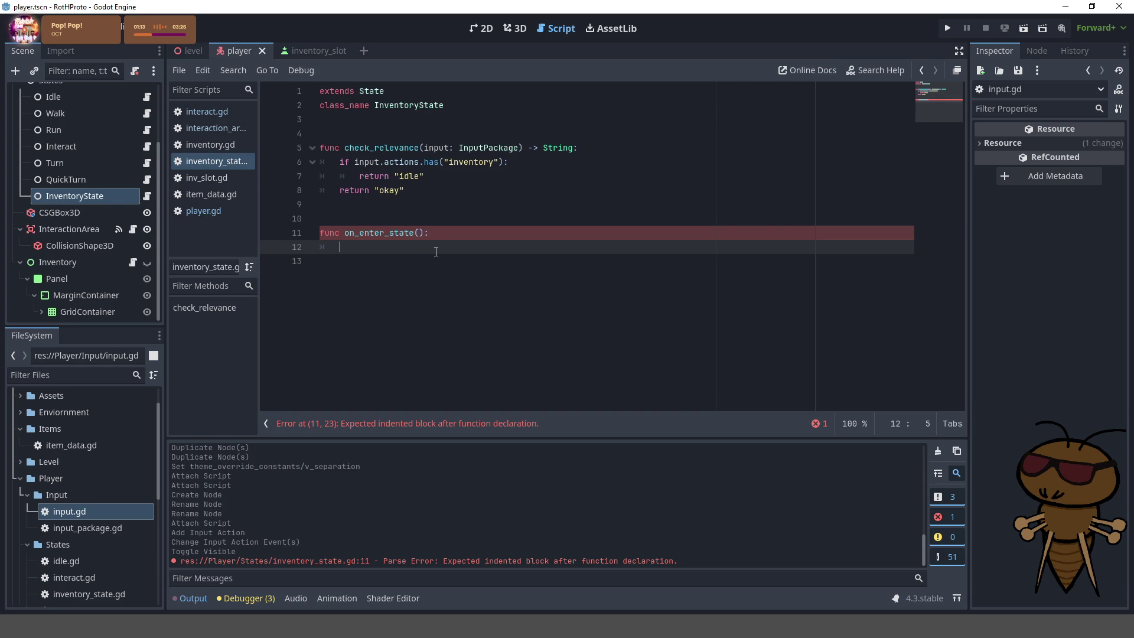
text(player/in)
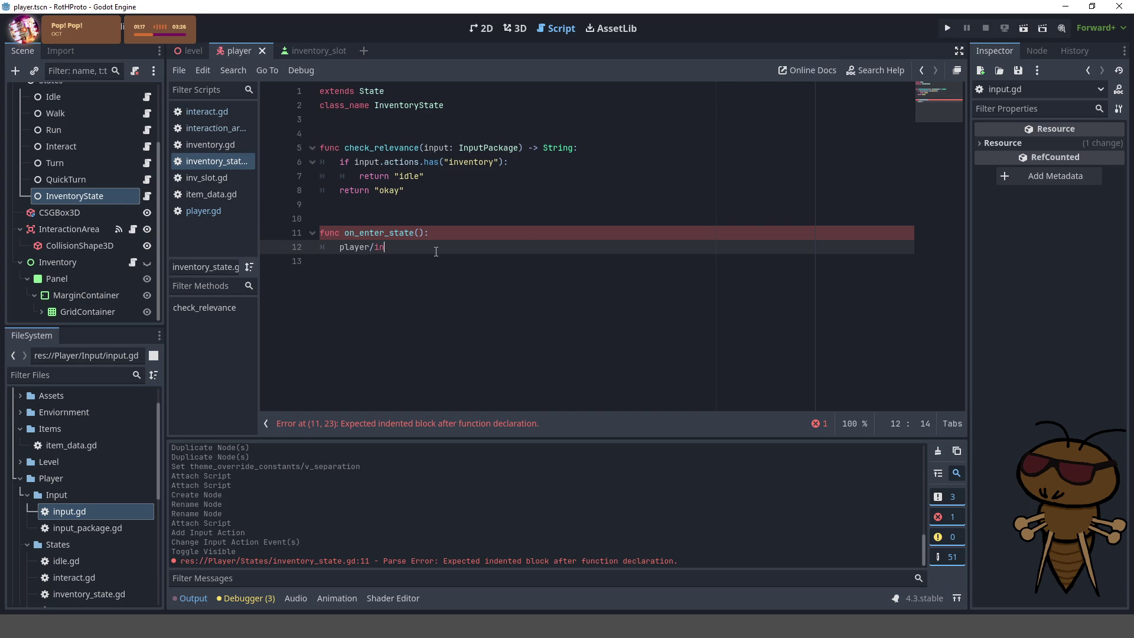
key(BackSpace)
text(inve)
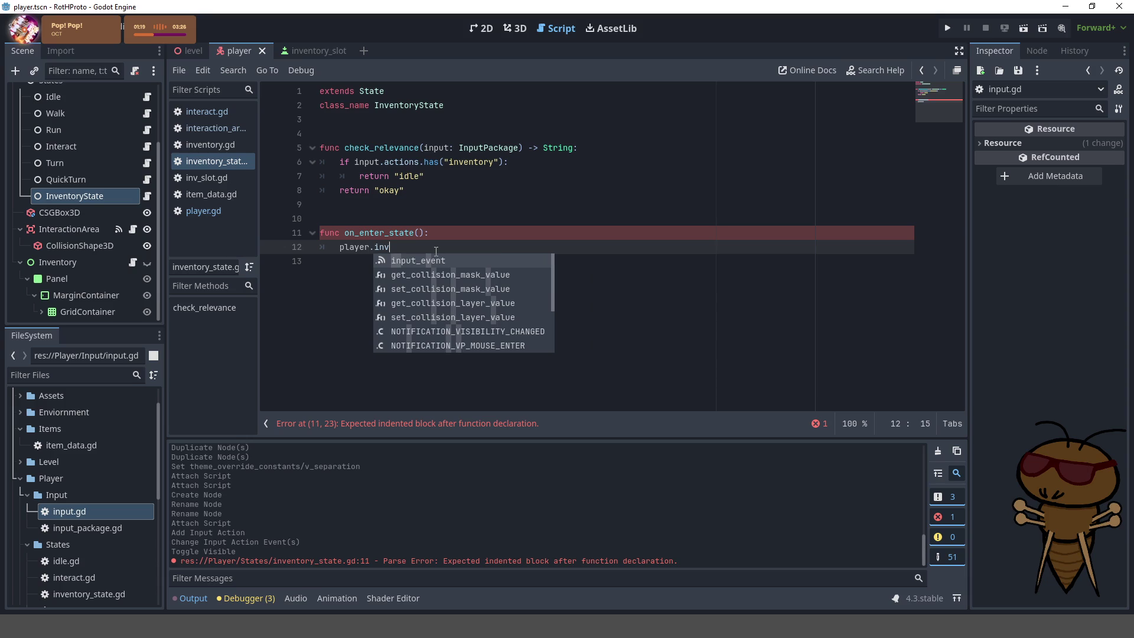
text(n)
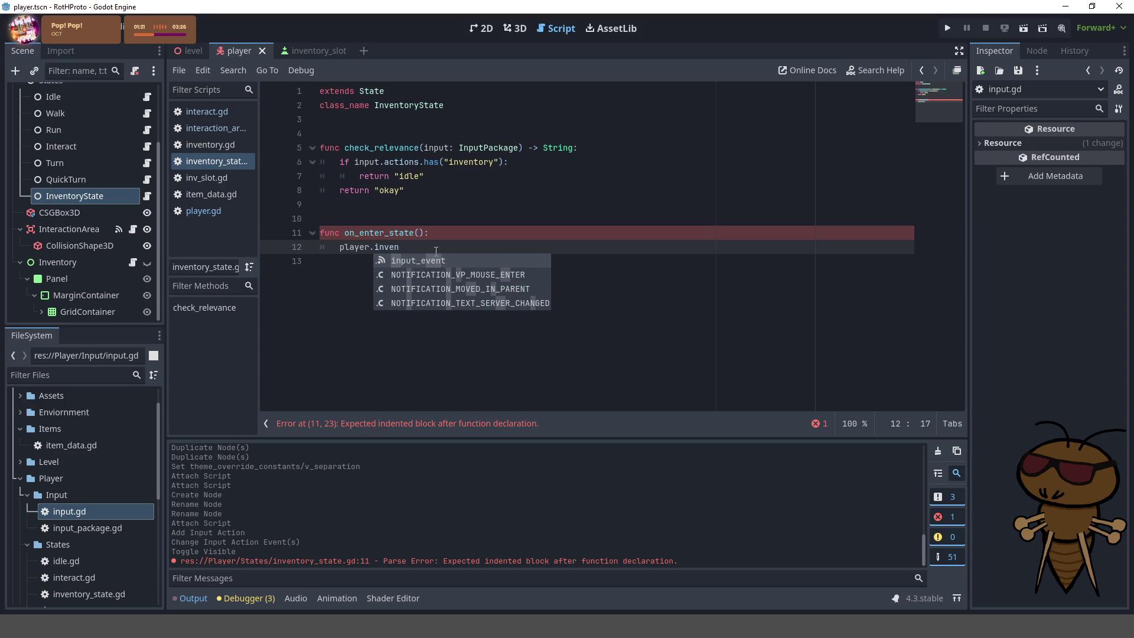
text(tory.)
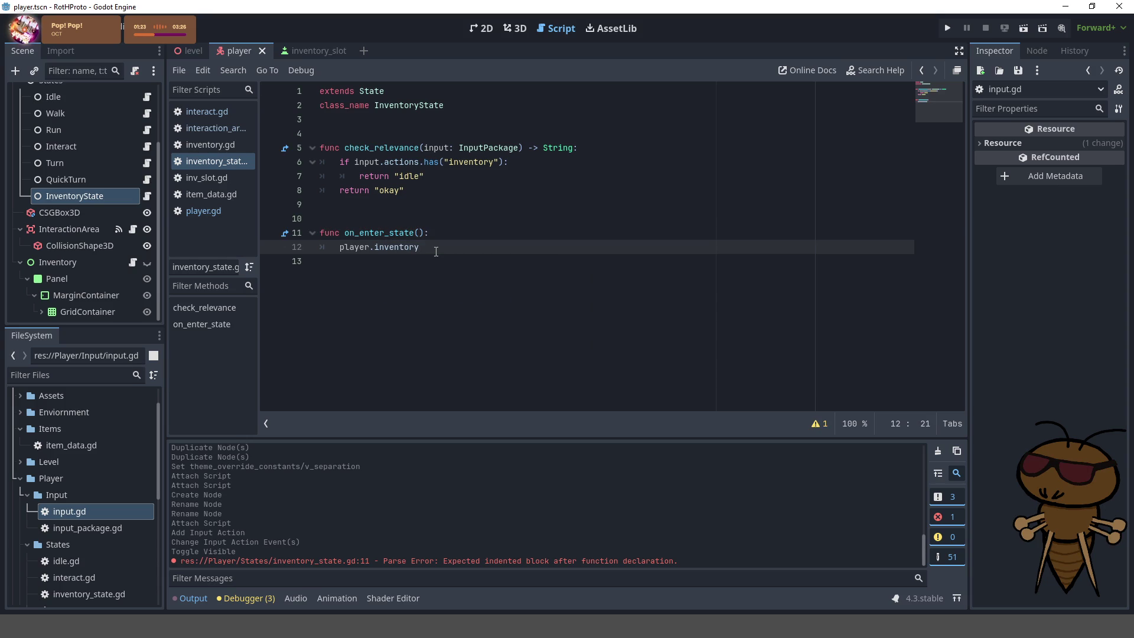
text(visible = true)
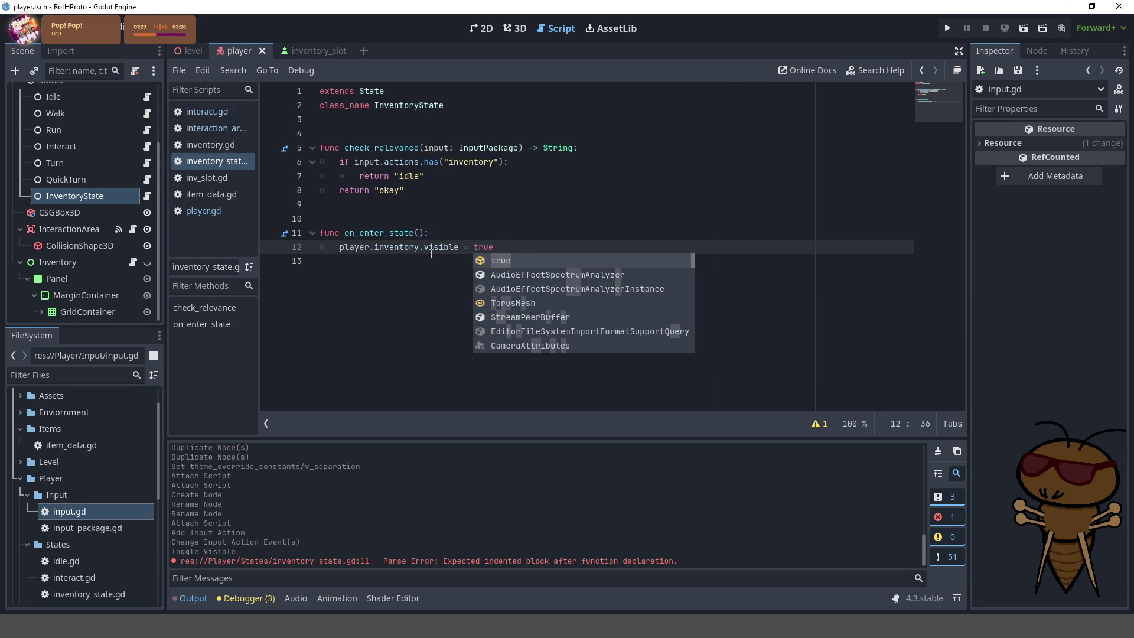
key(Return)
key(Return)
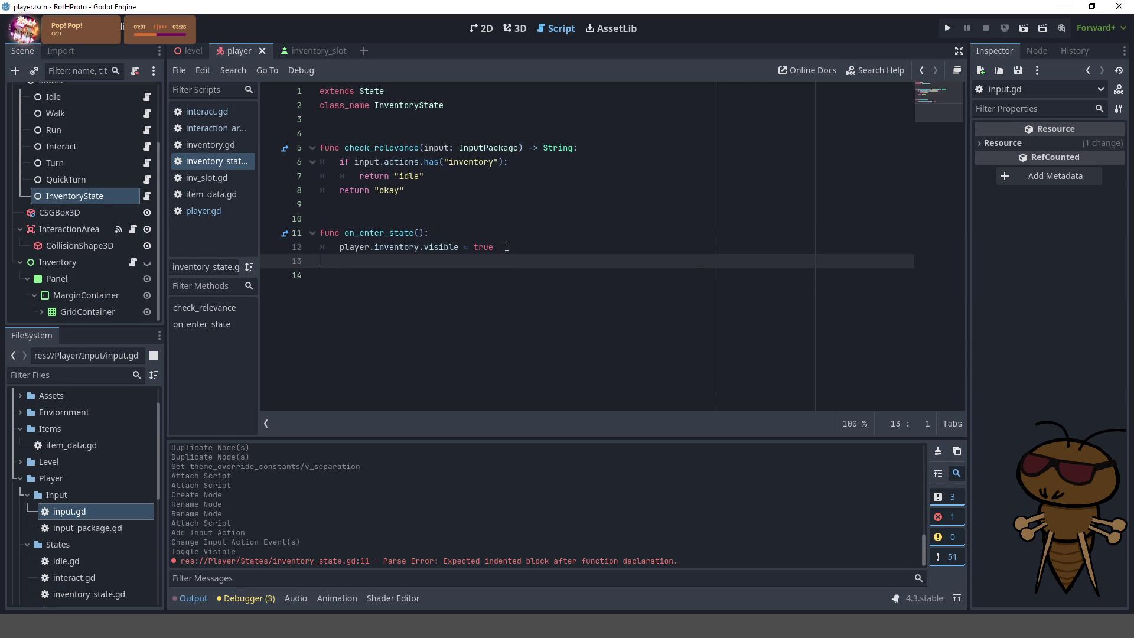
key(Return)
key(Return)
- Add an on_exit_state() function that sets player.inventory.visible = false
text(func )
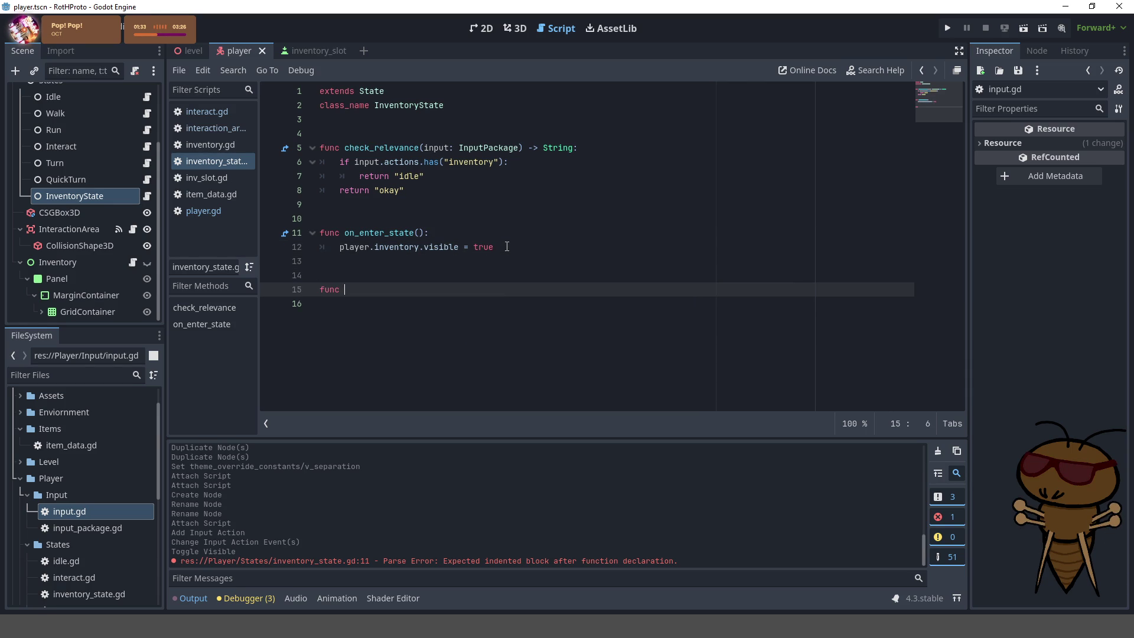
text(on)
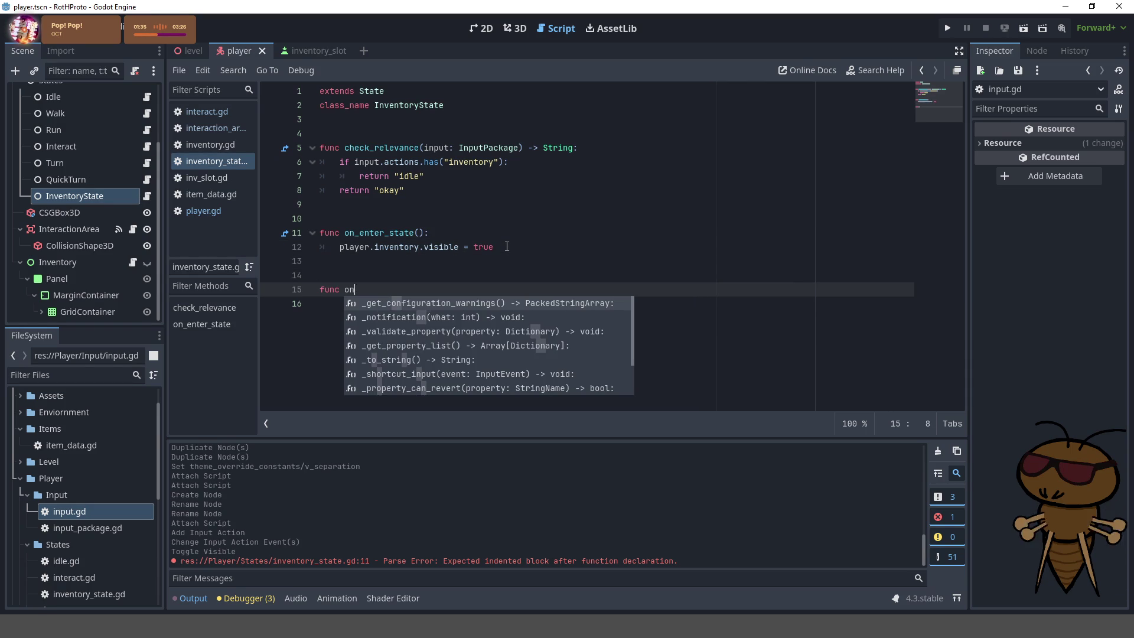
text(_ex)
text(it)
text(_sta)
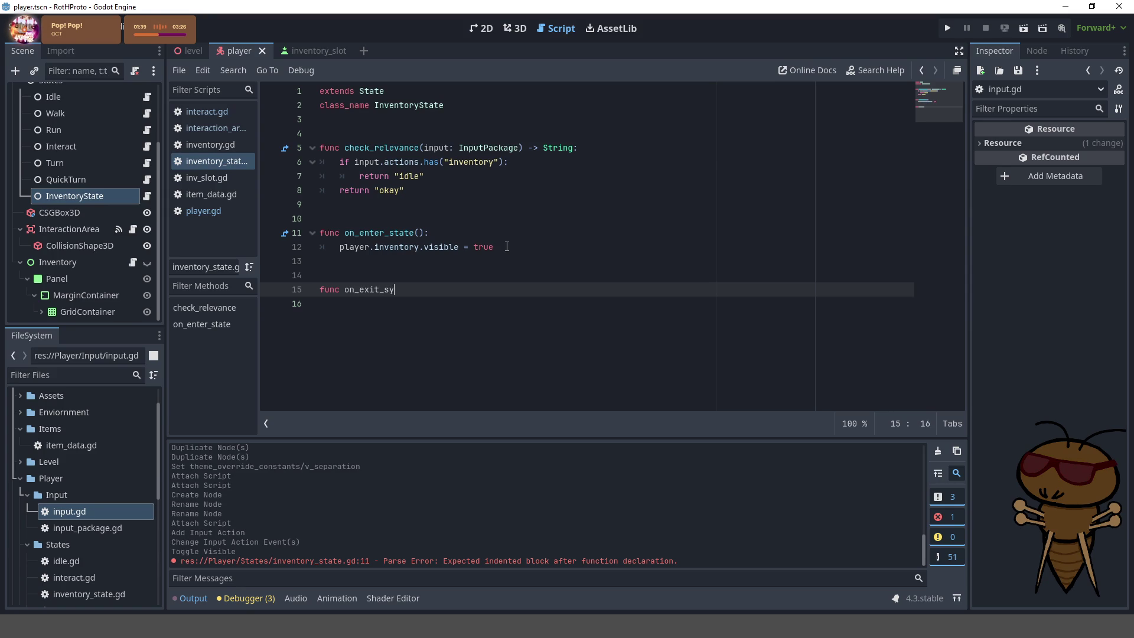
text(te():)
key(Return)
drag(506, 246, 340, 247)
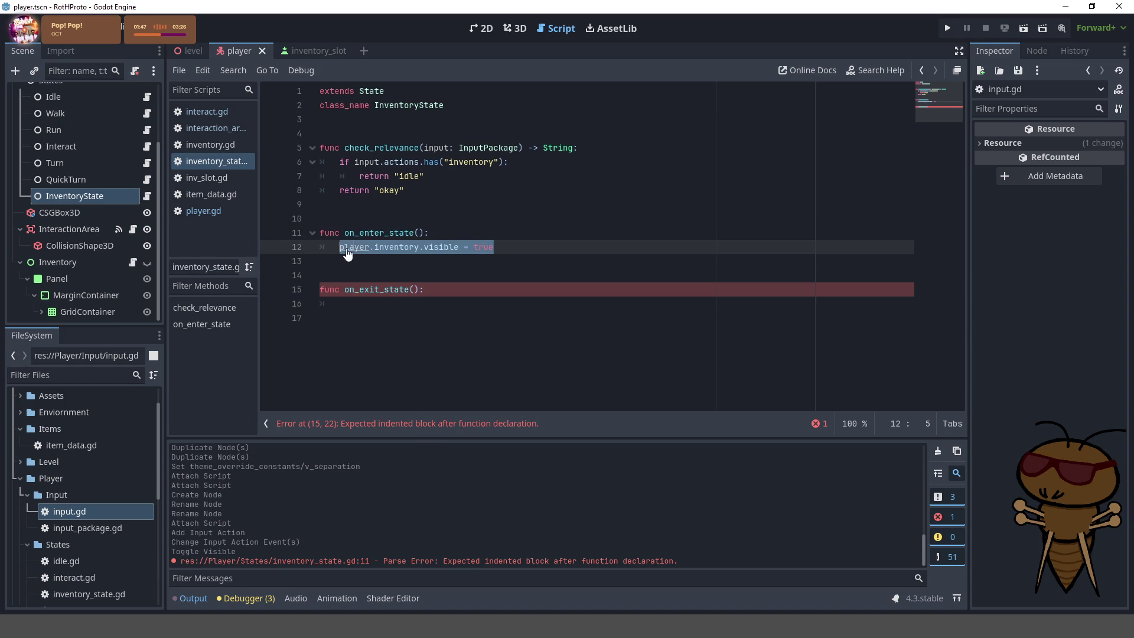
key(ctrl+c)
click(459, 303)
key(ctrl+v)
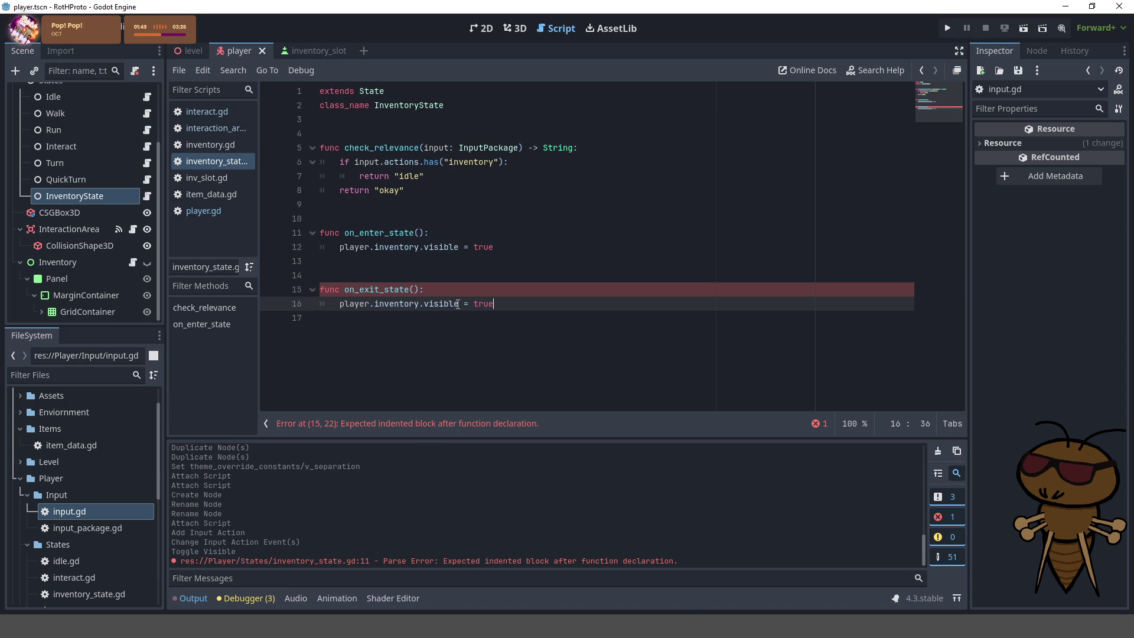
key(BackSpace)
key(BackSpace)
key(BackSpace)
text(fak)
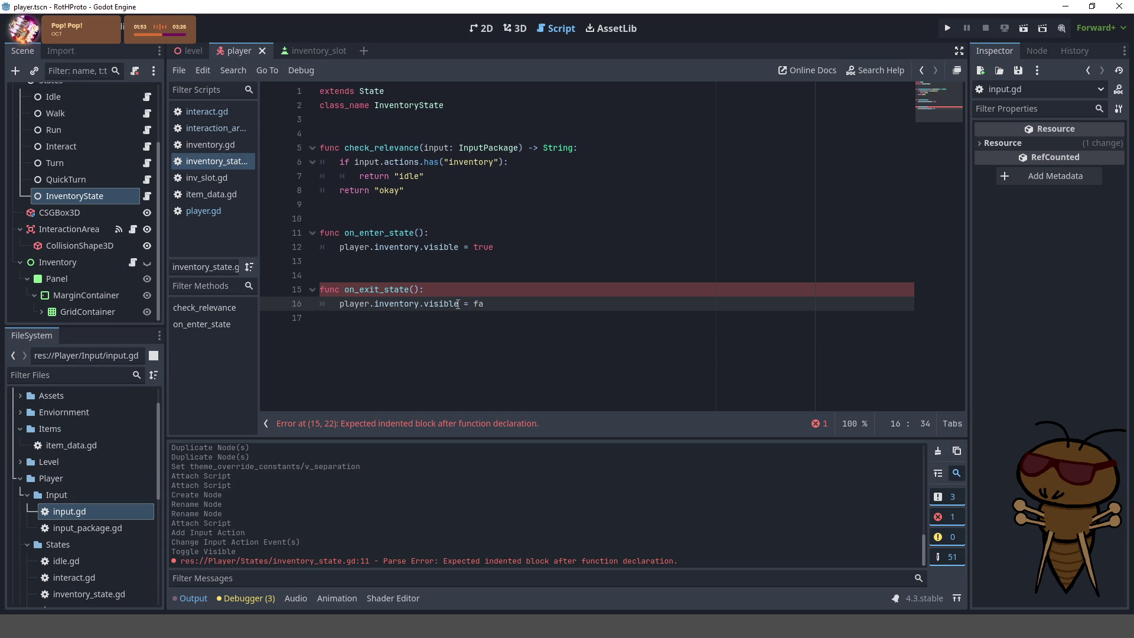
text(lse)
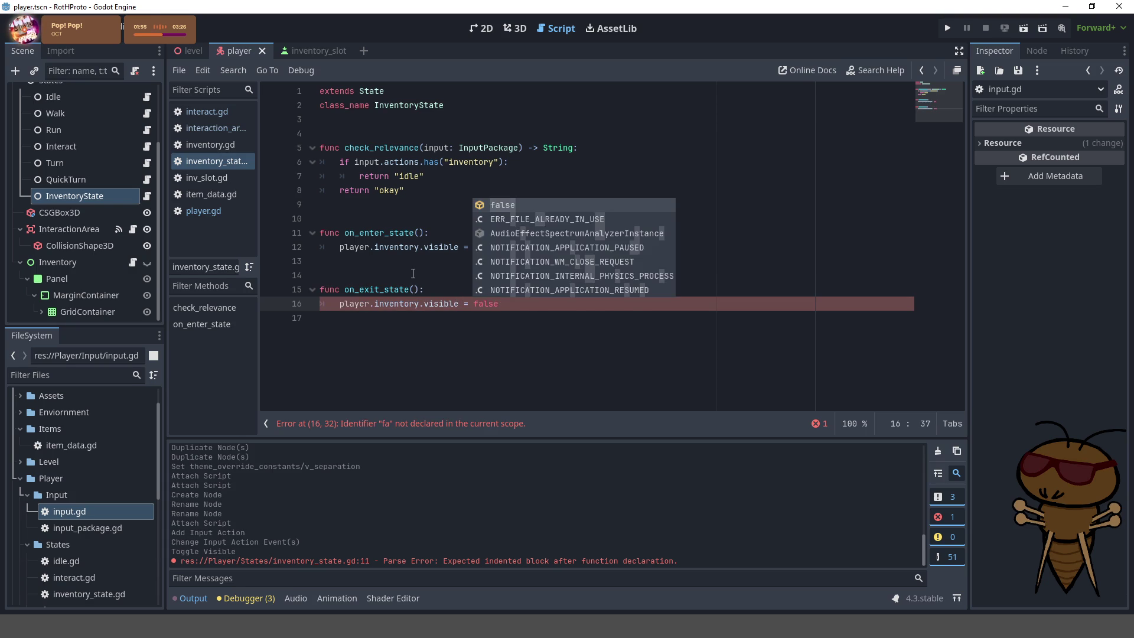
click(414, 277)
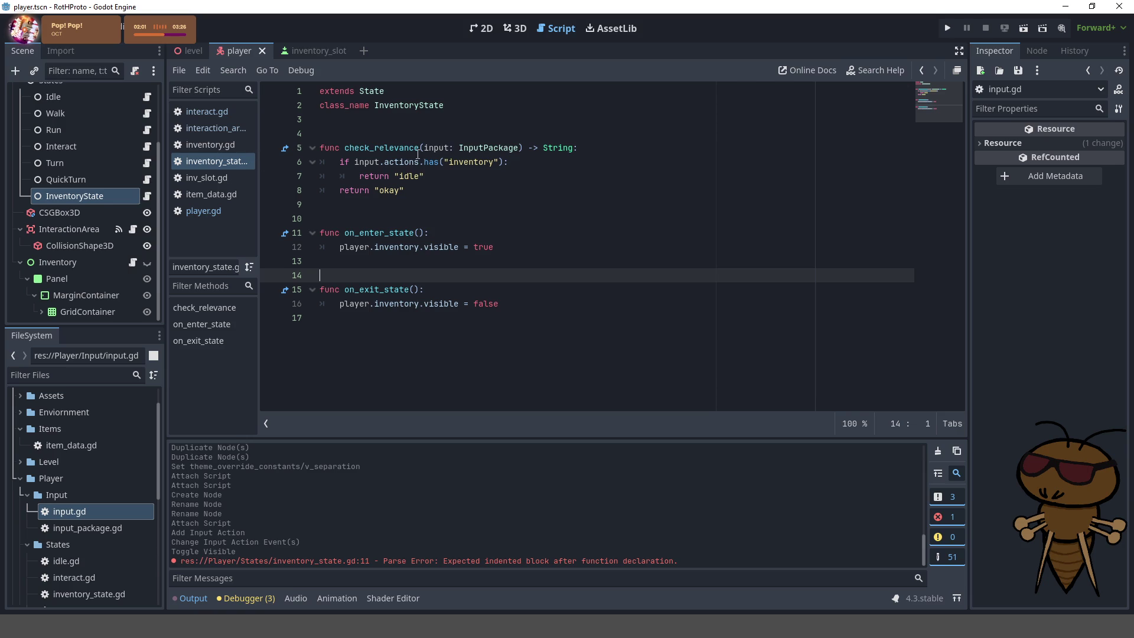
click(465, 161)
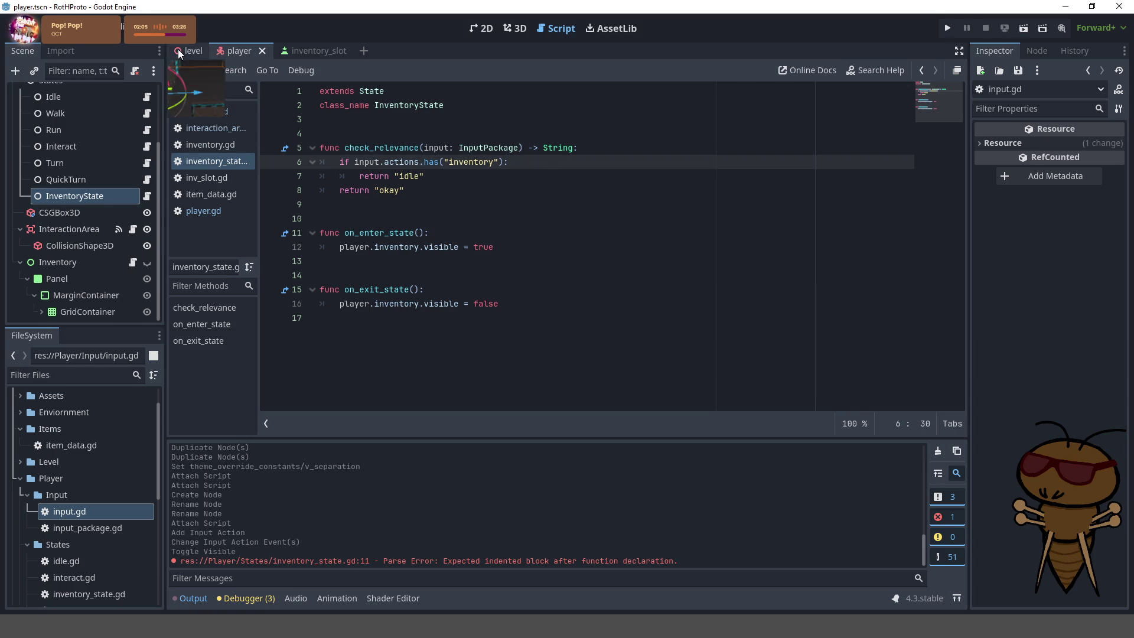
- Run the level, assign GridContainer to the Inventory node's Inventory Grid, and rerun with F6
click(195, 51)
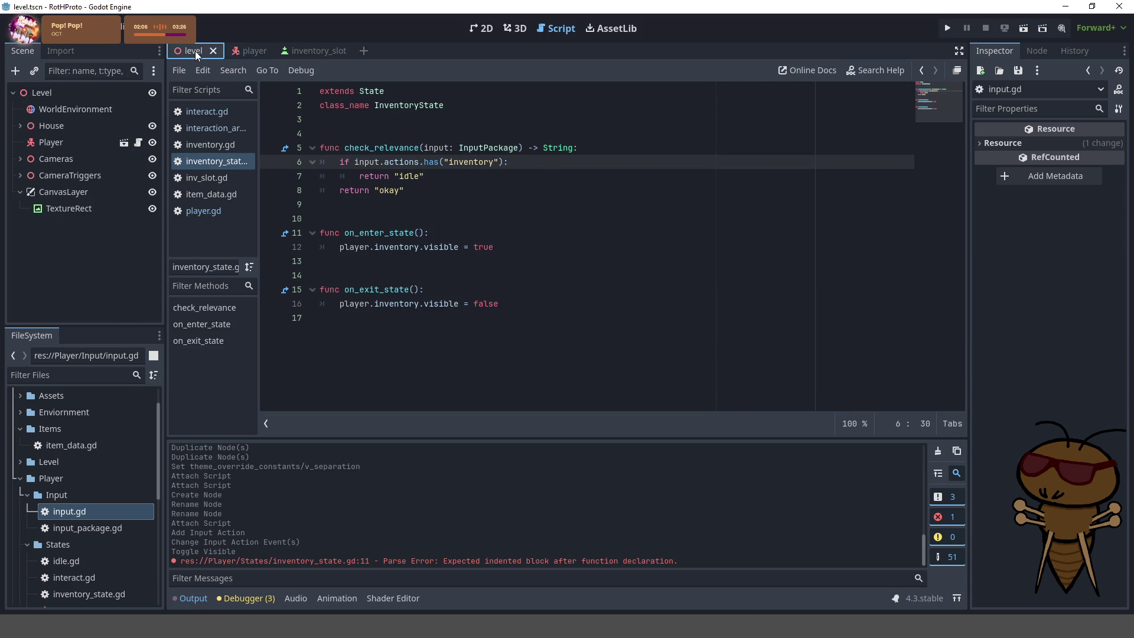
click(1017, 31)
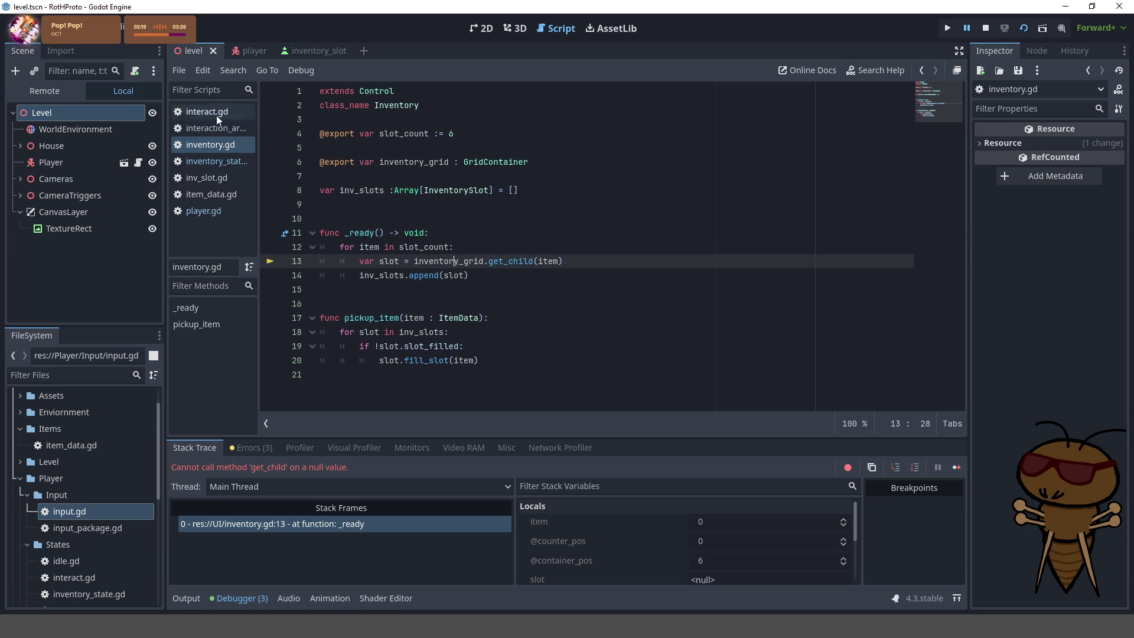
click(246, 55)
click(76, 282)
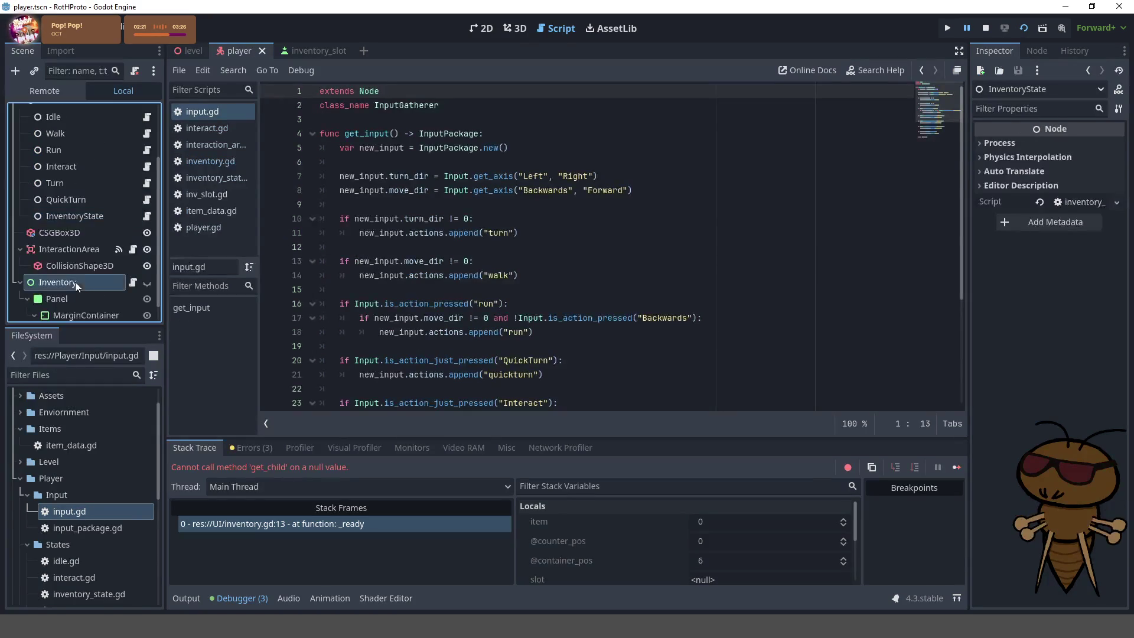
click(1061, 165)
click(567, 233)
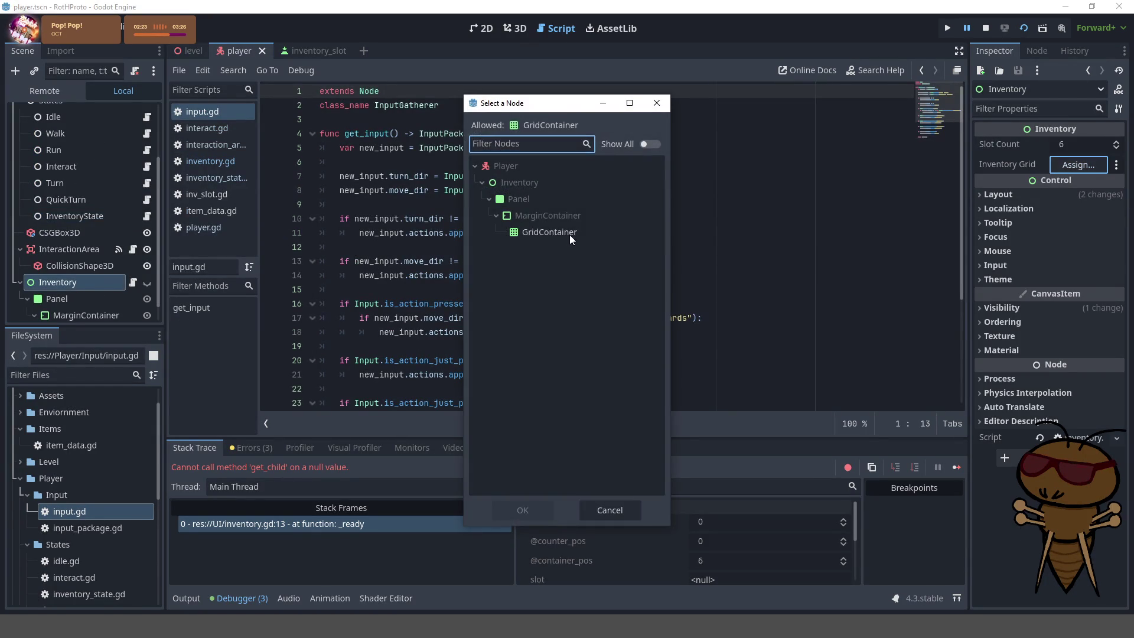
click(534, 508)
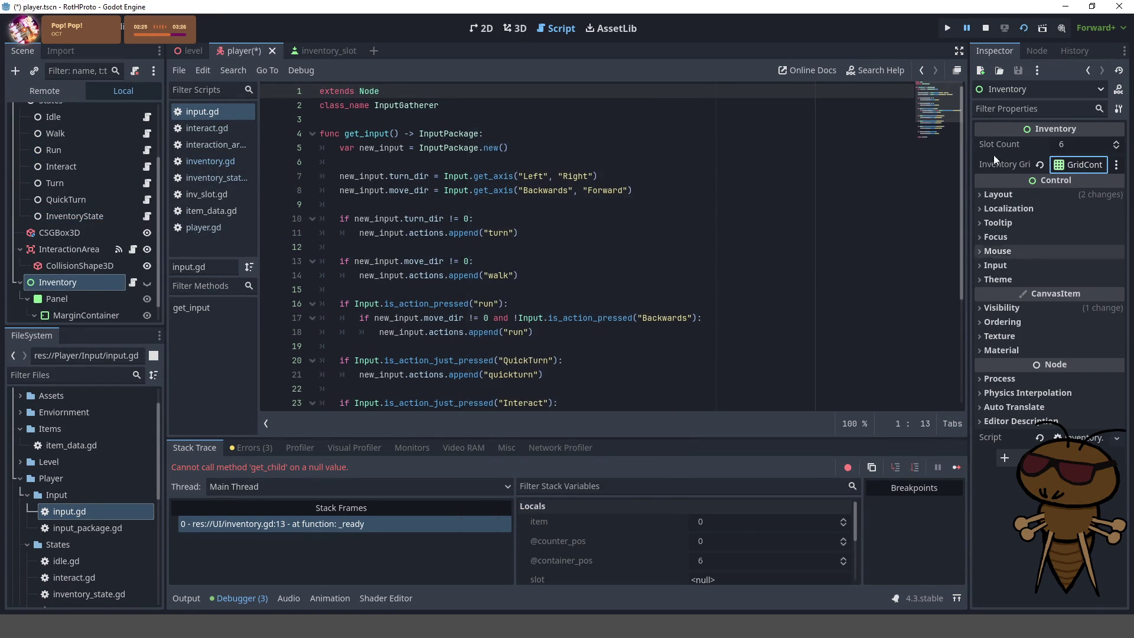
click(1022, 29)
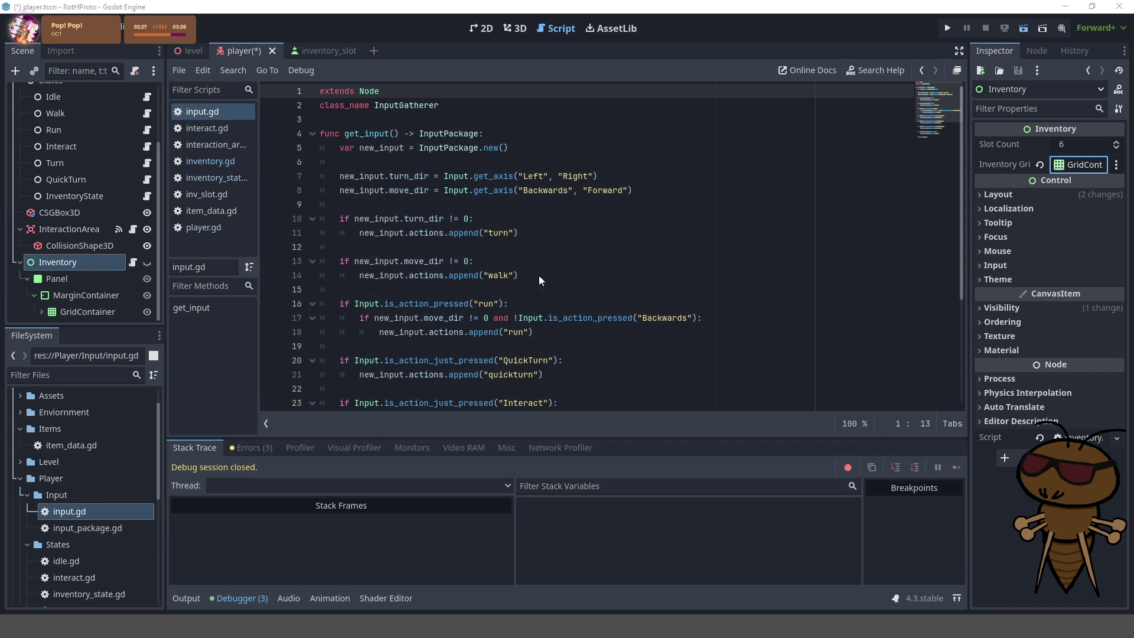
key(F6)
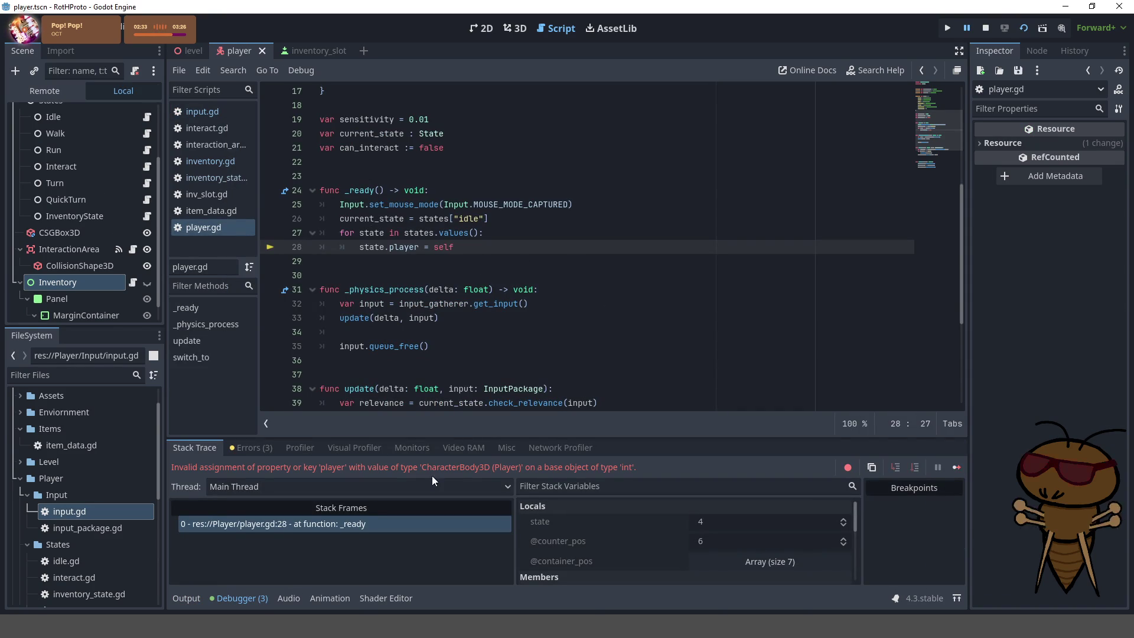
- In player.gd, map the "inventory" states entry to $States/InventoryState
scroll(432, 284, up, 5)
click(431, 290)
key(BackSpace)
text($)
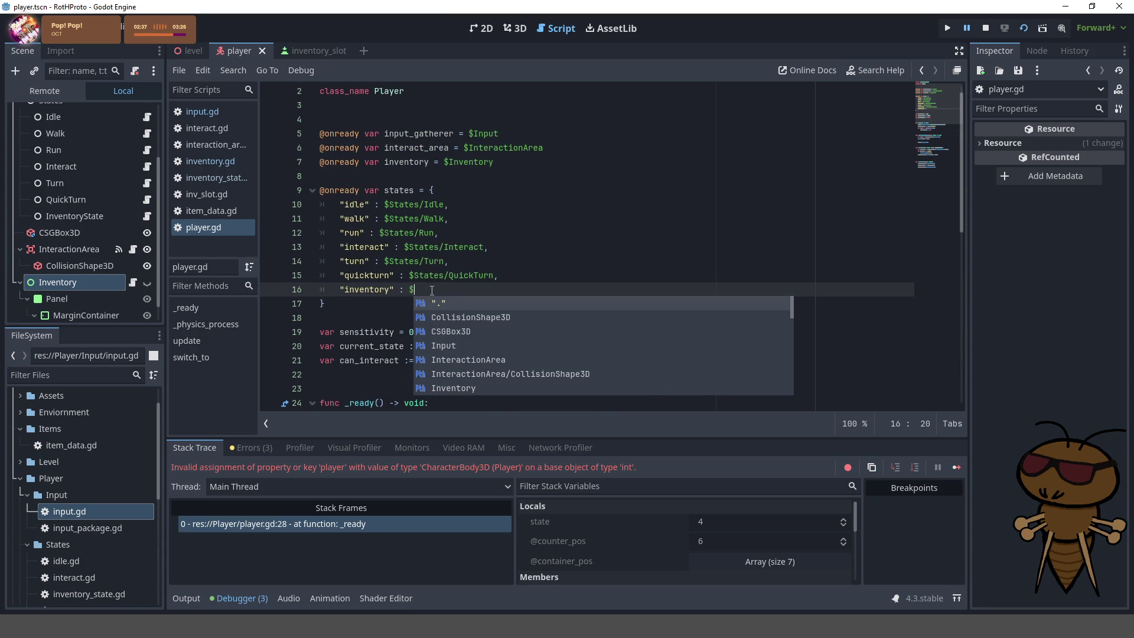
text(In)
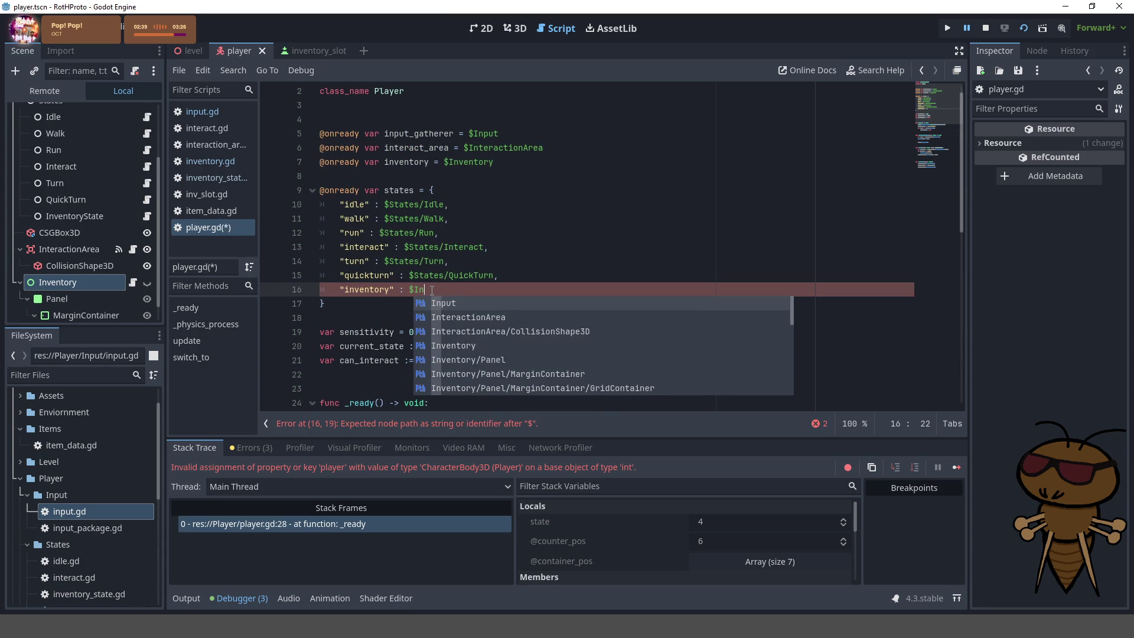
key(BackSpace)
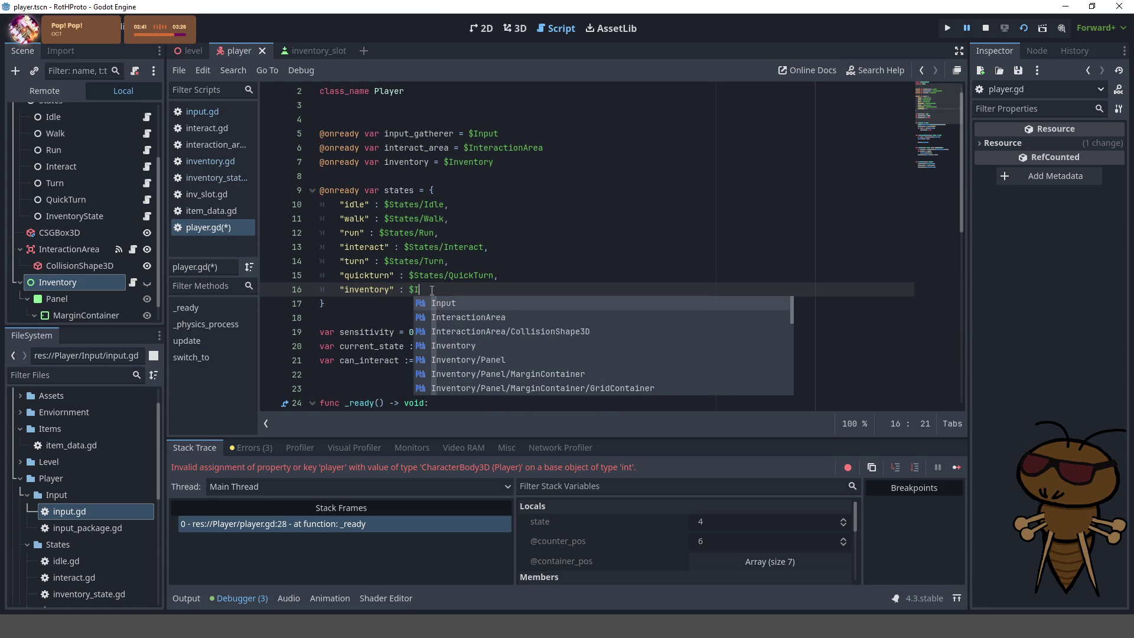
key(BackSpace)
text(Stat)
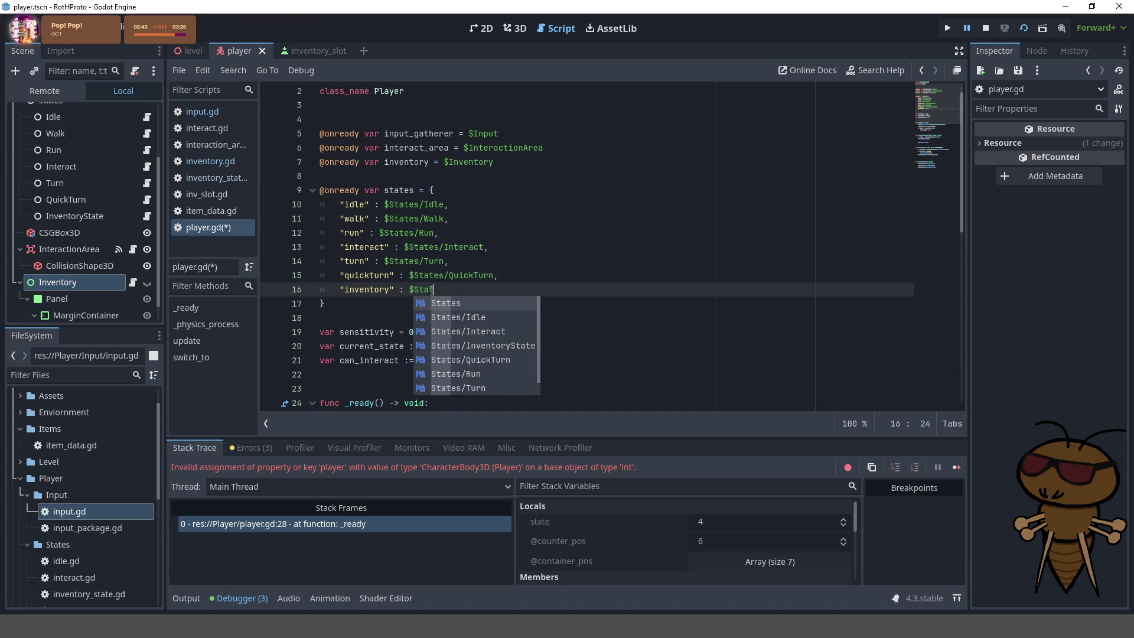
key(Down)
key(Down)
key(Down)
key(Return)
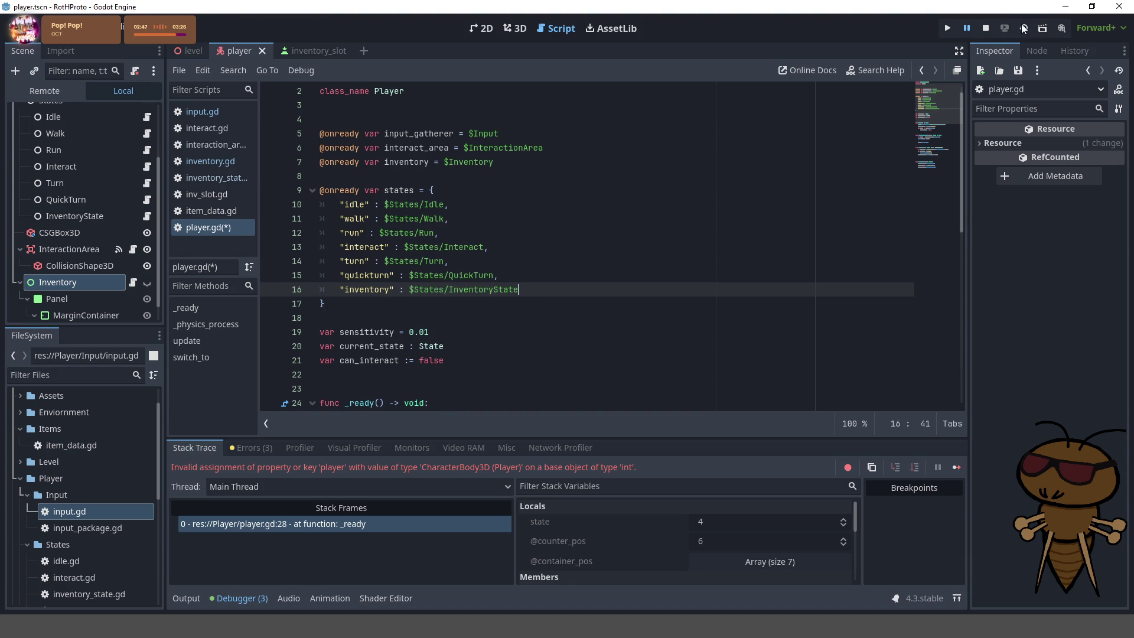
- Save and run the scene with F6, then stop it with F8
key(F6)
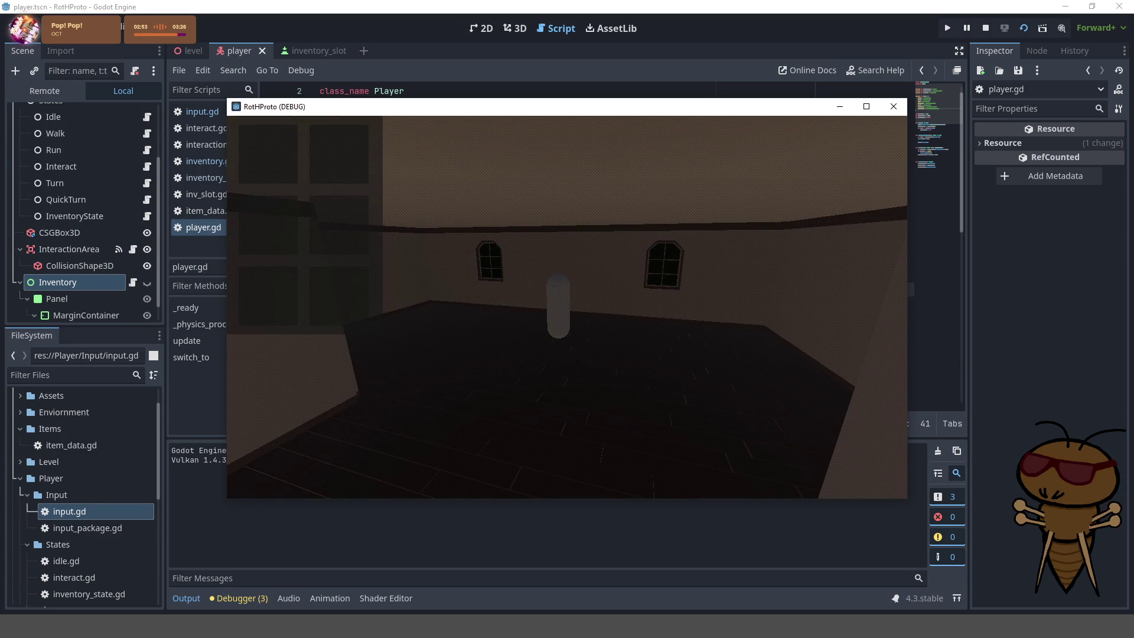
key(F8)
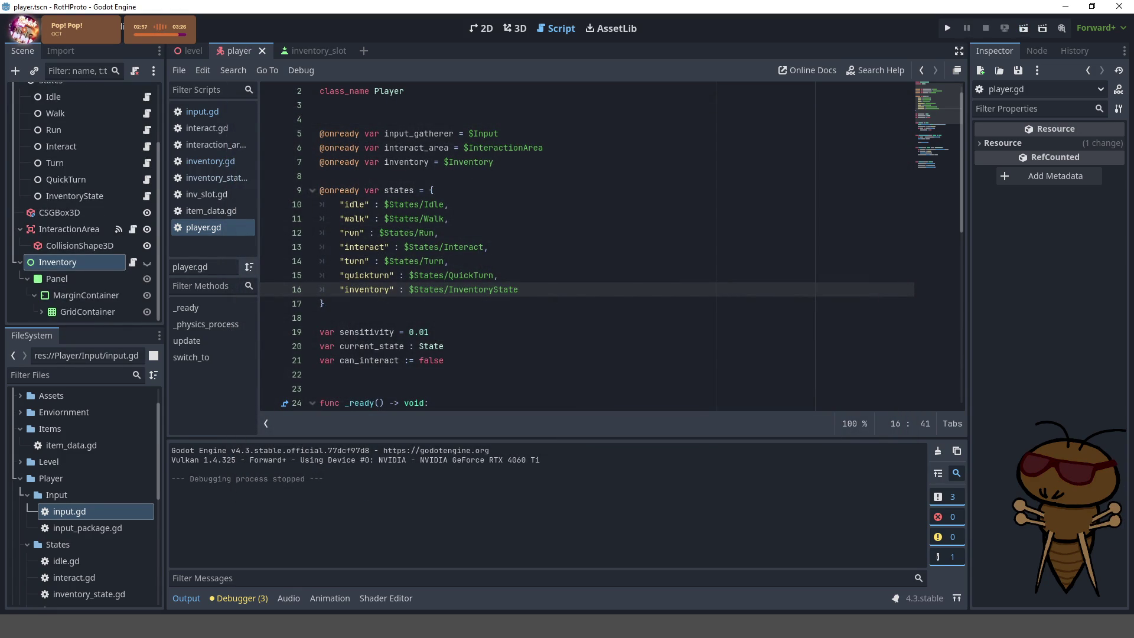
click(183, 51)
- Make the Inventory visible in 2D, drag its Panel right to (846, 81), and save the player scene
click(230, 50)
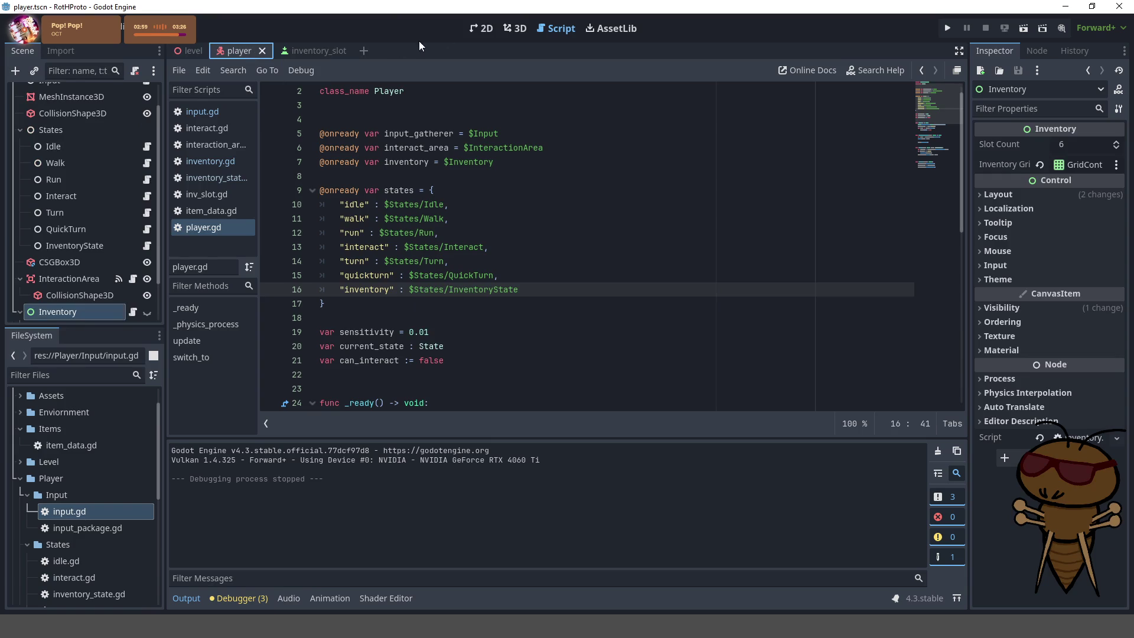
click(473, 30)
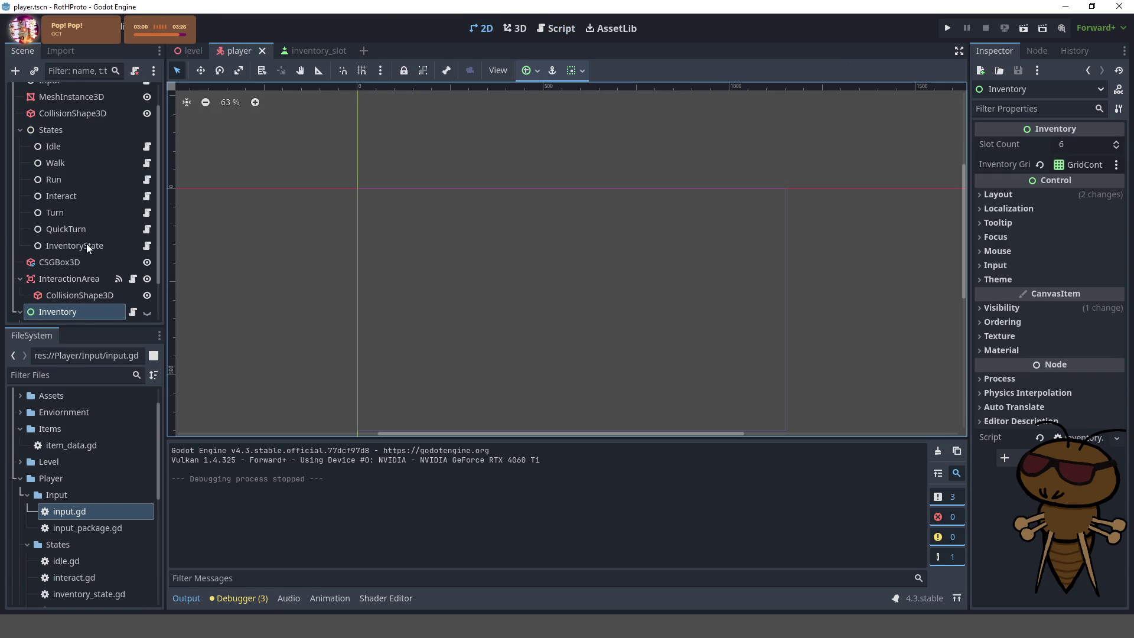
click(147, 312)
scroll(532, 265, down, 1)
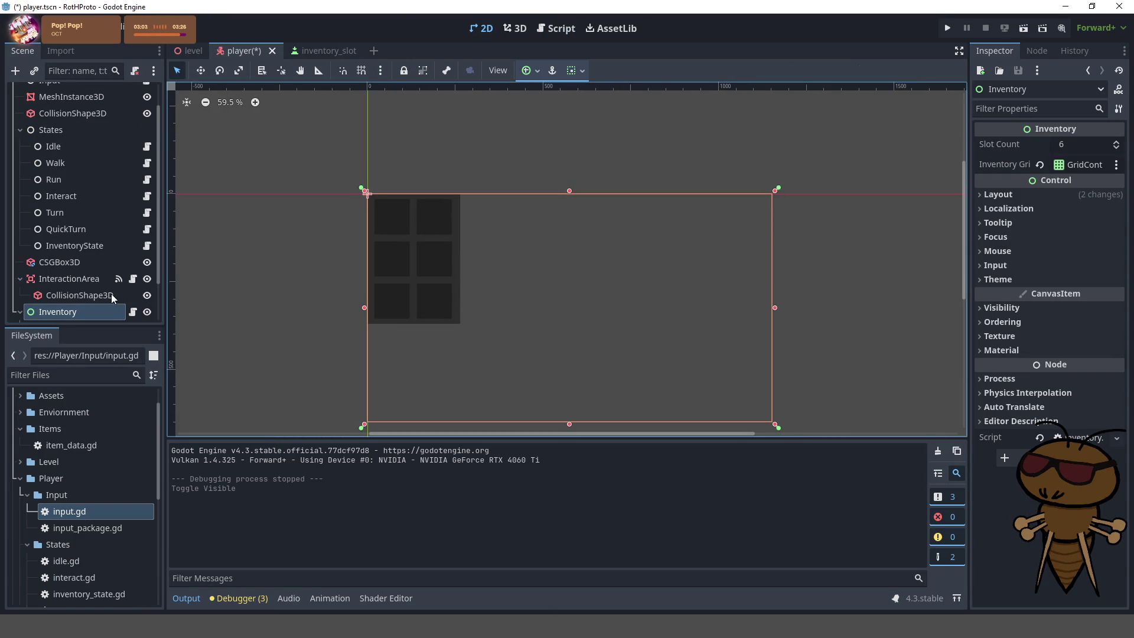
scroll(100, 284, down, 2)
click(75, 280)
mouse_move(415, 203)
mouse_down()
mouse_move(495, 234)
mouse_move(657, 232)
mouse_move(720, 216)
mouse_move(714, 225)
mouse_up()
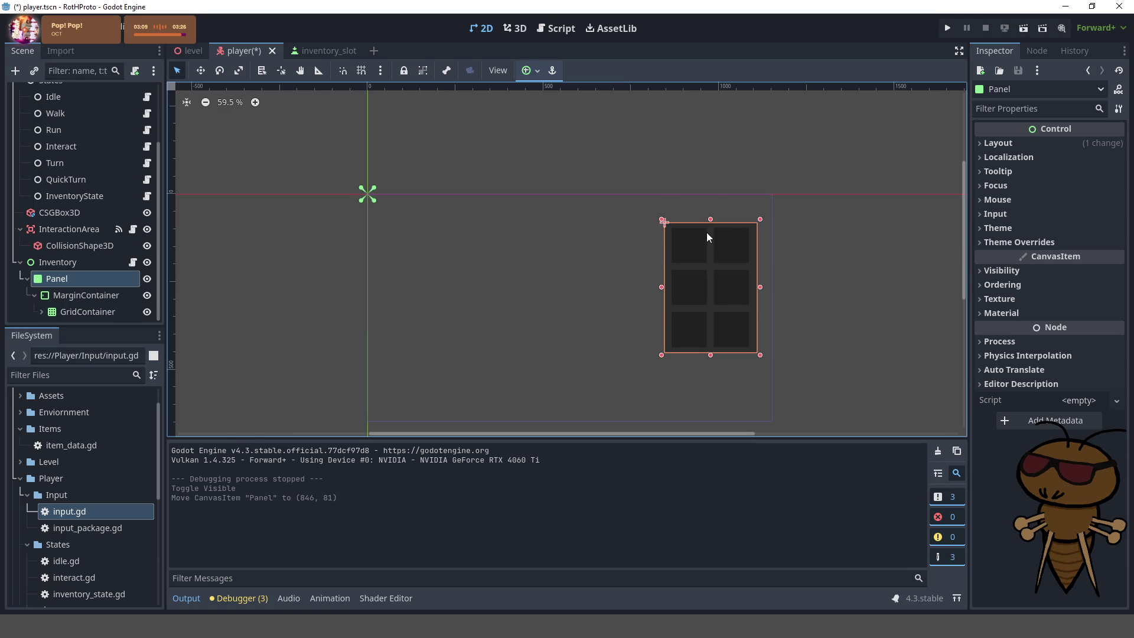
click(512, 240)
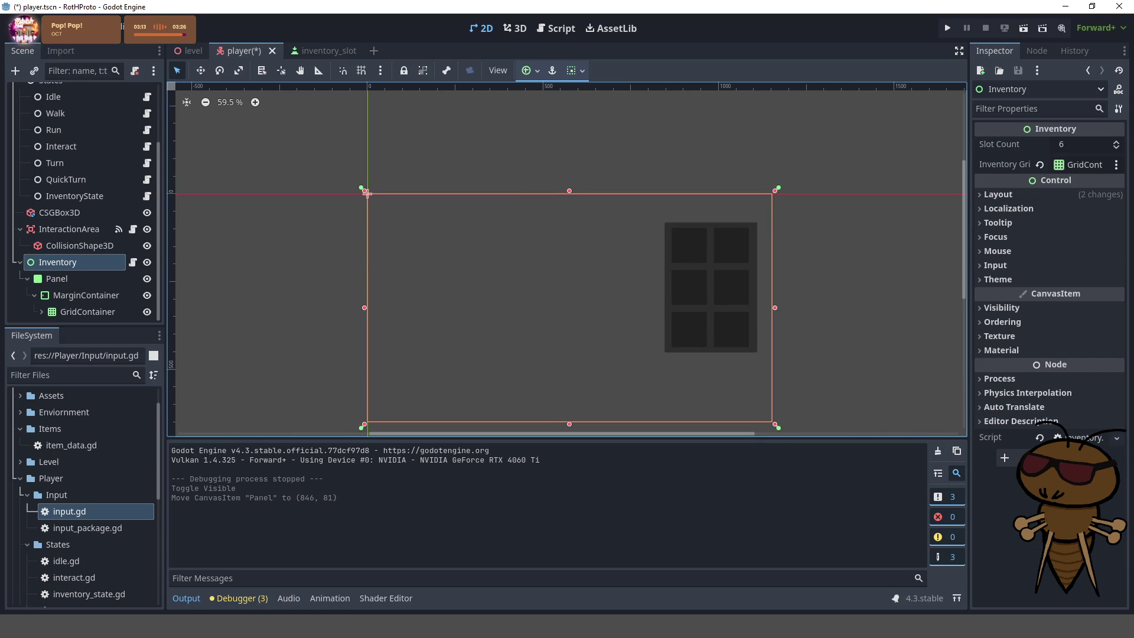
key(ctrl+s)
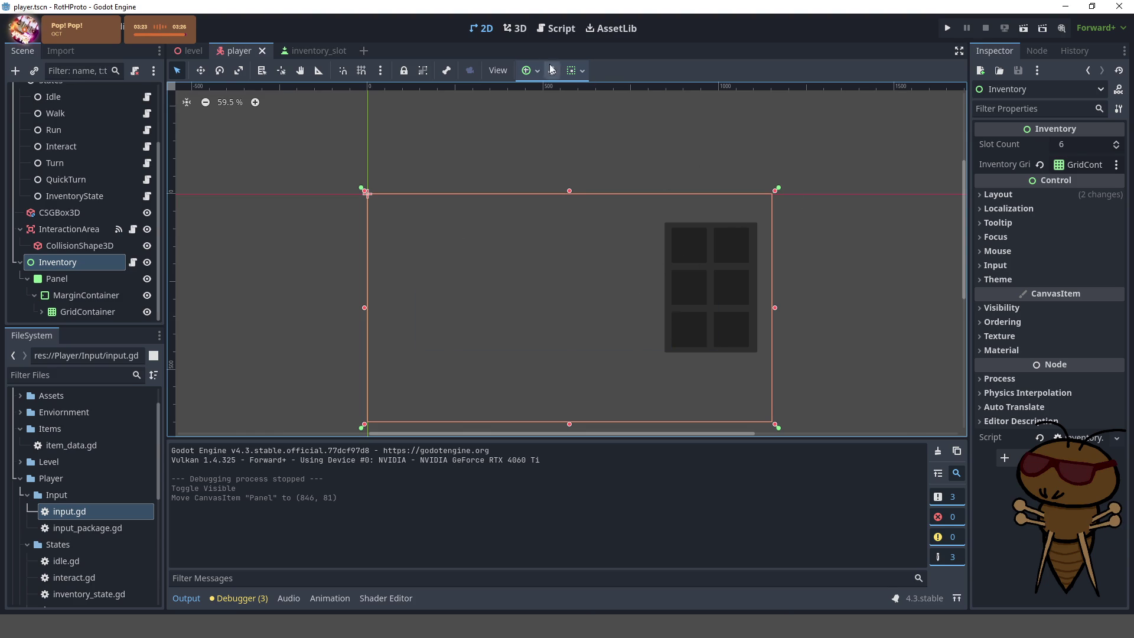
click(522, 28)
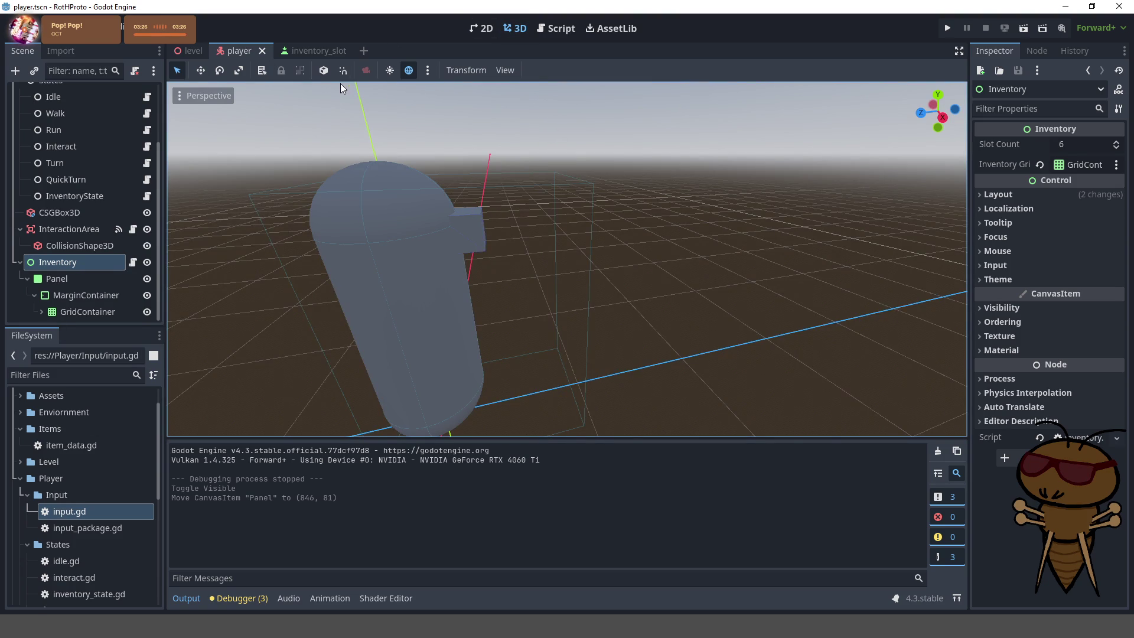
- In the level scene, orbit and zoom the view close to the wall with a door
click(189, 52)
scroll(635, 160, up, 6)
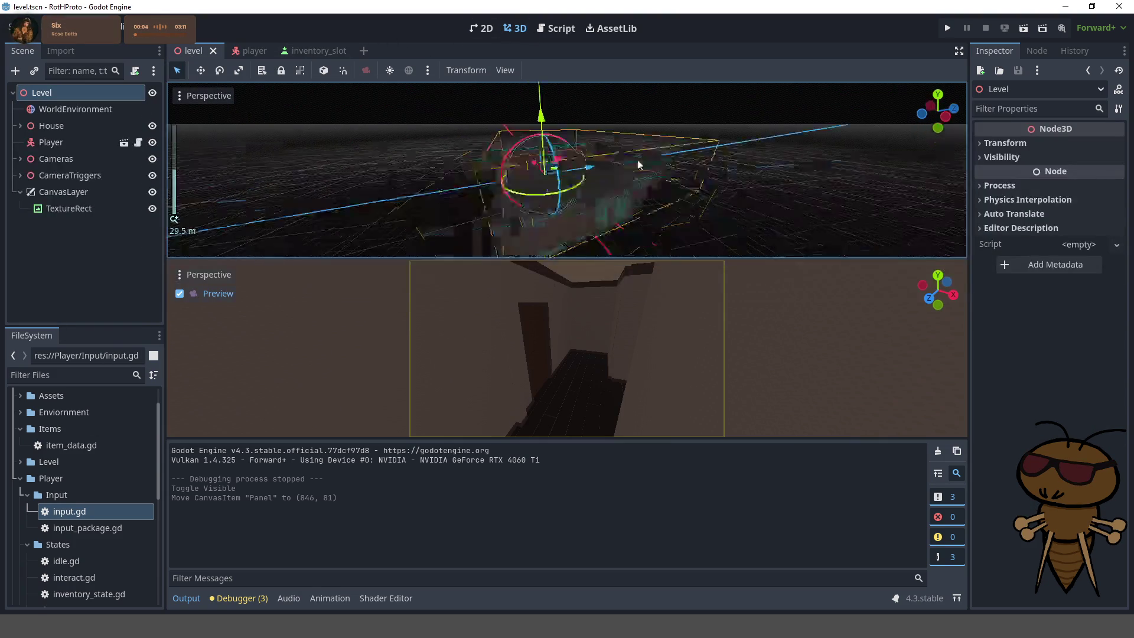
scroll(647, 149, down, 2)
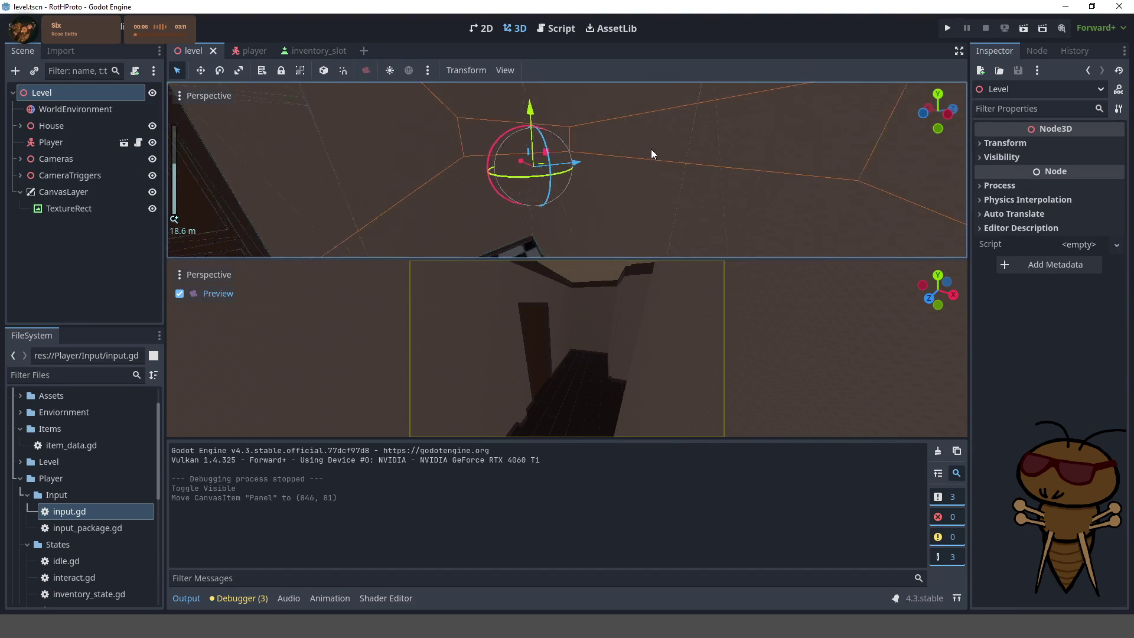
scroll(634, 145, up, 2)
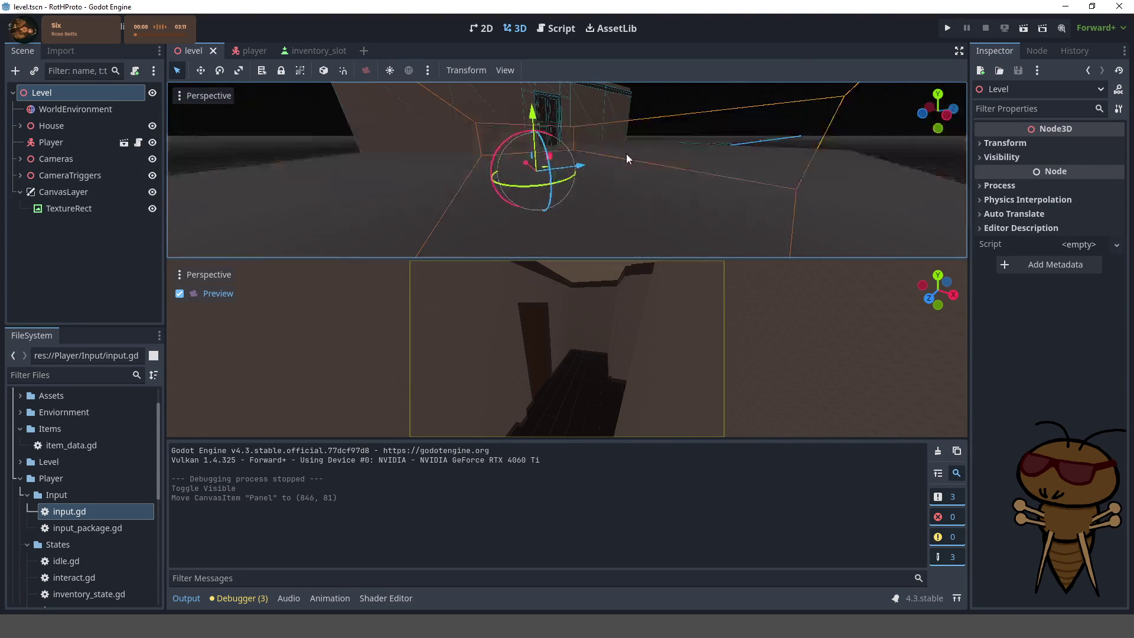
mouse_move(601, 147)
mouse_down()
mouse_move(717, 176)
mouse_move(789, 174)
mouse_move(682, 154)
mouse_up()
scroll(792, 171, up, 2)
mouse_move(679, 162)
mouse_down()
mouse_move(623, 135)
mouse_move(685, 164)
mouse_move(796, 131)
mouse_move(896, 132)
mouse_move(878, 133)
mouse_up()
scroll(642, 133, up, 3)
mouse_move(643, 133)
mouse_down()
mouse_move(566, 151)
mouse_move(706, 159)
mouse_move(476, 203)
mouse_move(405, 194)
mouse_move(371, 171)
mouse_move(185, 154)
mouse_move(951, 160)
mouse_up()
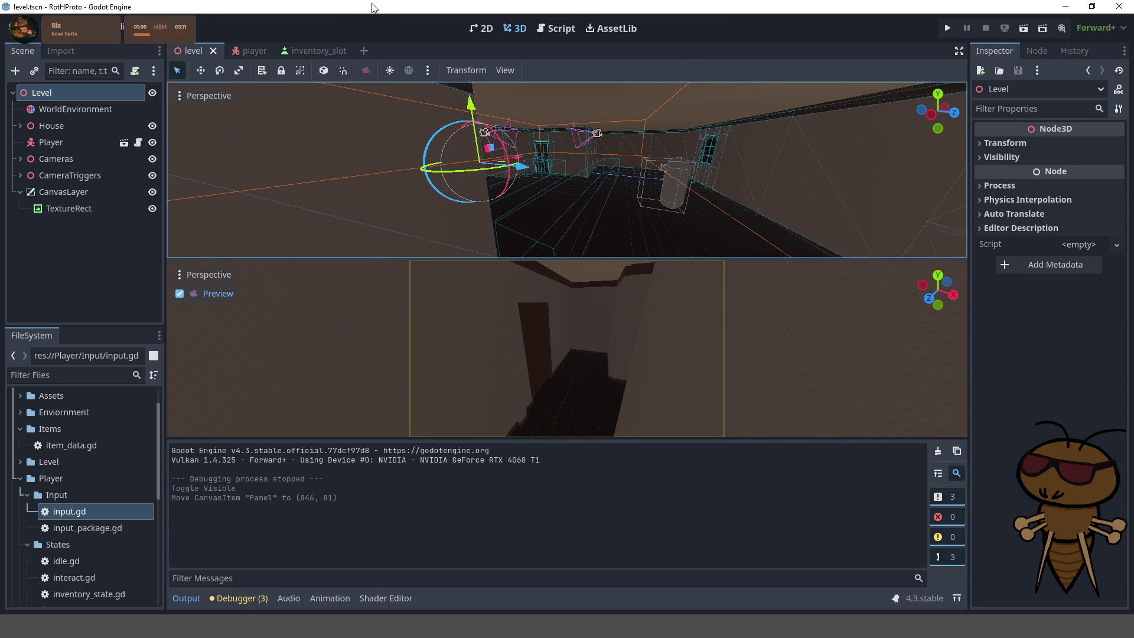
- Save the level scene, view the house walls, and switch to the player scene
key(ctrl+s)
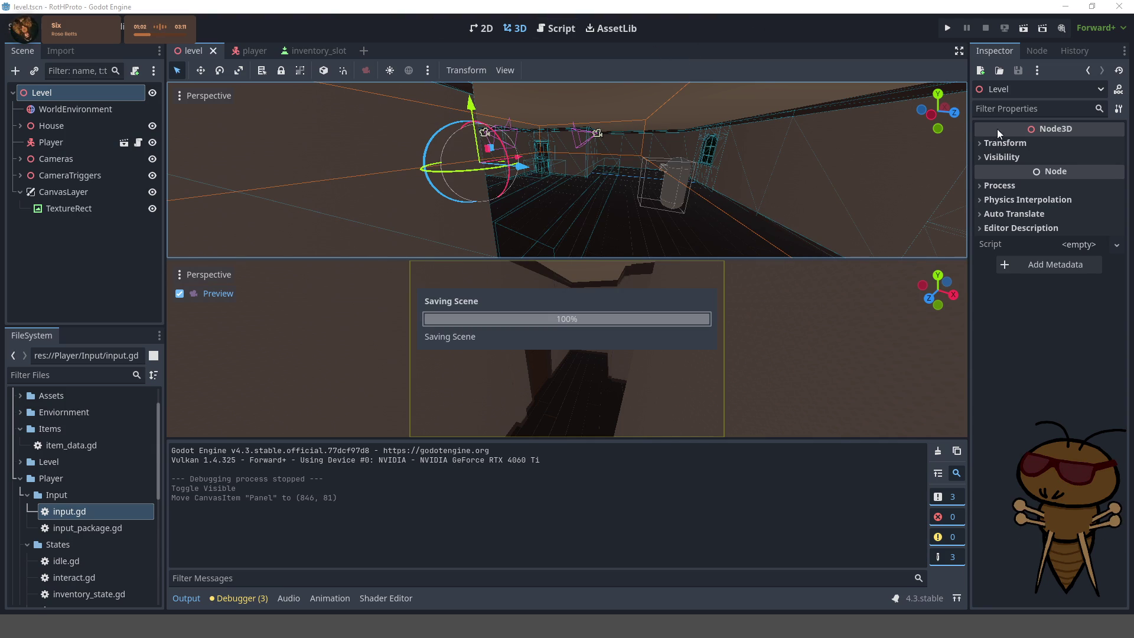
scroll(636, 199, up, 2)
scroll(636, 197, down, 3)
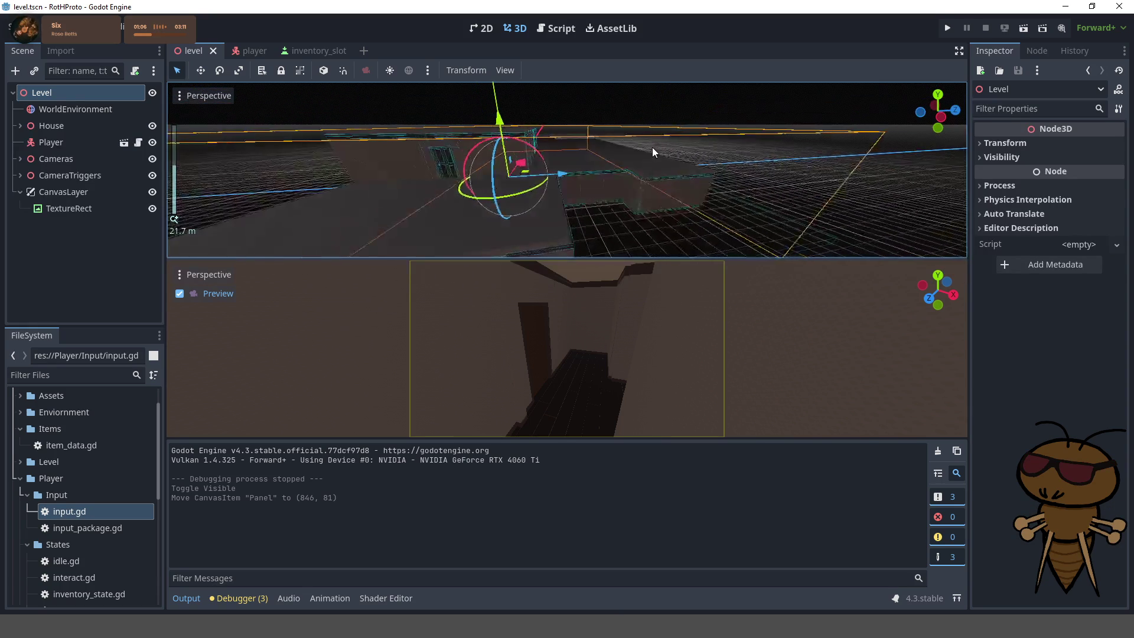
drag(704, 152, 771, 134)
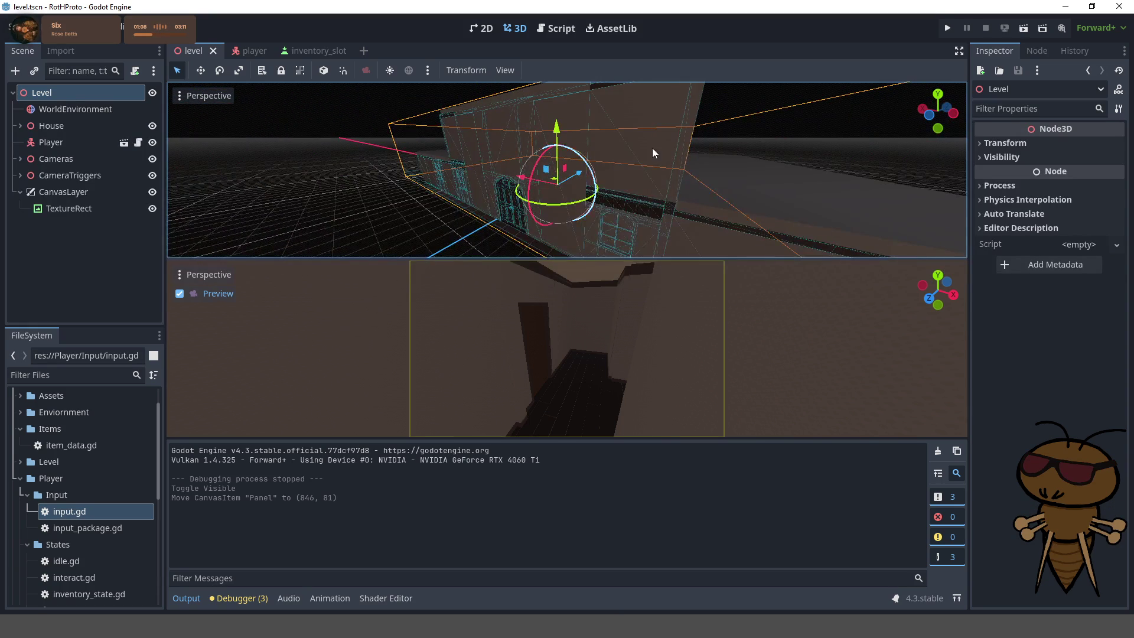
drag(625, 154, 558, 147)
scroll(558, 146, up, 2)
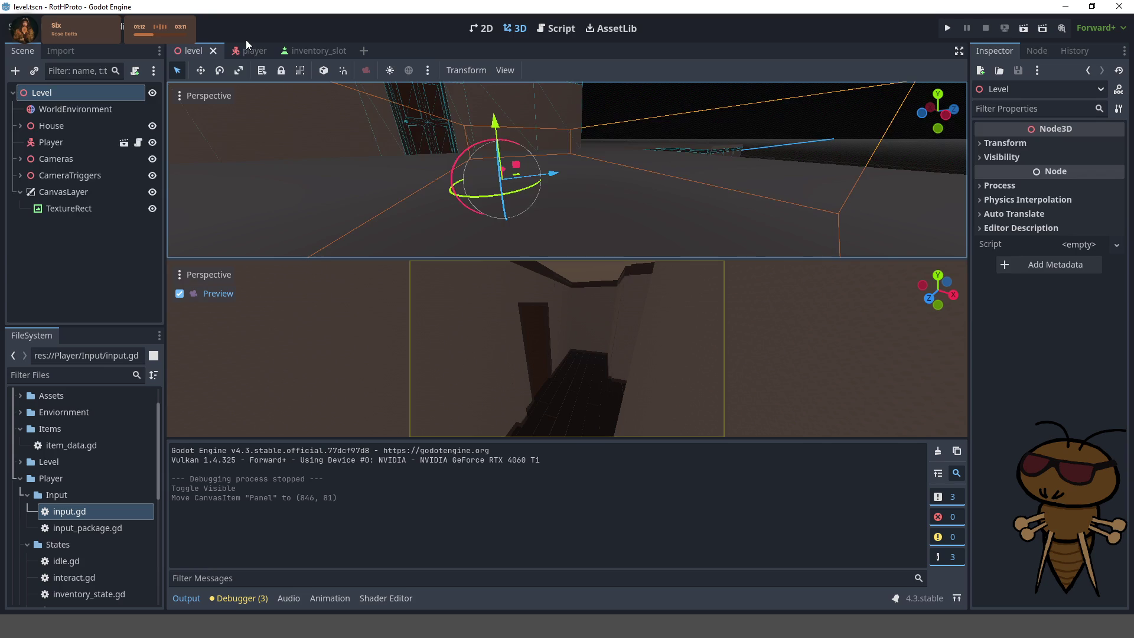
click(269, 49)
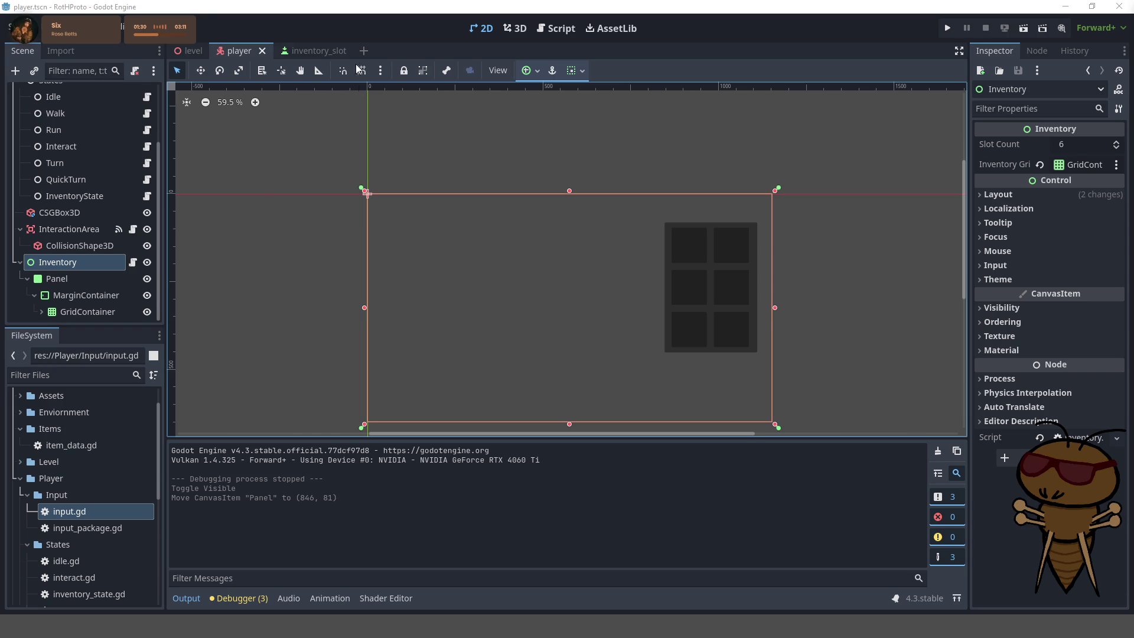
- At the end of inventory.gd, add func start_focus() with a 'for item in slot_count:' loop containing pass
click(555, 28)
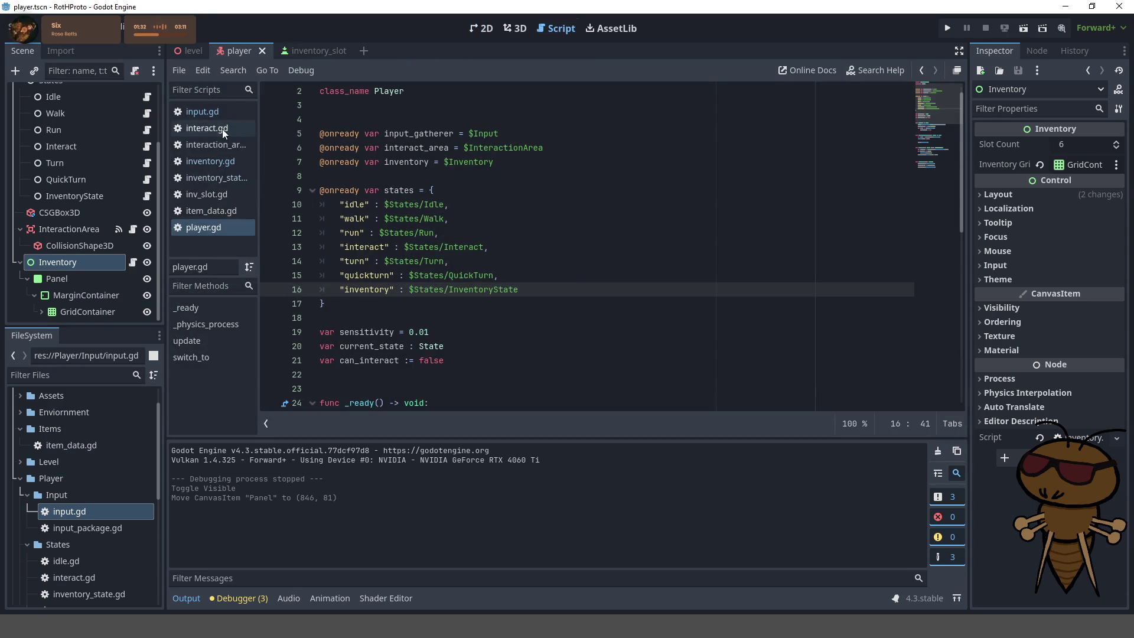
click(219, 162)
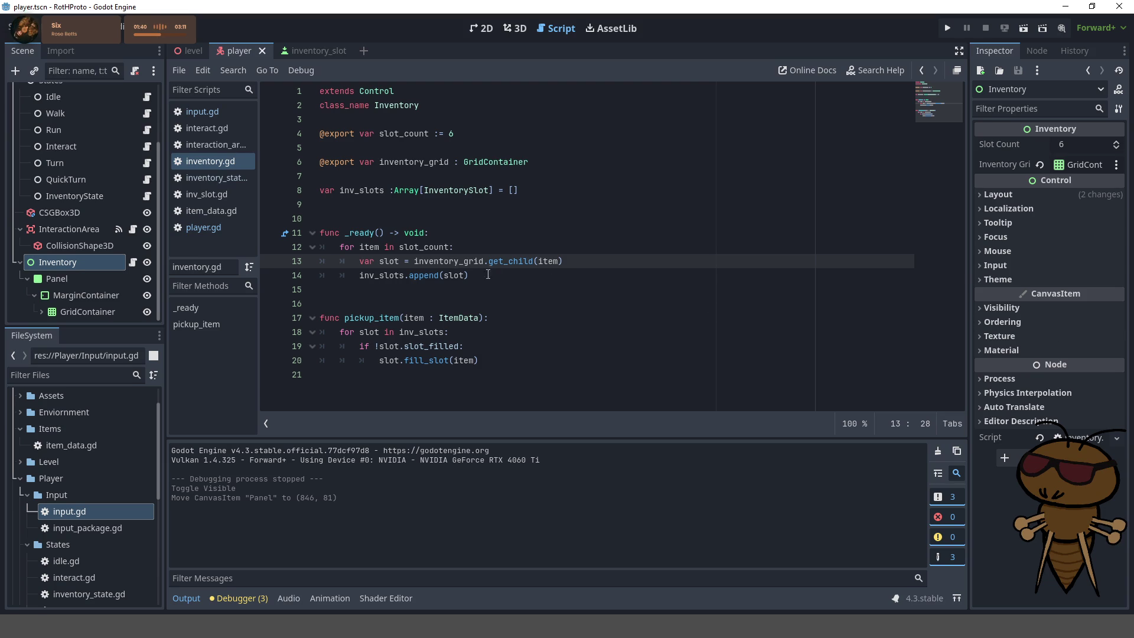
click(520, 233)
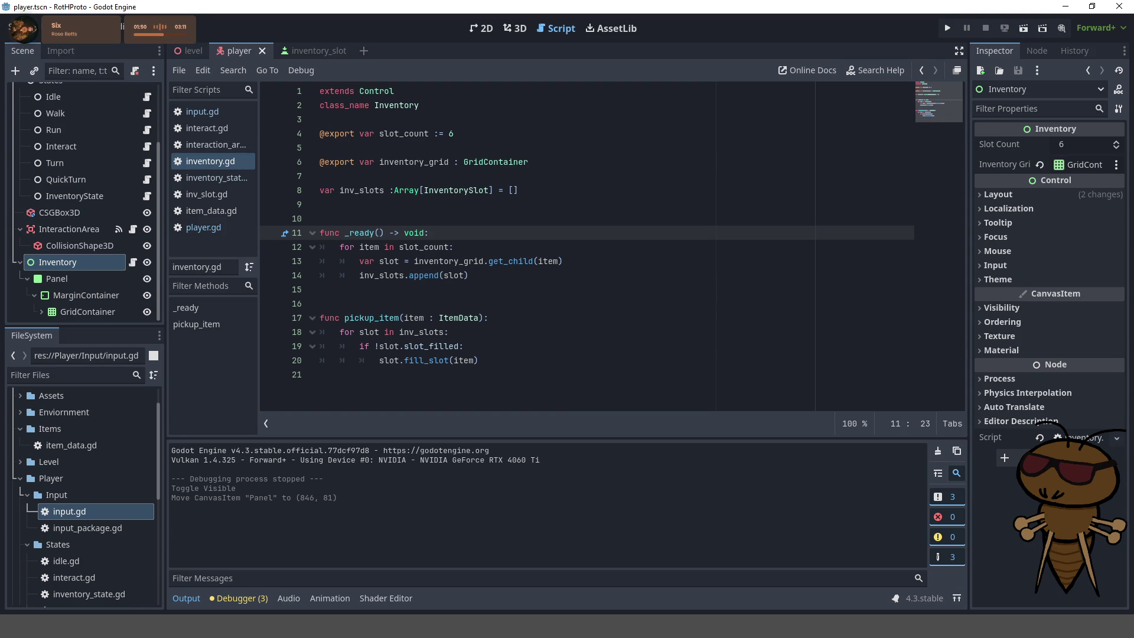
click(512, 292)
click(509, 371)
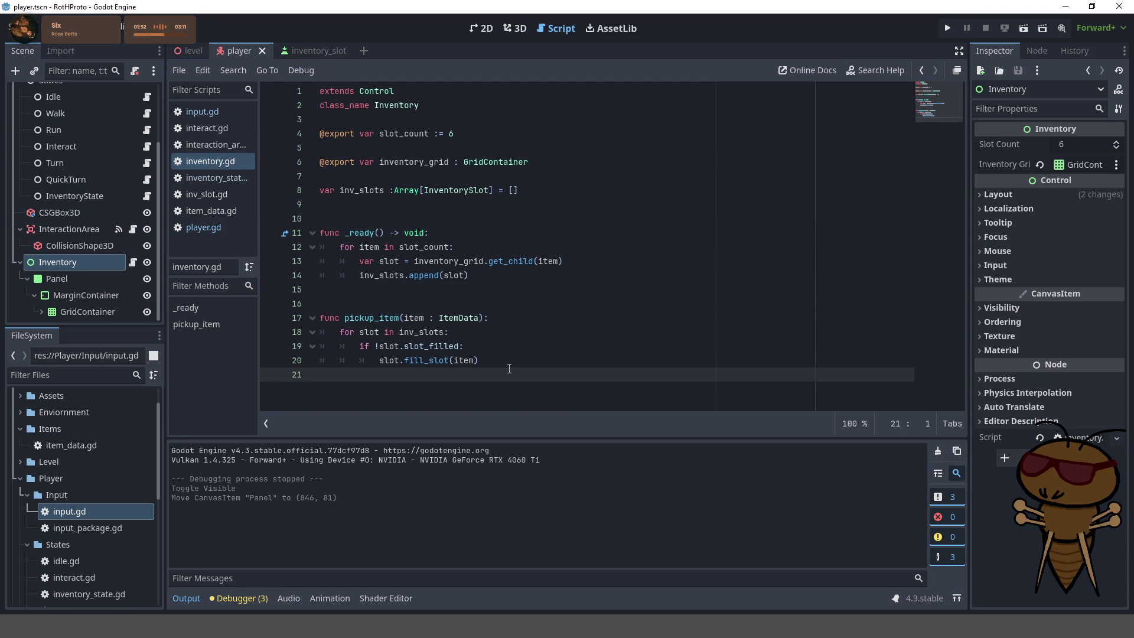
key(Return)
key(Return)
text(func )
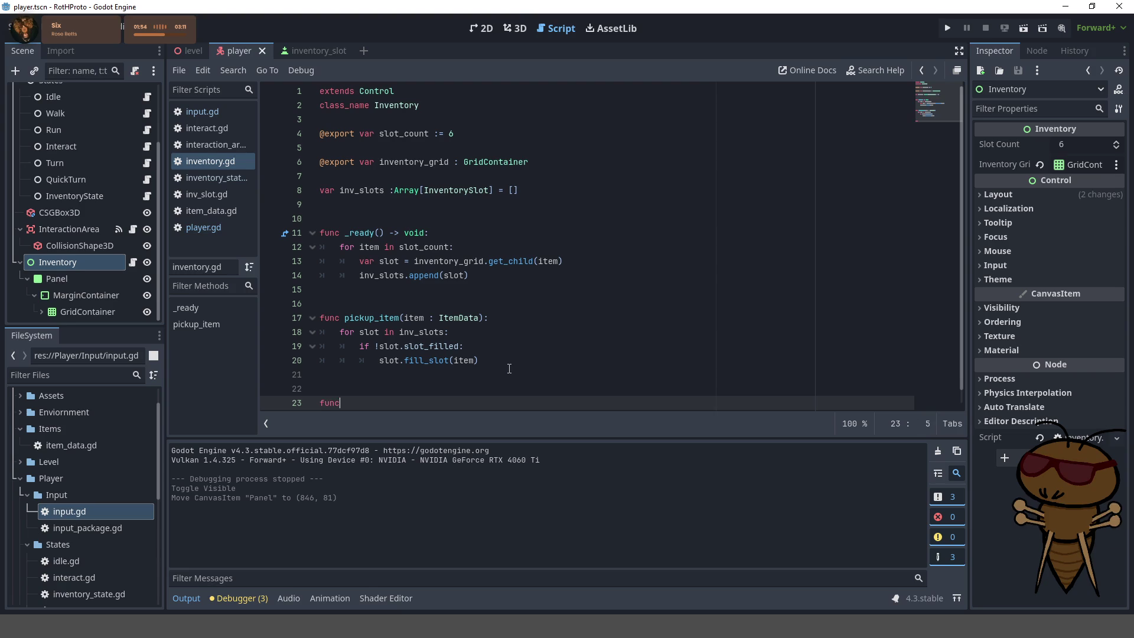
text(start_)
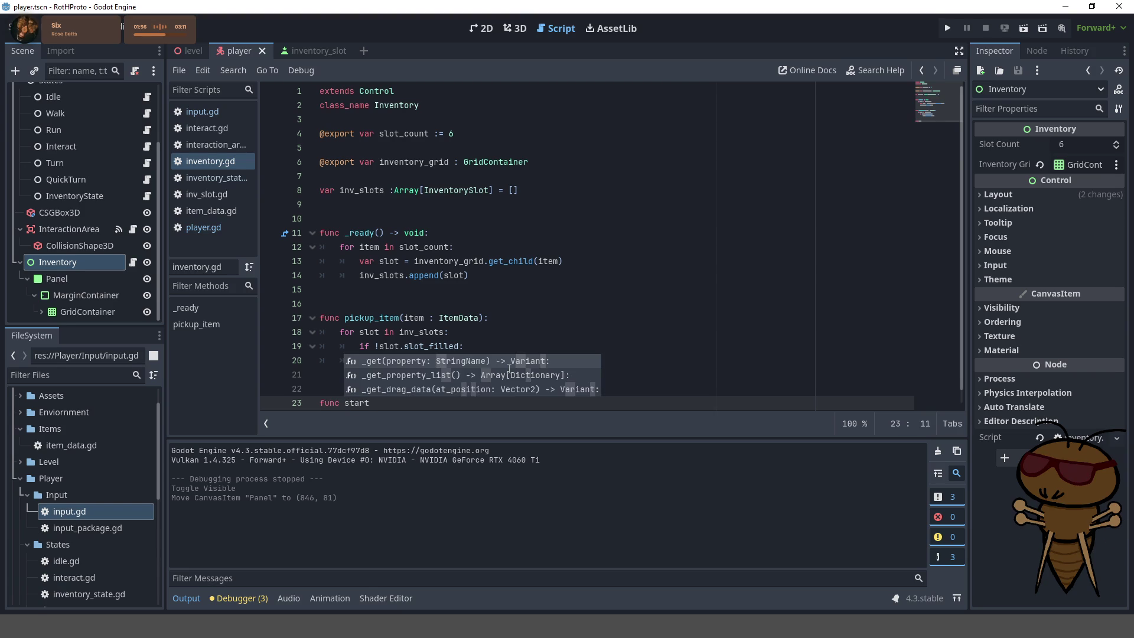
text(focus)
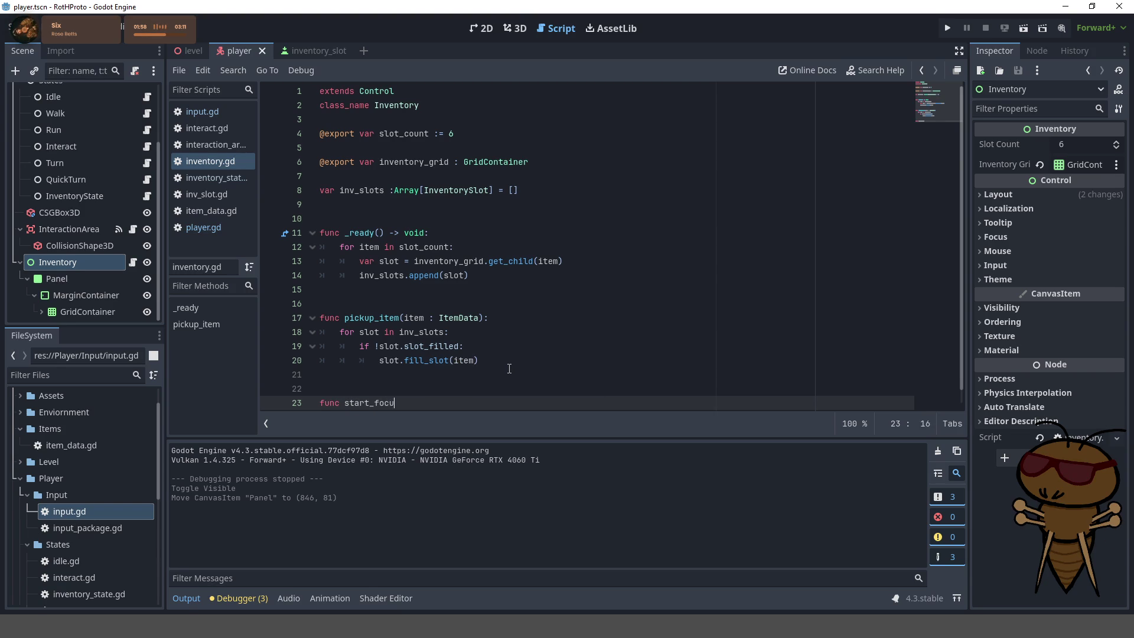
text(())
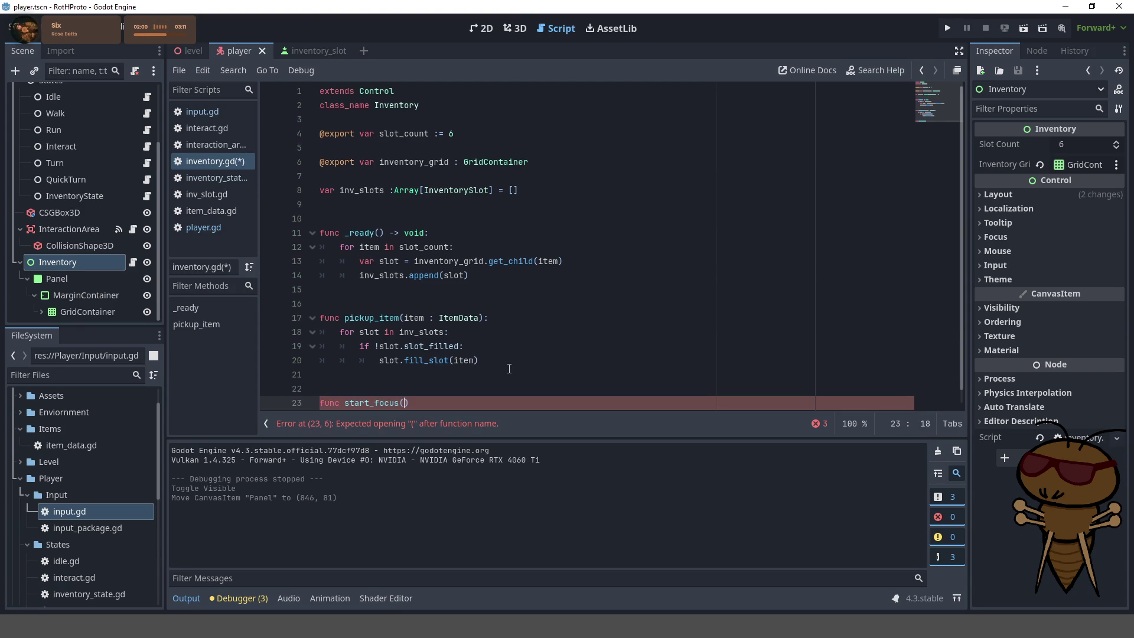
text(:)
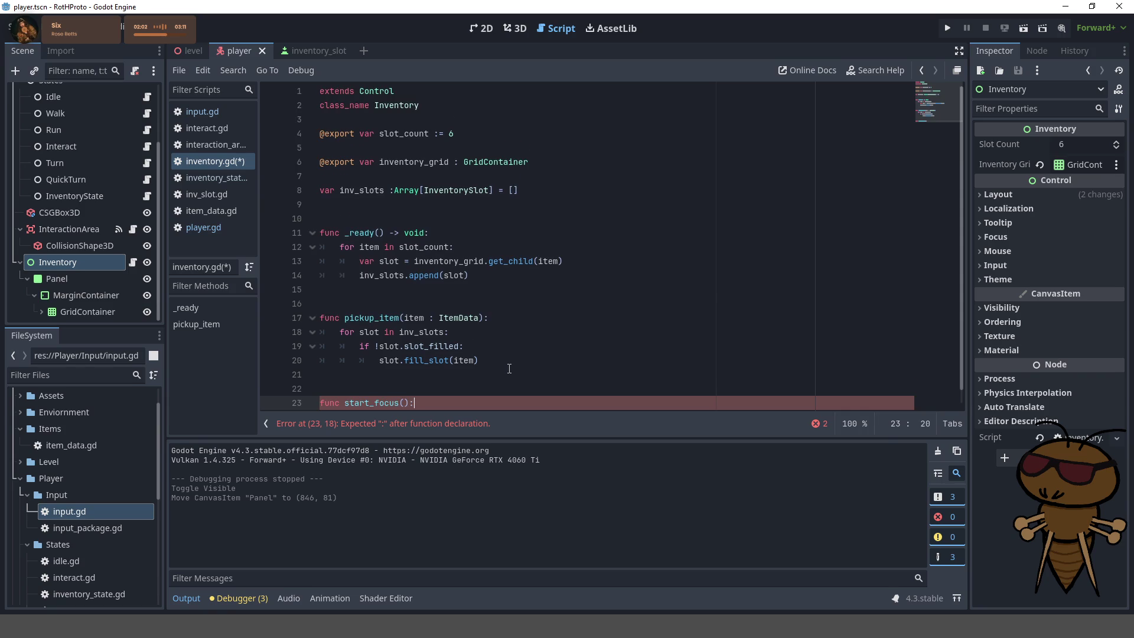
key(Return)
text(for item)
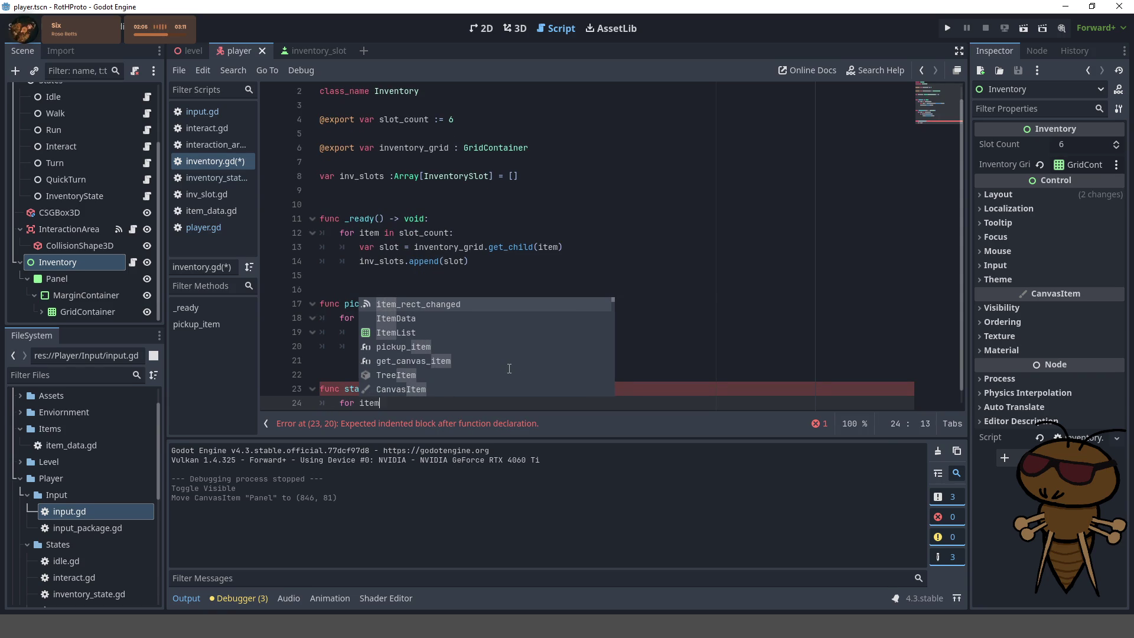
text( in slo)
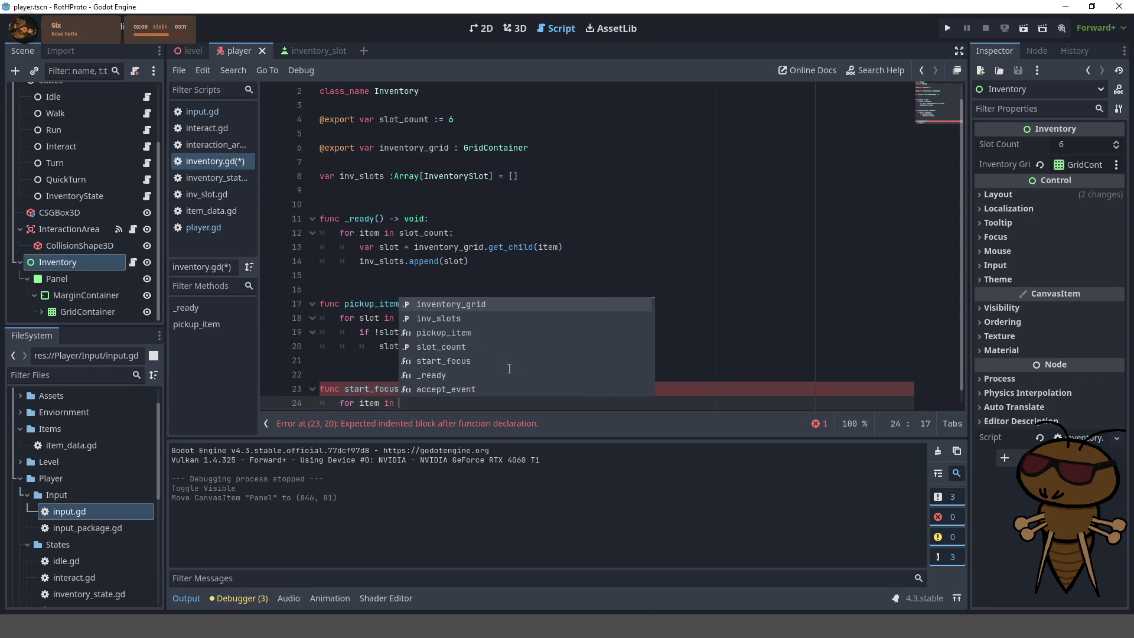
key(Return)
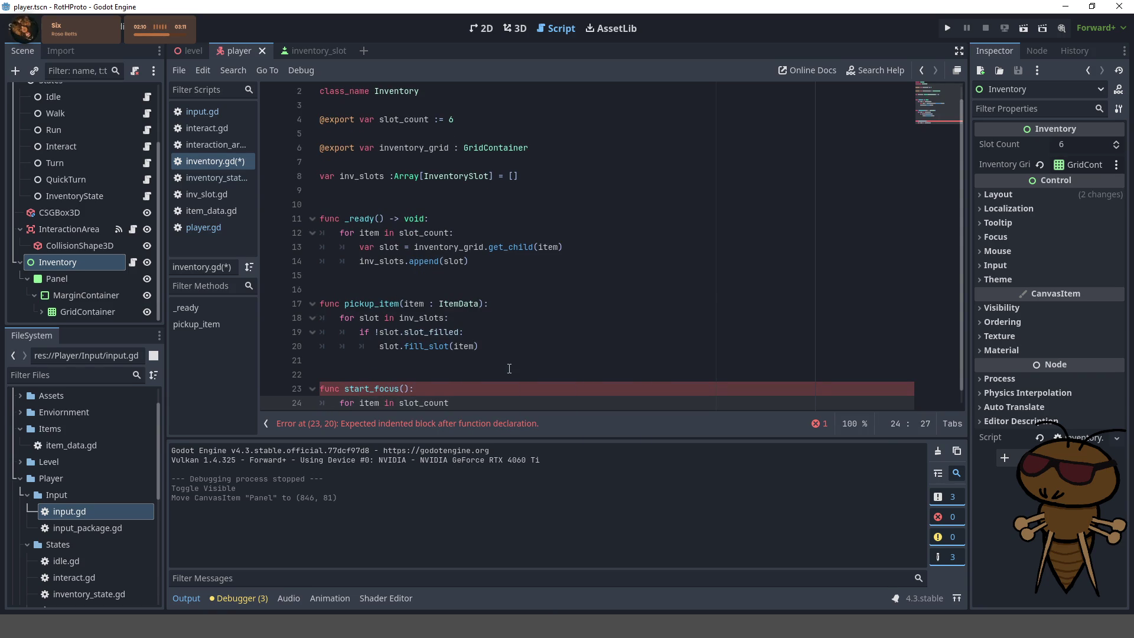
key(Return)
text(pass)
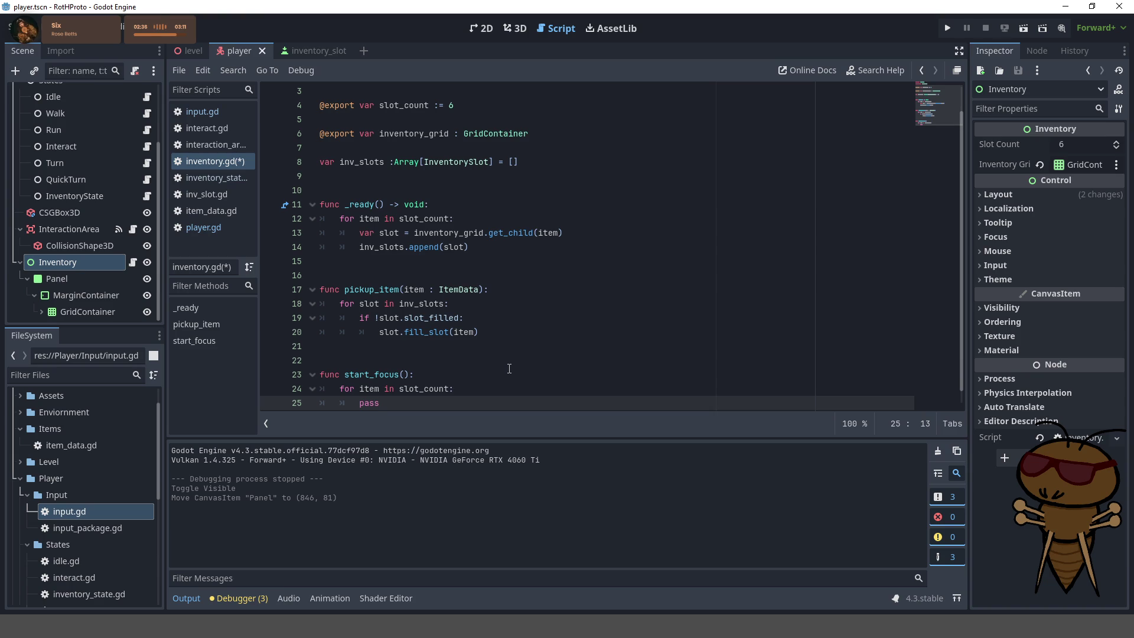
key(BackSpace)
text(ss)
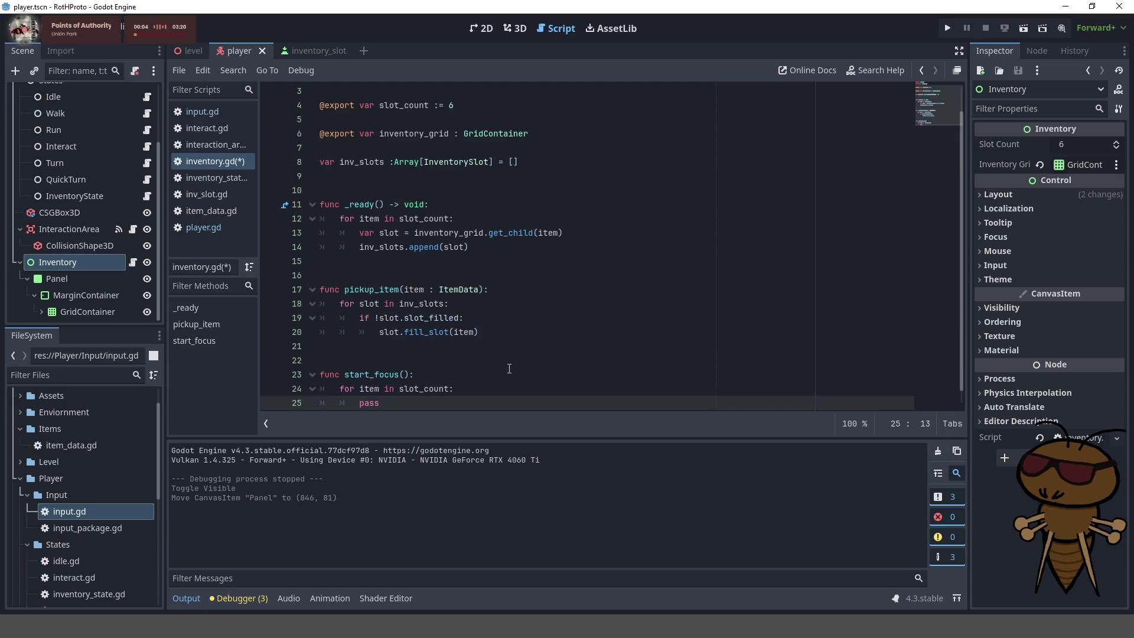
key(BackSpace)
text(s)
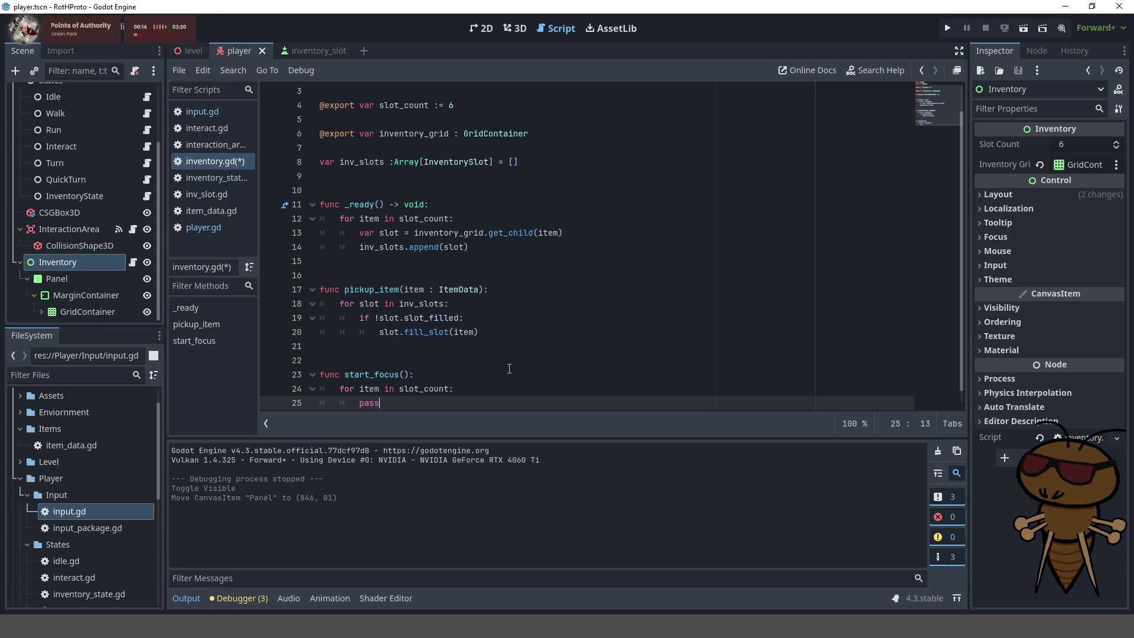
key(BackSpace)
key(BackSpace)
key(BackSpace)
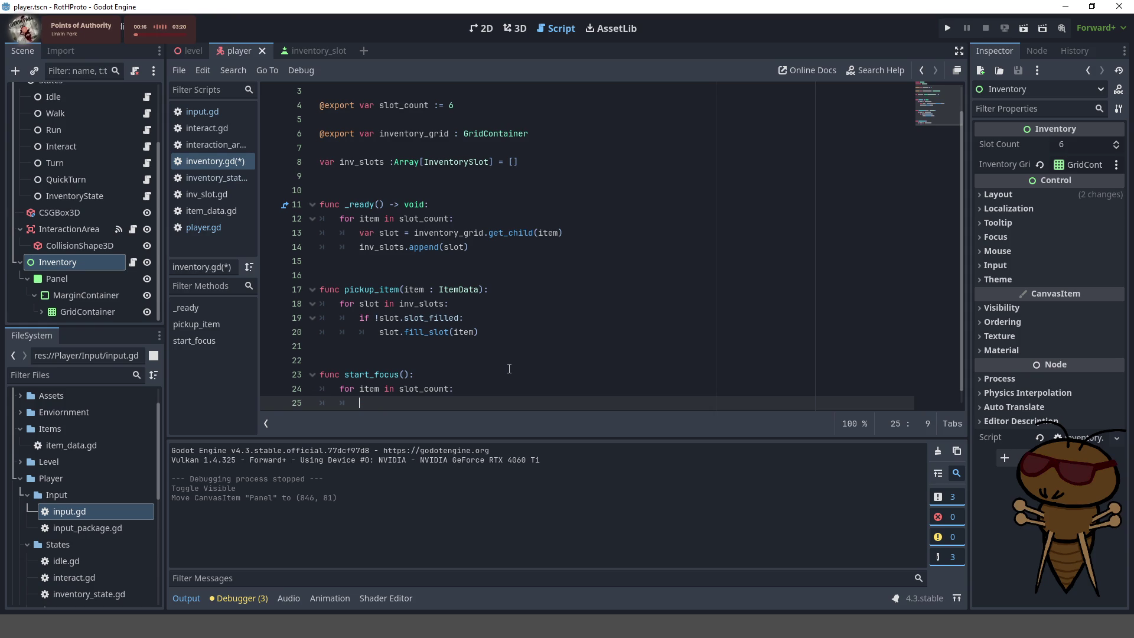
- Replace the for loop in start_focus() with inv_slots[0].grab_focus()
key(BackSpace)
key(BackSpace)
key(BackSpace)
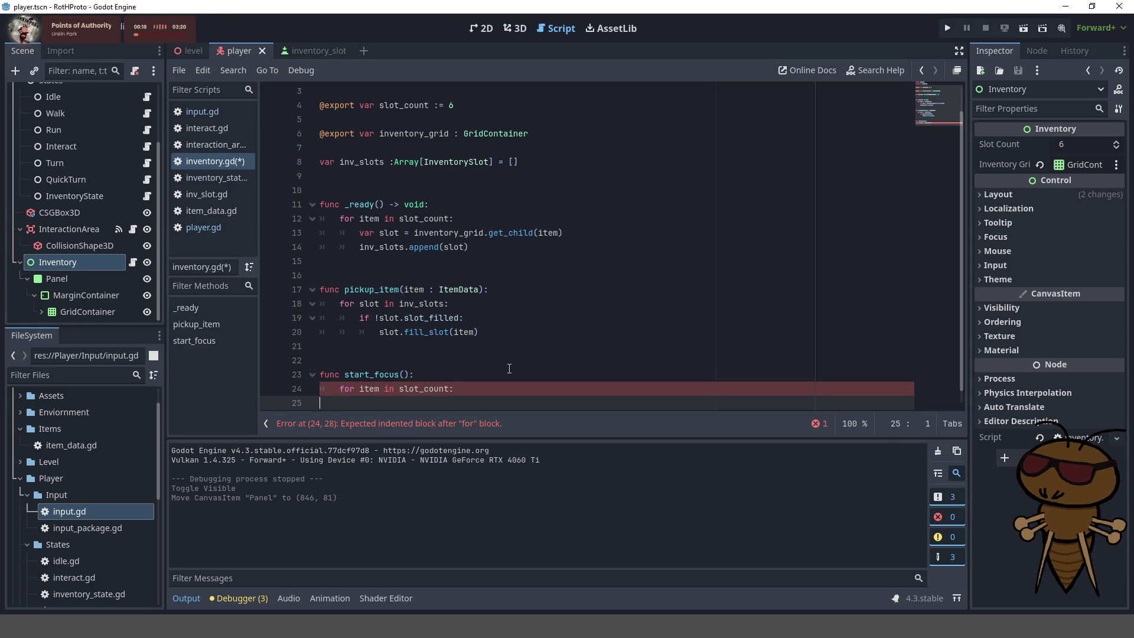
key(BackSpace)
key(BackSpace)
key(BackSpace)
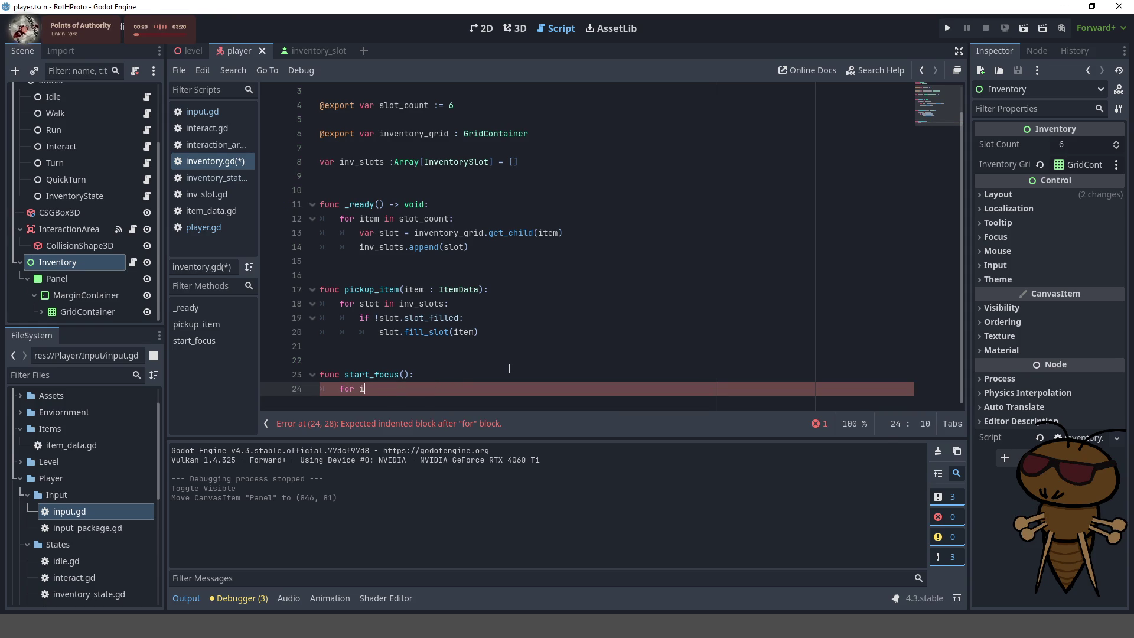
key(BackSpace)
key(BackSpace)
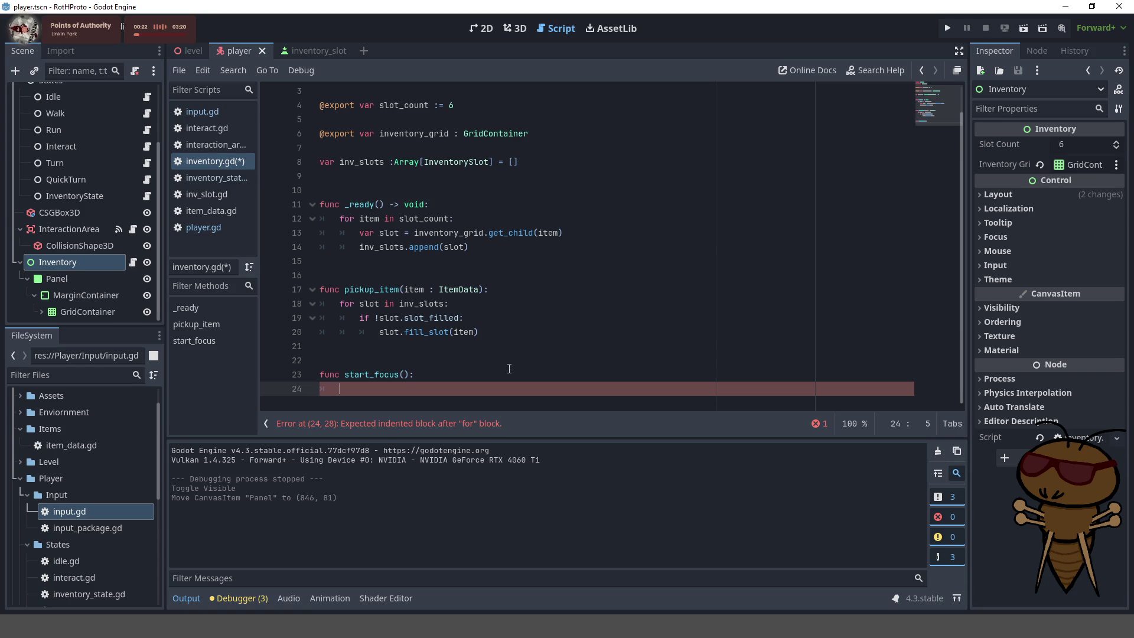
text(inv)
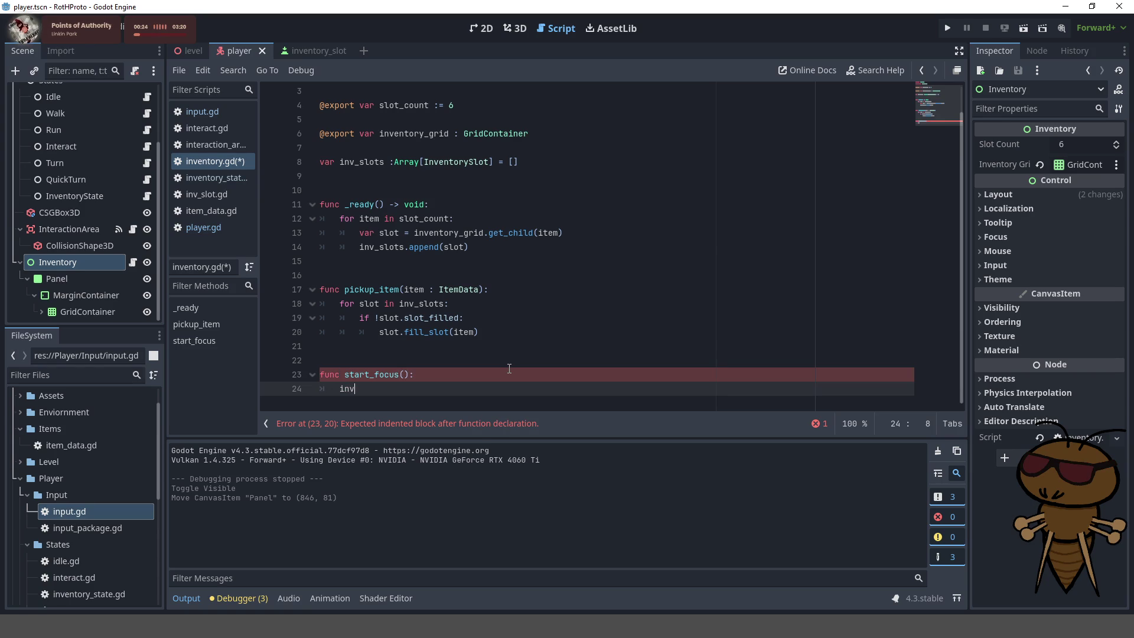
text(_slots[0])
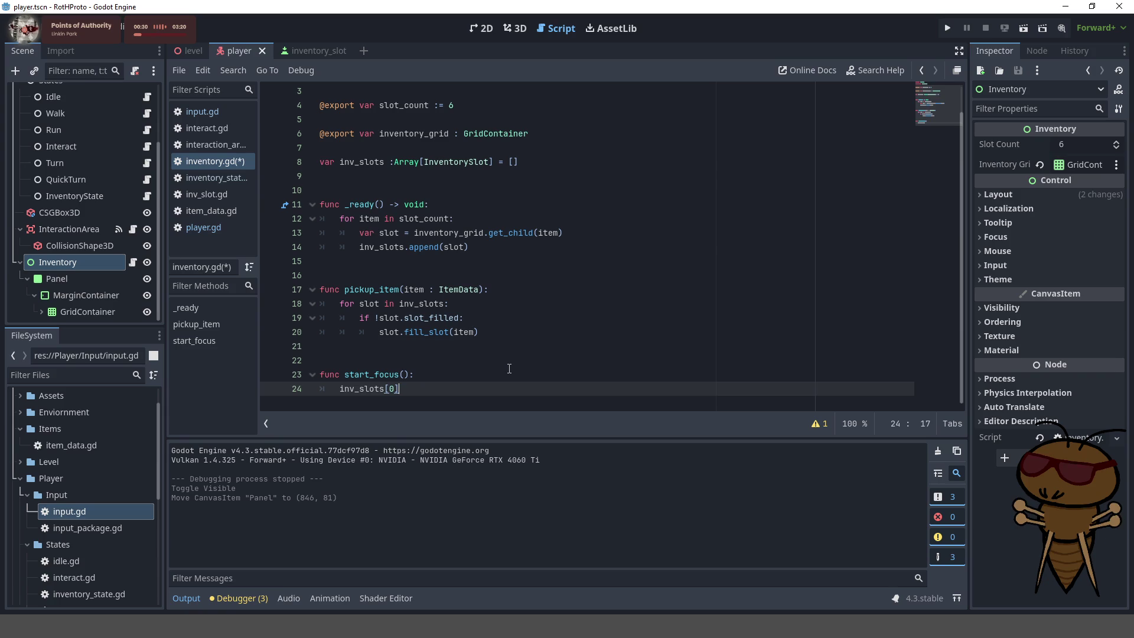
text(.grab)
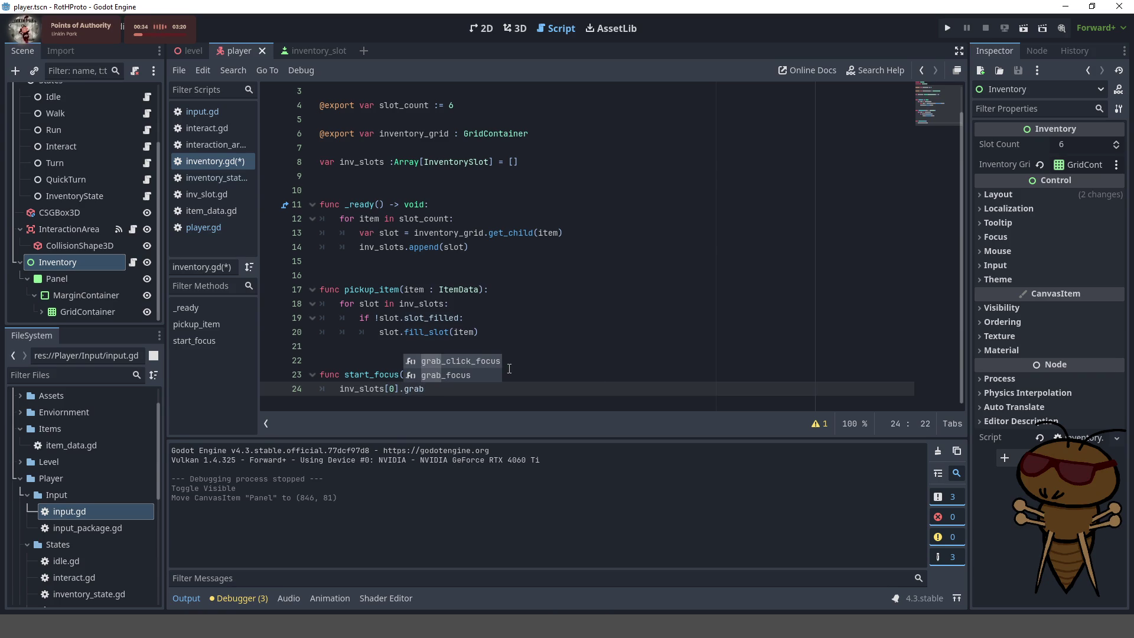
key(Down)
key(Return)
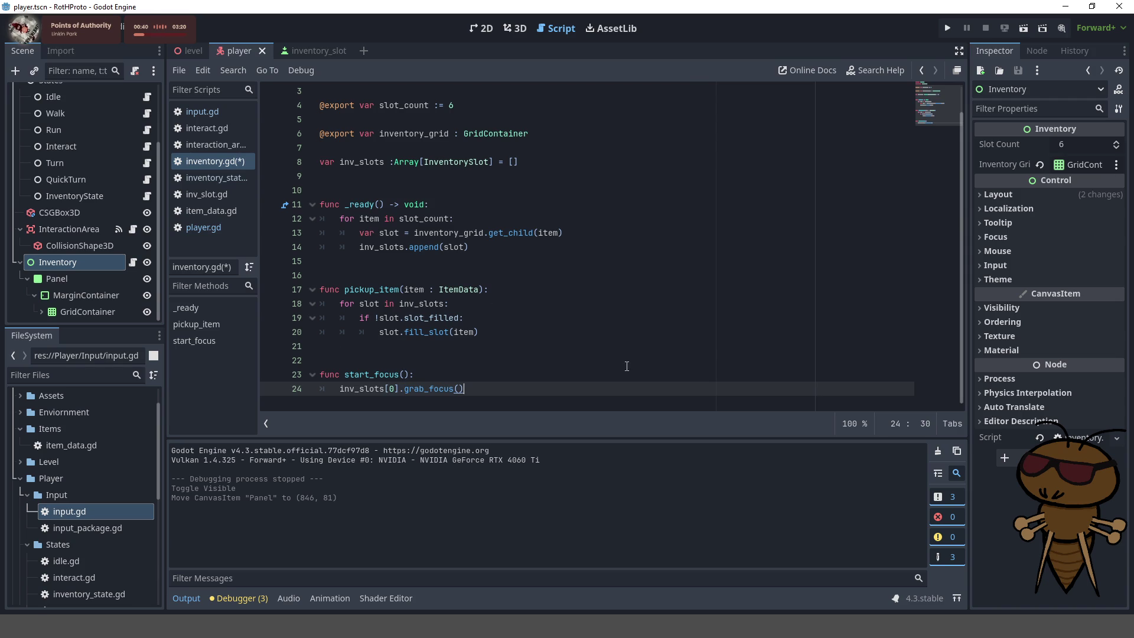
scroll(623, 376, up, 1)
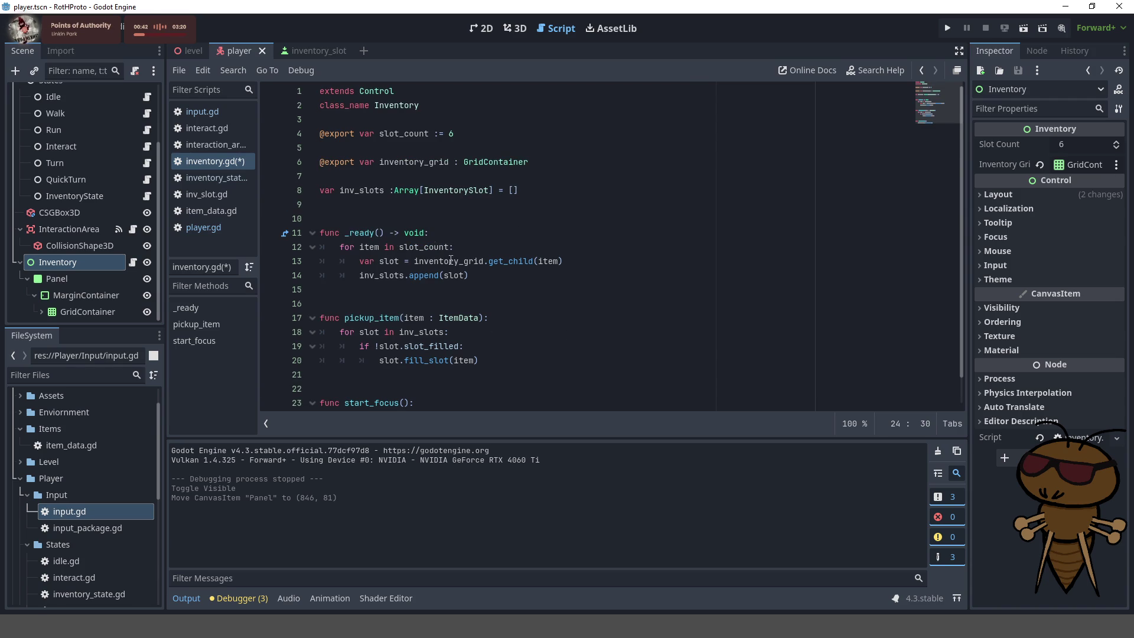
scroll(496, 295, down, 1)
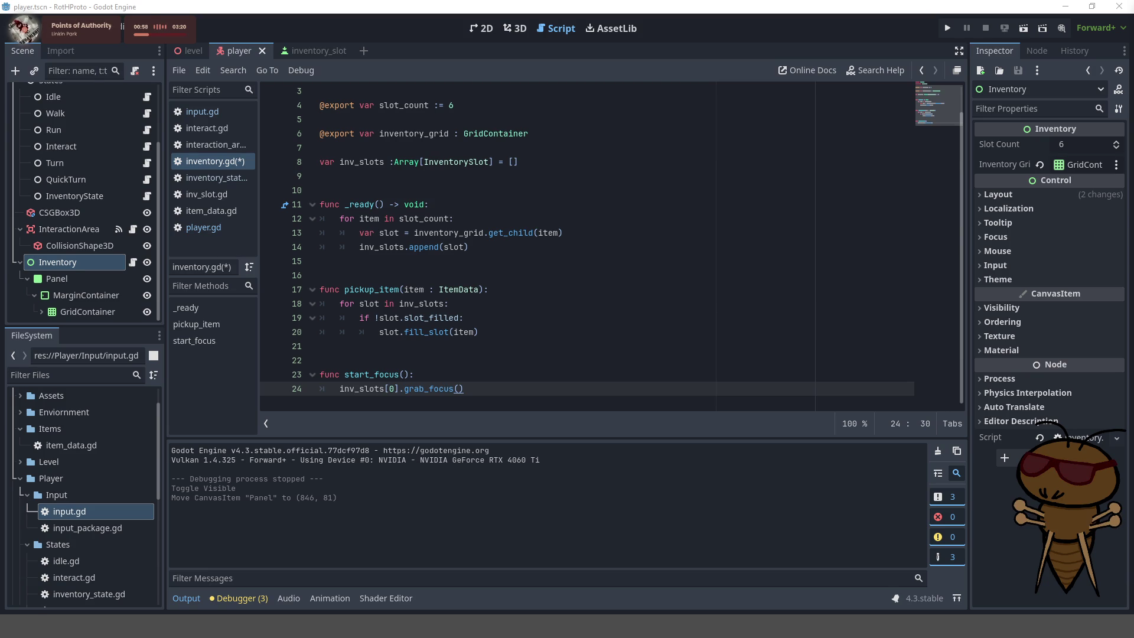
click(683, 271)
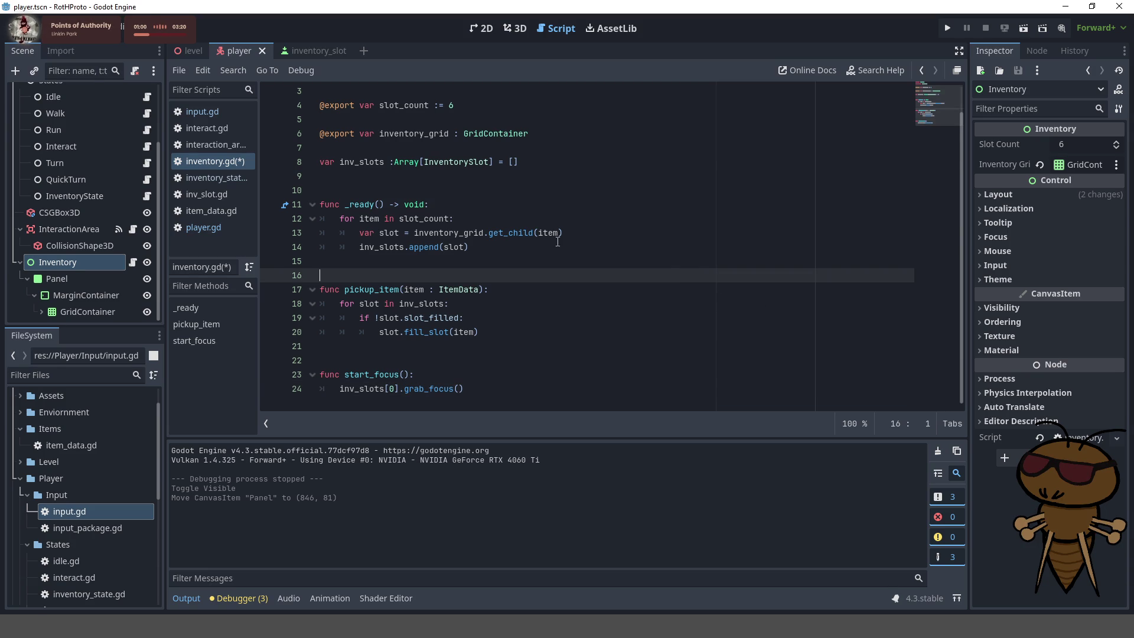
click(526, 267)
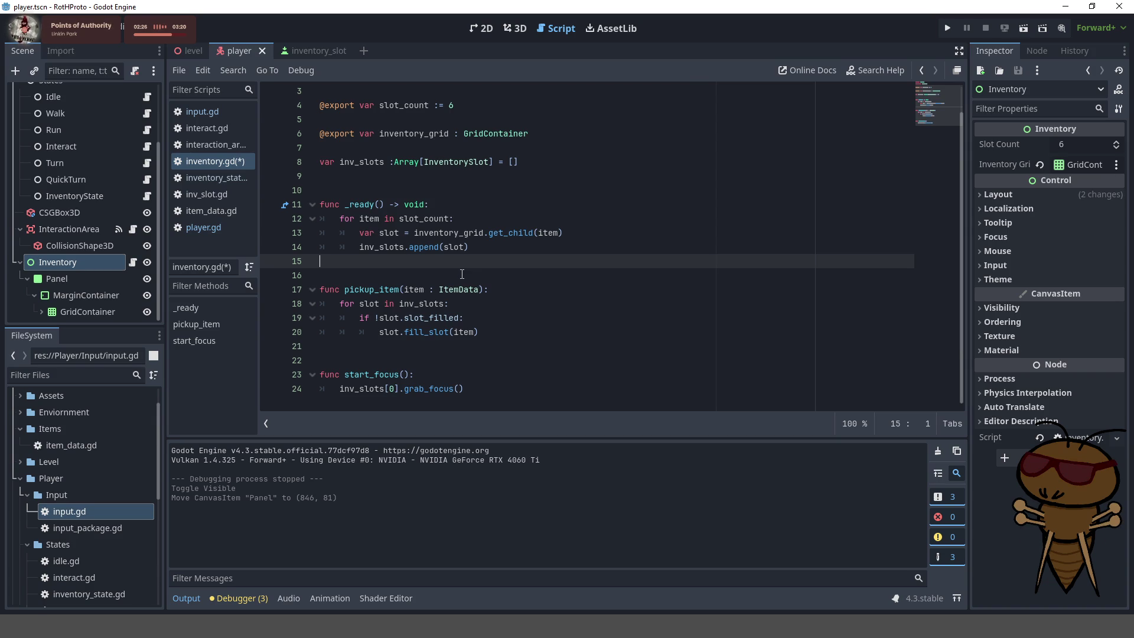
click(462, 274)
click(481, 257)
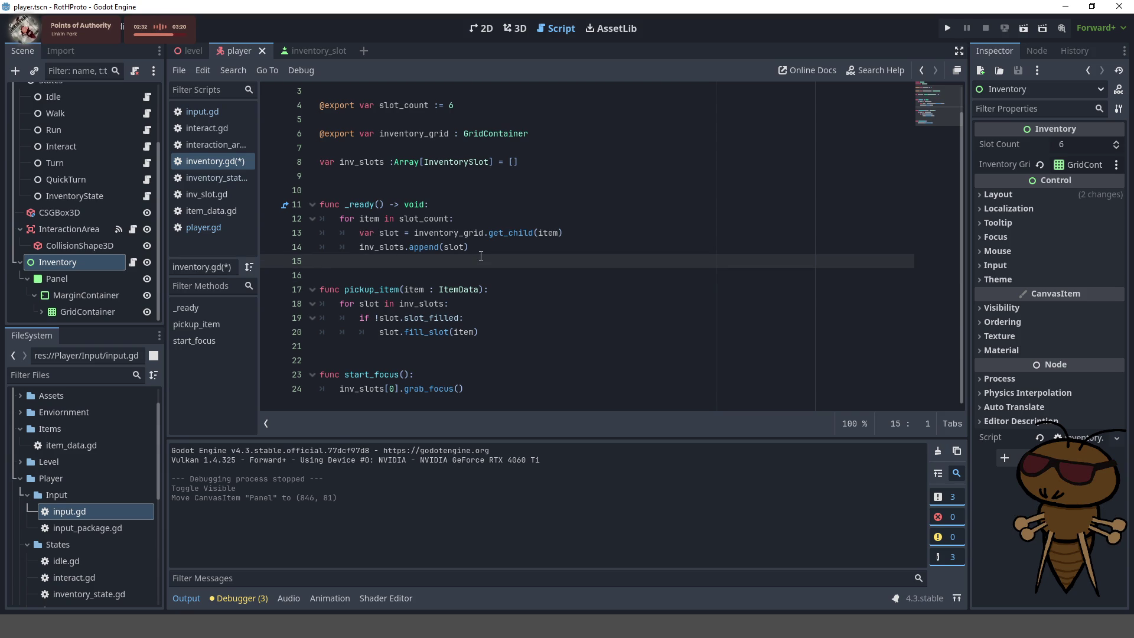
click(512, 374)
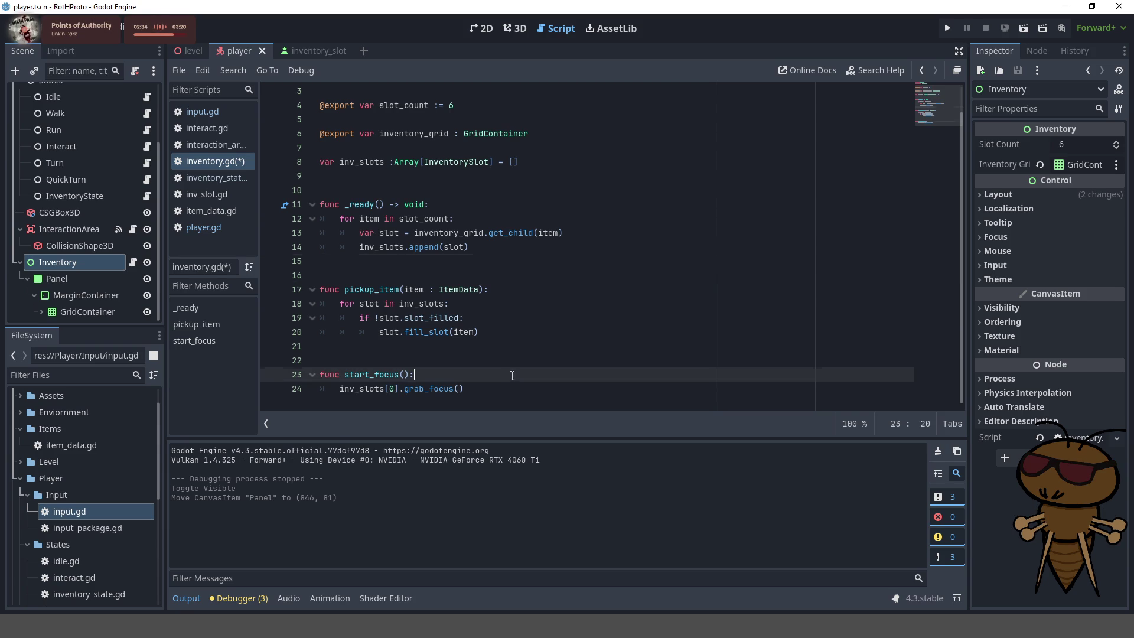
click(496, 332)
key(ctrl+s)
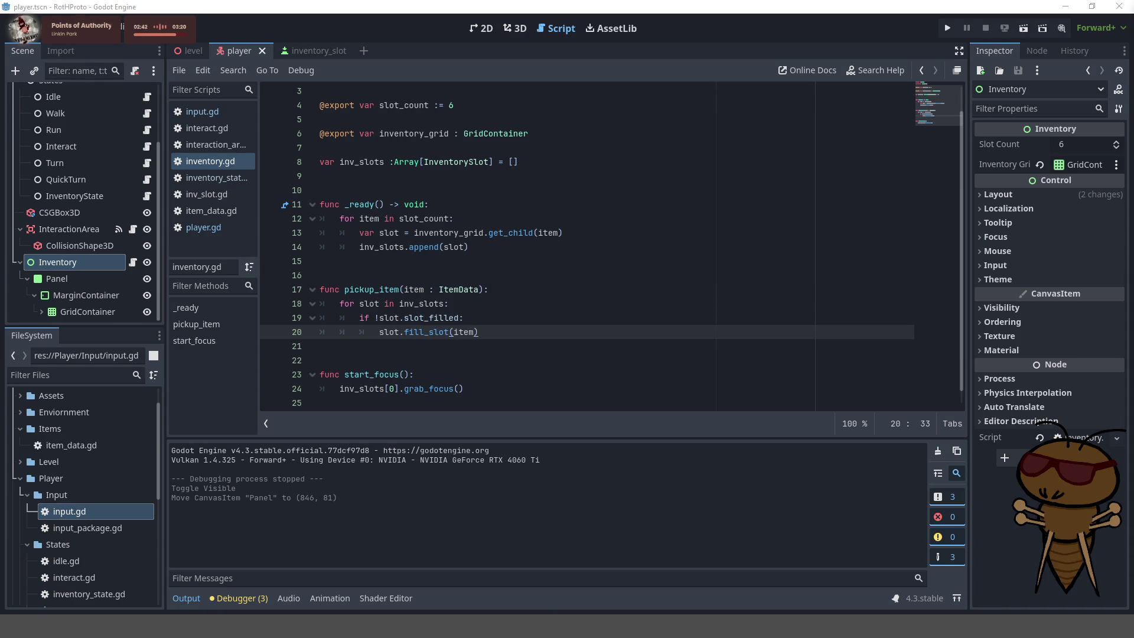
scroll(526, 275, down, 1)
scroll(526, 275, up, 3)
scroll(534, 277, down, 3)
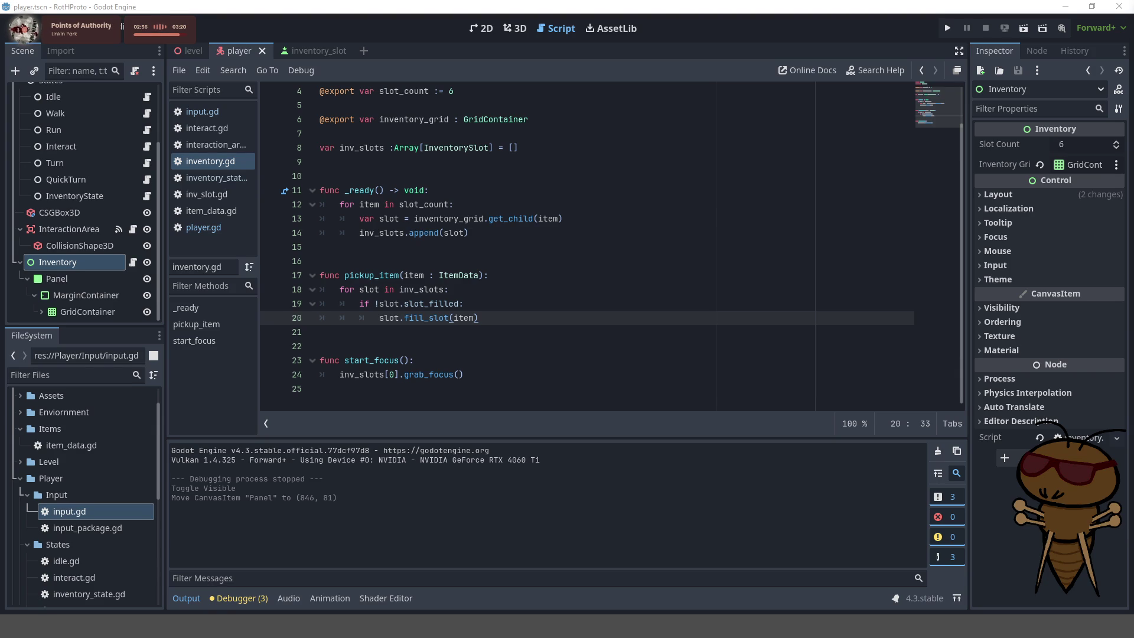
click(498, 278)
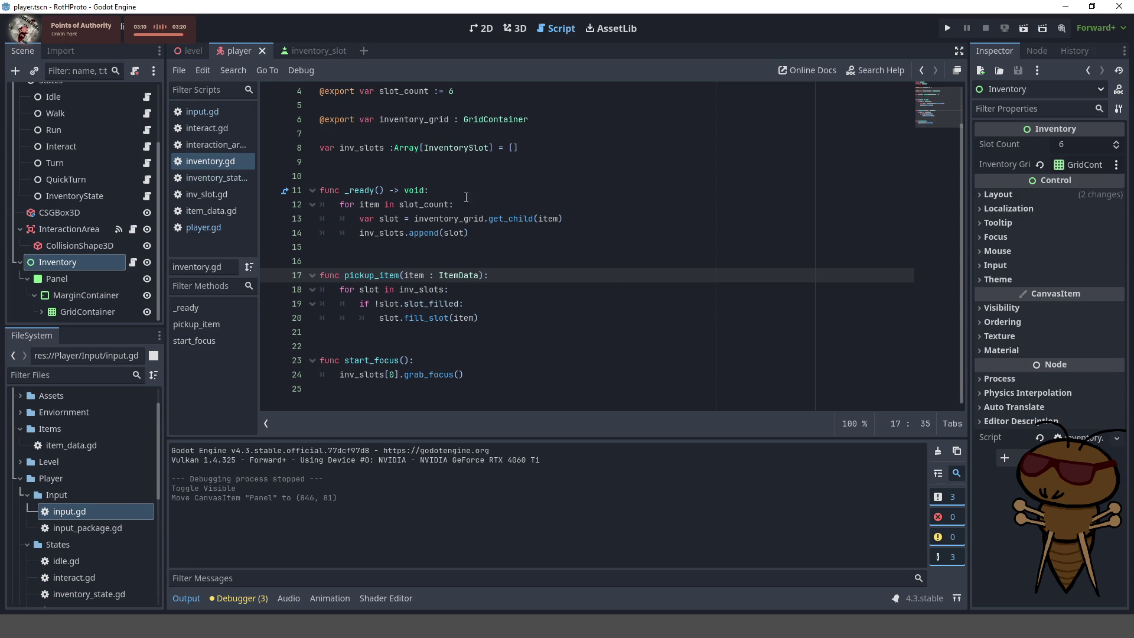
click(554, 176)
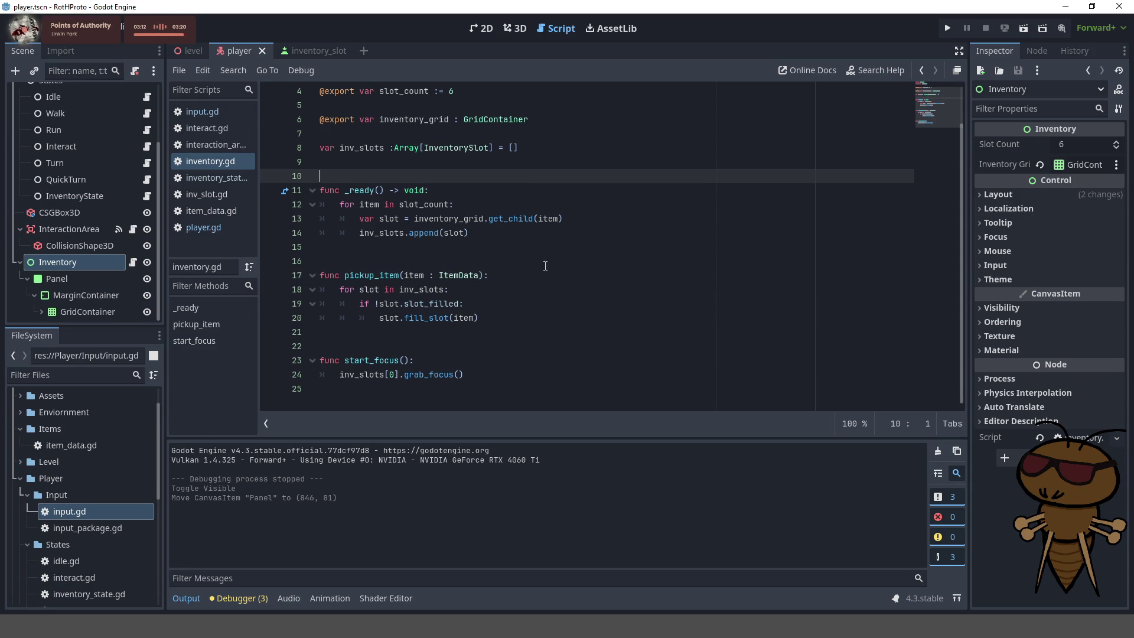
click(477, 332)
click(458, 260)
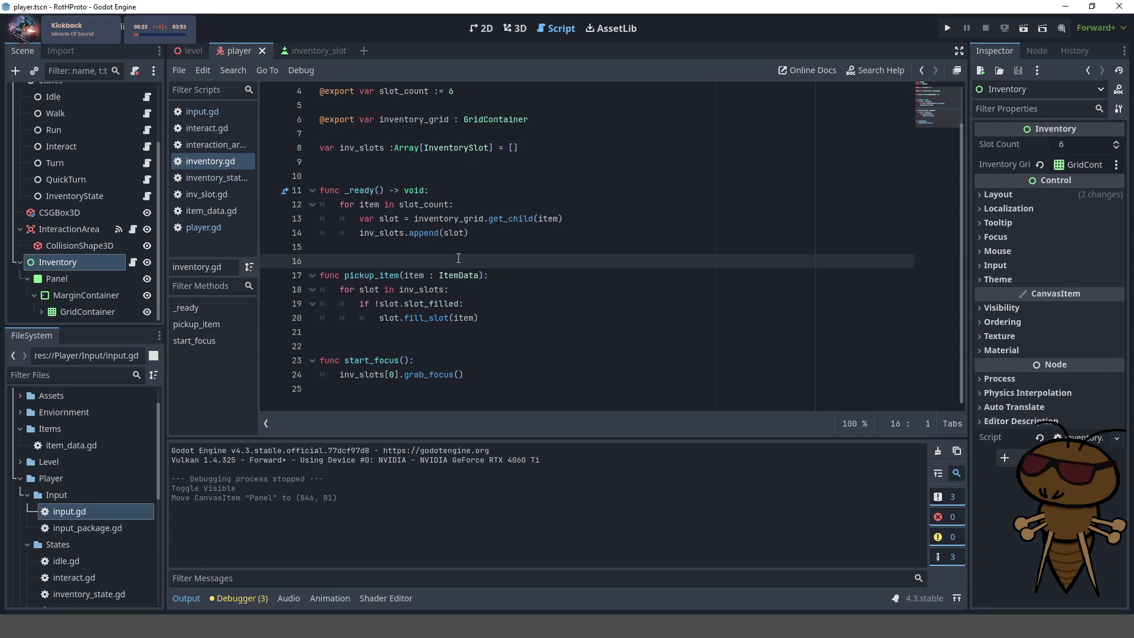
click(474, 251)
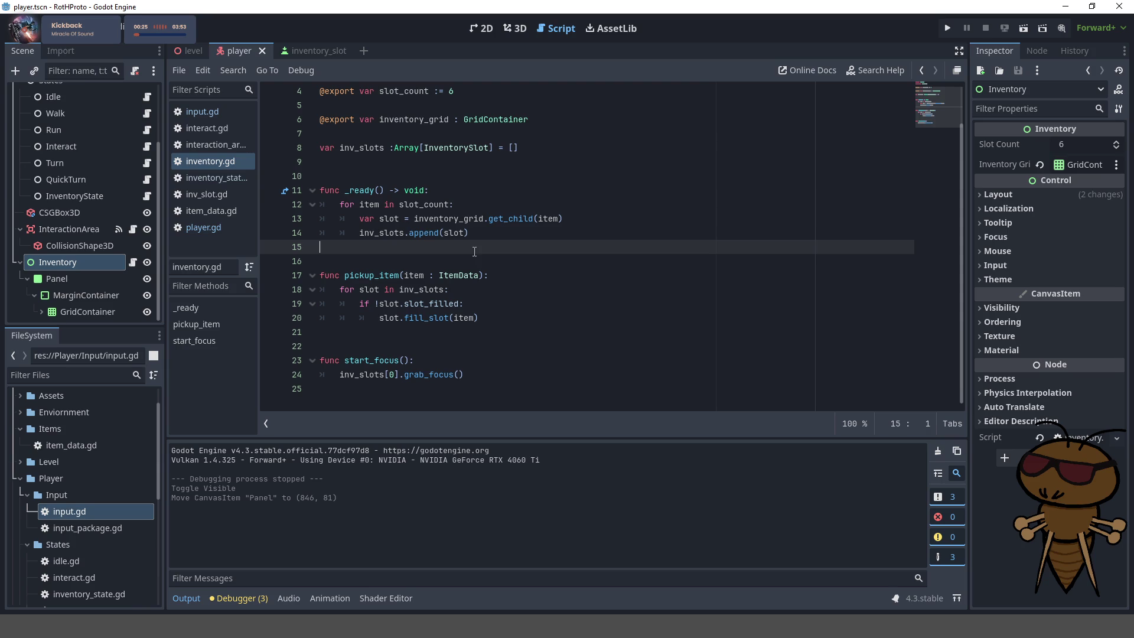
click(433, 263)
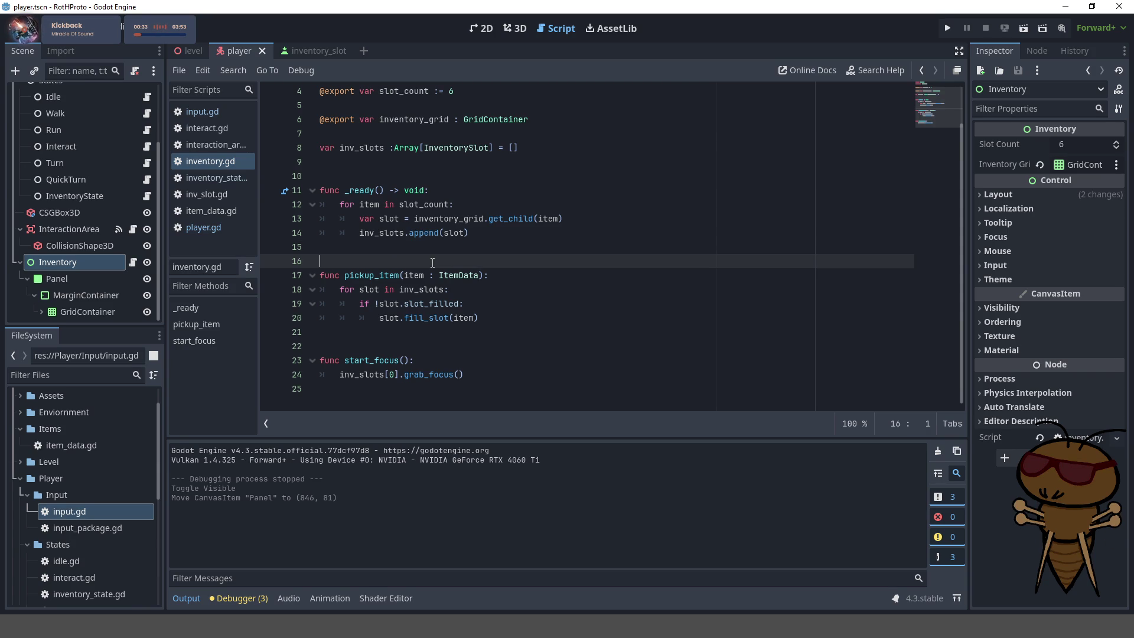
scroll(522, 311, up, 1)
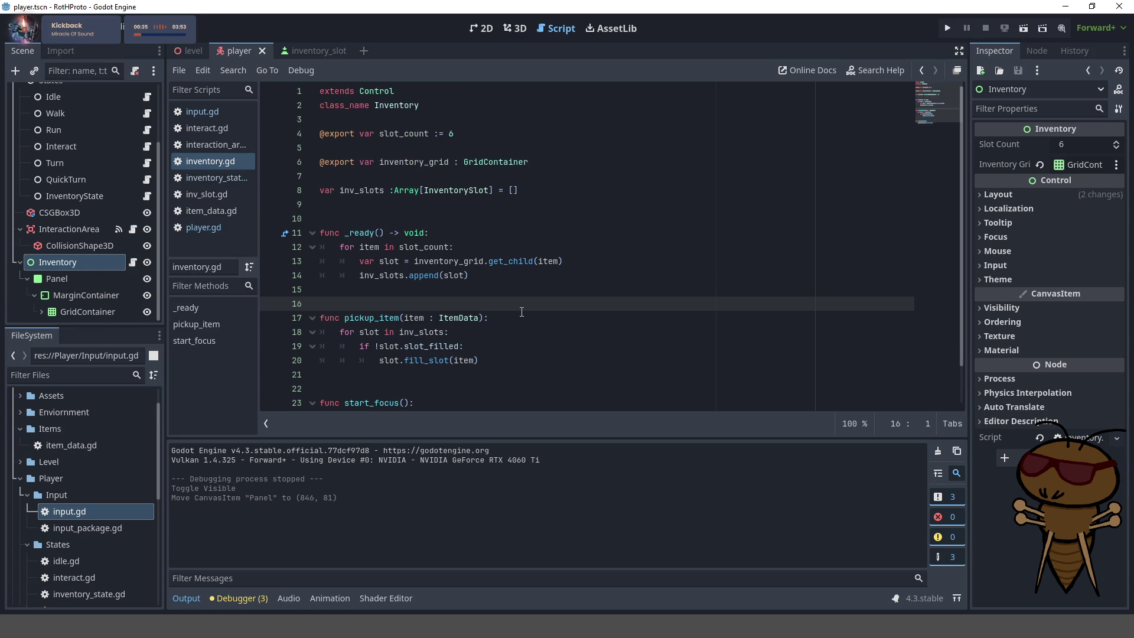
scroll(522, 311, down, 1)
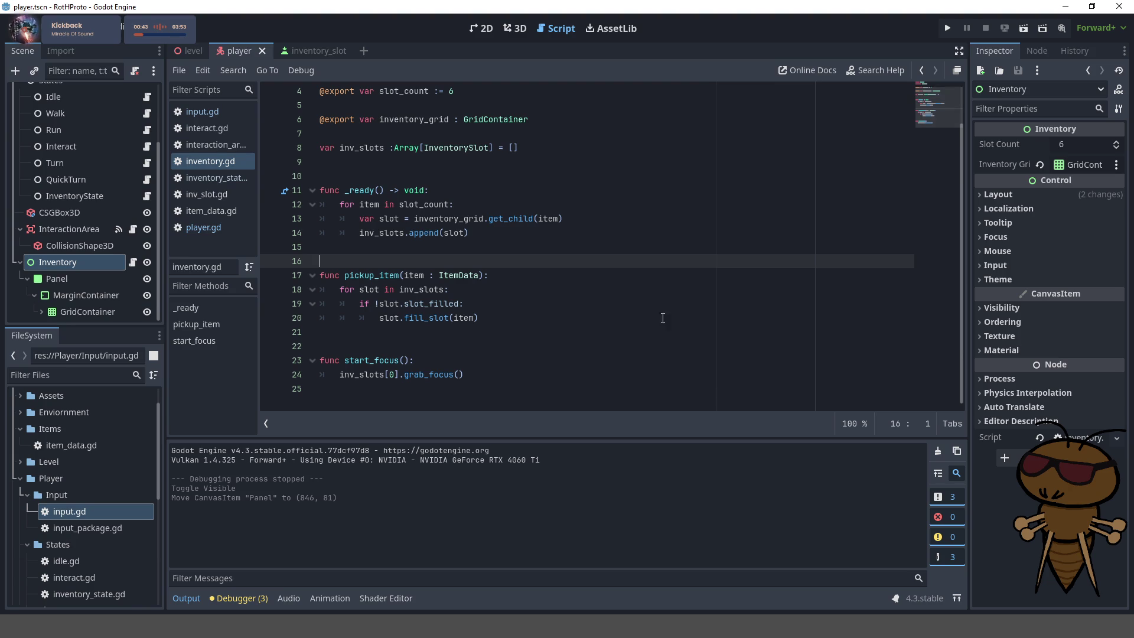
click(560, 332)
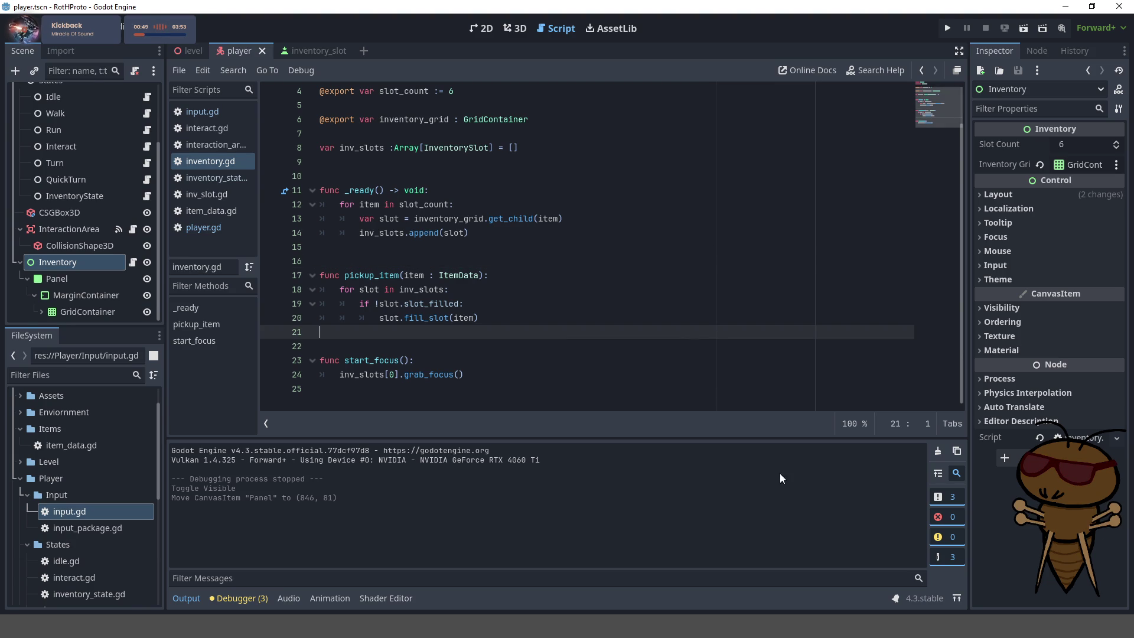
key(Down)
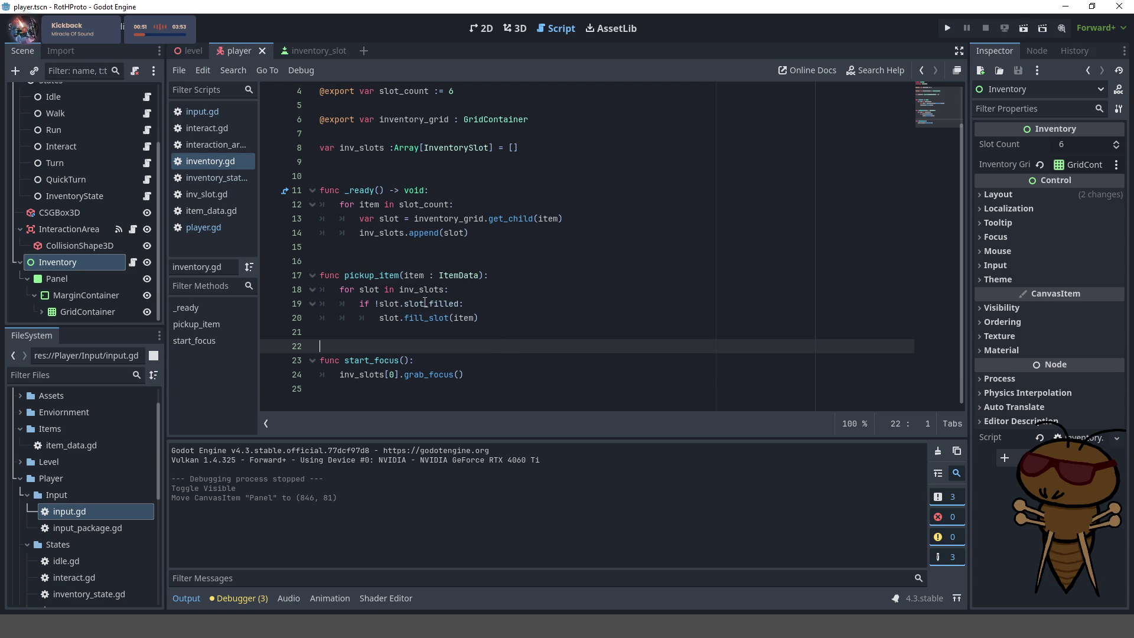
click(353, 259)
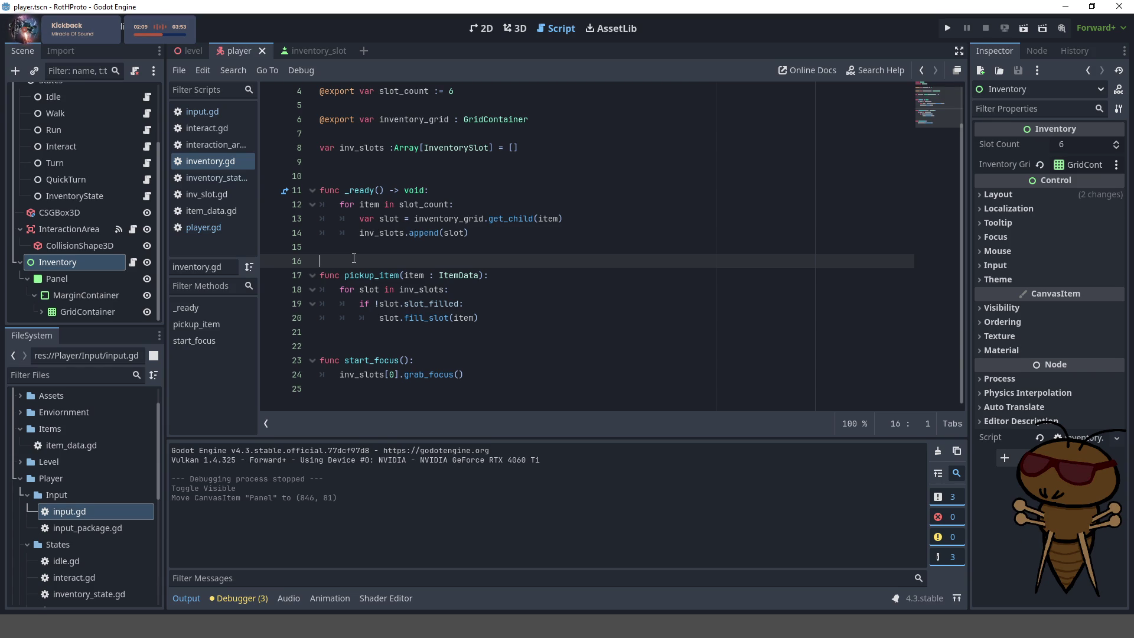
click(534, 274)
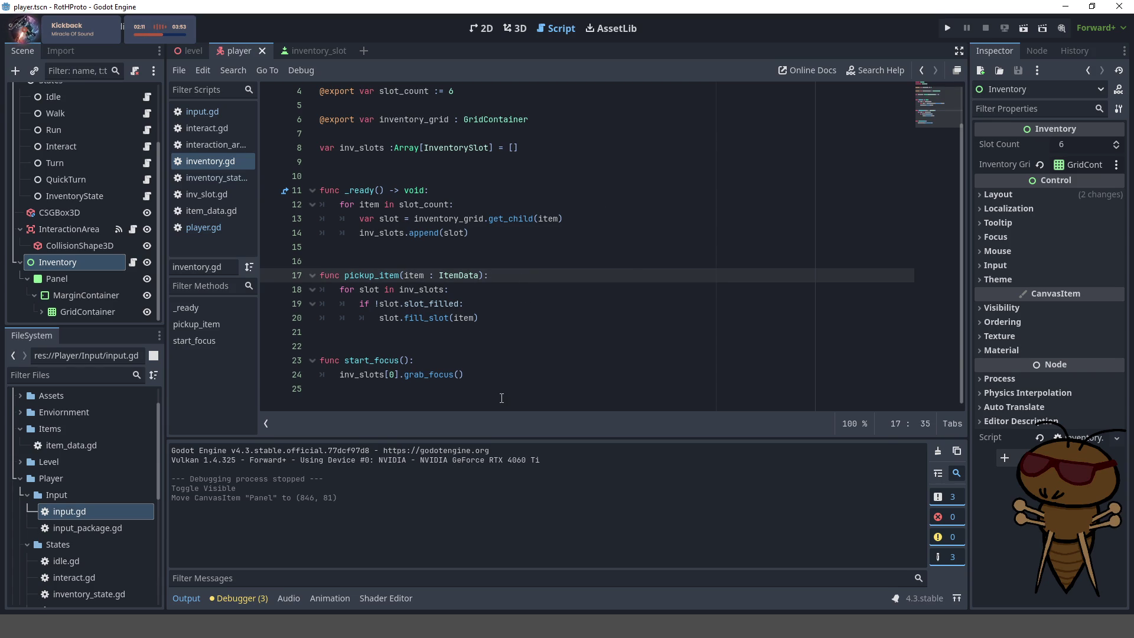
drag(479, 360, 478, 369)
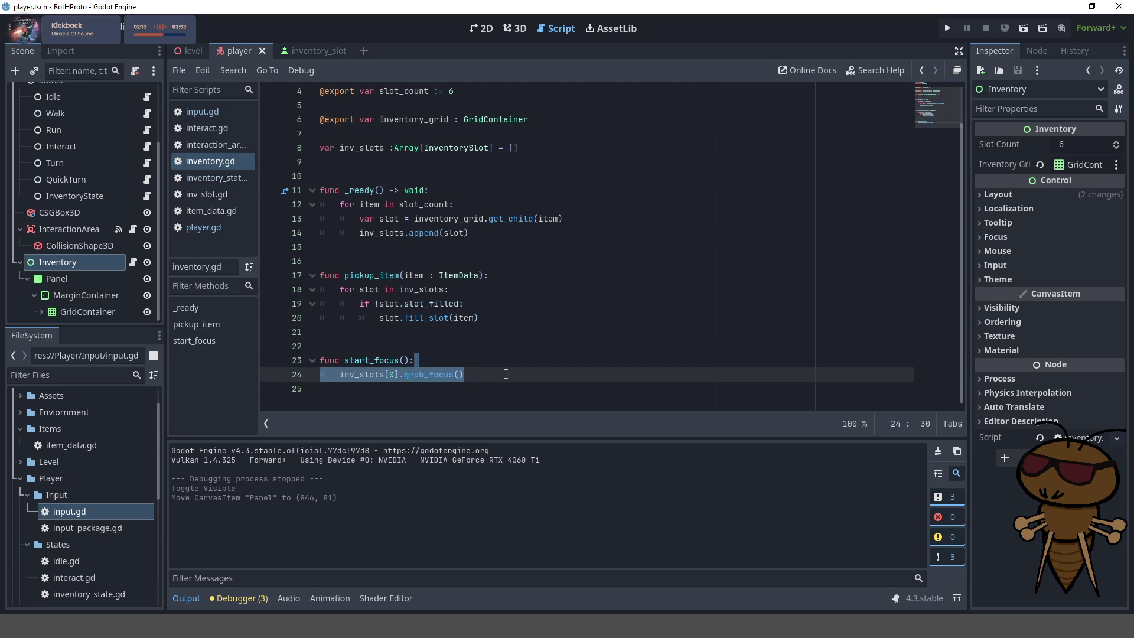
click(506, 374)
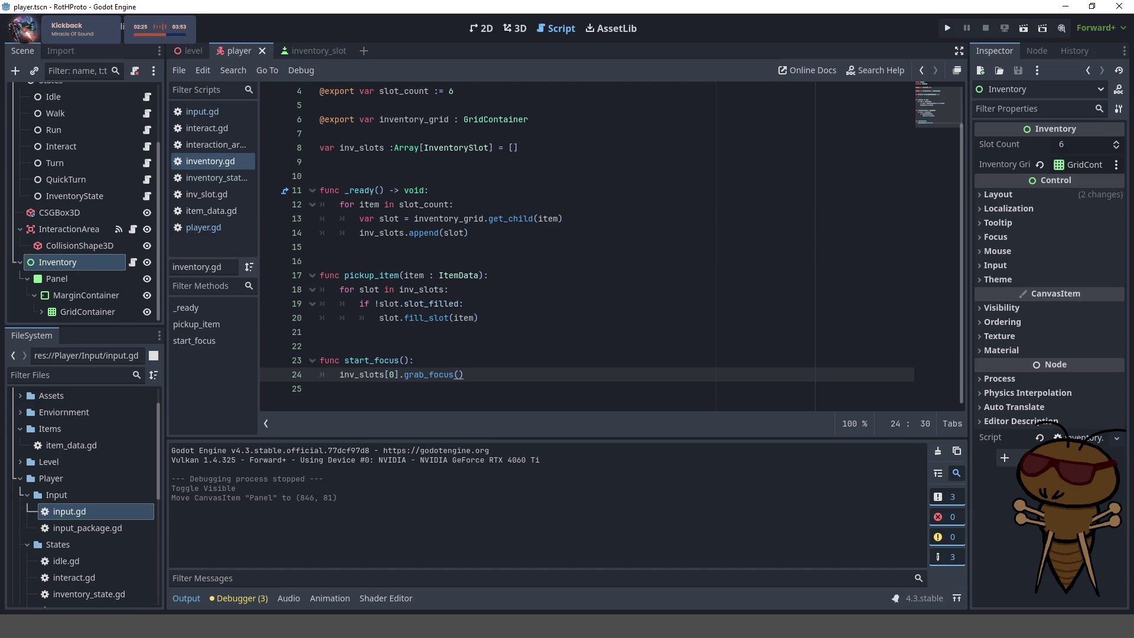
click(511, 291)
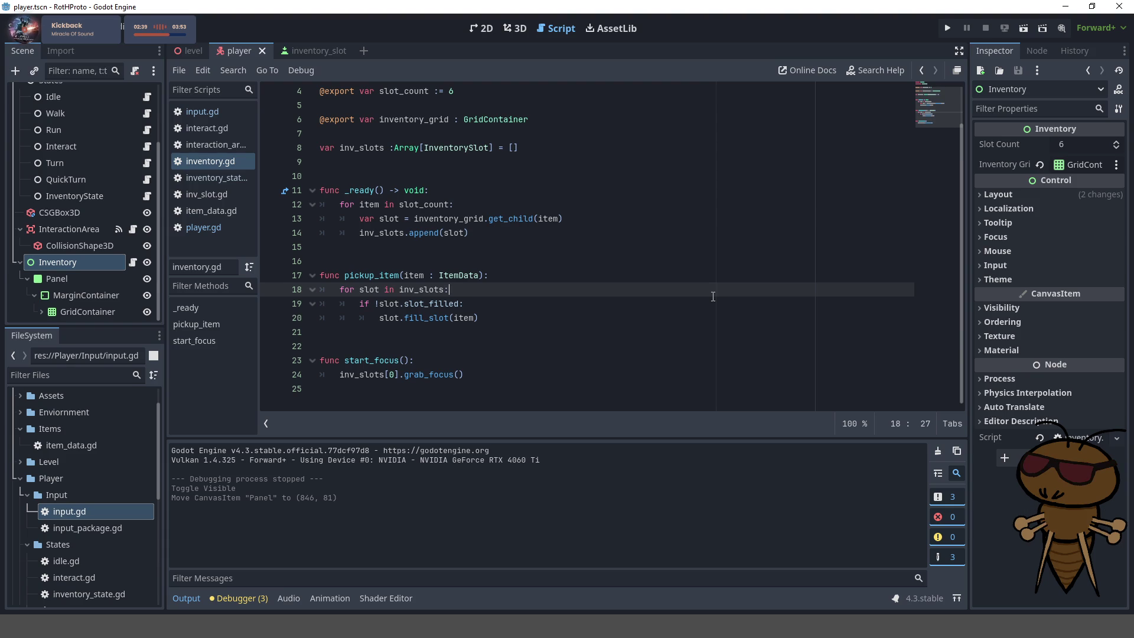
click(522, 264)
scroll(530, 289, up, 1)
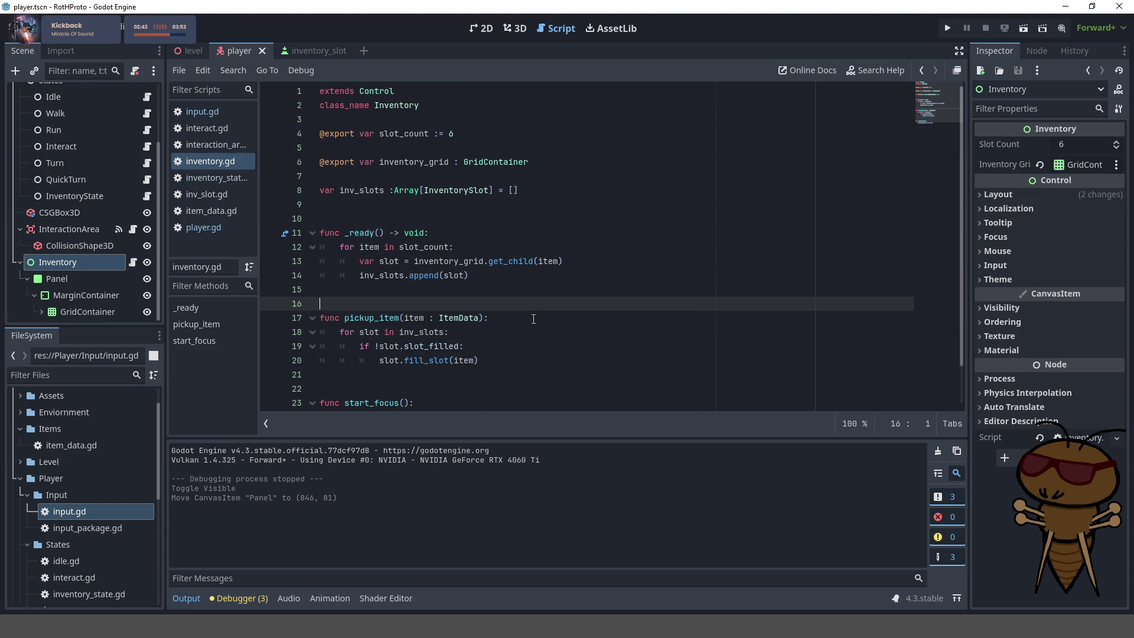
click(506, 250)
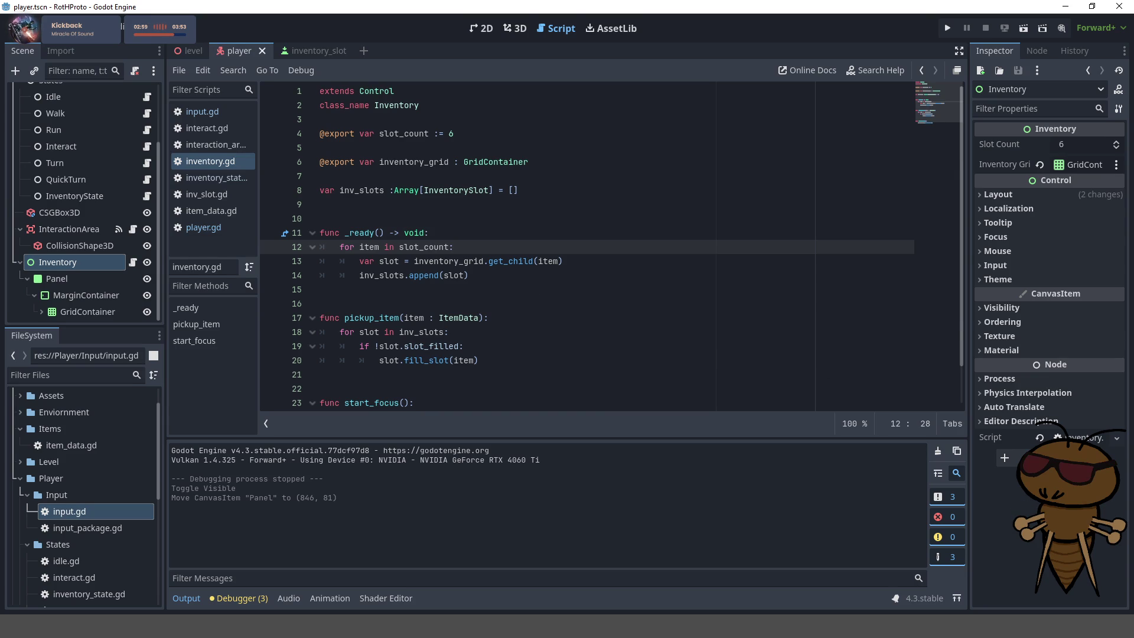
click(547, 317)
scroll(547, 313, down, 1)
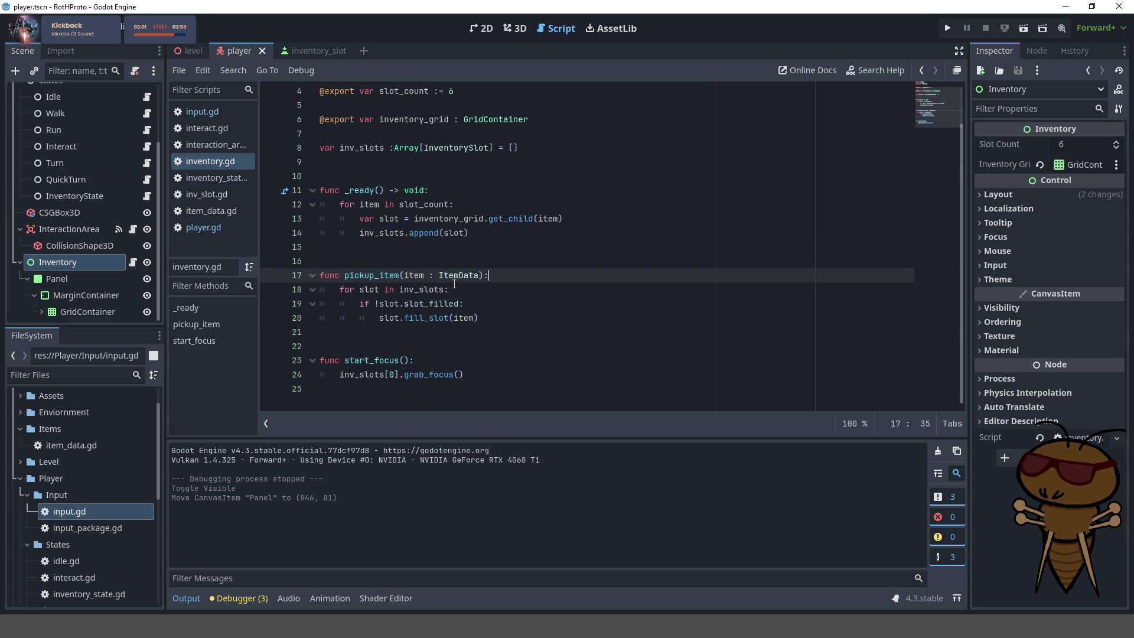
click(456, 258)
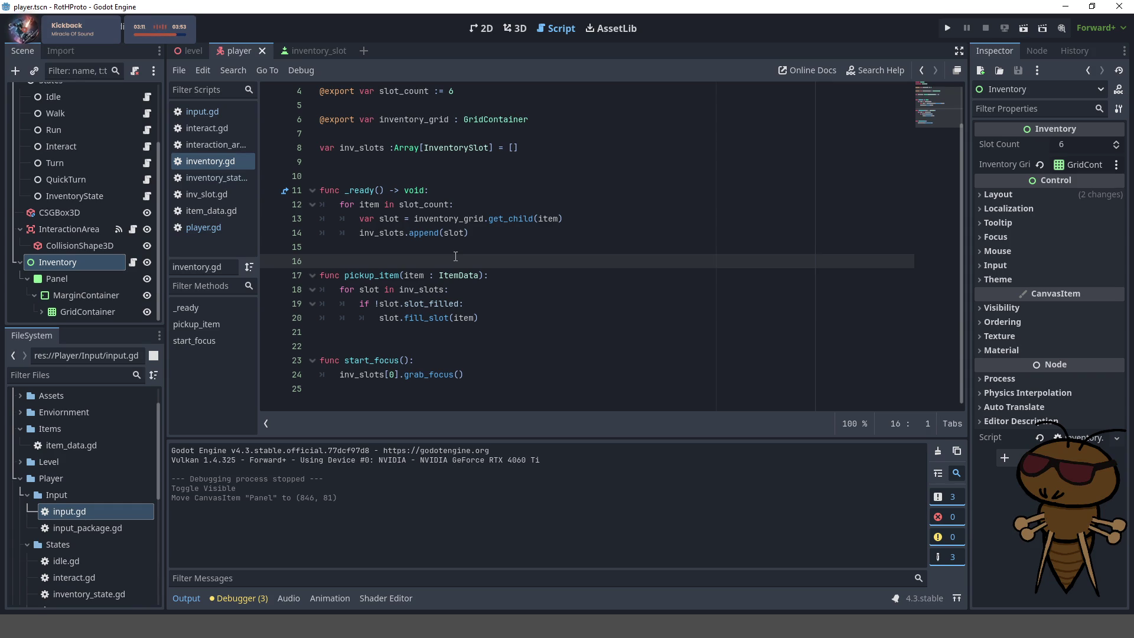
click(566, 247)
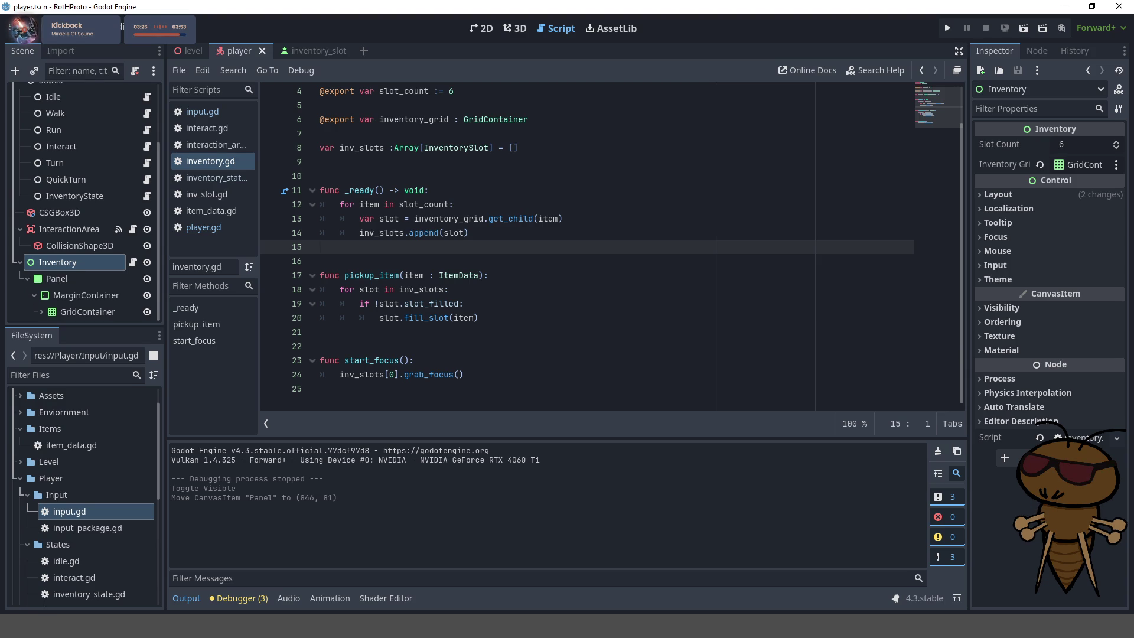
click(588, 318)
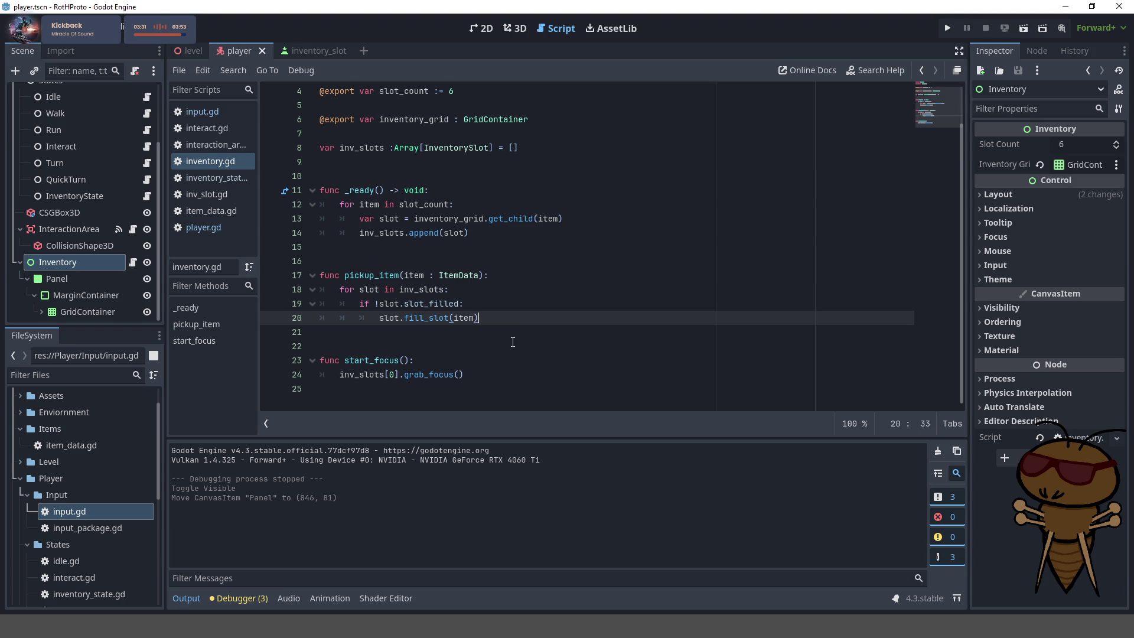
click(545, 258)
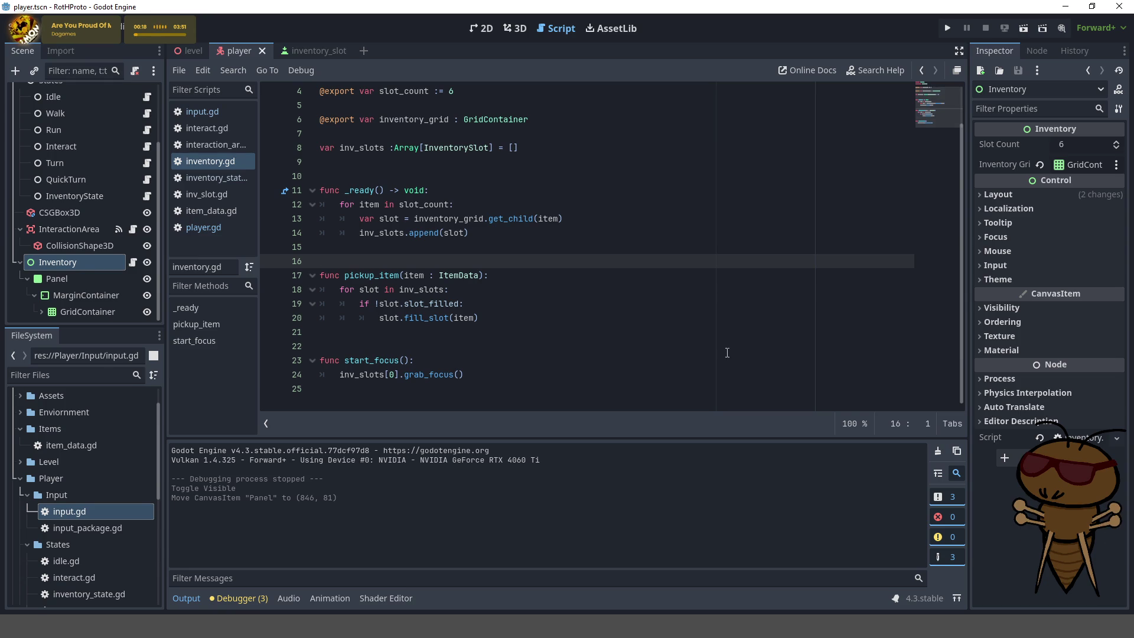
click(827, 289)
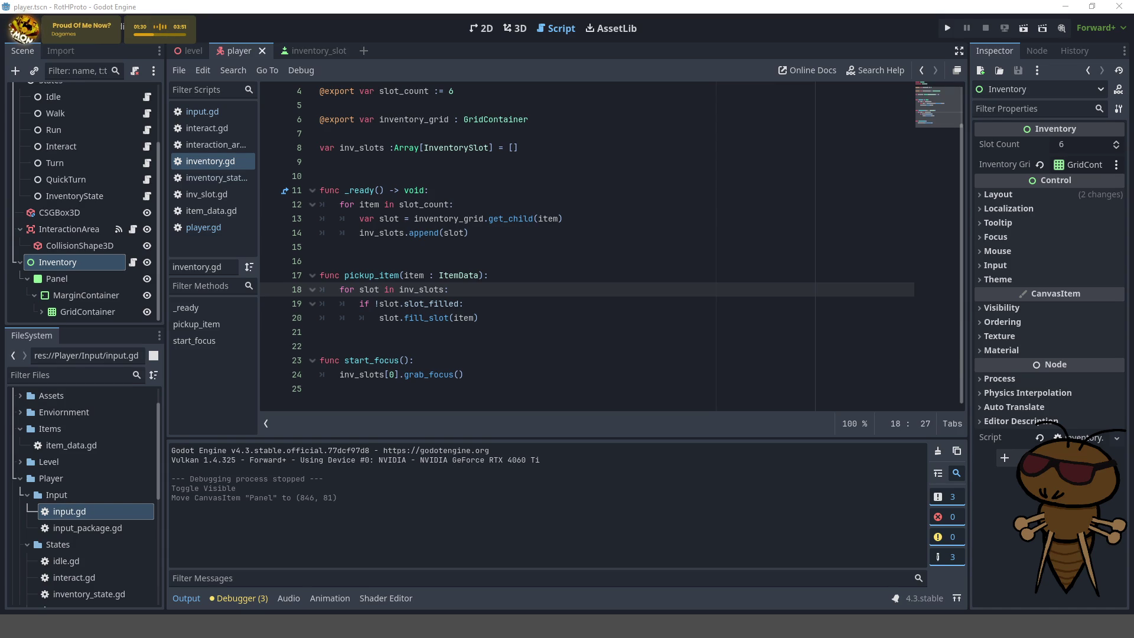
click(564, 315)
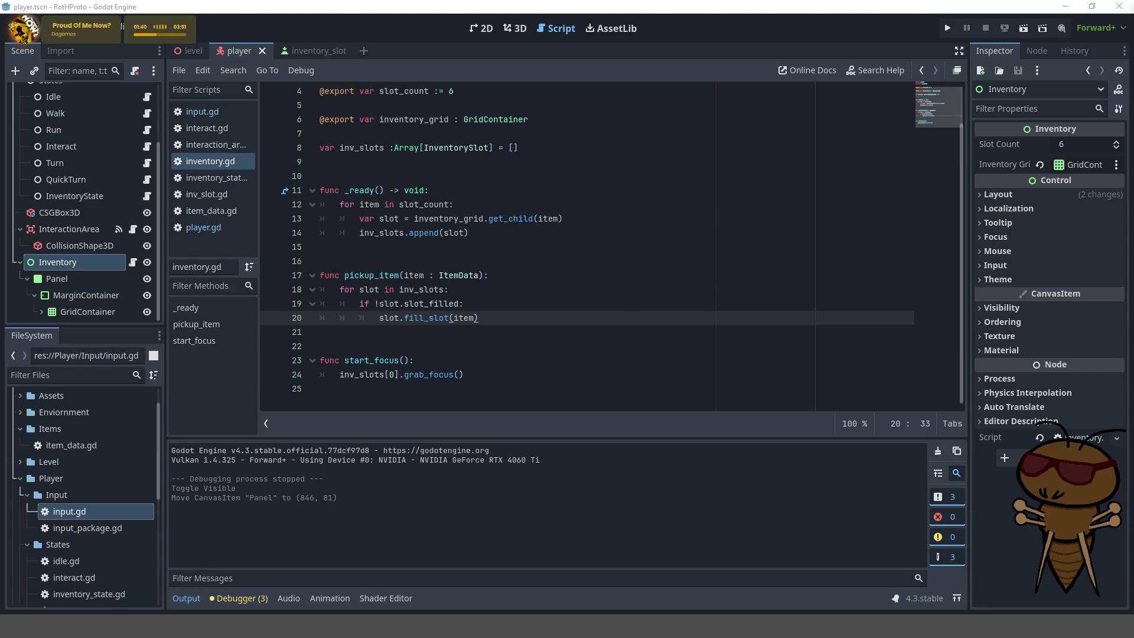
- Add player.inventory.start_focus() to on_enter_state in inventory_state.gd, then run the level scene
click(225, 176)
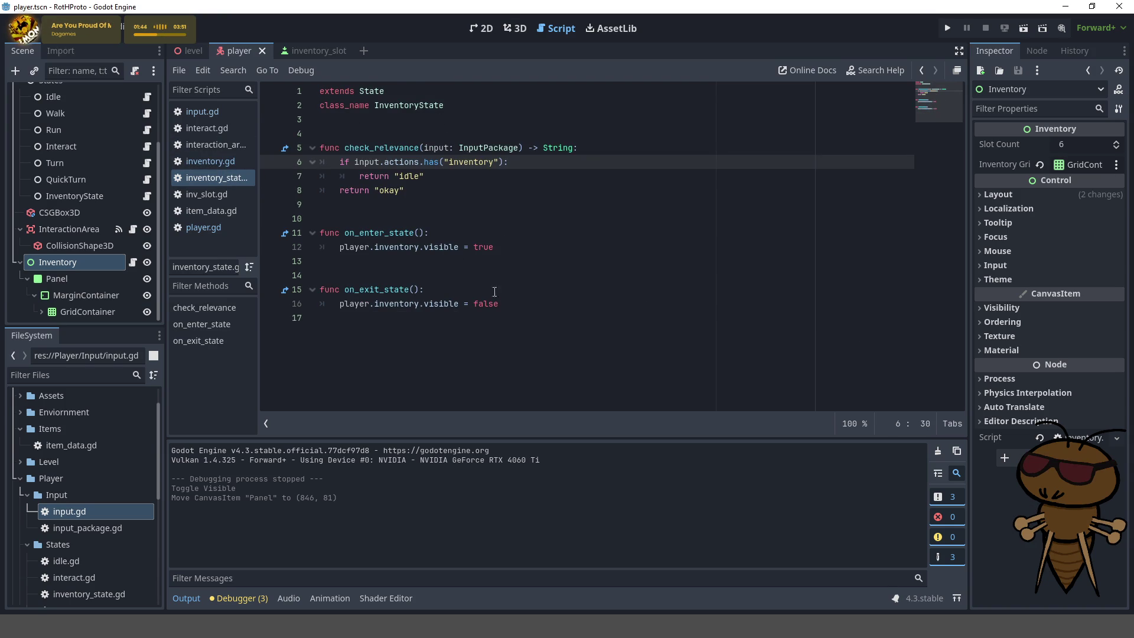
click(518, 244)
key(Return)
text(inven)
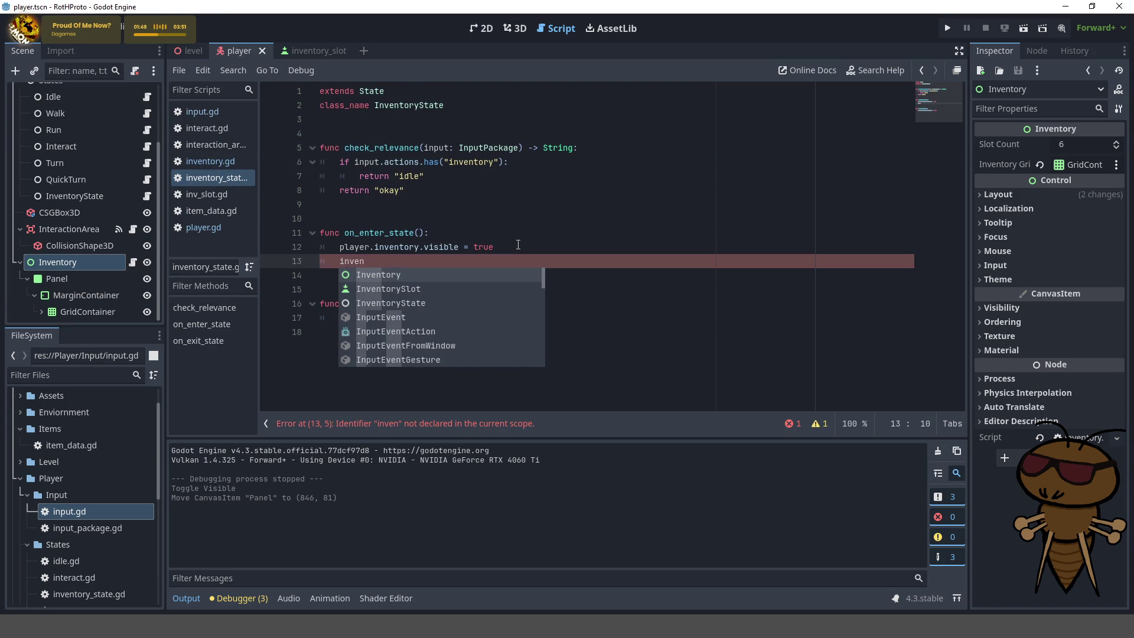
key(BackSpace)
key(BackSpace)
key(BackSpace)
text(player)
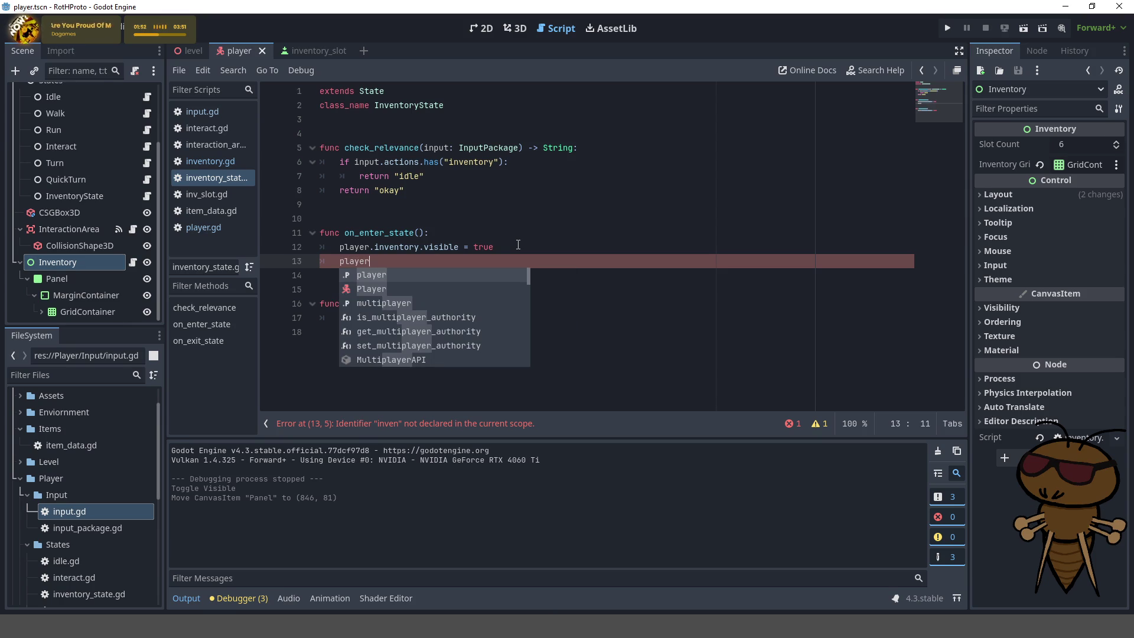
text(.inv)
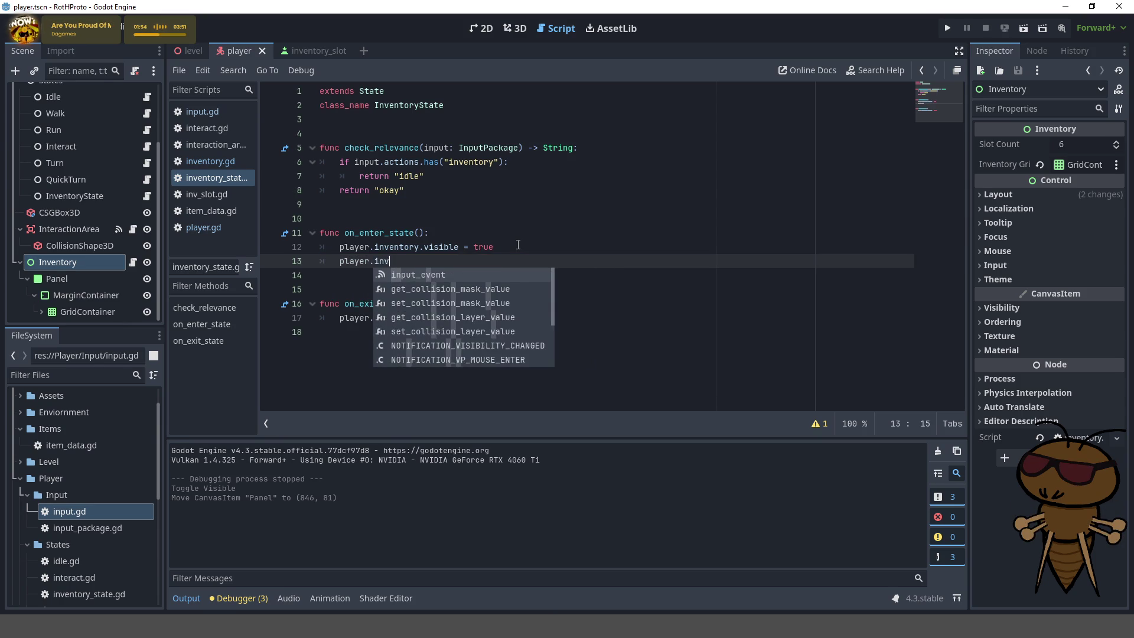
text(entory)
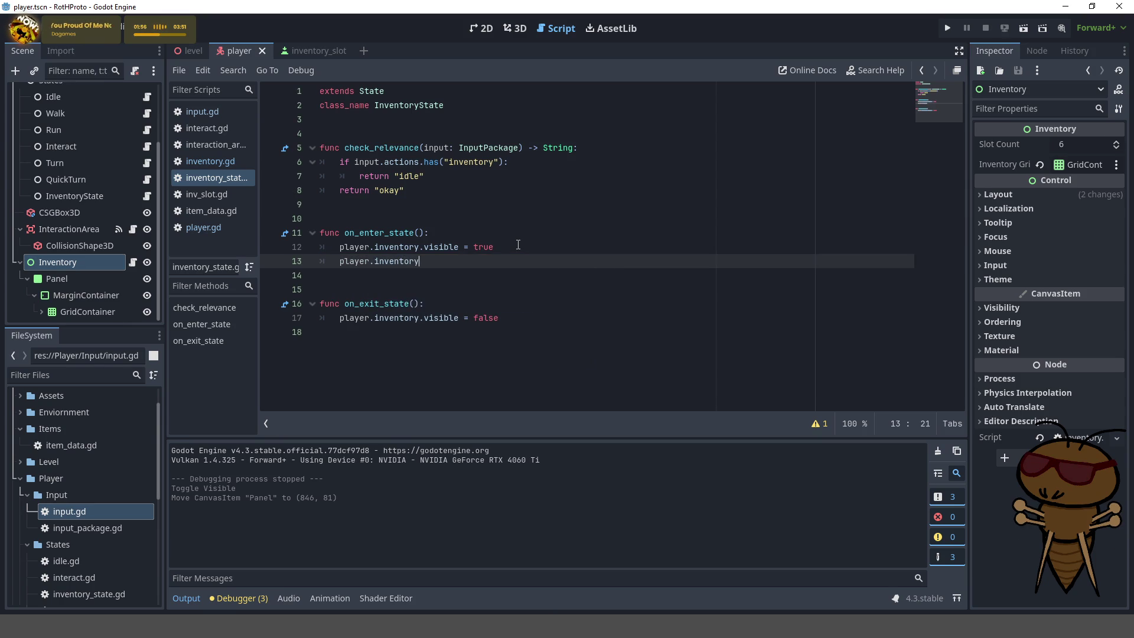
text(.star)
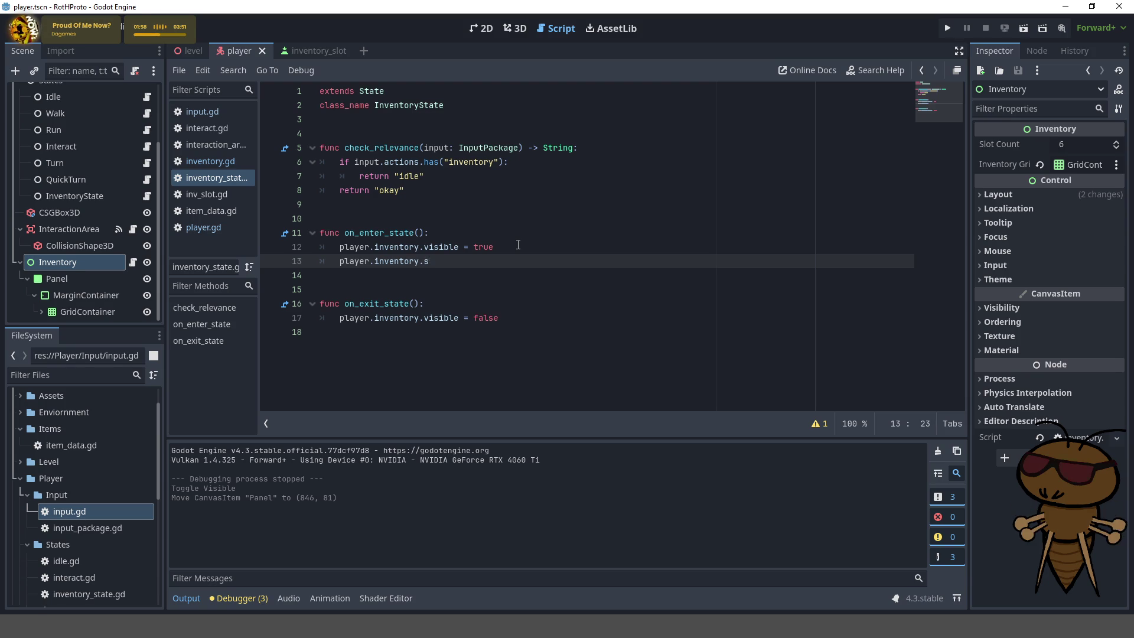
text(t_fo)
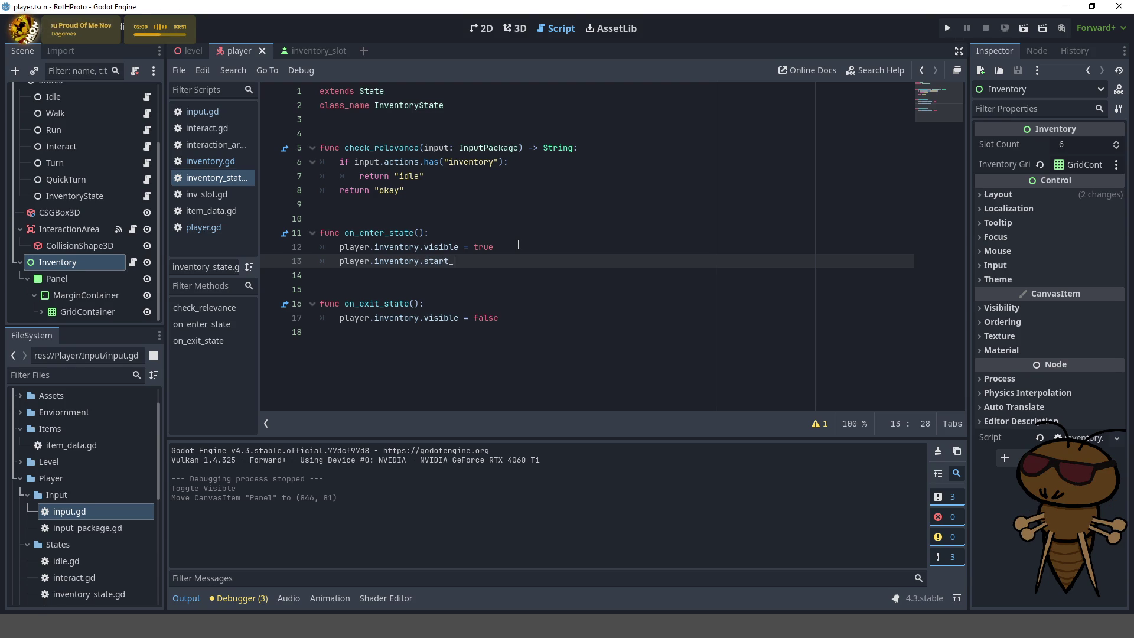
text(cus)
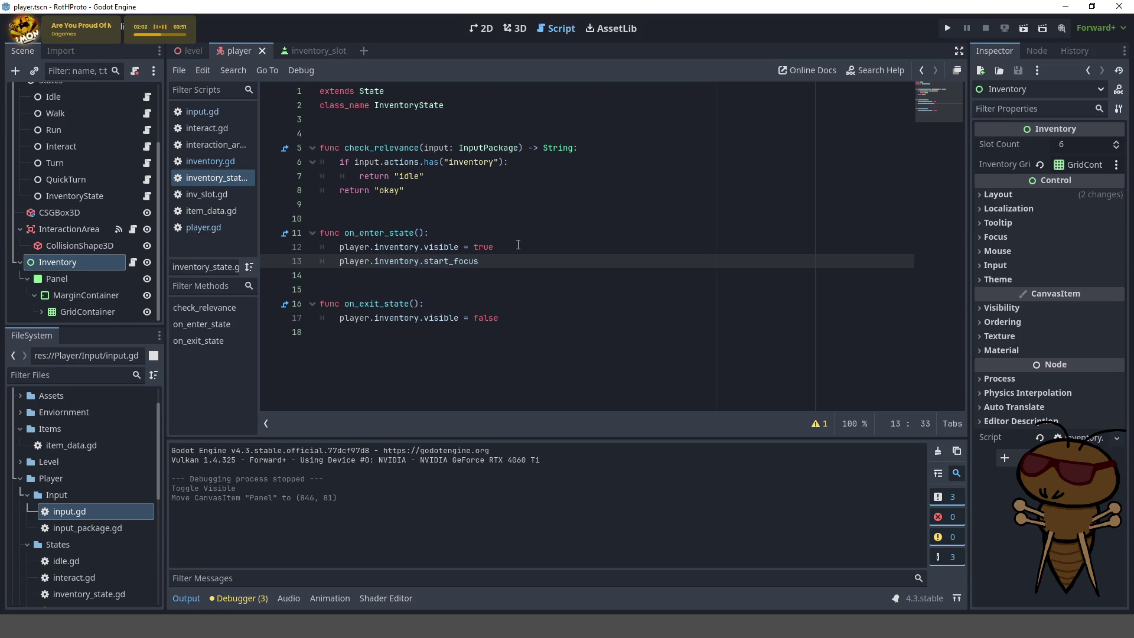
text(()
click(518, 245)
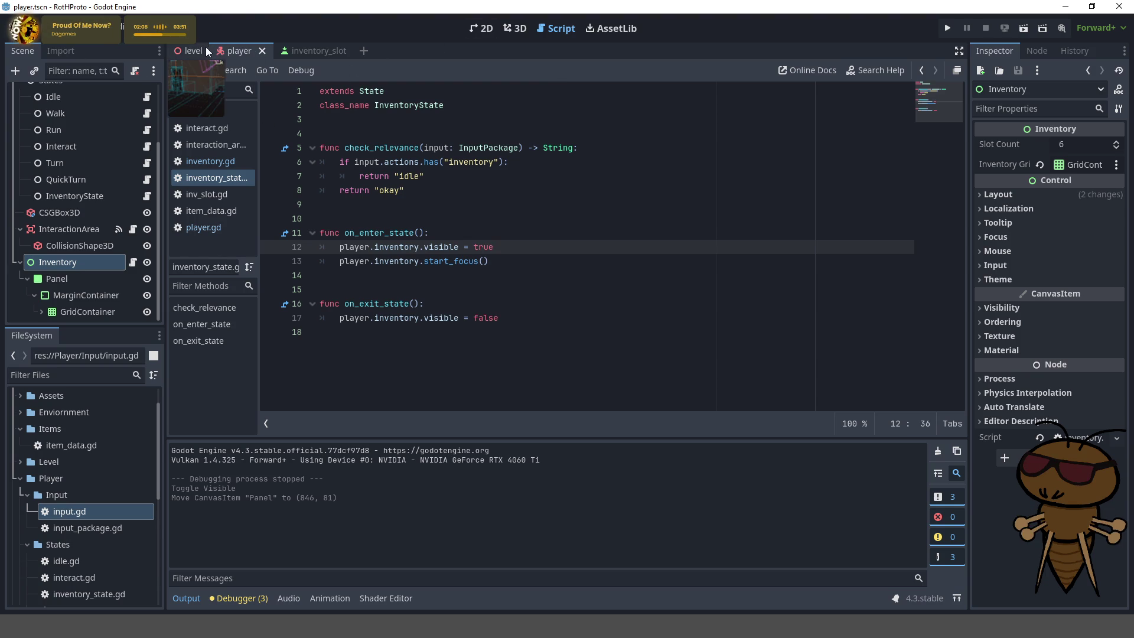
click(181, 48)
click(1024, 30)
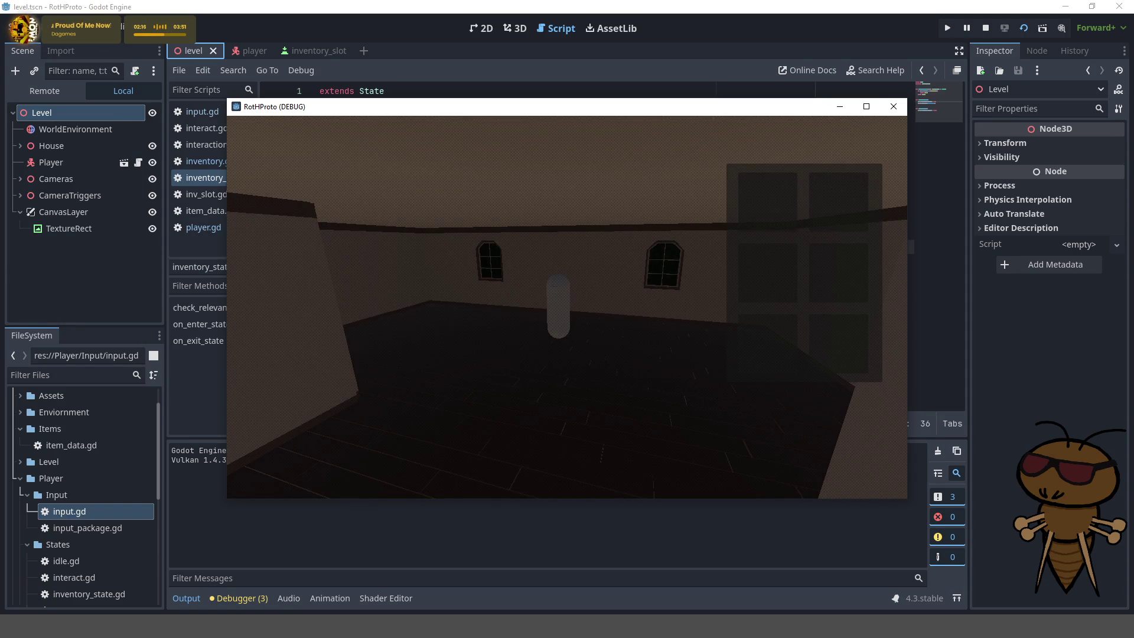
- Move focus around the inventory slots with the arrow keys, then close the game window
key(Down)
key(Right)
key(Up)
key(Left)
key(Down)
key(Down)
key(Right)
key(Up)
key(Left)
key(Up)
key(Right)
key(Down)
key(Left)
key(Down)
key(Right)
key(Down)
key(Left)
key(Down)
key(Down)
key(Up)
key(Up)
key(Right)
key(Left)
key(Right)
key(Down)
key(Left)
key(Up)
key(Down)
key(Down)
key(Right)
key(Down)
key(Left)
key(Down)
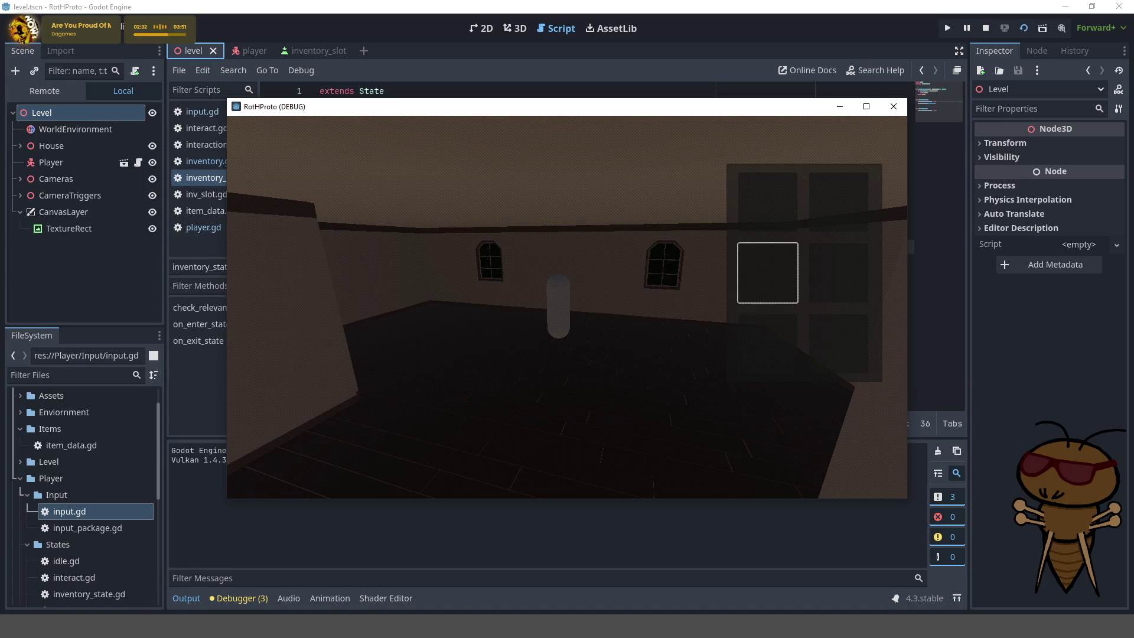
click(894, 106)
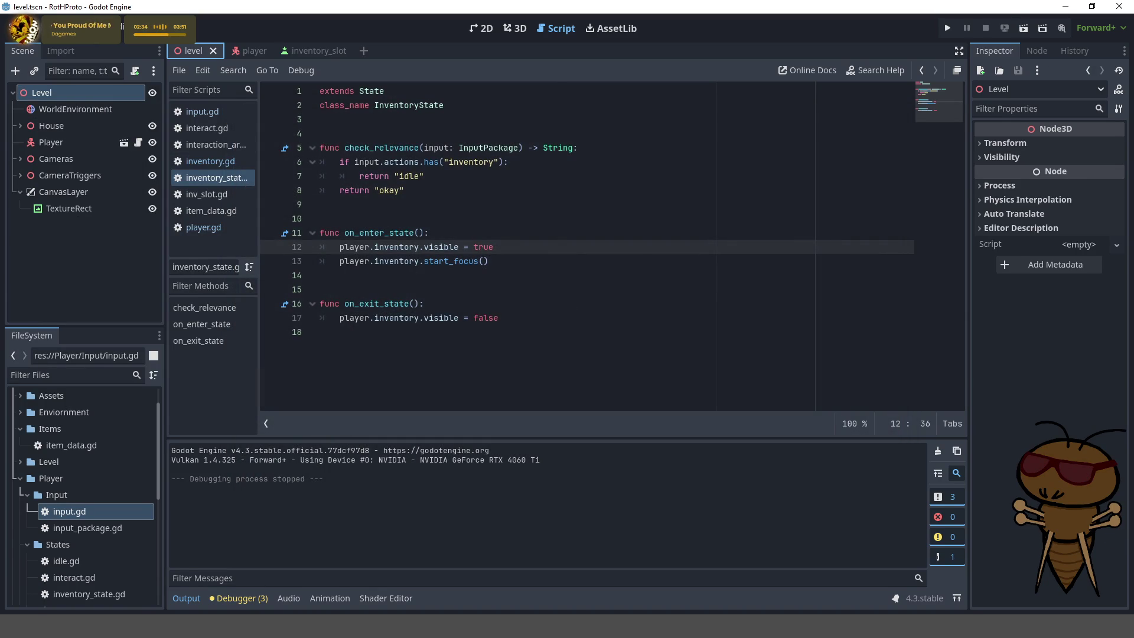
- Show built-in actions in the Input Map, then bind the A key to ui_left and D to ui_right
click(65, 28)
click(76, 45)
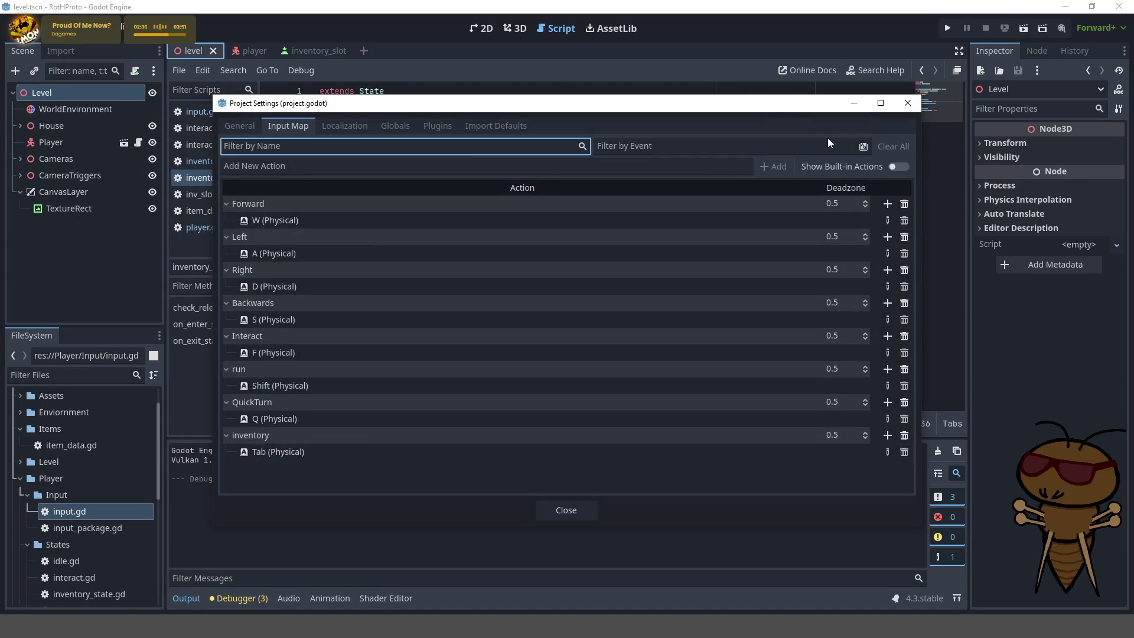
click(897, 166)
scroll(290, 224, down, 3)
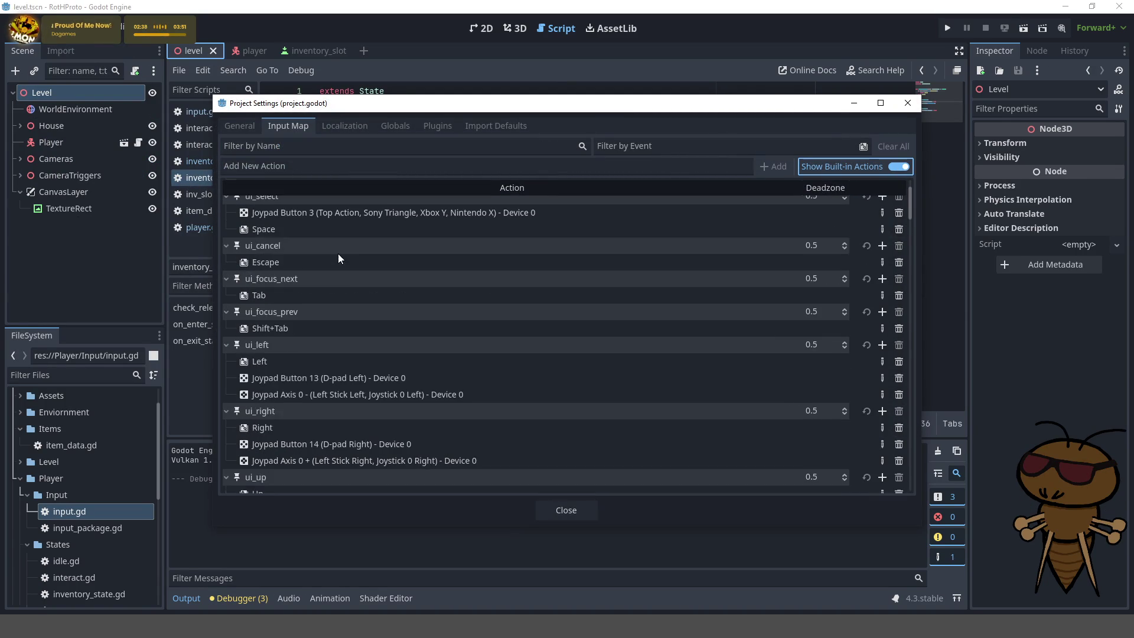
click(882, 345)
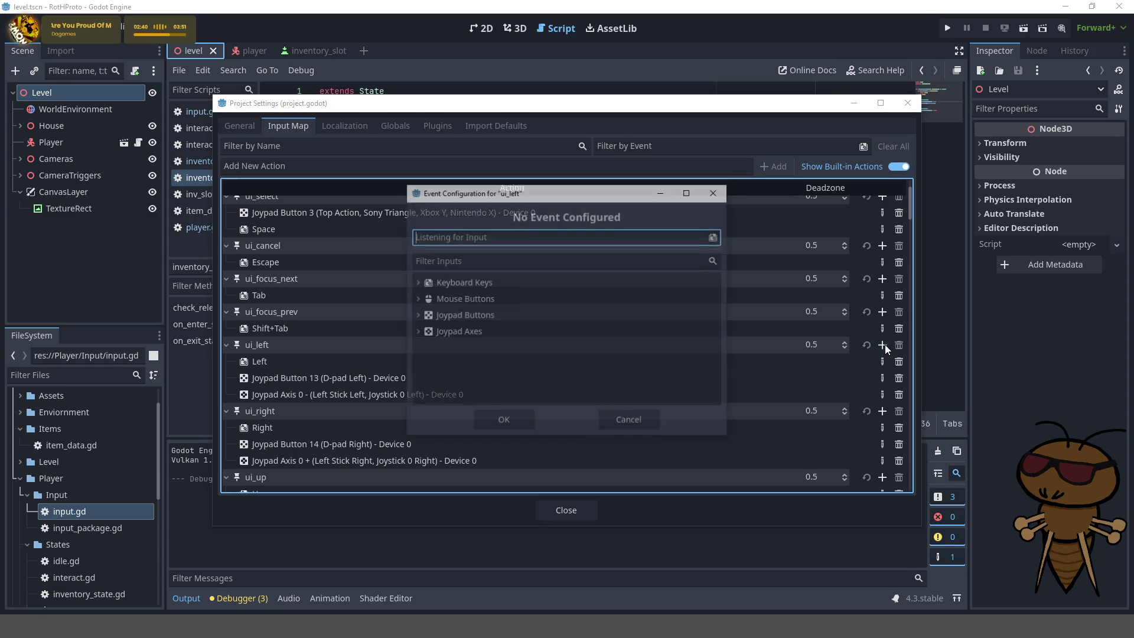
key(a)
click(524, 421)
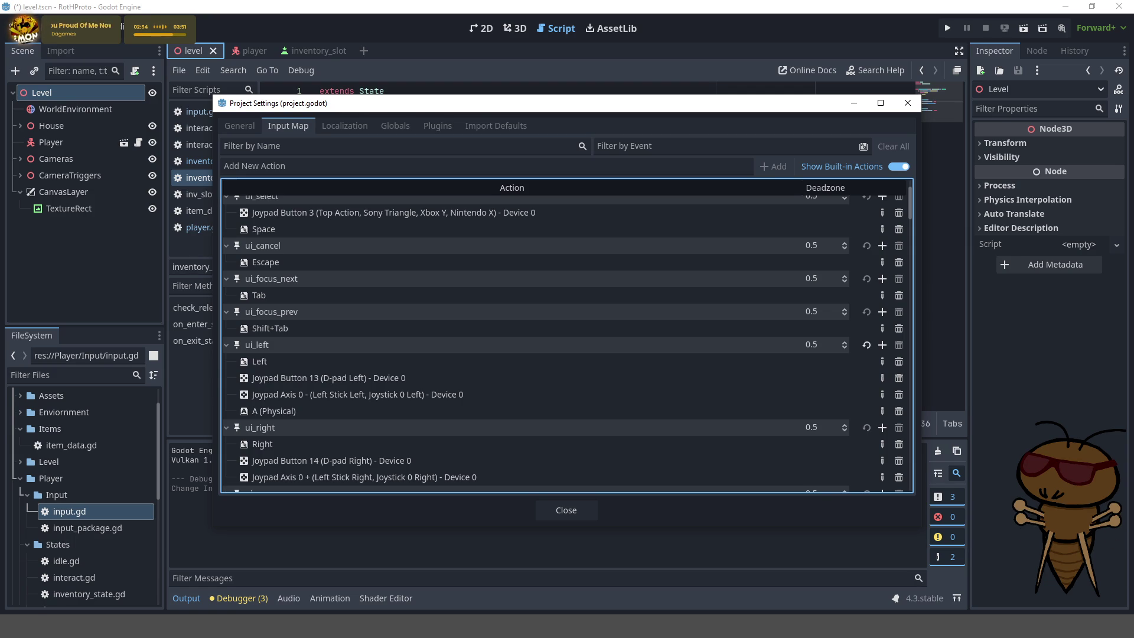
scroll(387, 417, down, 2)
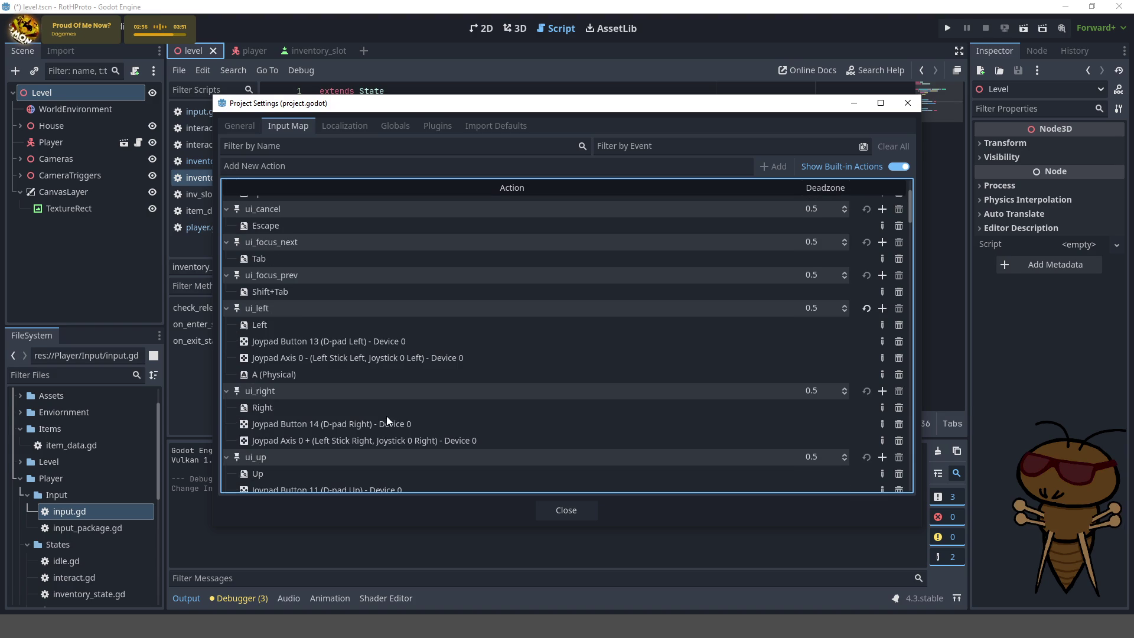
click(881, 391)
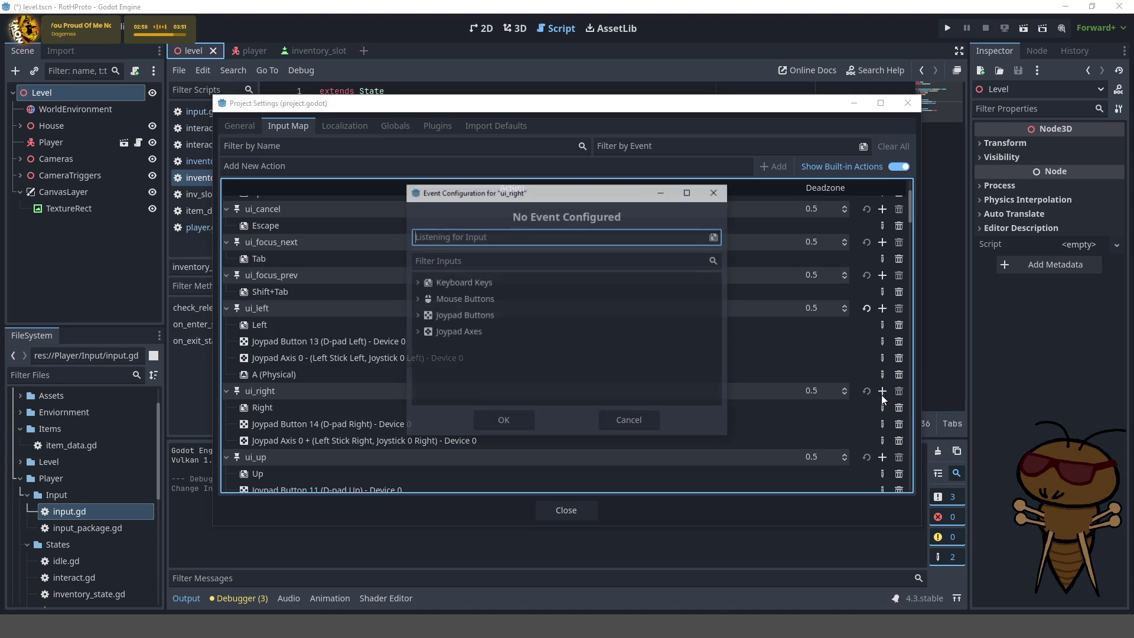
key(d)
click(523, 413)
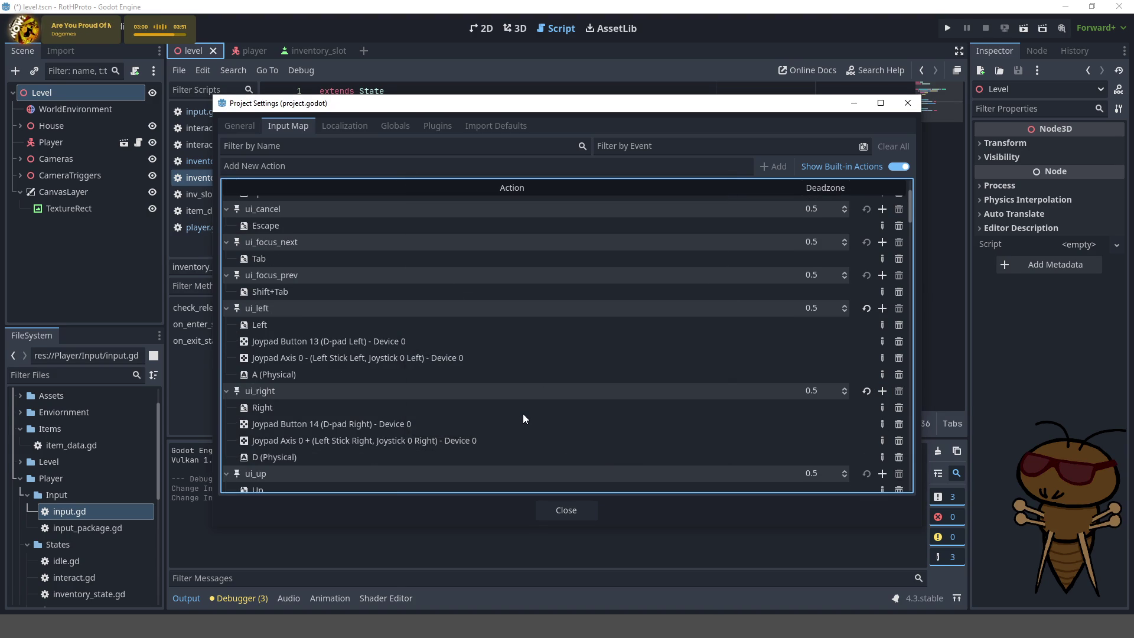
- Bind the W key to ui_up and S to ui_down, then close Project Settings
scroll(522, 414, down, 4)
scroll(518, 417, up, 8)
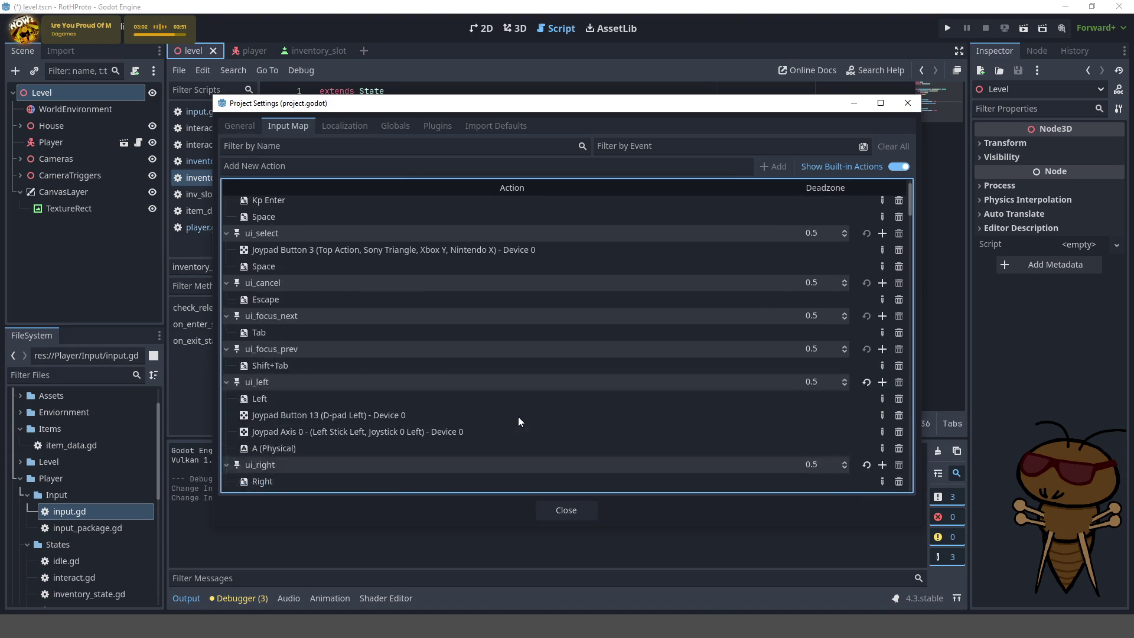
scroll(519, 416, down, 10)
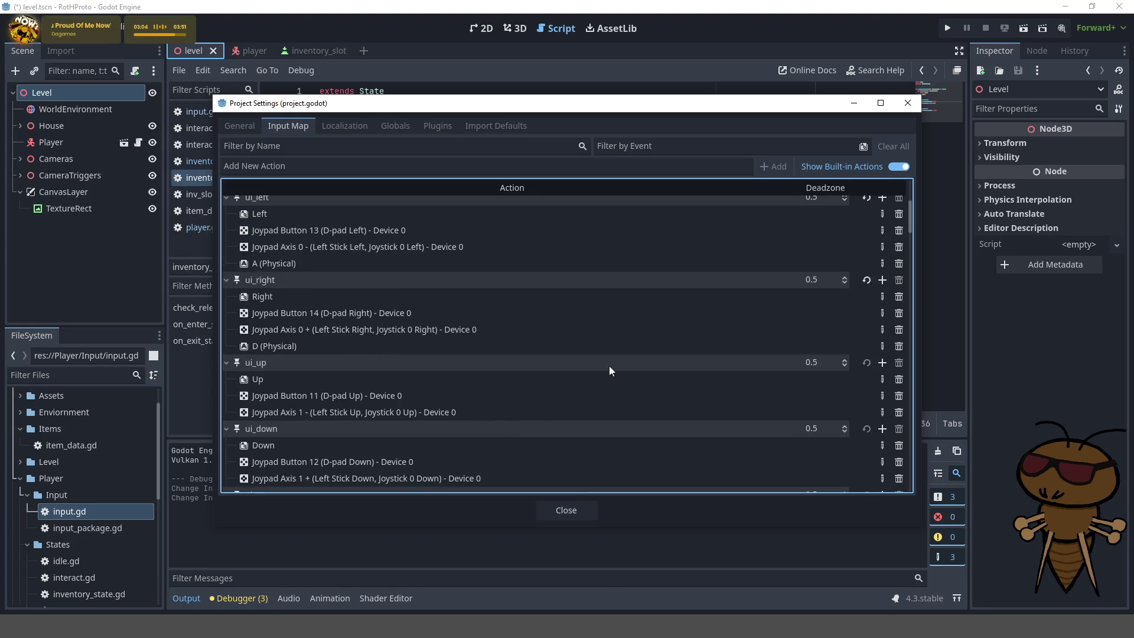
click(882, 362)
key(w)
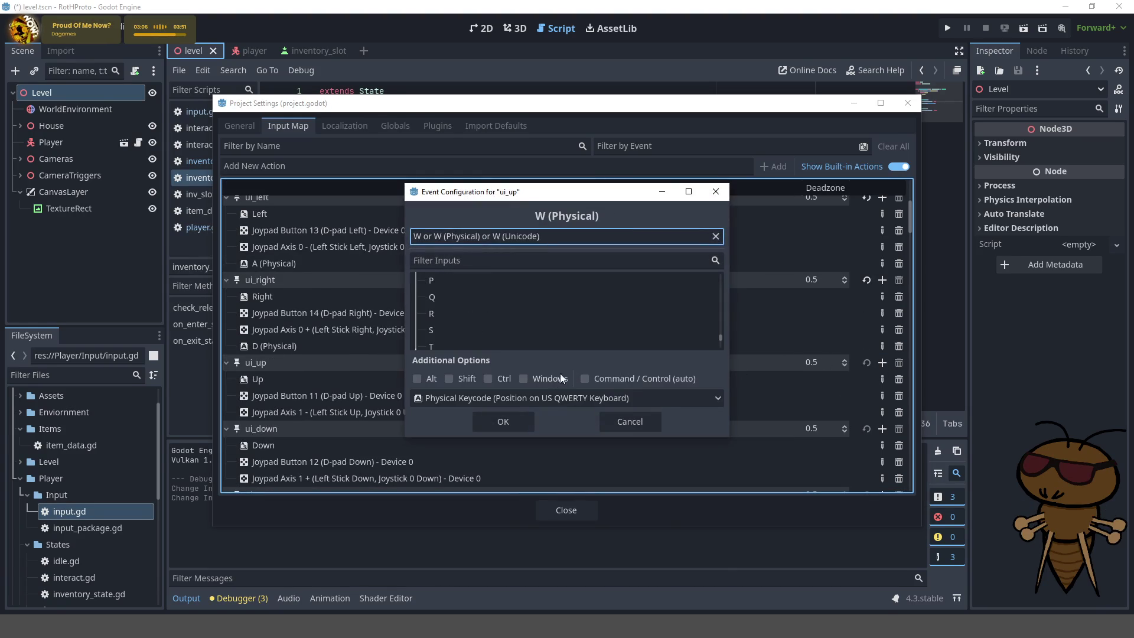
click(518, 416)
scroll(536, 387, down, 4)
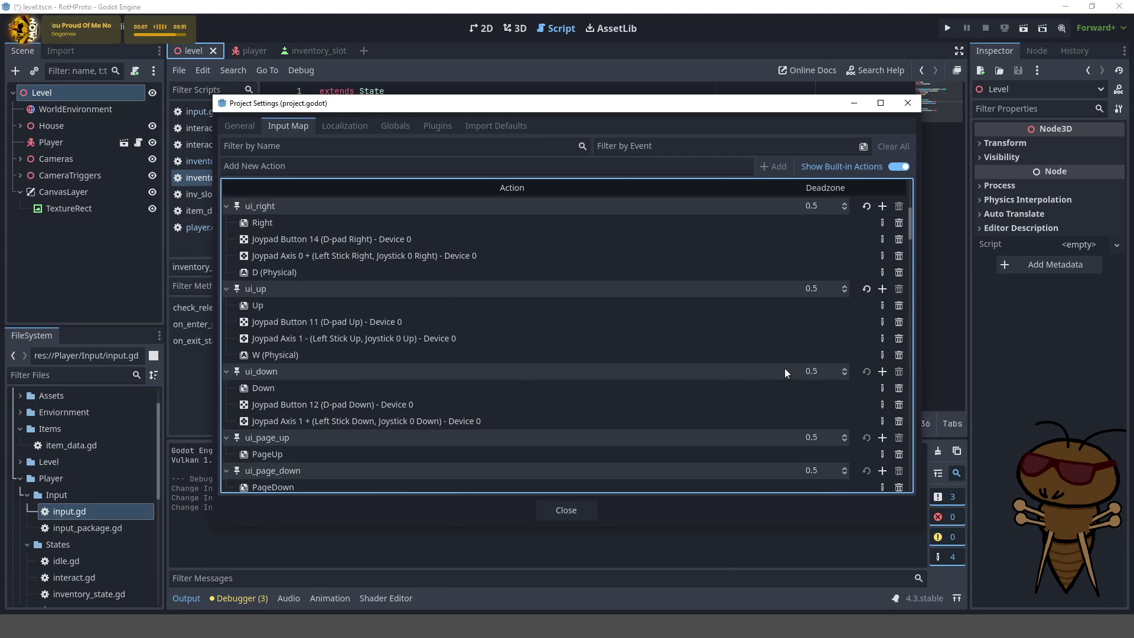
click(883, 371)
key(s)
click(513, 415)
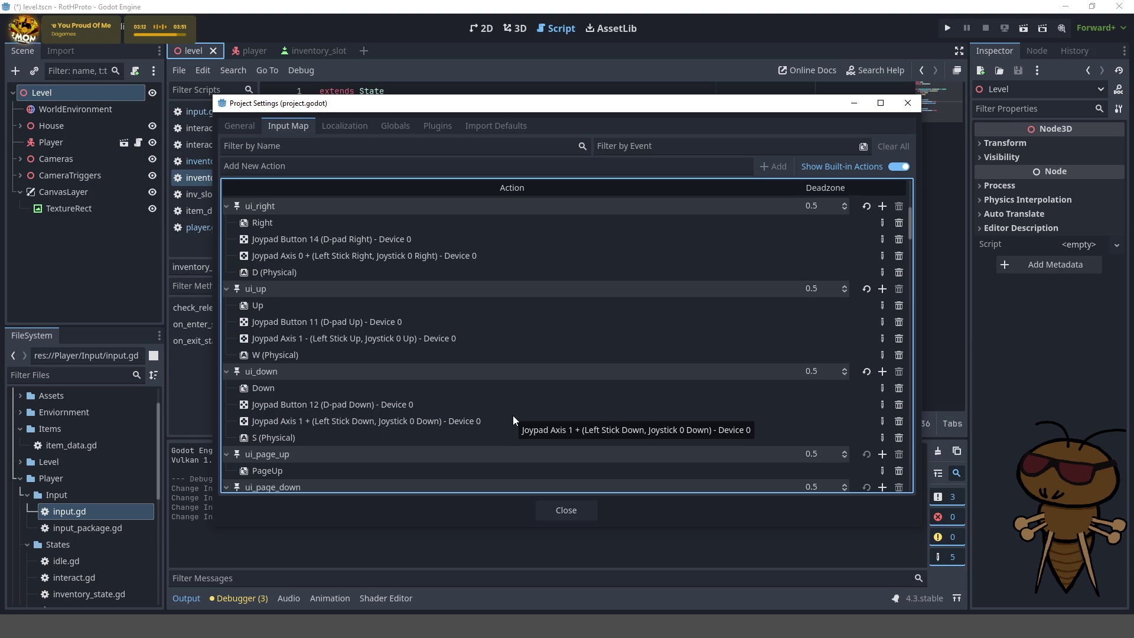
click(576, 503)
click(495, 261)
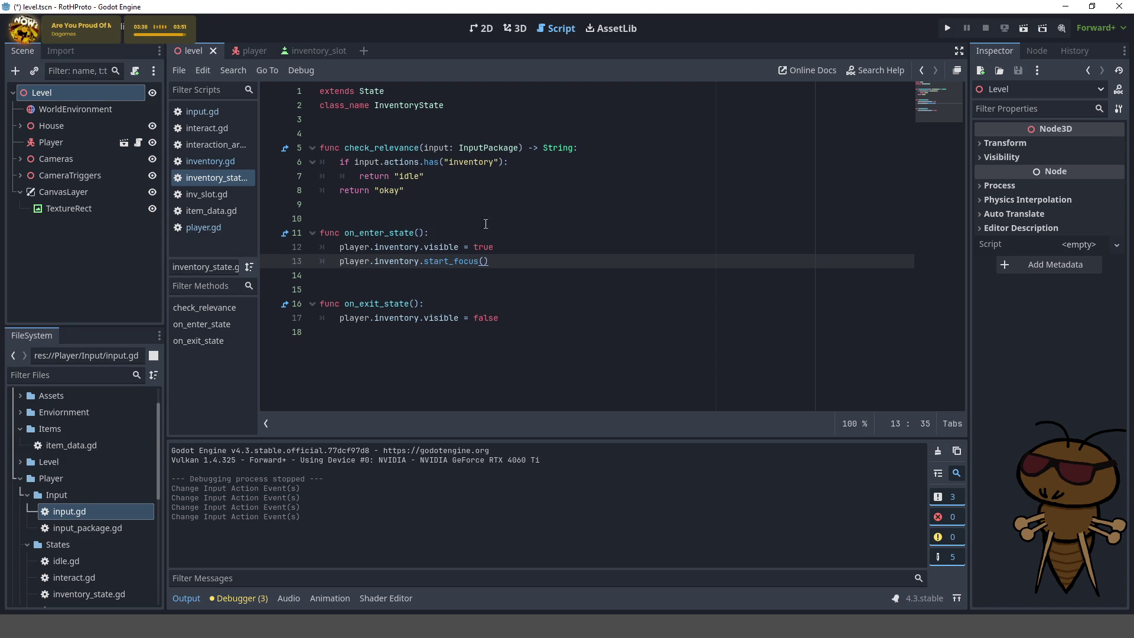
click(506, 276)
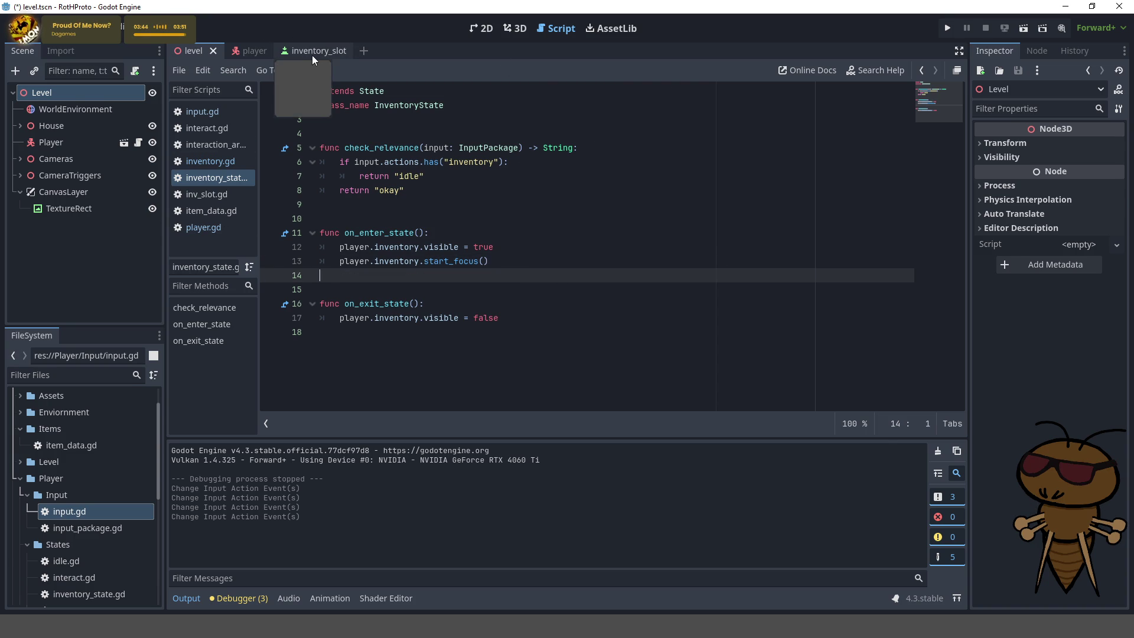
- In the player scene, save the Inventory node's branch as res://UI/inventory.tscn and open that scene
click(248, 51)
scroll(89, 207, down, 5)
click(121, 255)
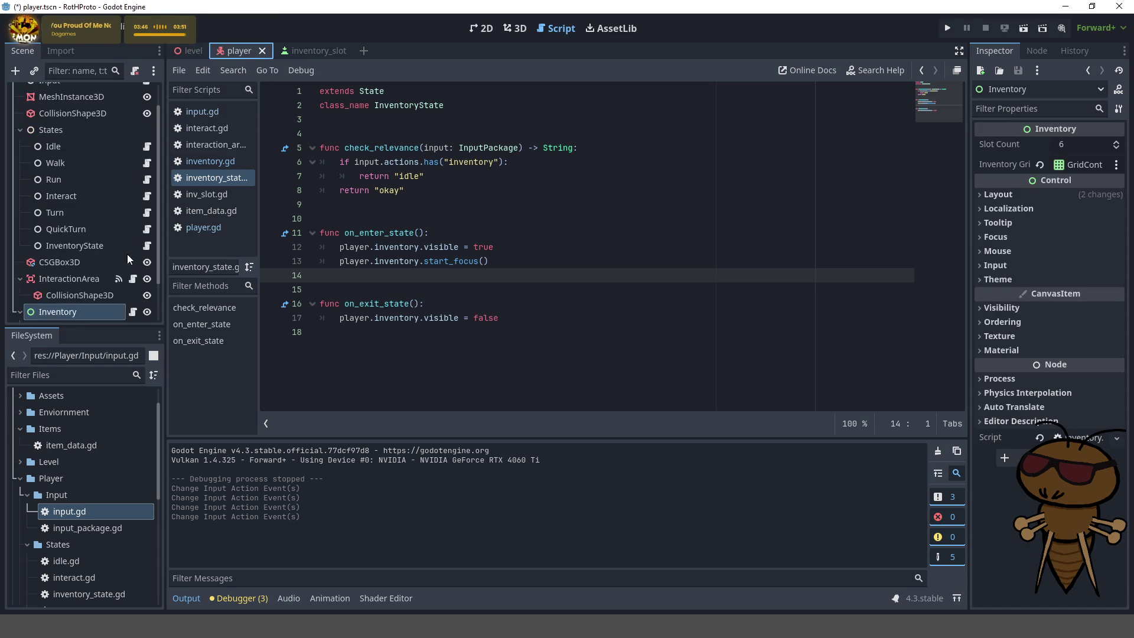
right_click(81, 267)
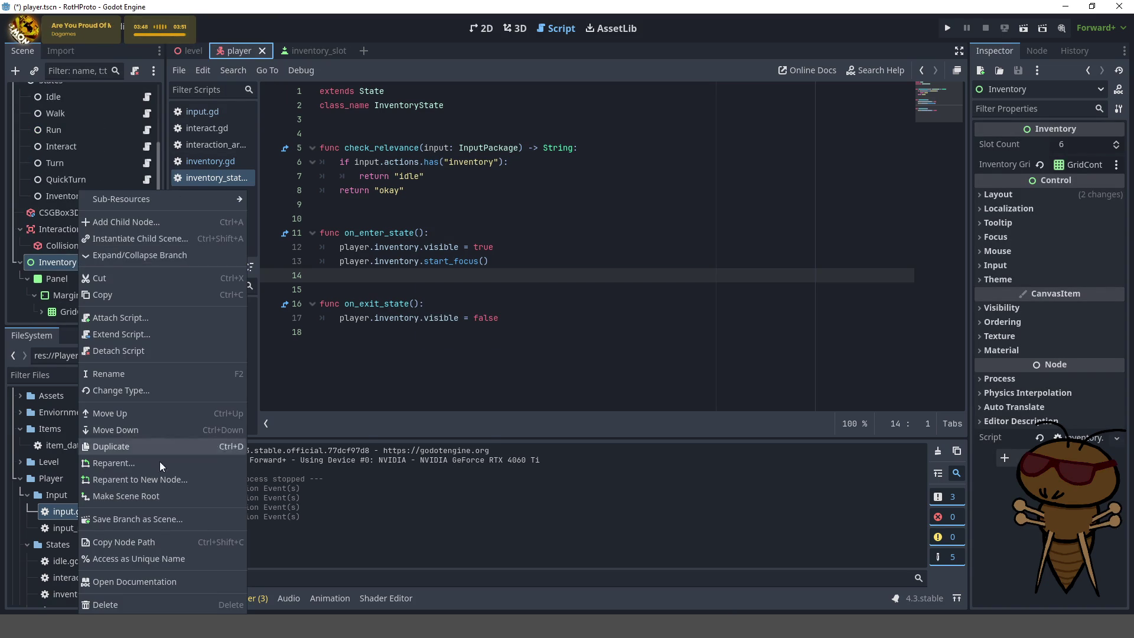
click(143, 516)
double_click(690, 184)
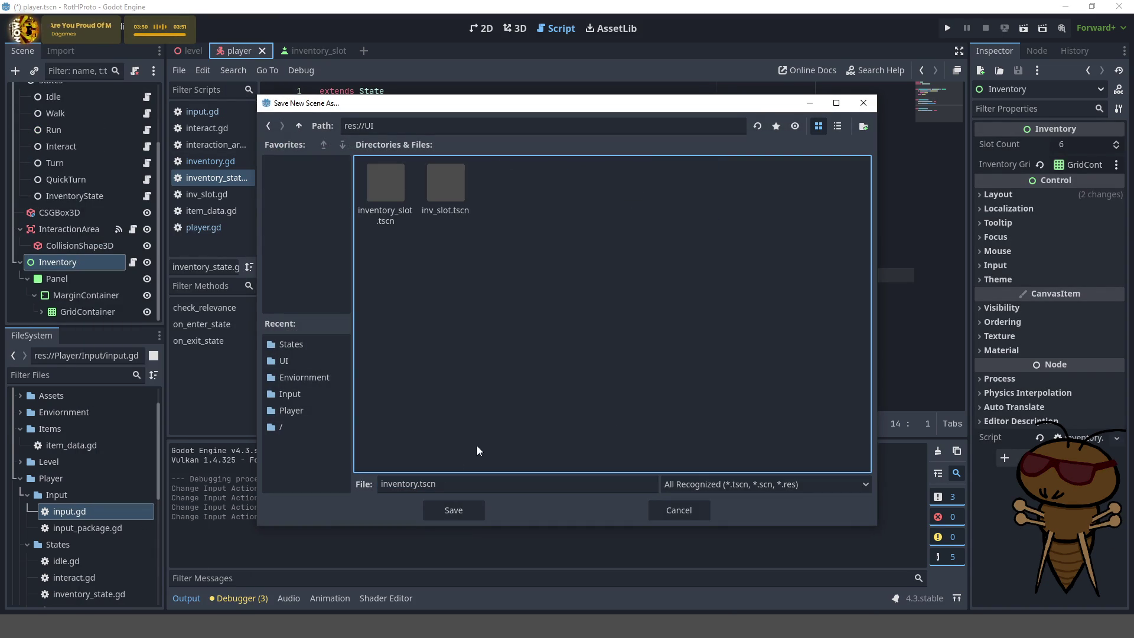
click(467, 515)
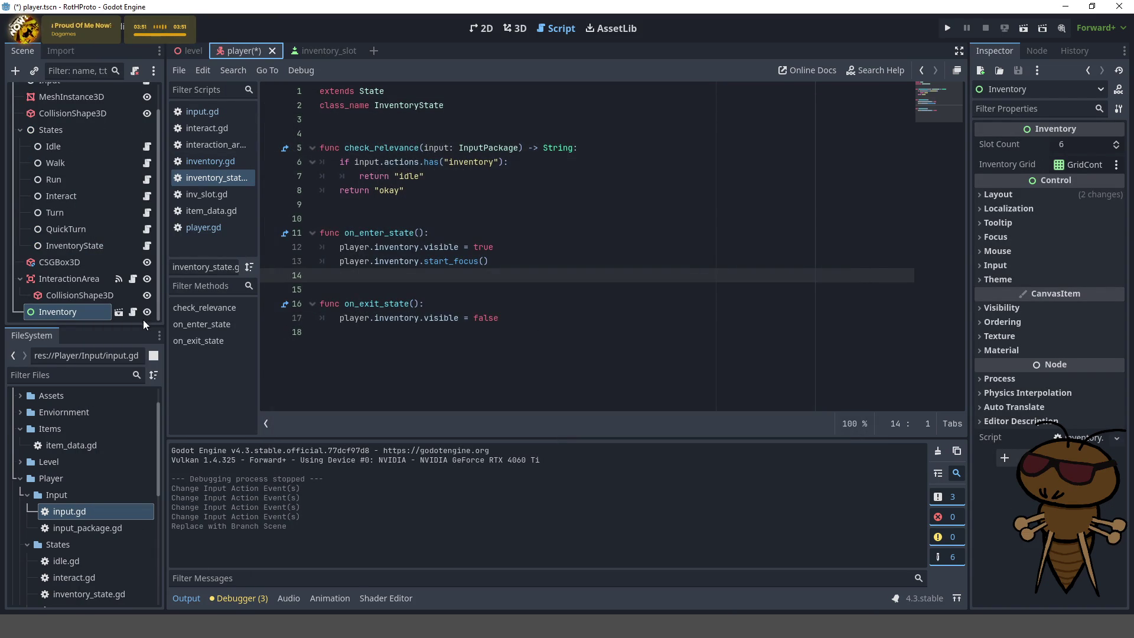
click(118, 313)
click(67, 90)
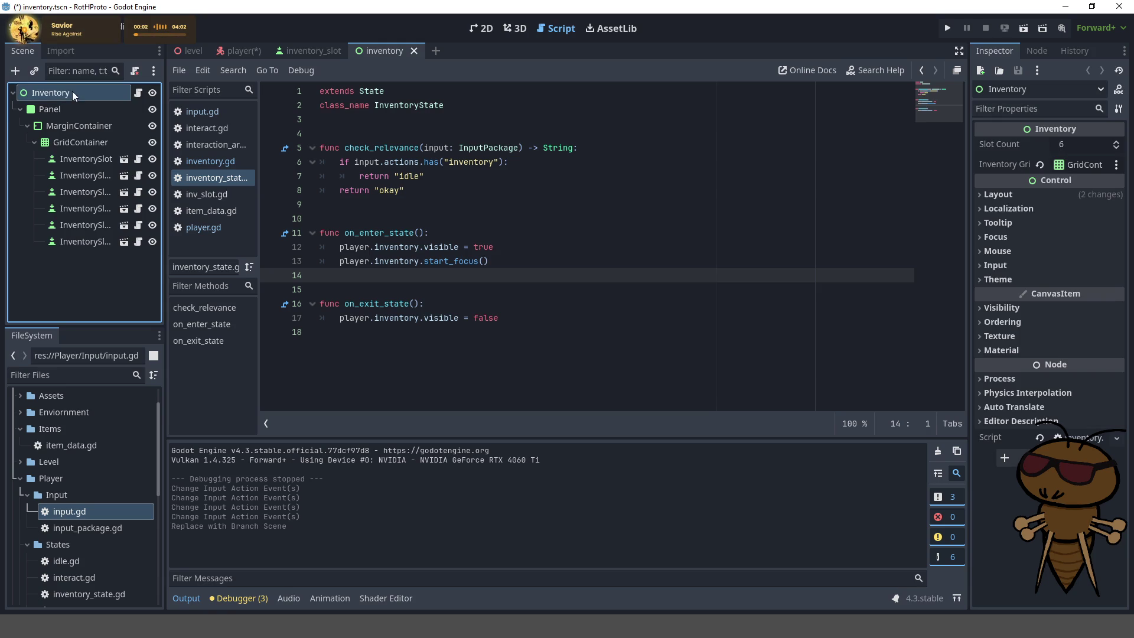
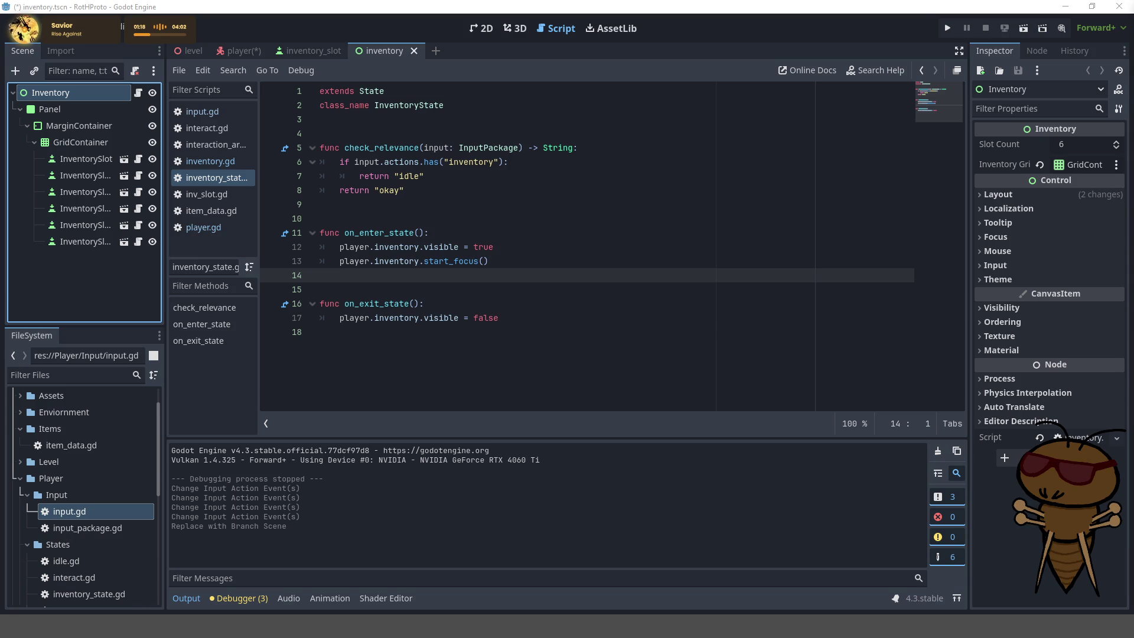
- Set the first InventorySlot's left and right focus neighbours to InventorySlot2
click(562, 261)
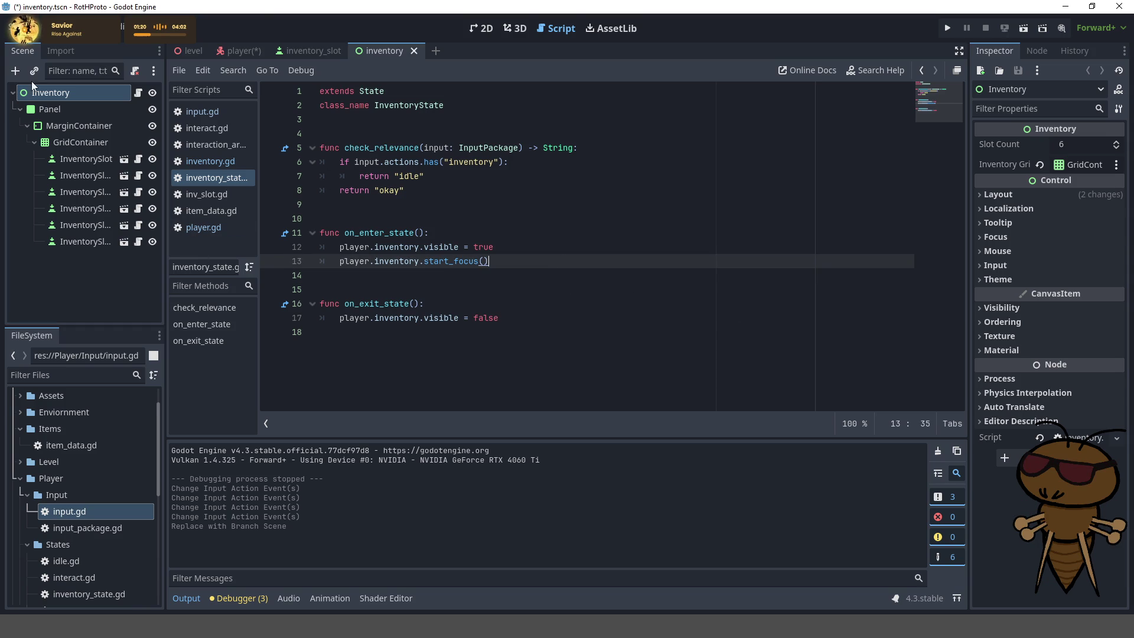
click(87, 158)
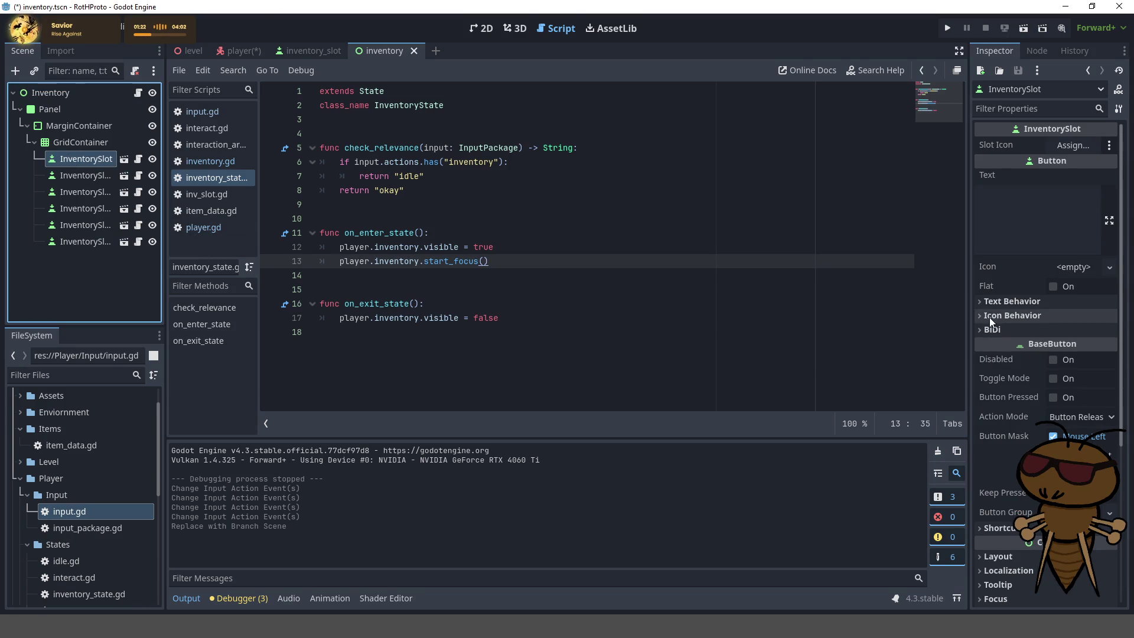
scroll(992, 284, down, 5)
click(1007, 361)
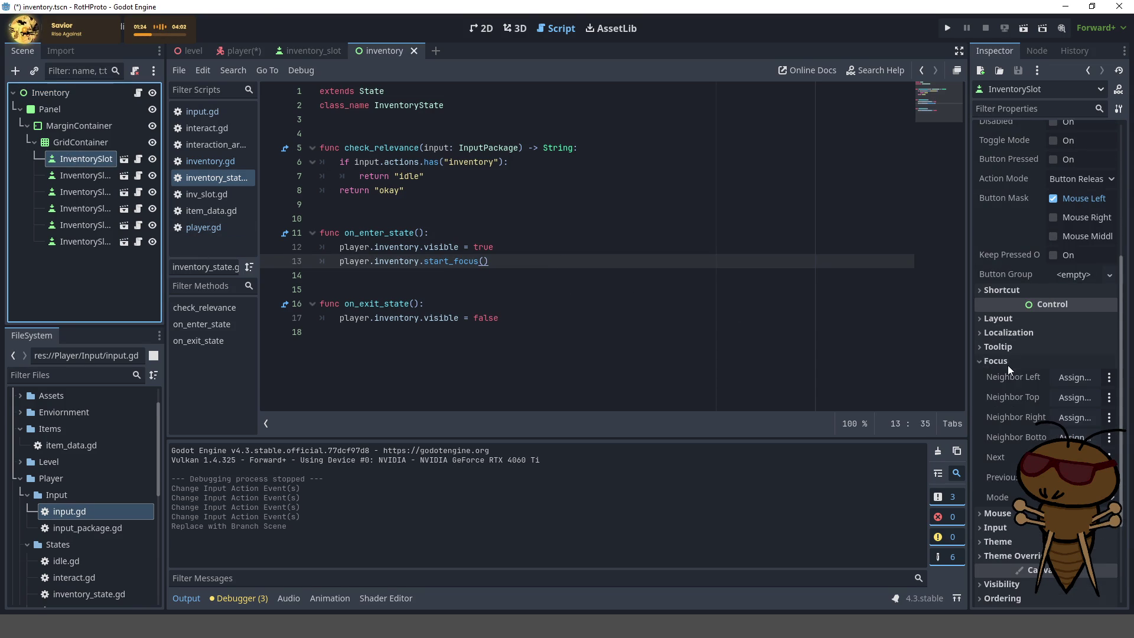
click(1075, 377)
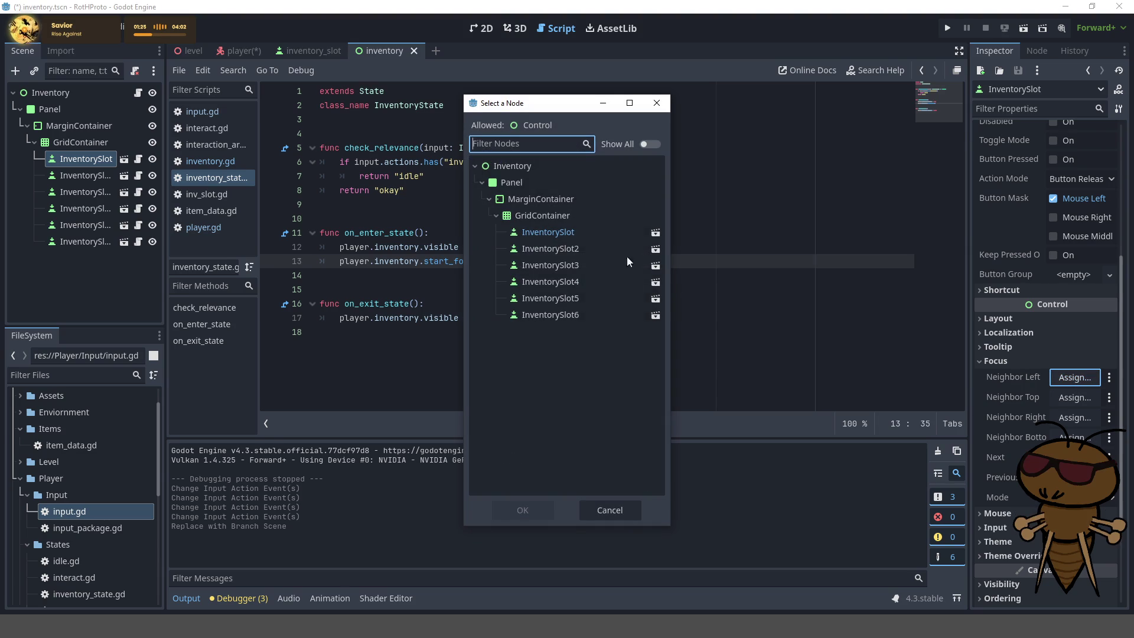
click(587, 249)
click(532, 516)
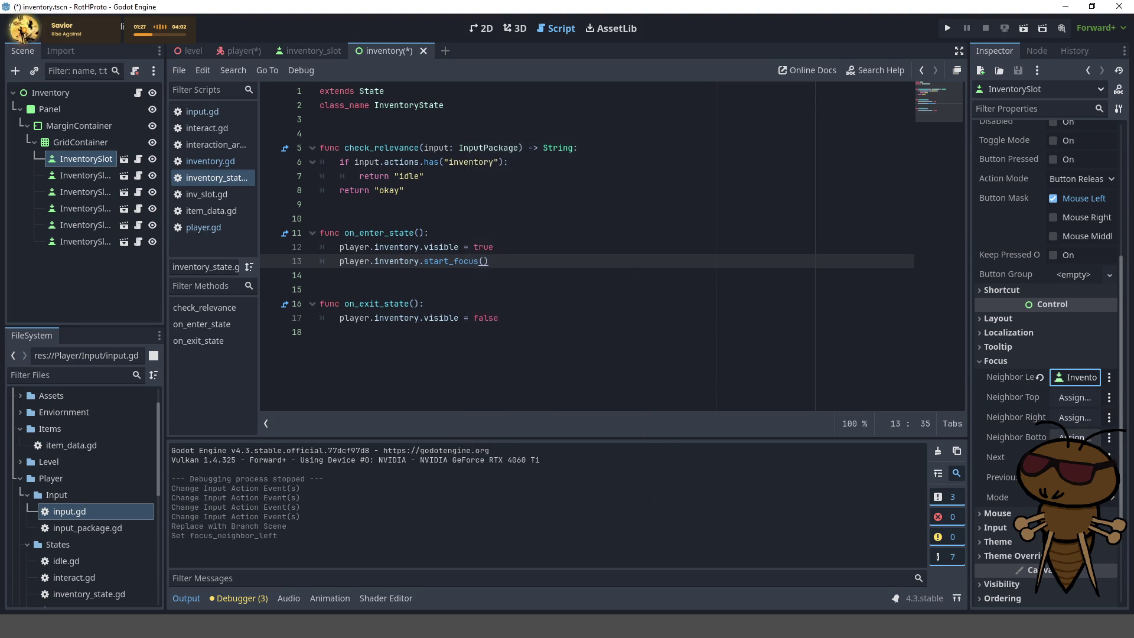
click(1072, 418)
click(575, 249)
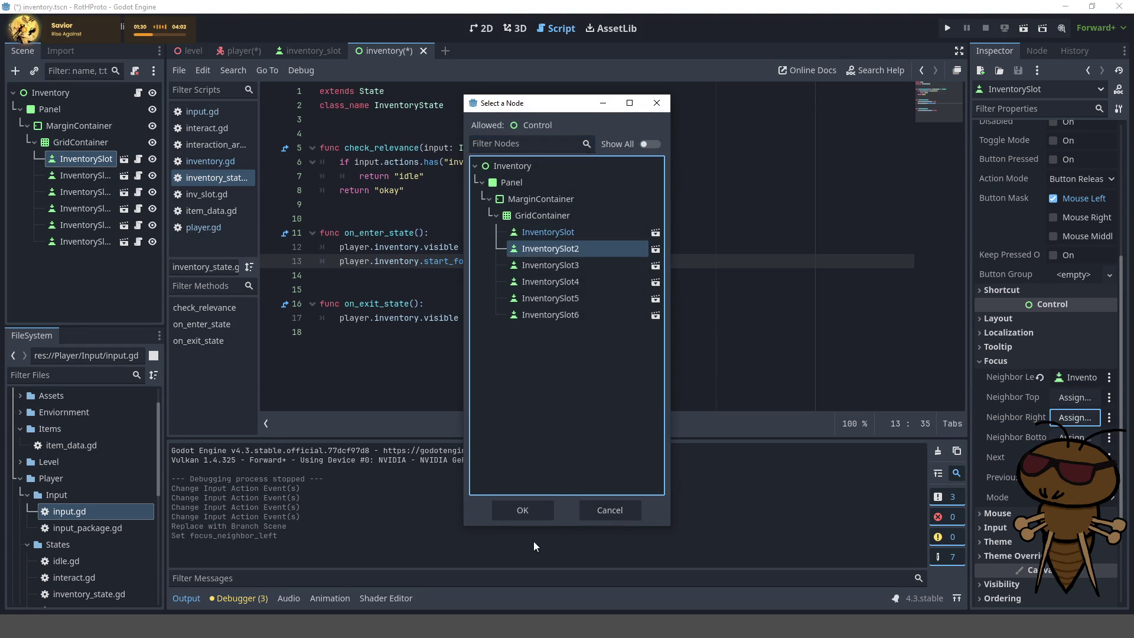
click(522, 509)
- Set InventorySlot's top focus neighbour to InventorySlot5 and bottom to InventorySlot3
click(1072, 398)
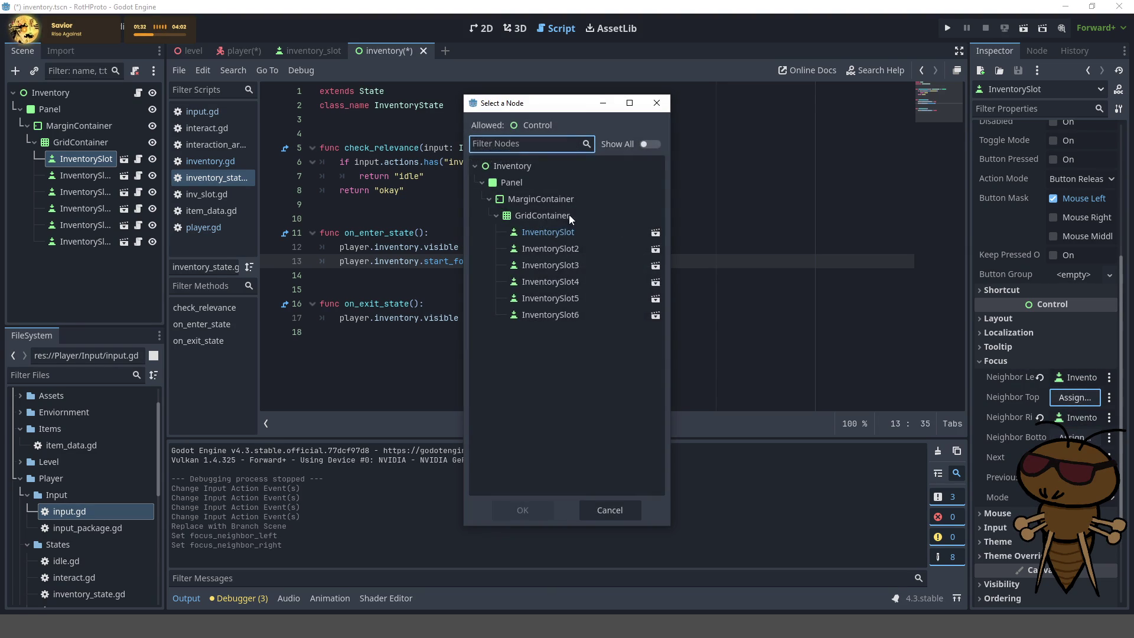
click(550, 298)
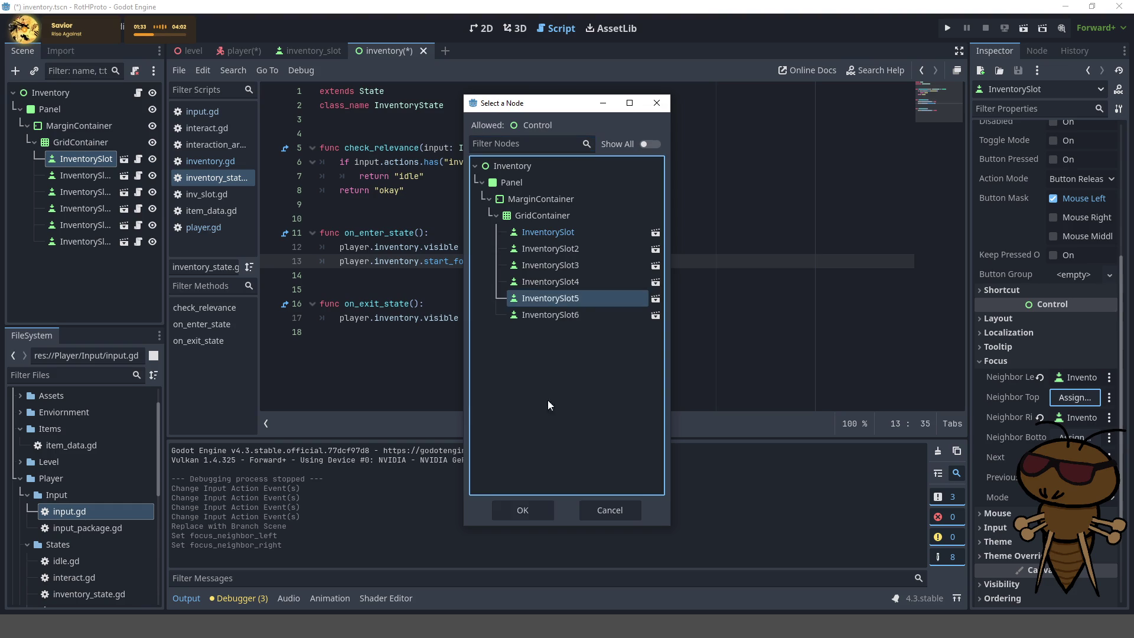
click(522, 509)
click(1081, 437)
click(562, 267)
click(548, 514)
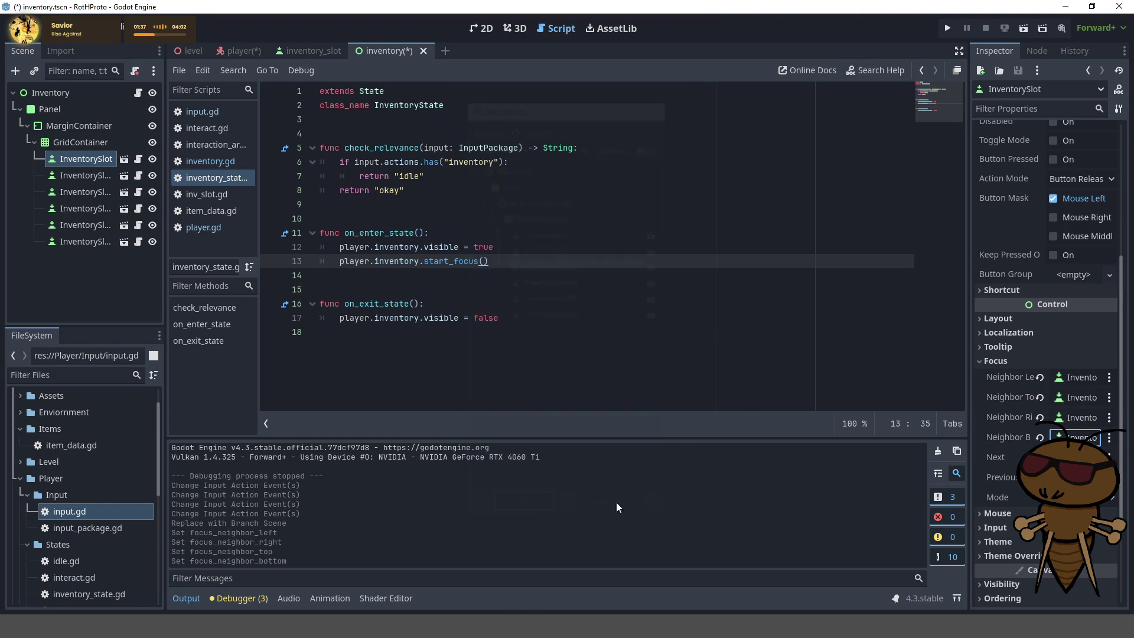
click(1018, 359)
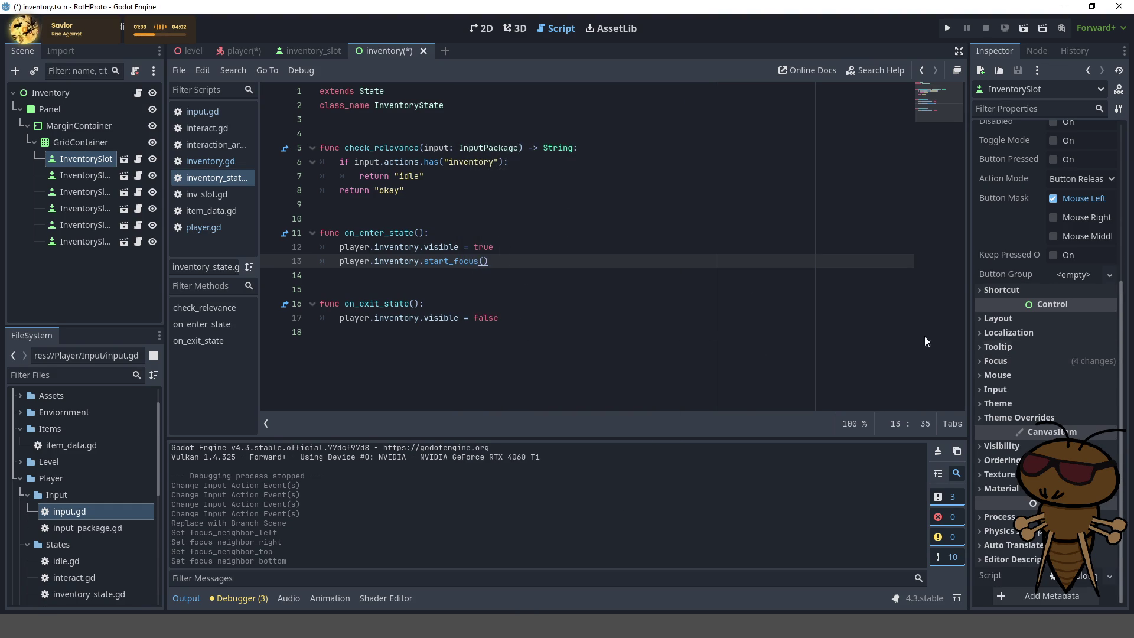
- Set InventorySlot2's left and right focus neighbours to InventorySlot
click(100, 175)
scroll(1028, 434, down, 5)
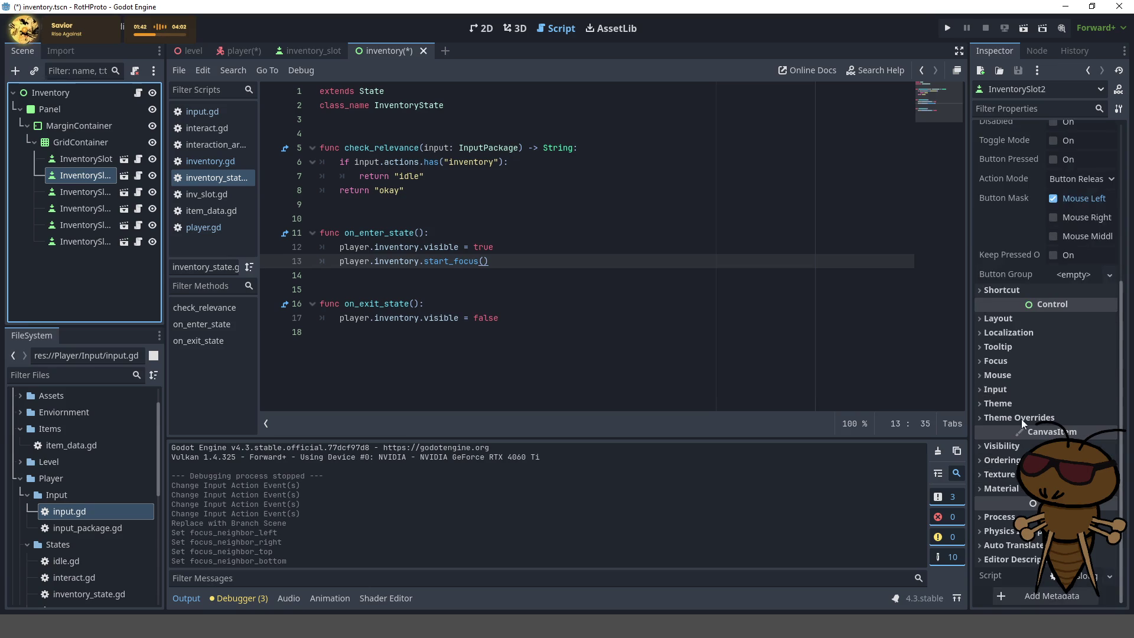
click(1001, 356)
click(1070, 378)
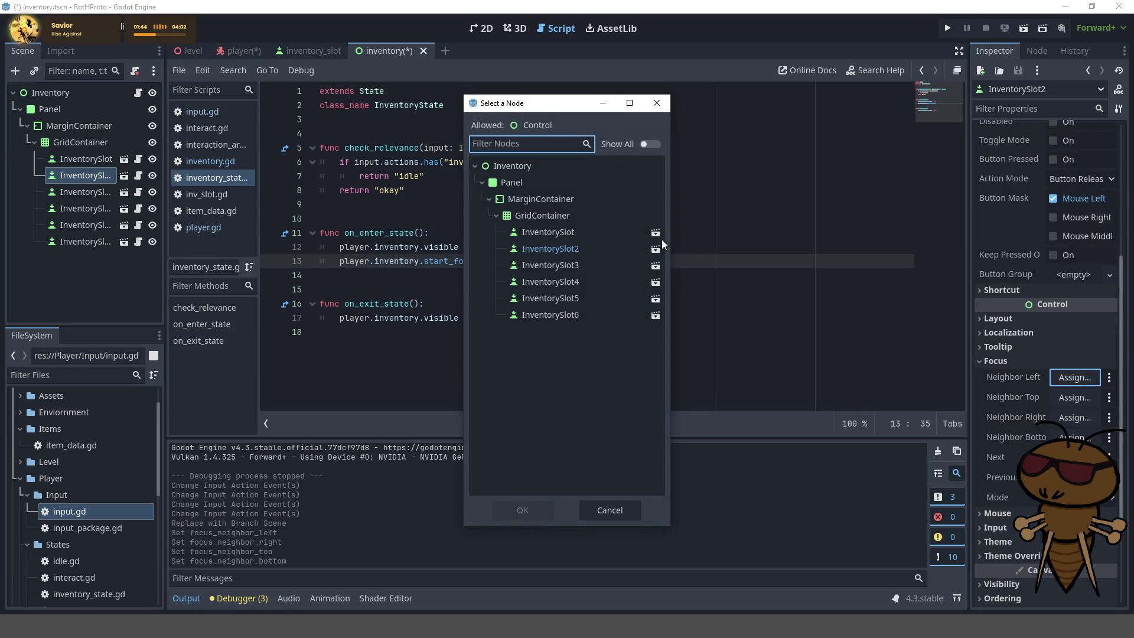
click(584, 236)
click(535, 515)
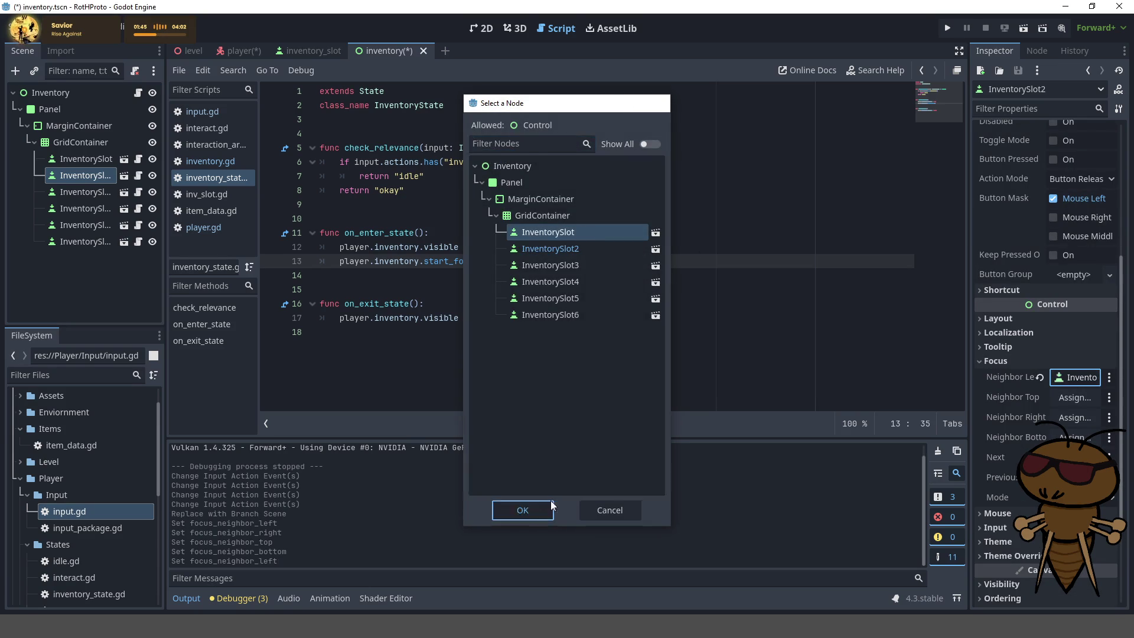
click(1062, 417)
click(561, 229)
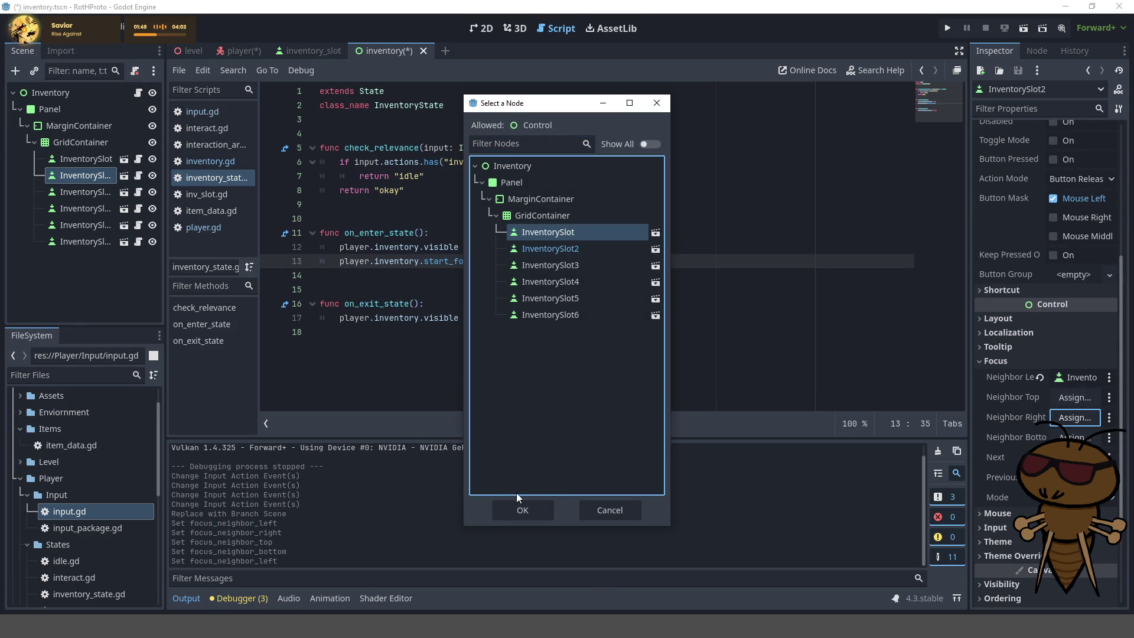
click(520, 509)
- Set InventorySlot2's top focus neighbour to InventorySlot6 and bottom to InventorySlot4
click(1065, 398)
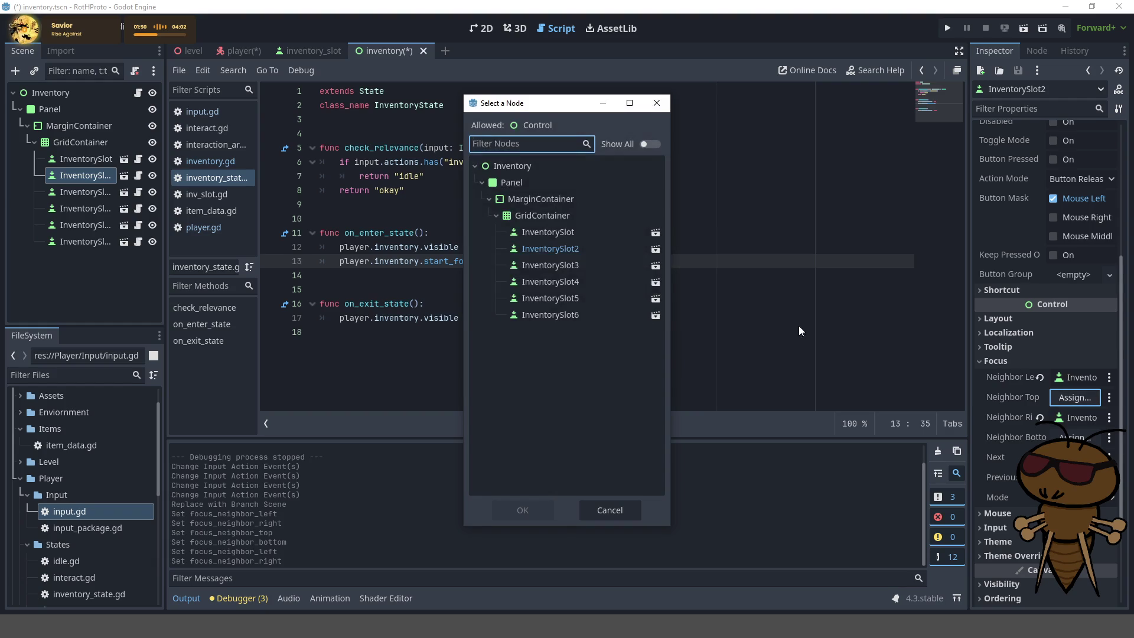
click(559, 317)
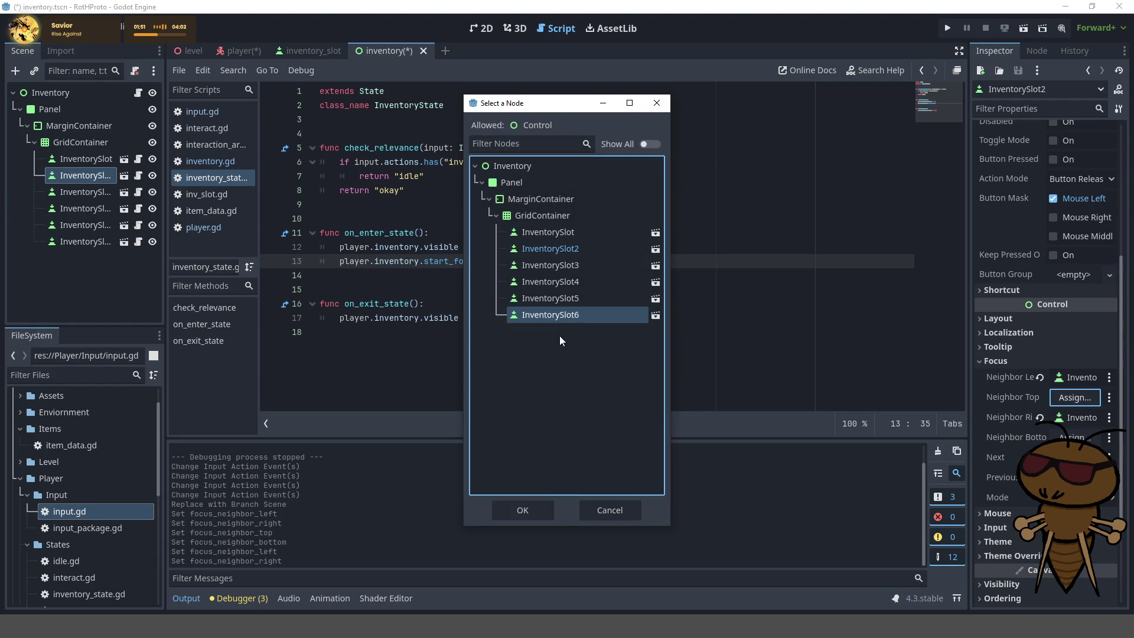
click(543, 513)
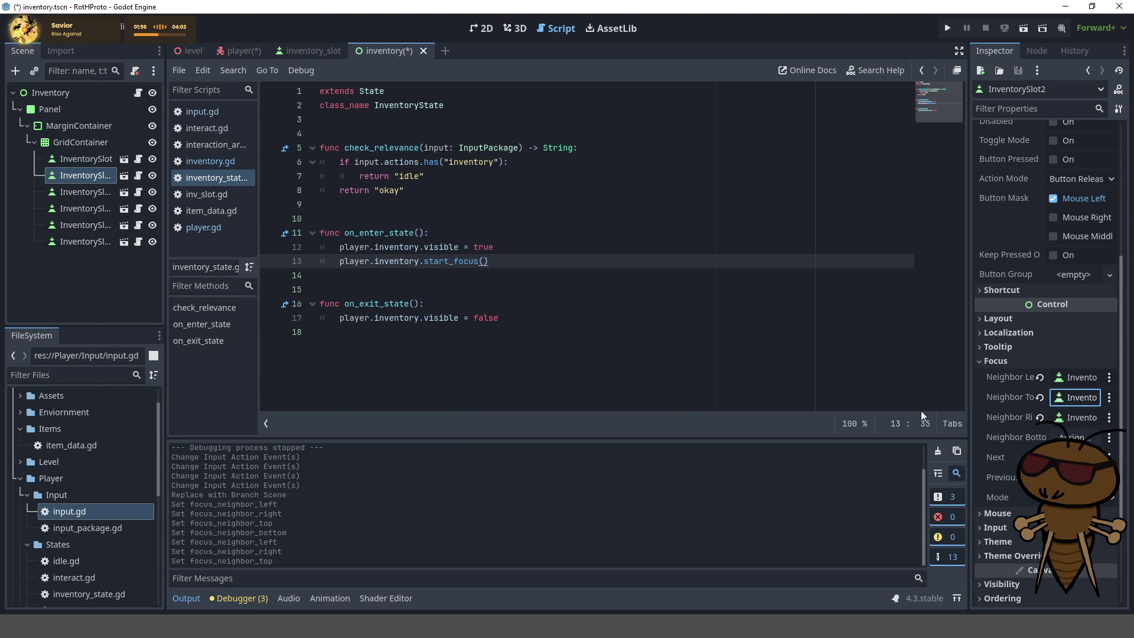
click(1087, 438)
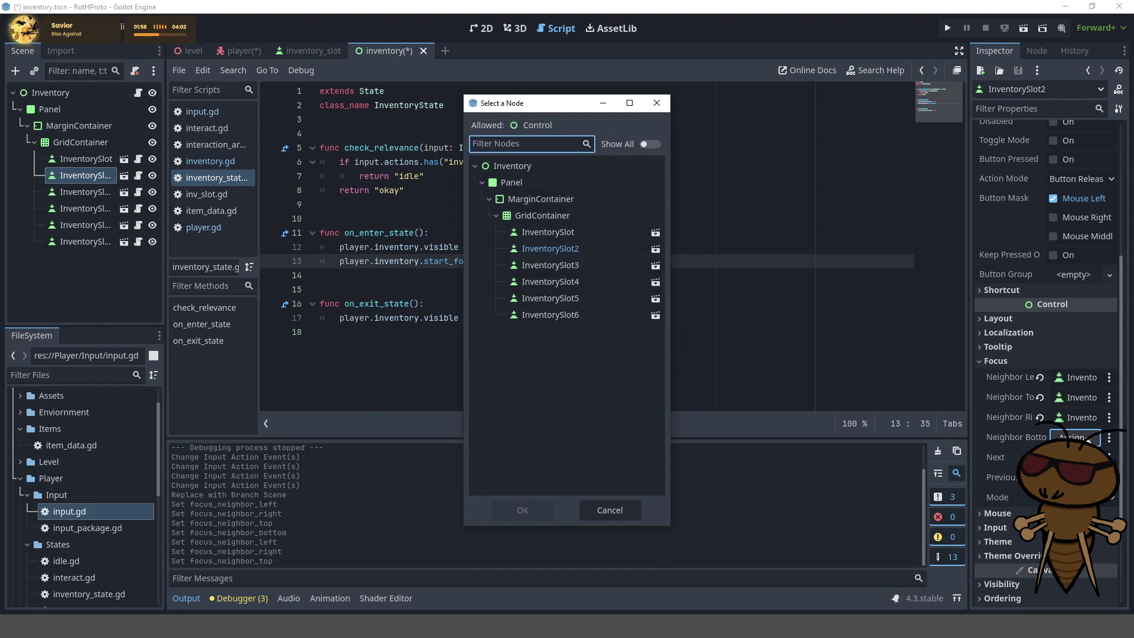
click(553, 281)
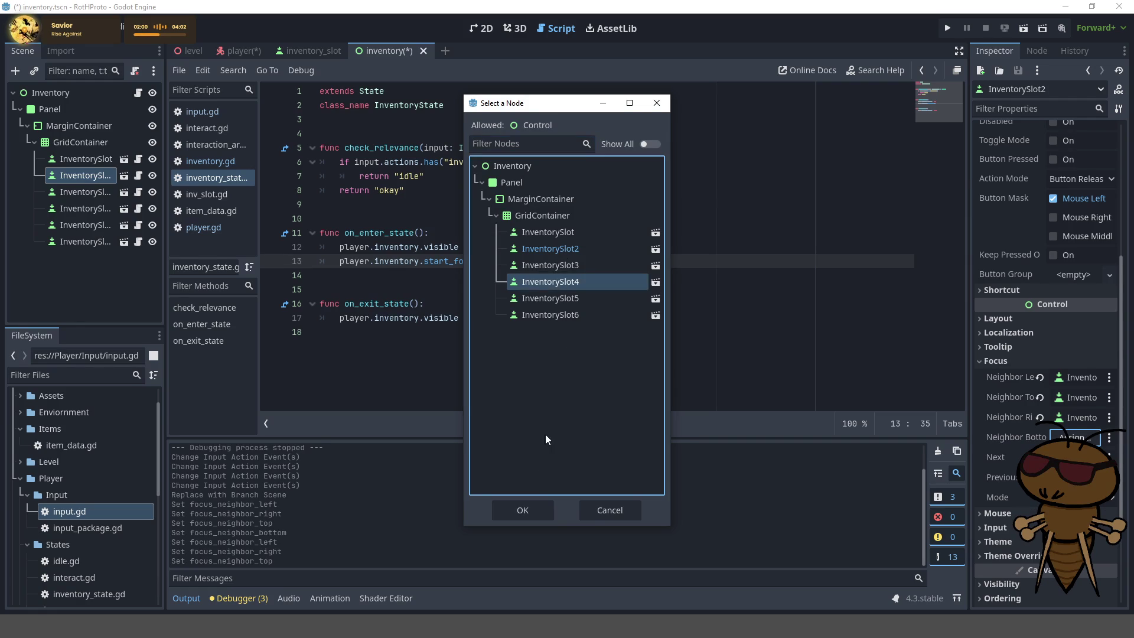
click(529, 509)
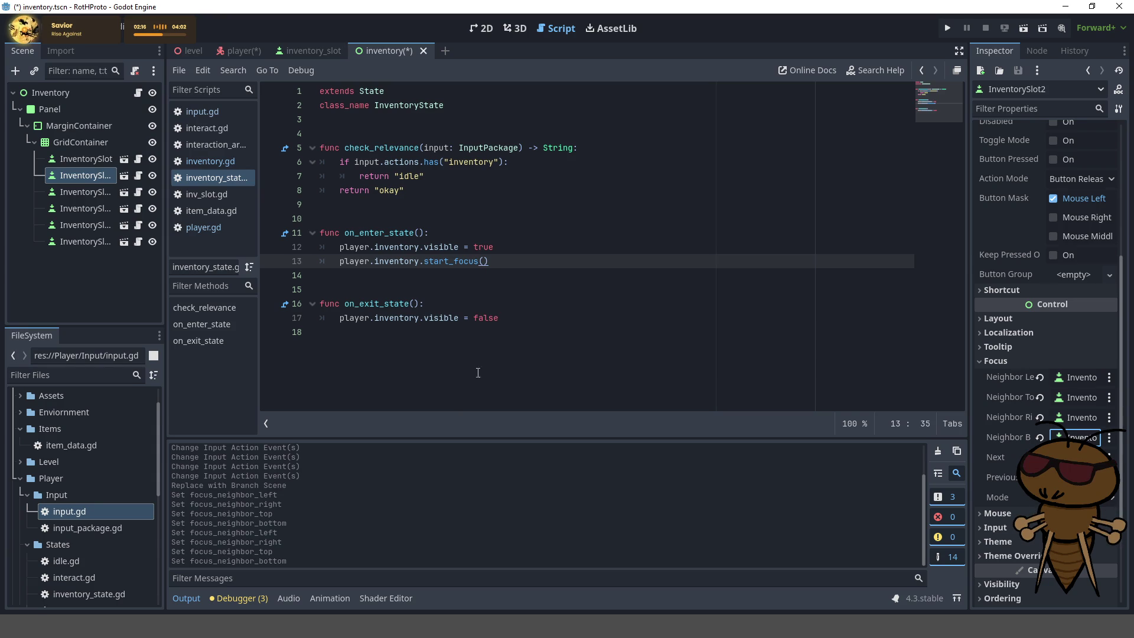
click(996, 361)
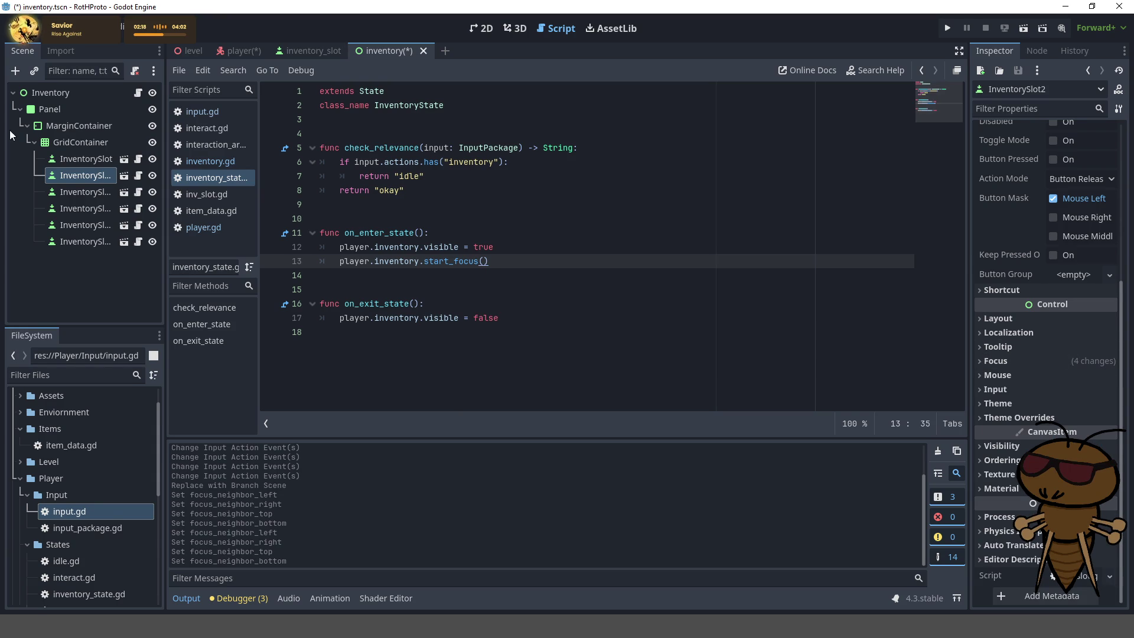
click(82, 192)
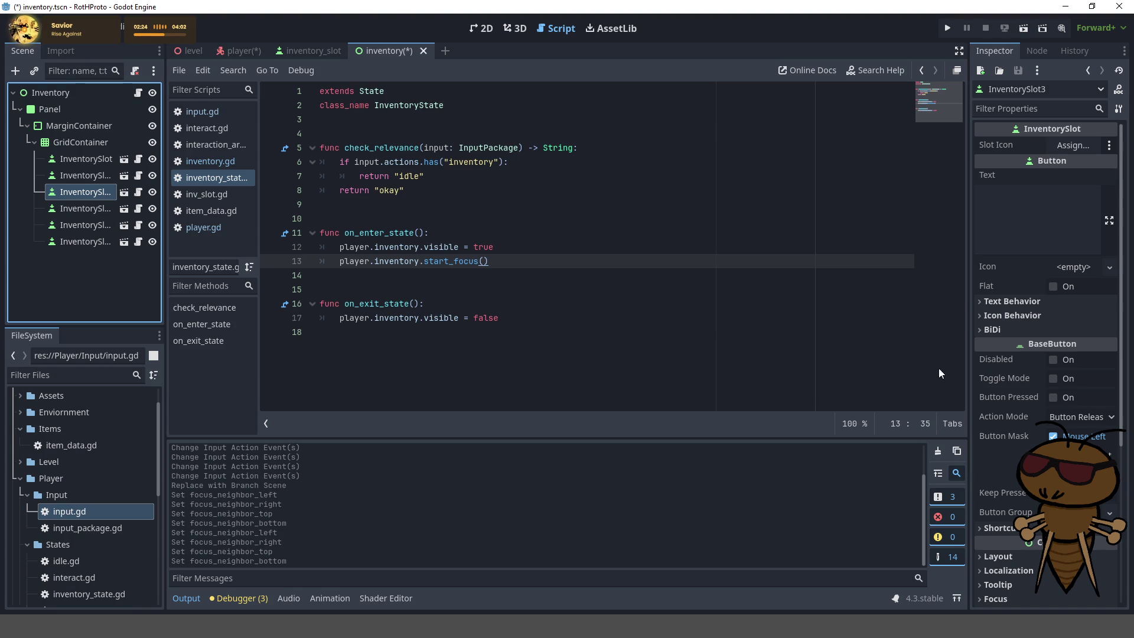
- Set InventorySlot3's left and right focus neighbours to InventorySlot4
double_click(95, 195)
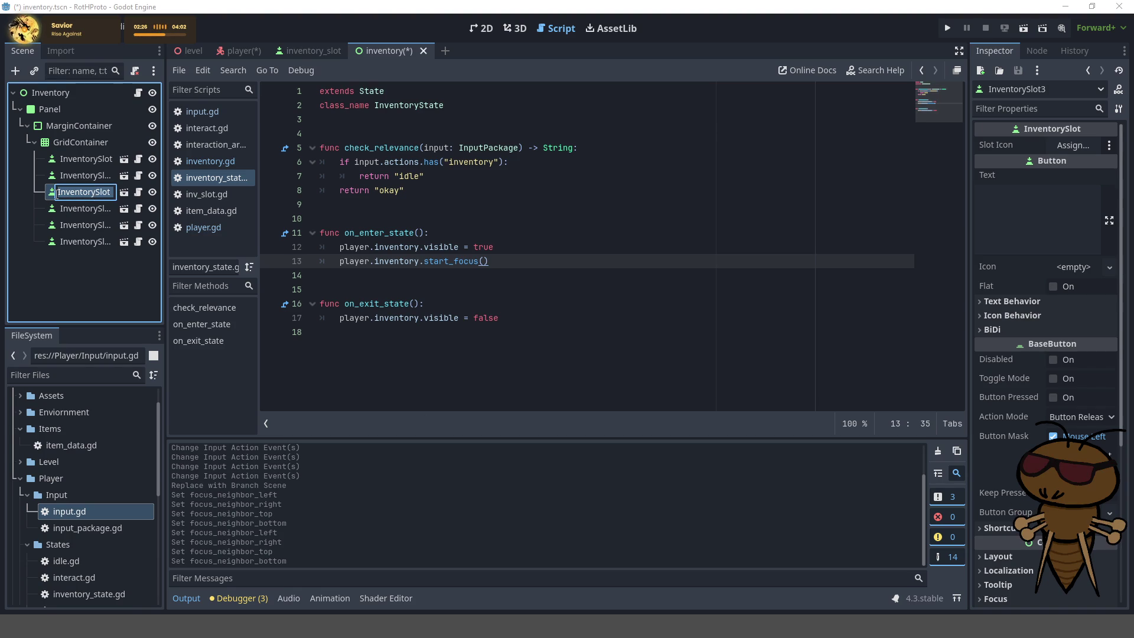
scroll(1014, 450, down, 3)
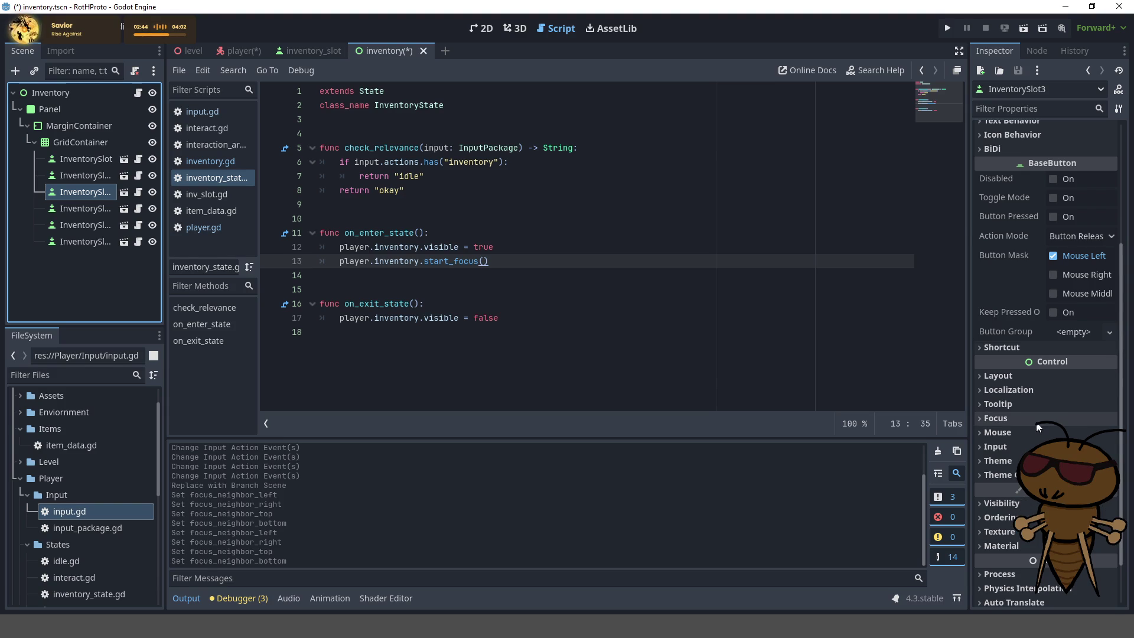
click(1017, 420)
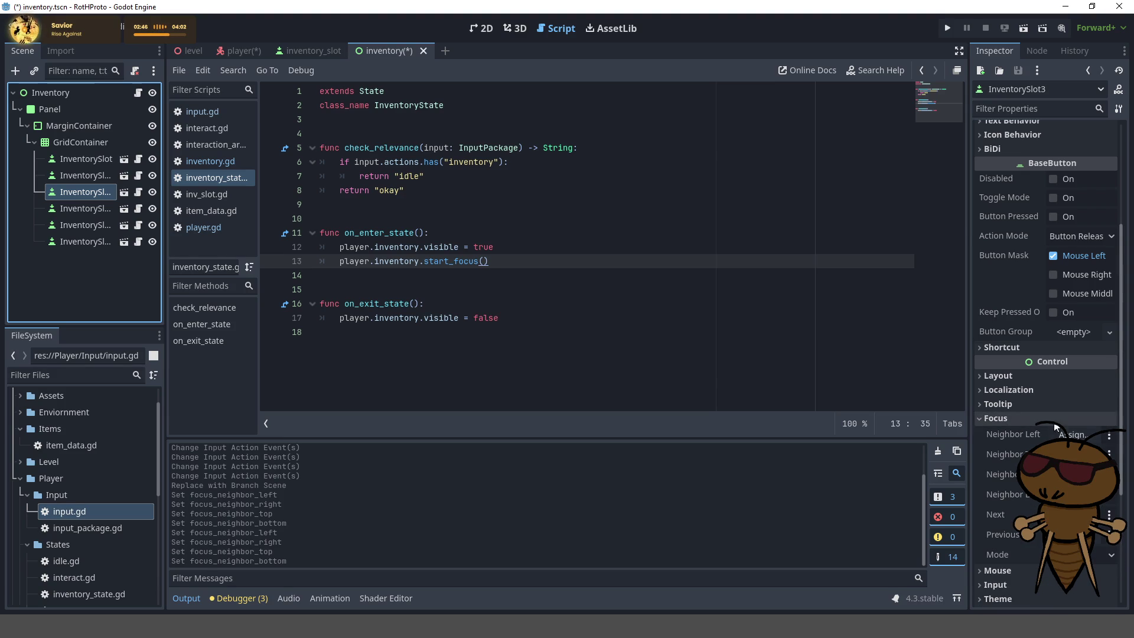
click(1073, 434)
click(557, 282)
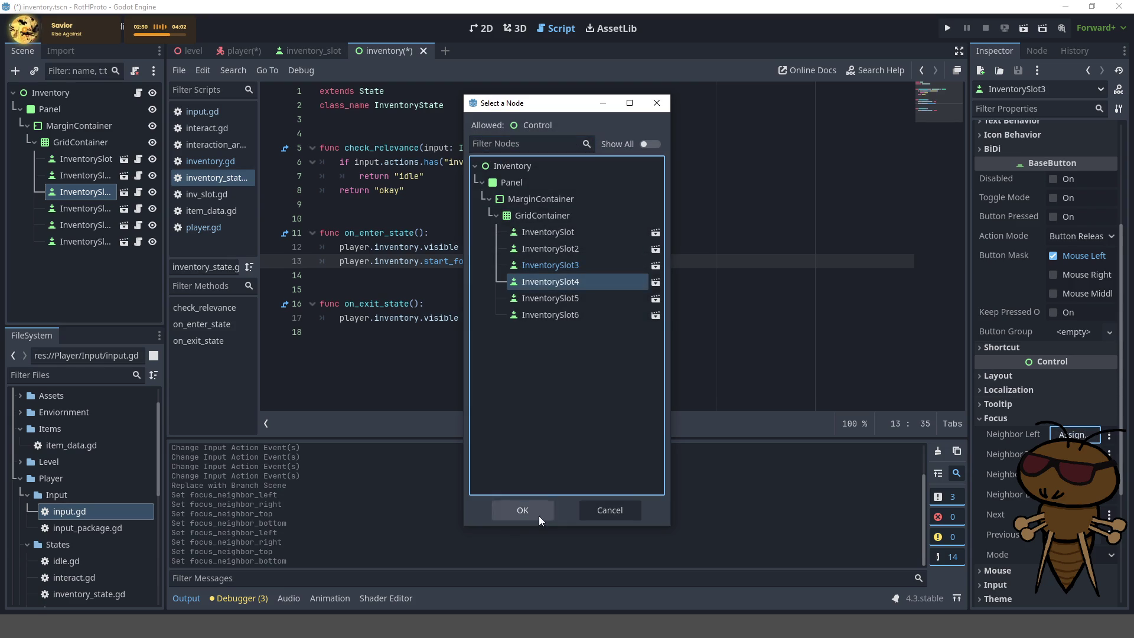
click(529, 511)
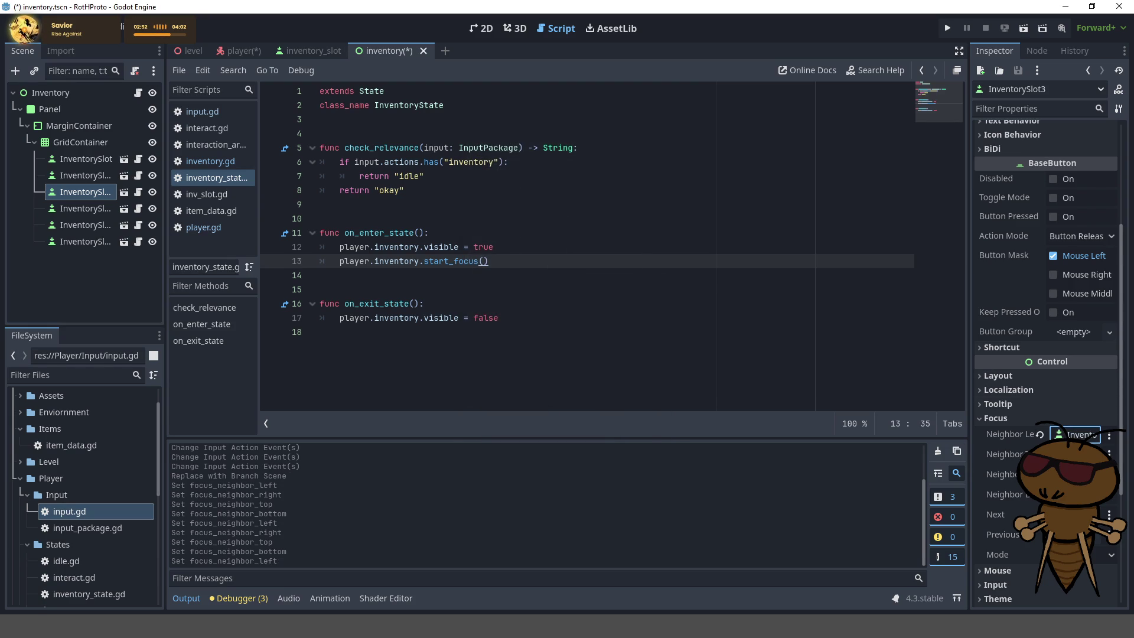
click(1073, 454)
click(577, 282)
click(543, 501)
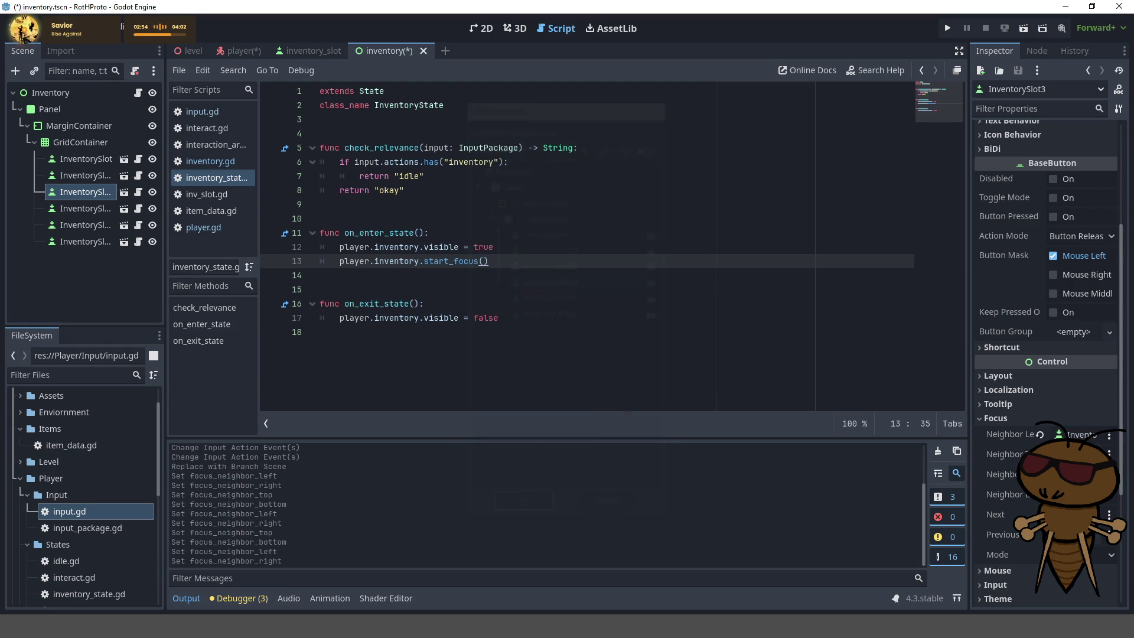
- Set InventorySlot3's top focus neighbour to InventorySlot2 and bottom to InventorySlot5
click(1074, 474)
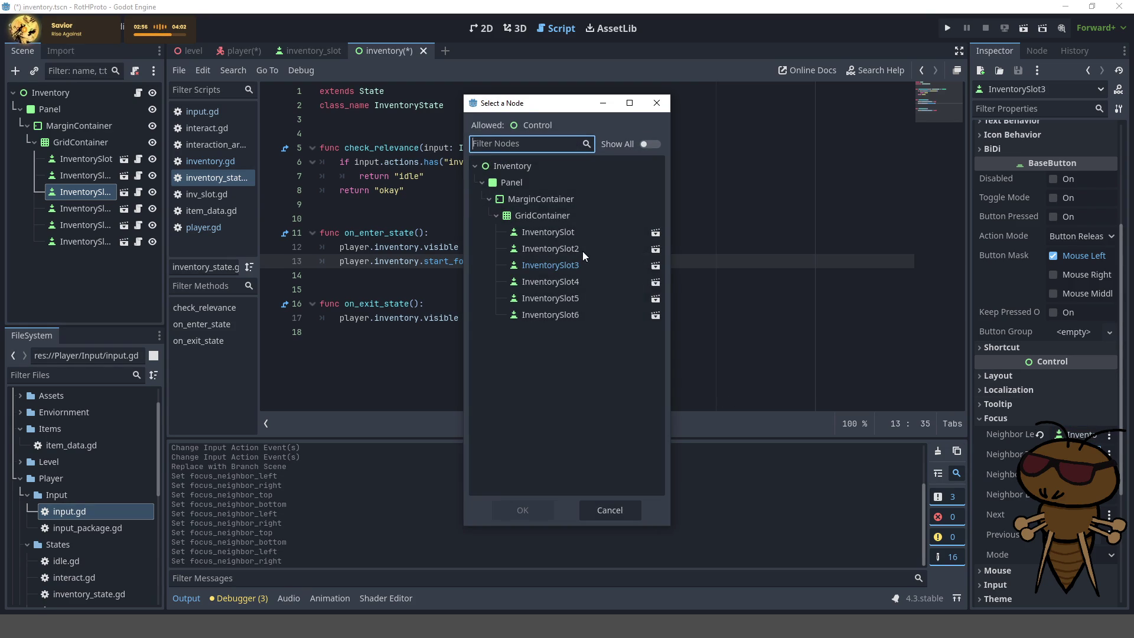
click(567, 249)
click(522, 509)
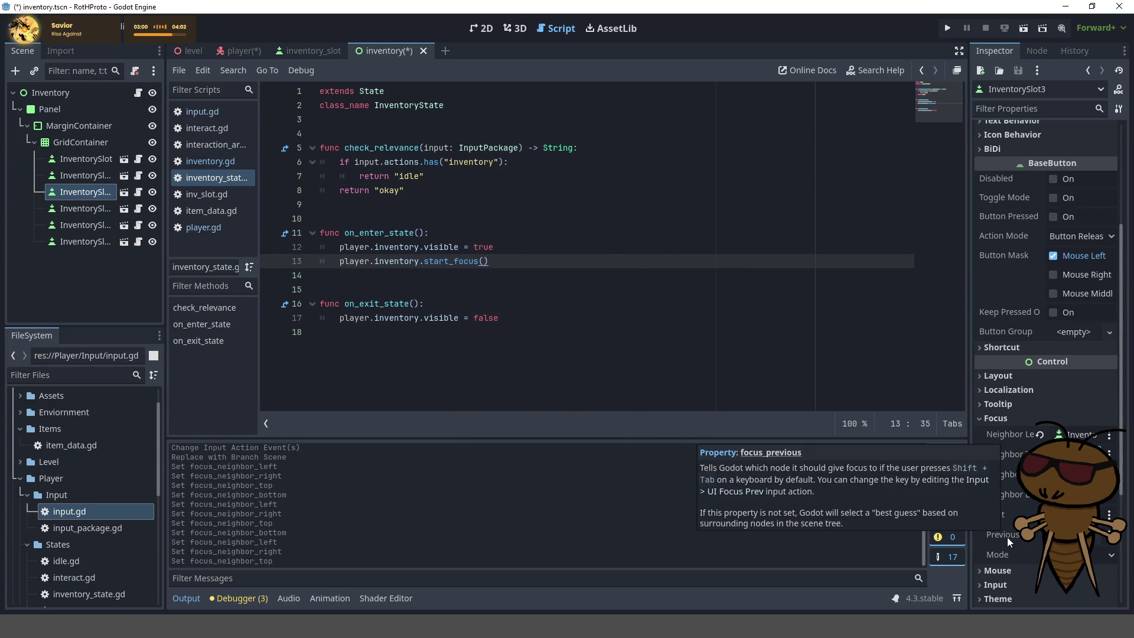
click(1063, 534)
click(565, 298)
click(527, 509)
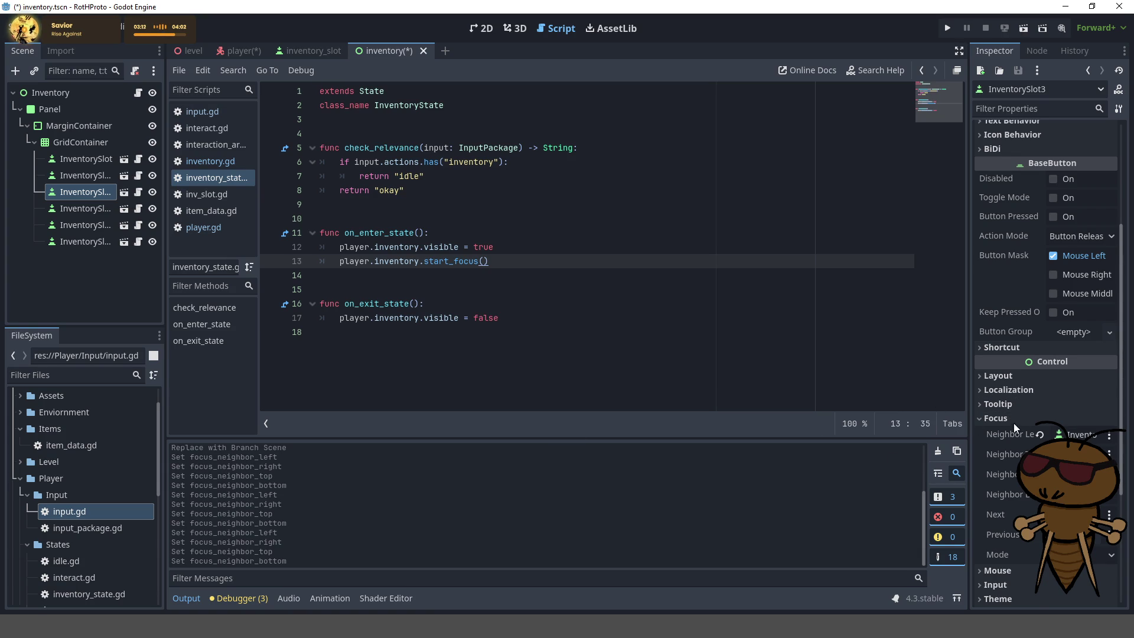
click(85, 210)
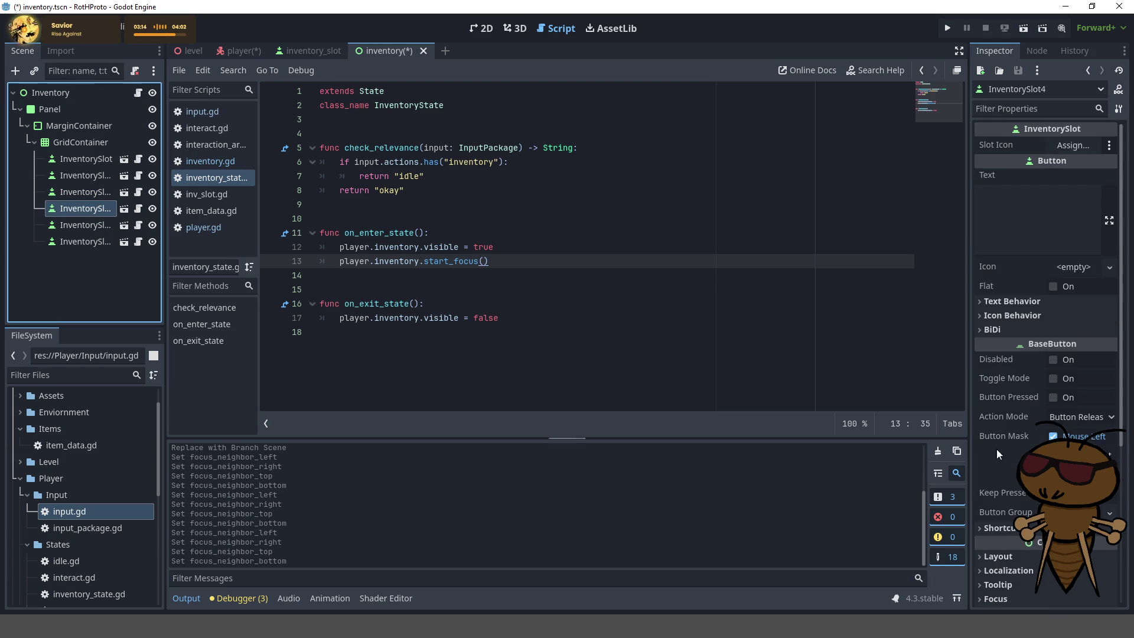
- Set InventorySlot4's left and right focus neighbours to InventorySlot3
scroll(1008, 363, down, 5)
click(1008, 361)
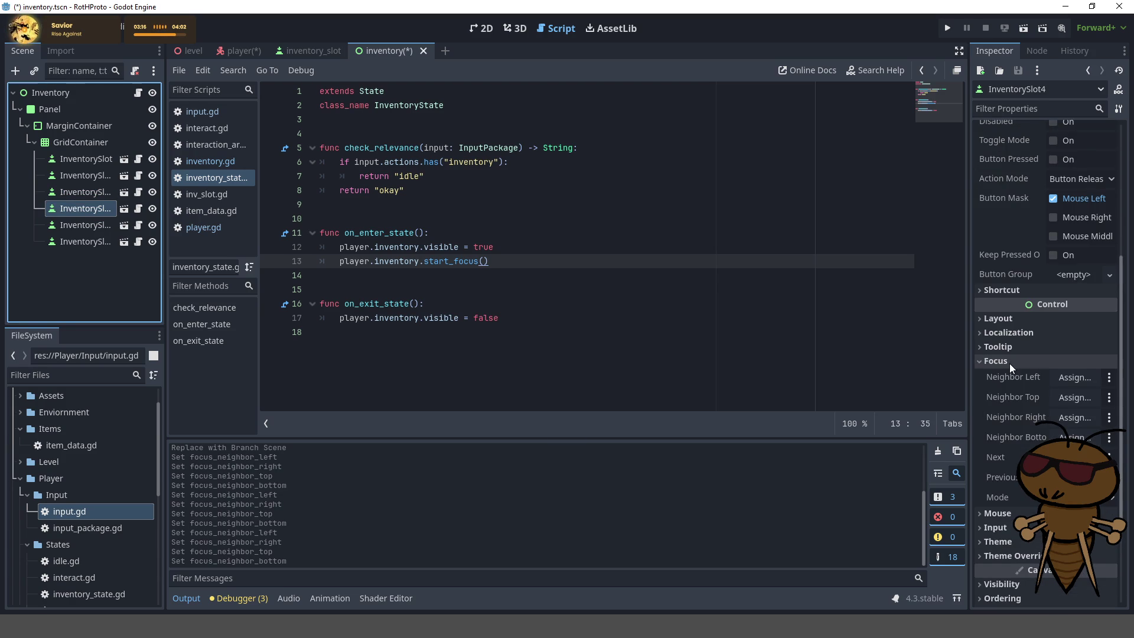
click(1073, 378)
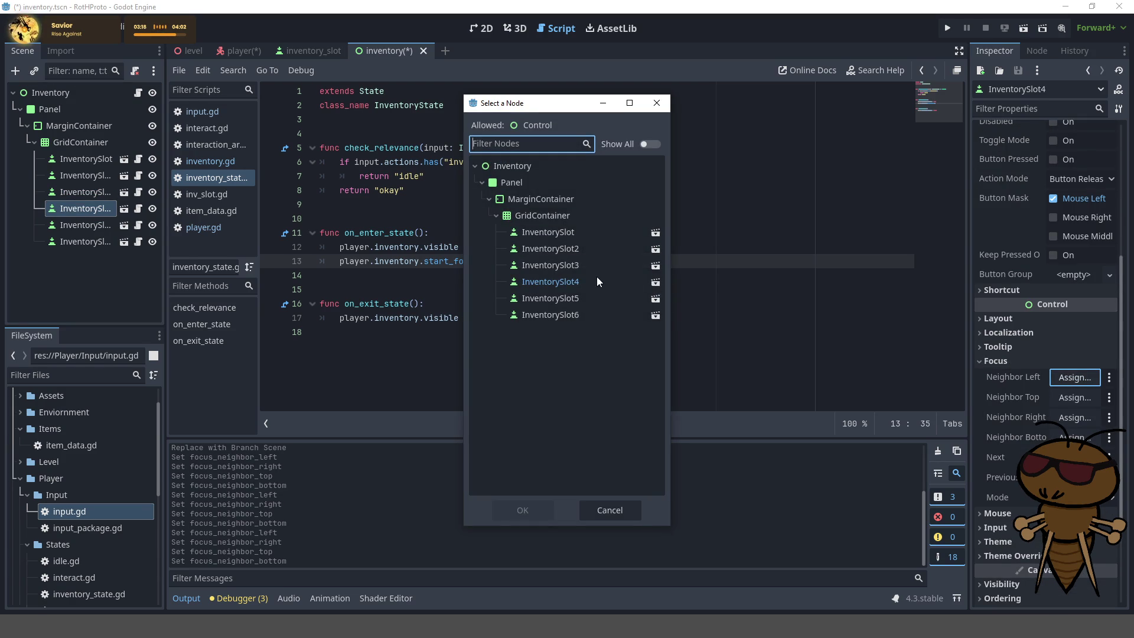
click(568, 267)
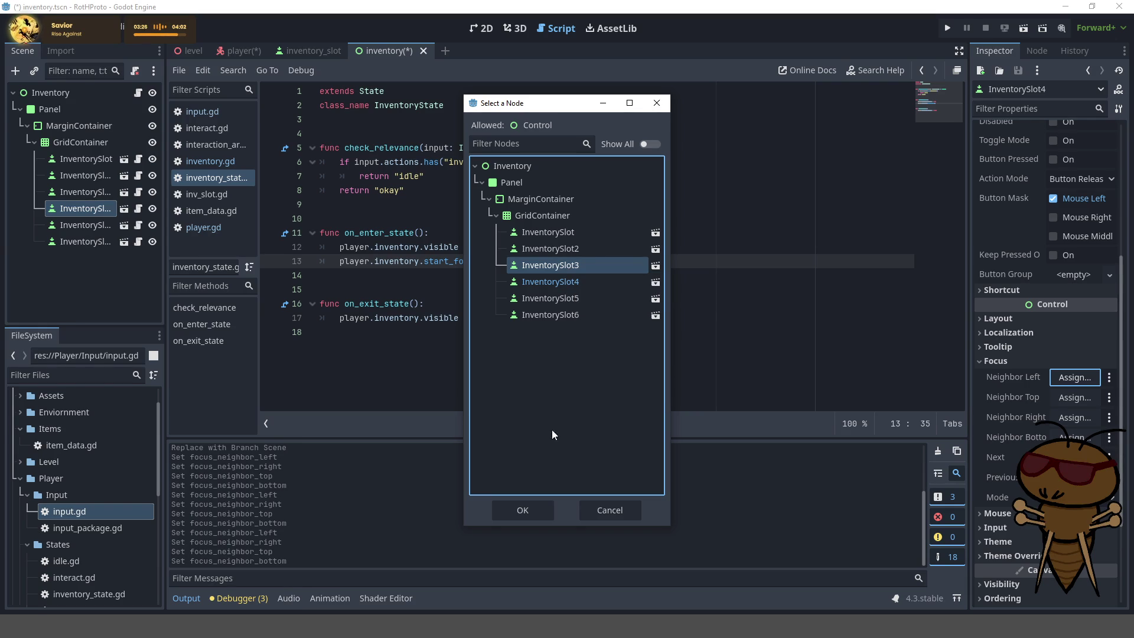
click(543, 511)
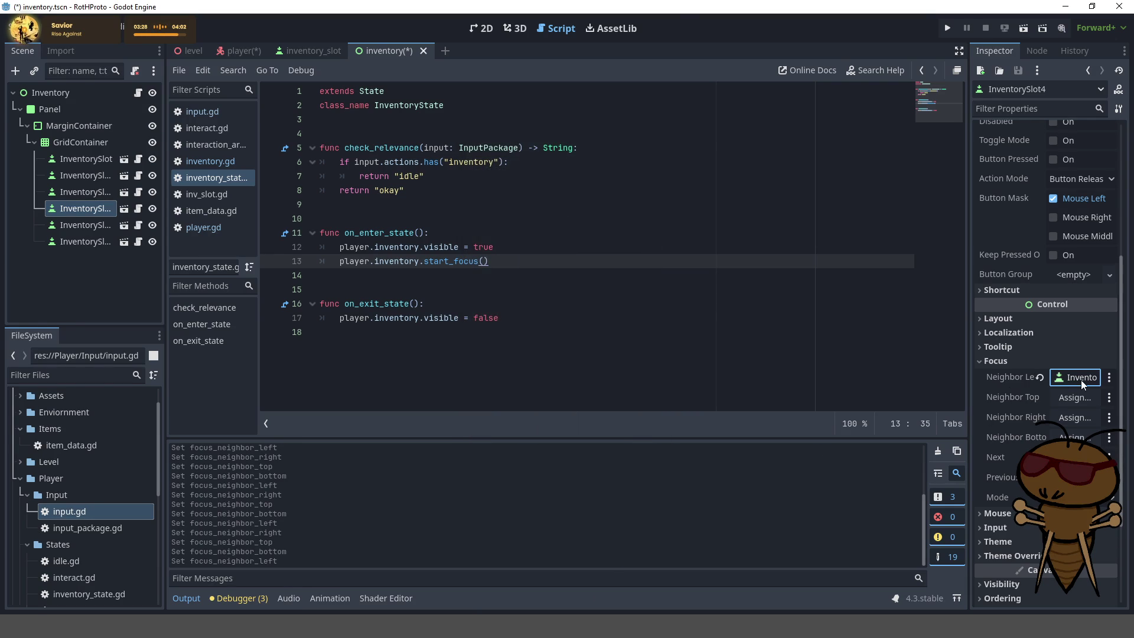
click(1075, 417)
click(576, 267)
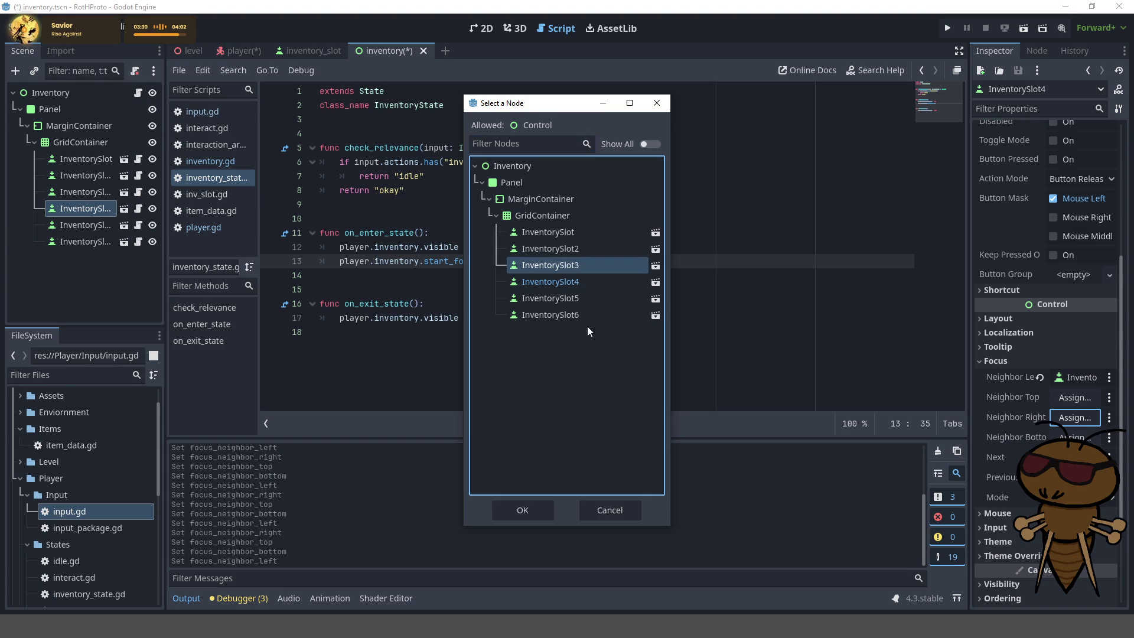
click(529, 511)
- Set InventorySlot4's top focus neighbour to InventorySlot2 and bottom to InventorySlot6
click(1076, 397)
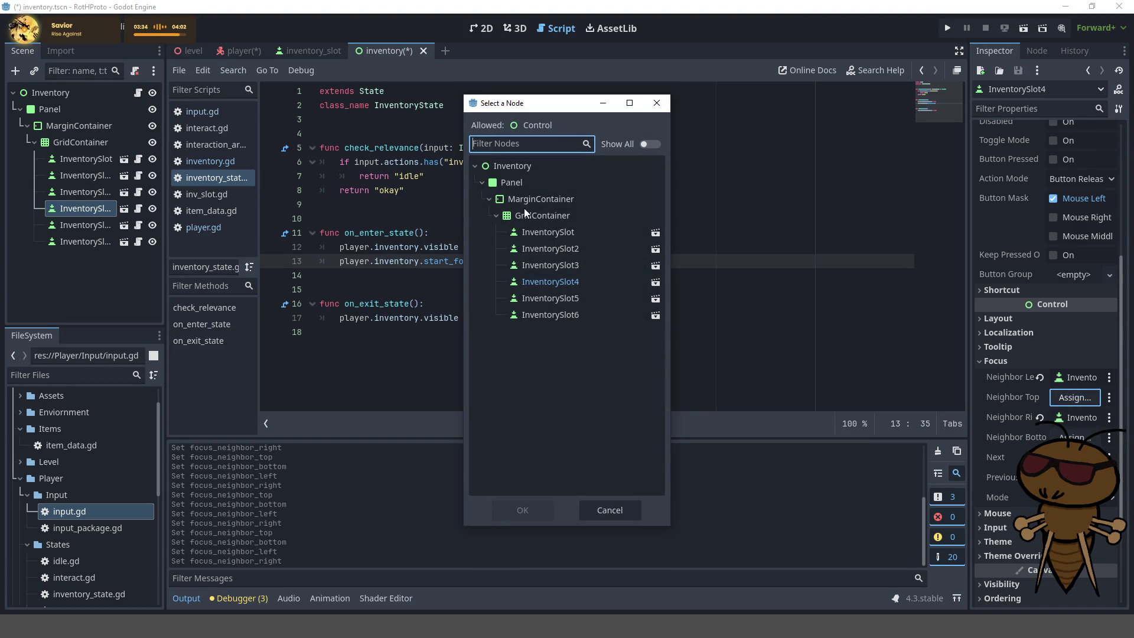
click(576, 281)
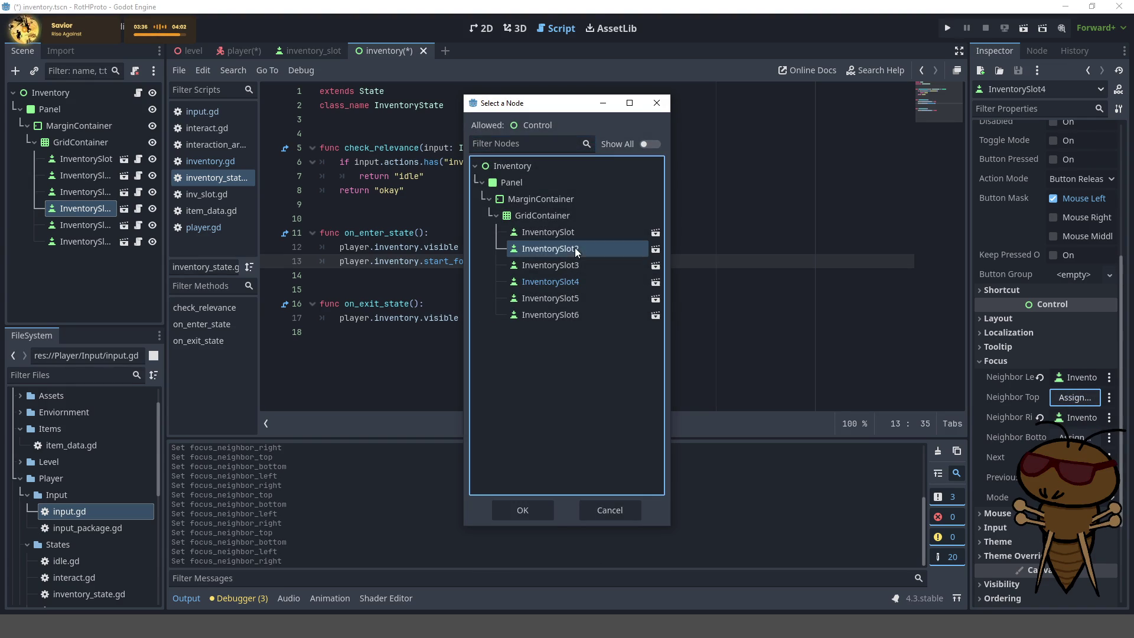
click(533, 505)
click(1075, 437)
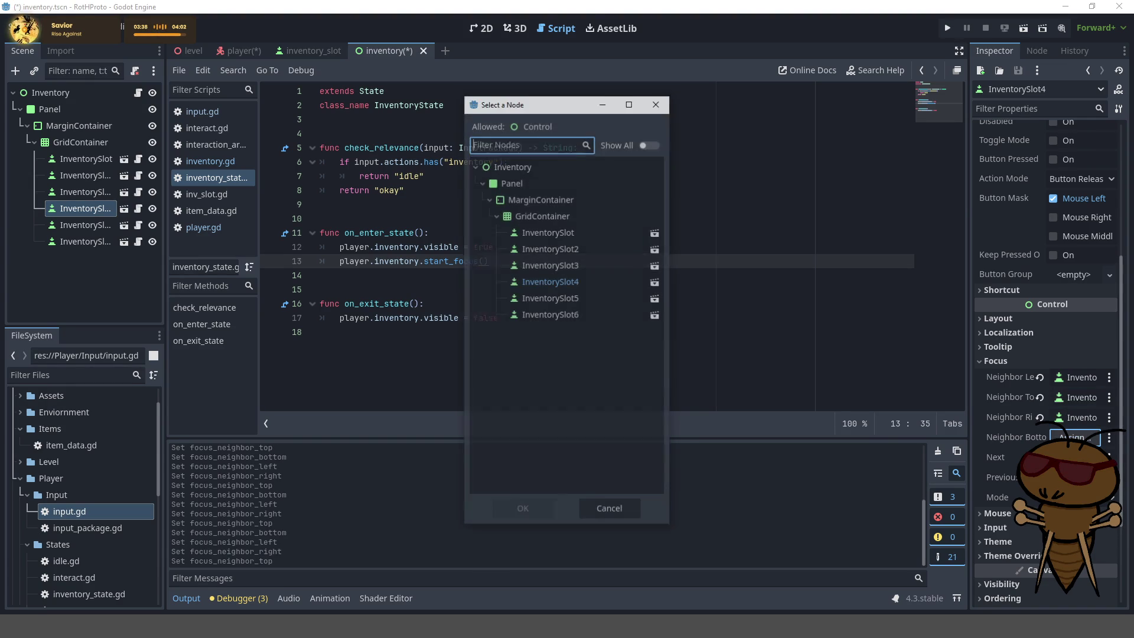
click(573, 313)
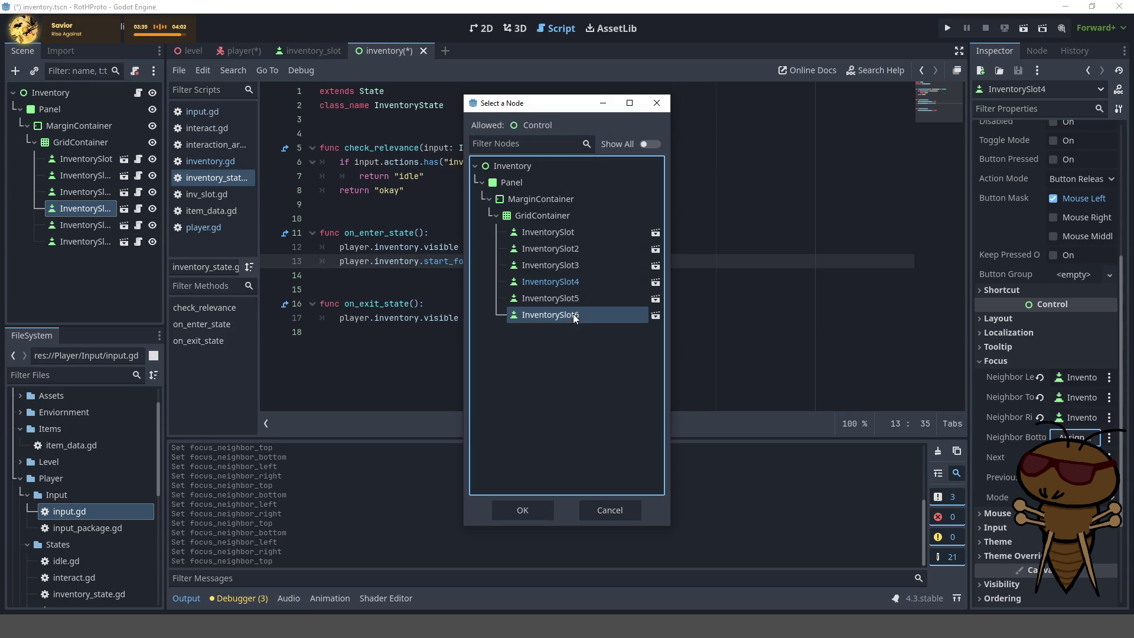
click(535, 508)
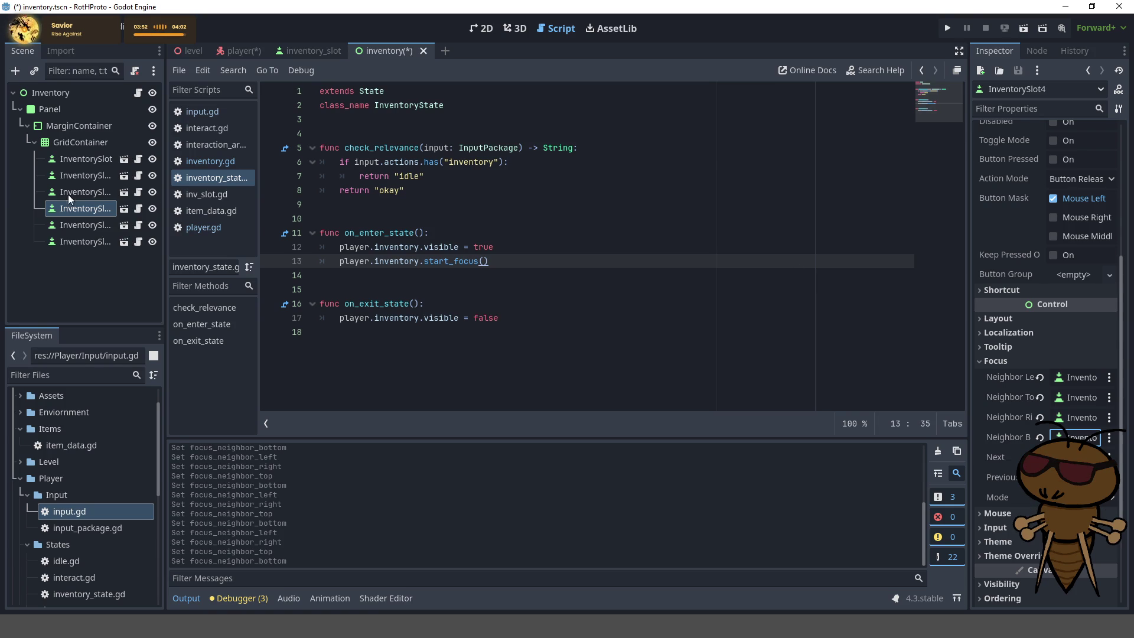
click(999, 361)
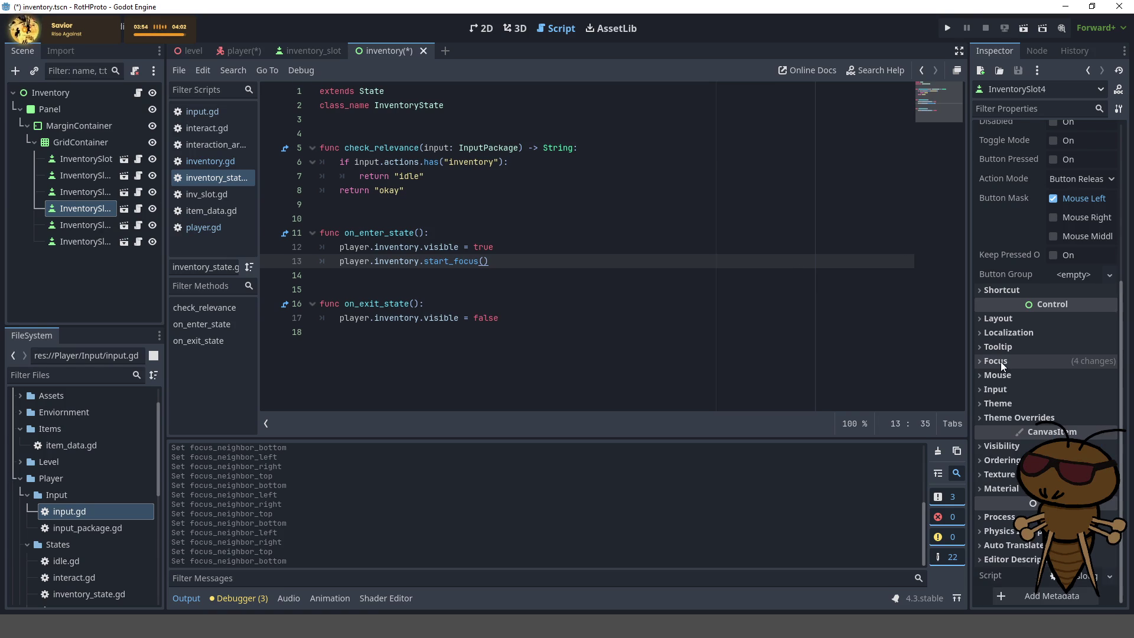
- Set InventorySlot5's left and right focus neighbours to InventorySlot6
click(81, 224)
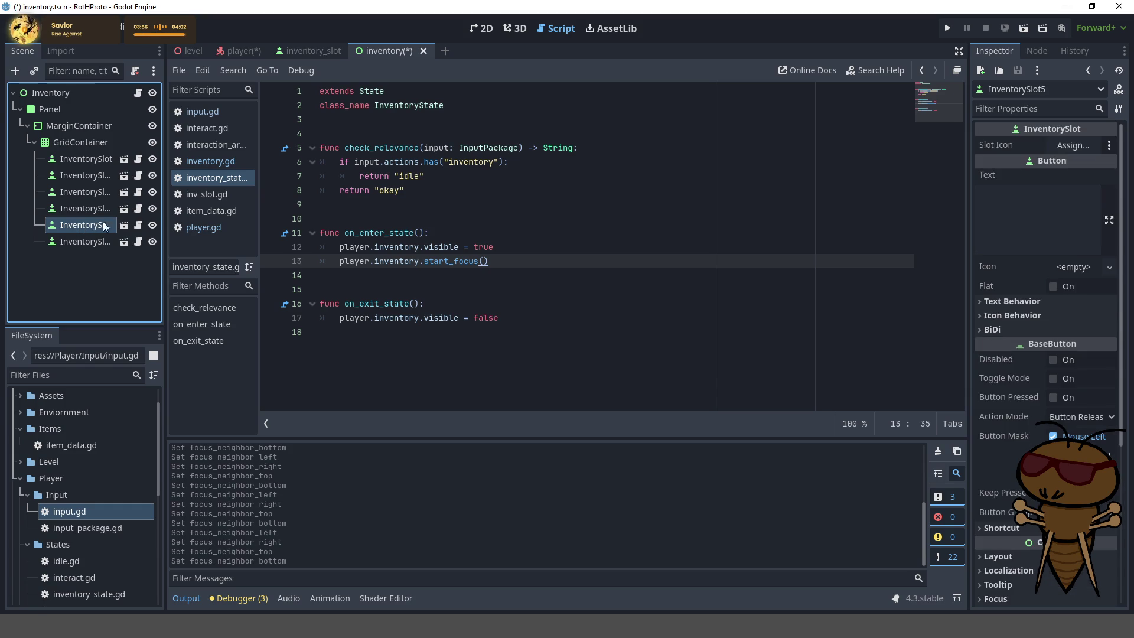
scroll(1040, 403, down, 5)
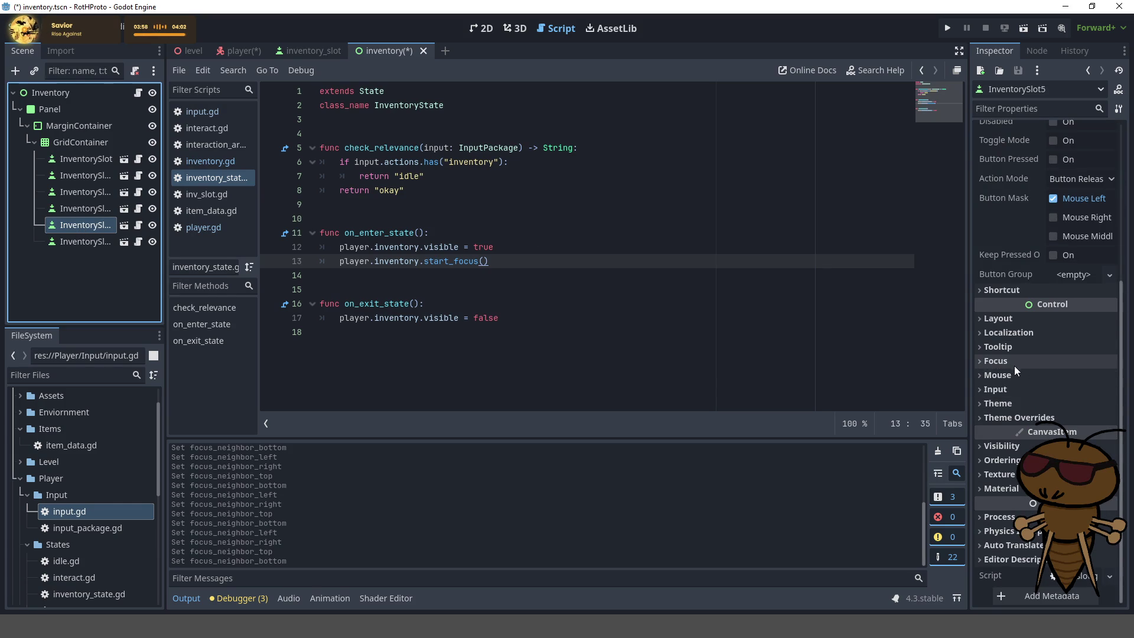
click(1021, 363)
click(1061, 376)
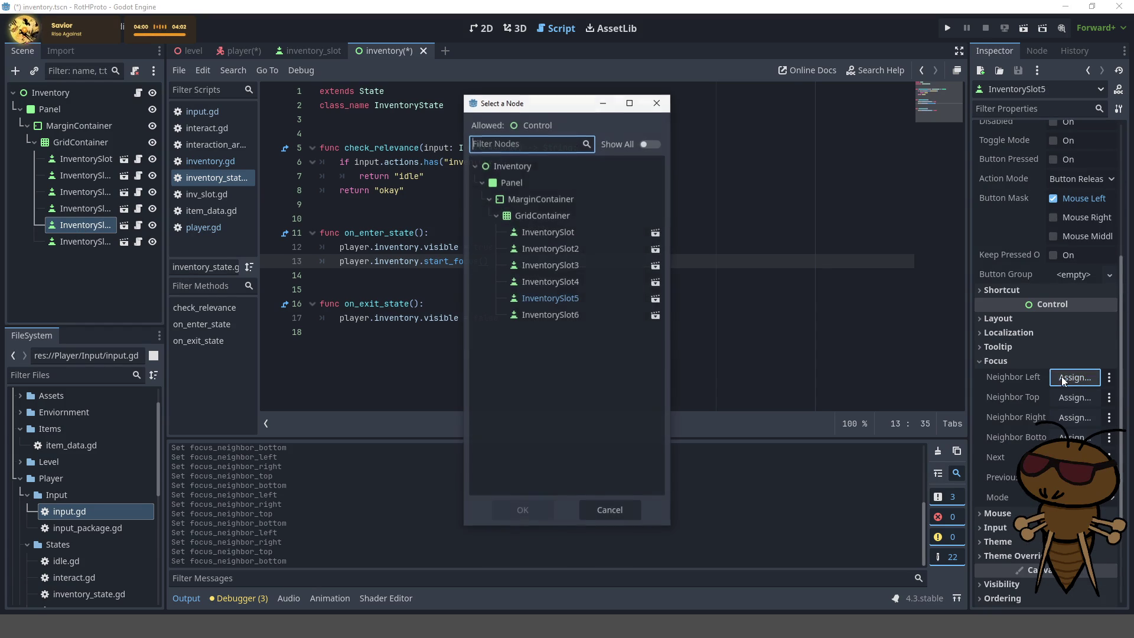
click(570, 315)
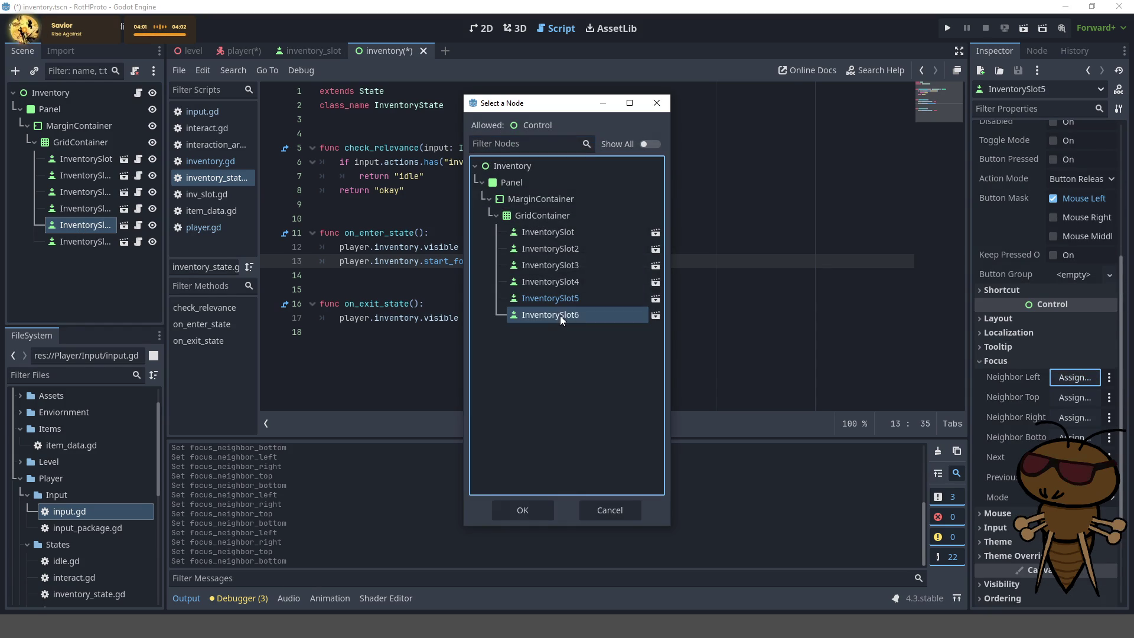
click(536, 506)
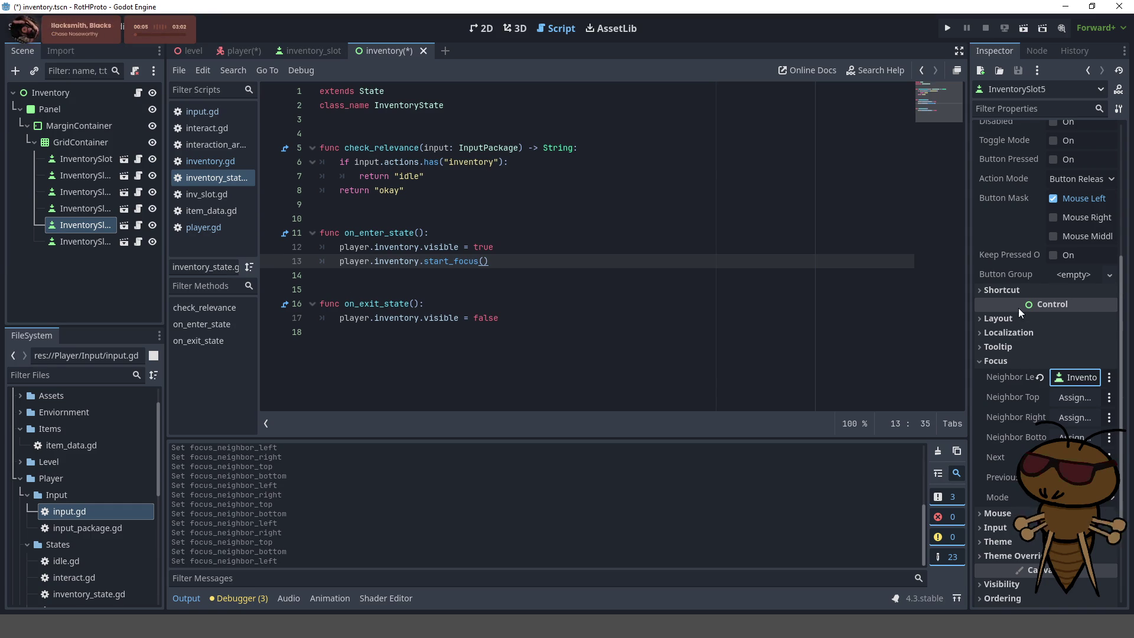
click(1074, 419)
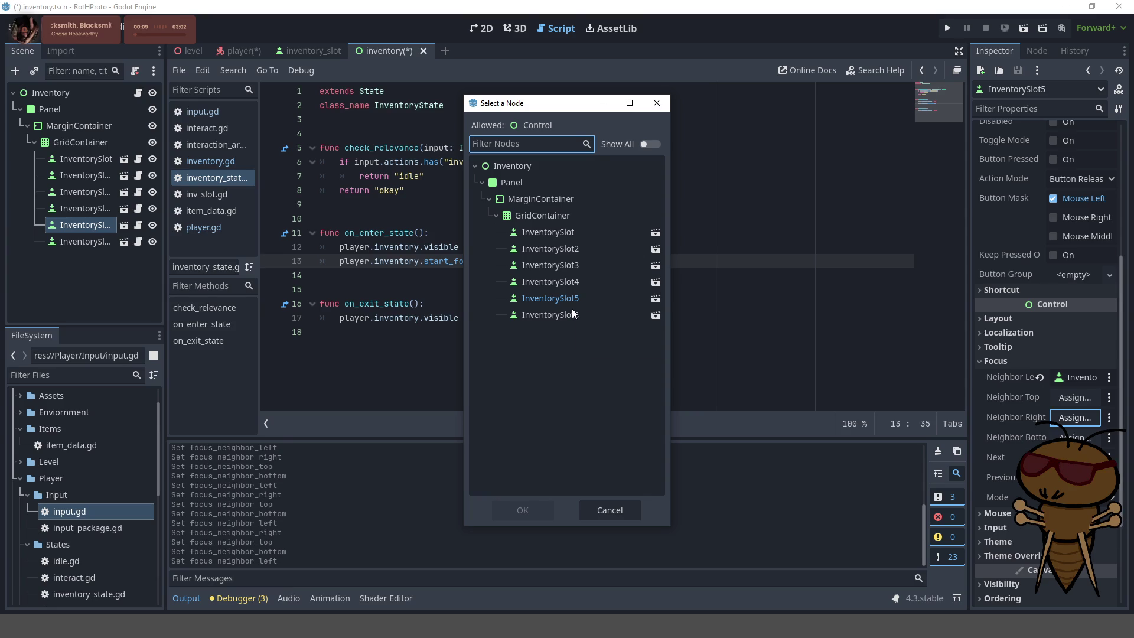
click(572, 309)
click(519, 510)
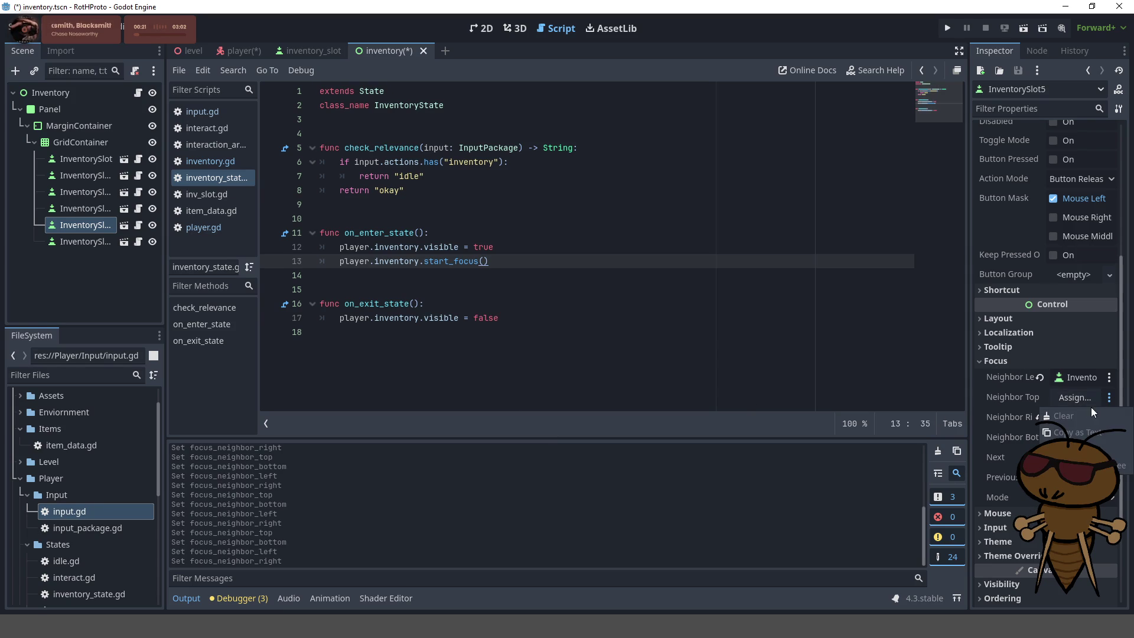
- Set InventorySlot5's top focus neighbour to InventorySlot3 and bottom to InventorySlot
click(1073, 398)
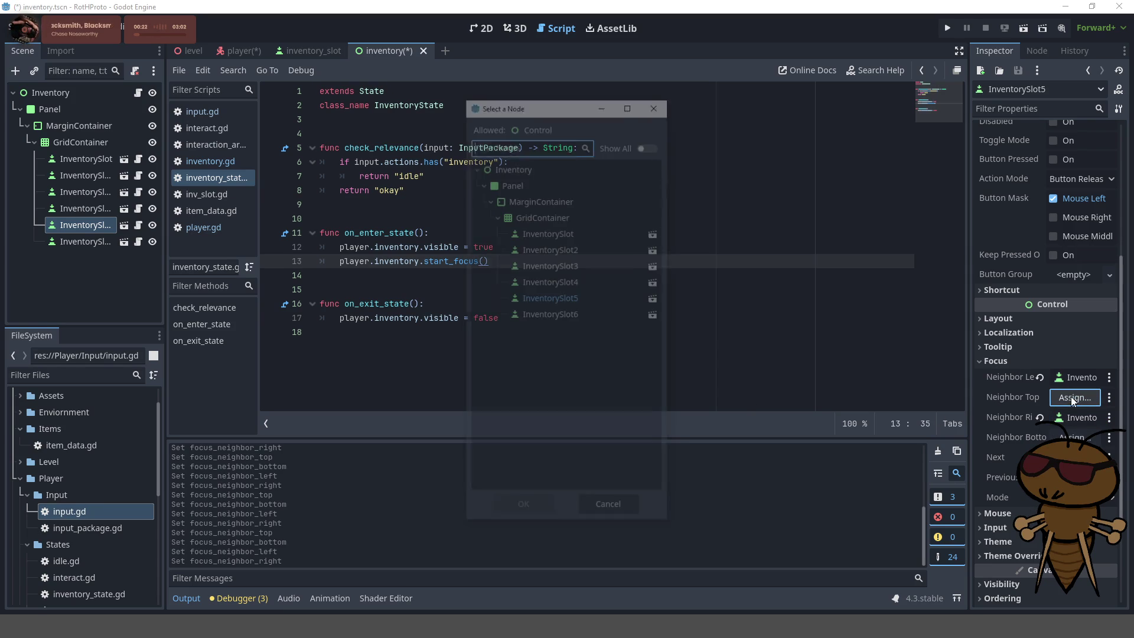
click(550, 267)
click(525, 509)
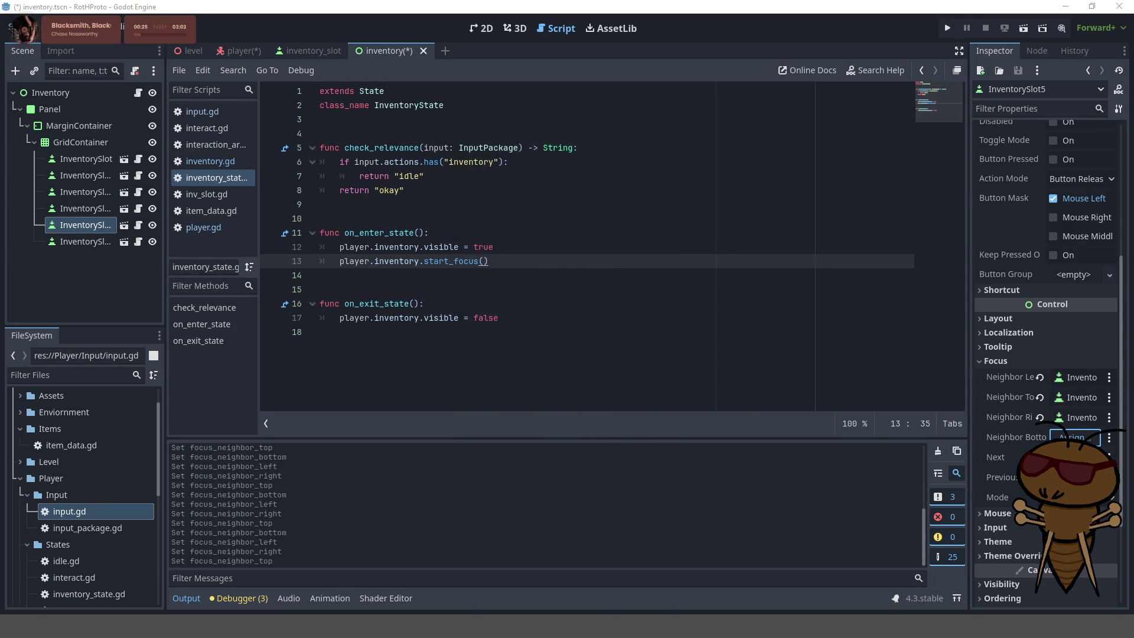
click(1073, 437)
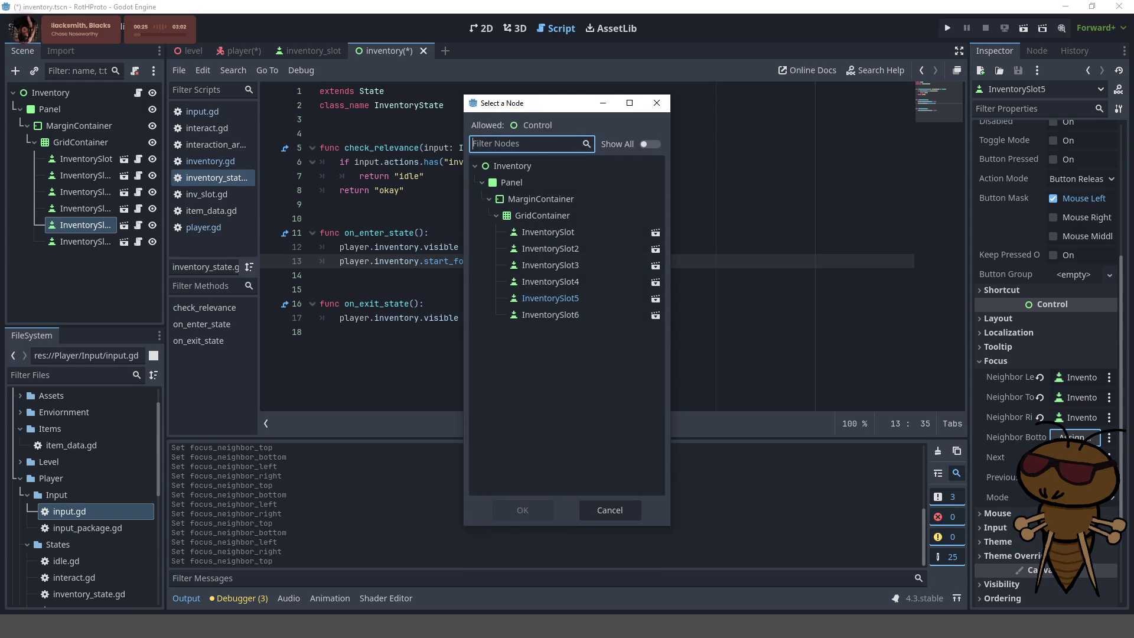
click(580, 248)
click(529, 504)
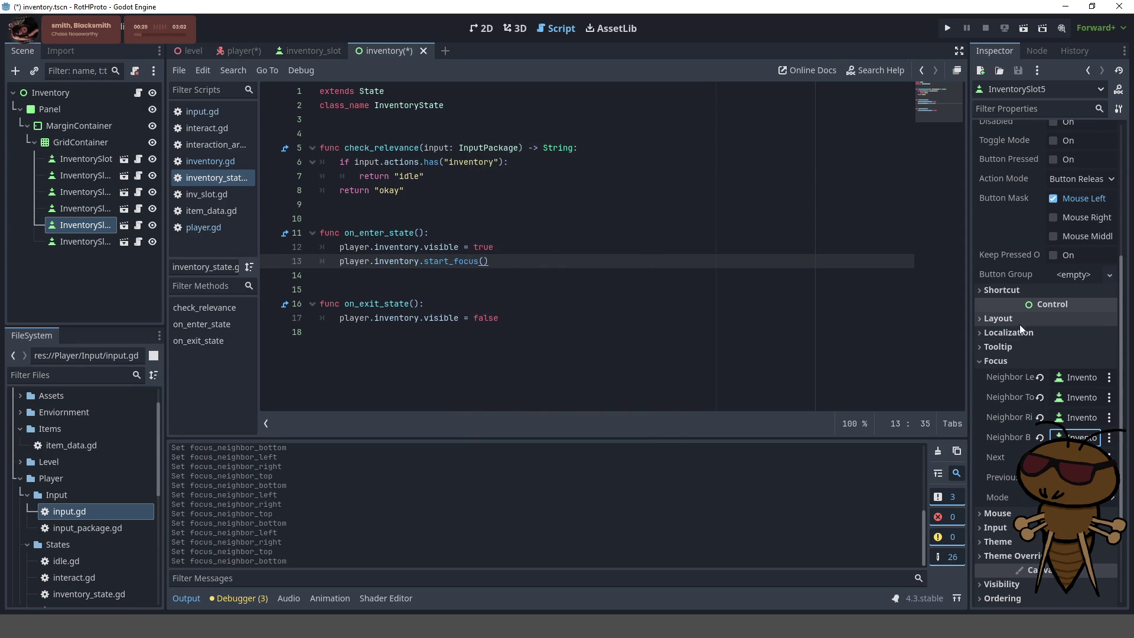
click(997, 367)
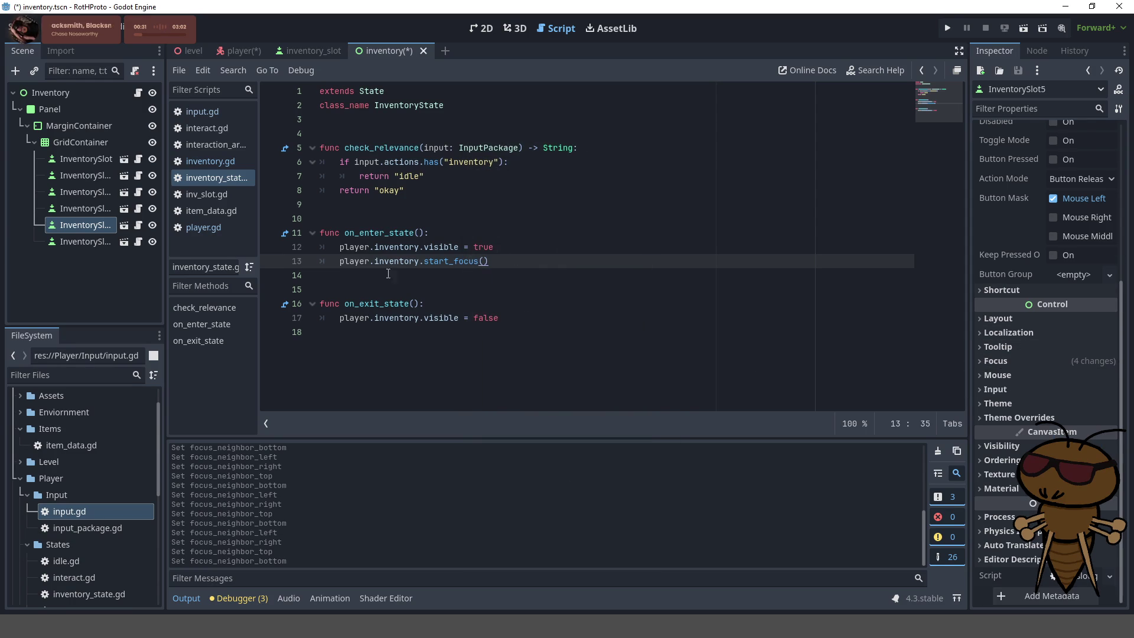
click(98, 245)
- Set InventorySlot6's left and right focus neighbours to InventorySlot5
scroll(1005, 441, down, 5)
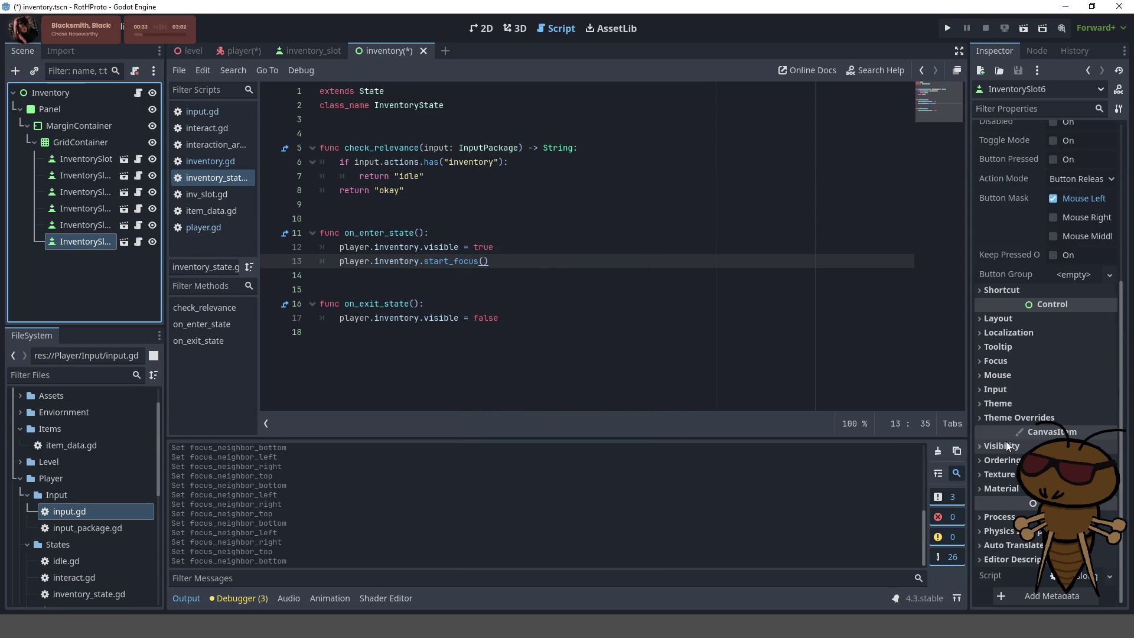
click(1001, 357)
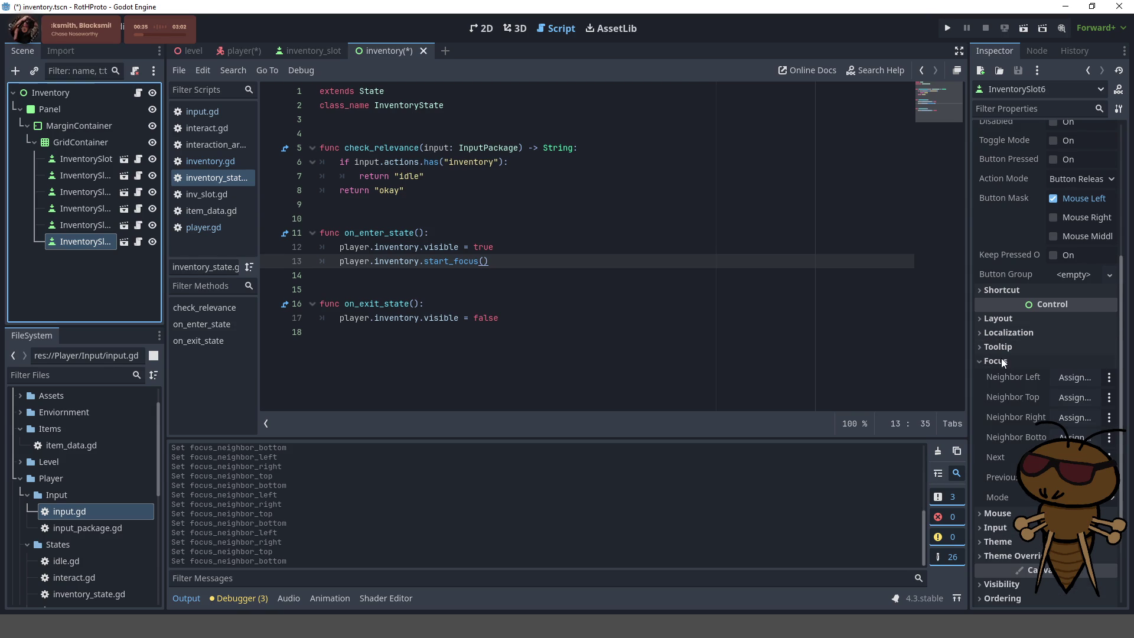
click(1072, 378)
click(604, 297)
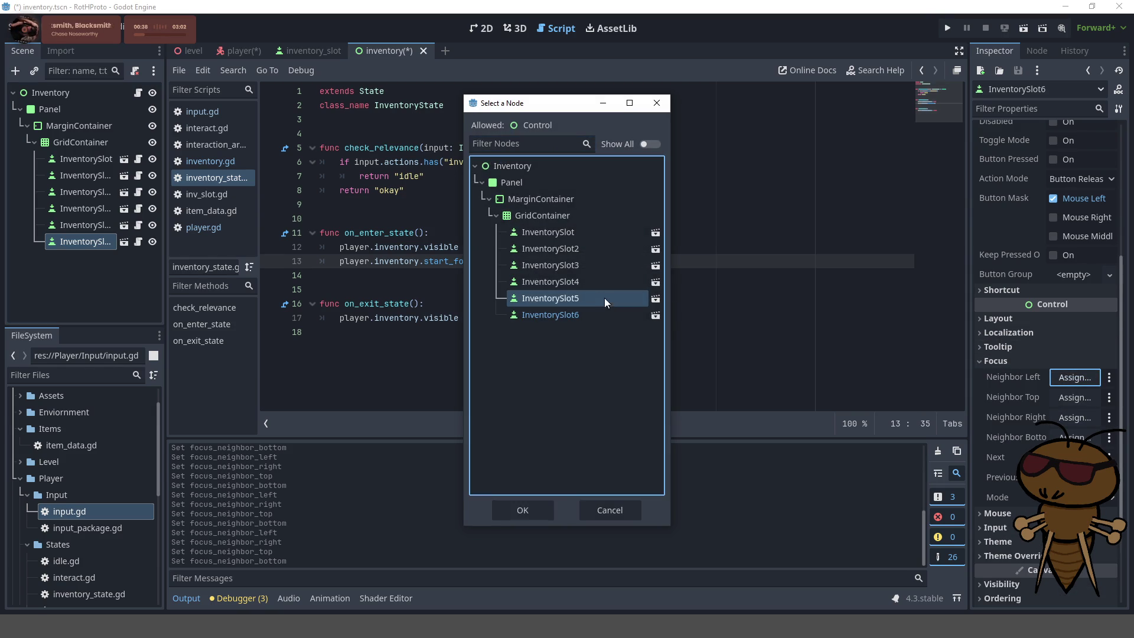
click(522, 510)
click(1074, 418)
click(568, 298)
click(540, 509)
- Set InventorySlot6's top and bottom focus neighbours to InventorySlot4 and save the inventory scene
click(1076, 396)
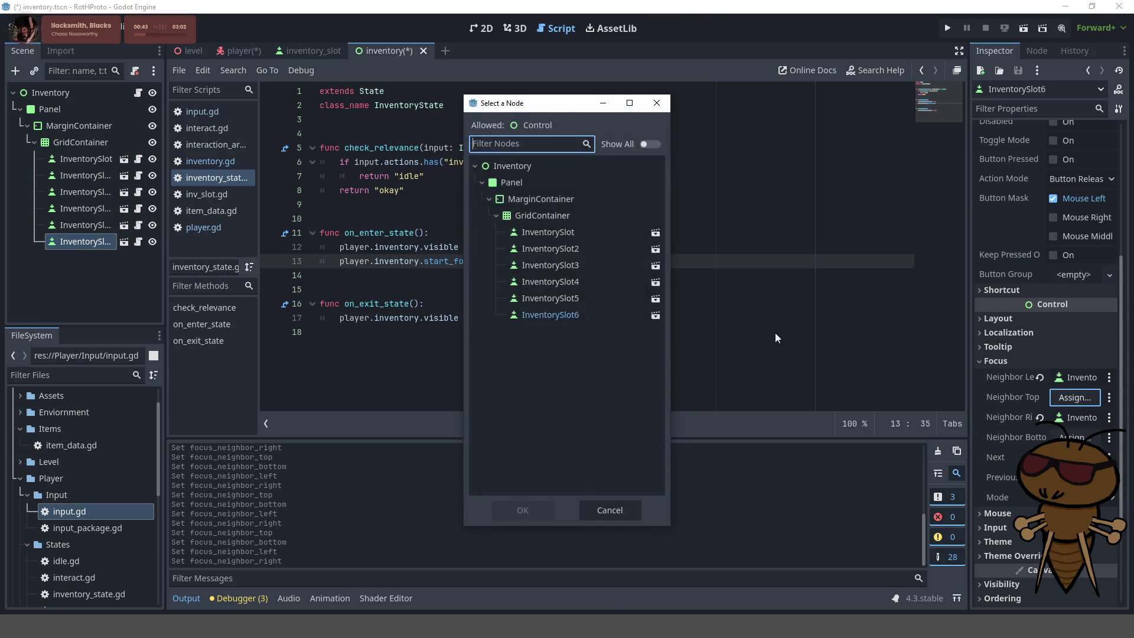
click(576, 283)
click(525, 512)
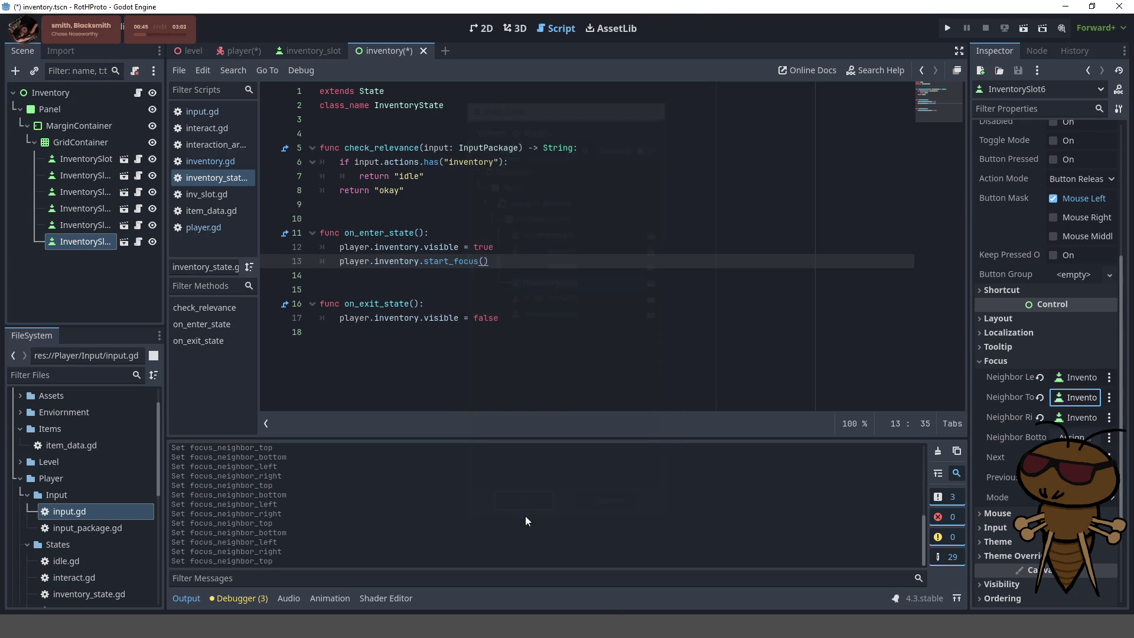
click(1074, 437)
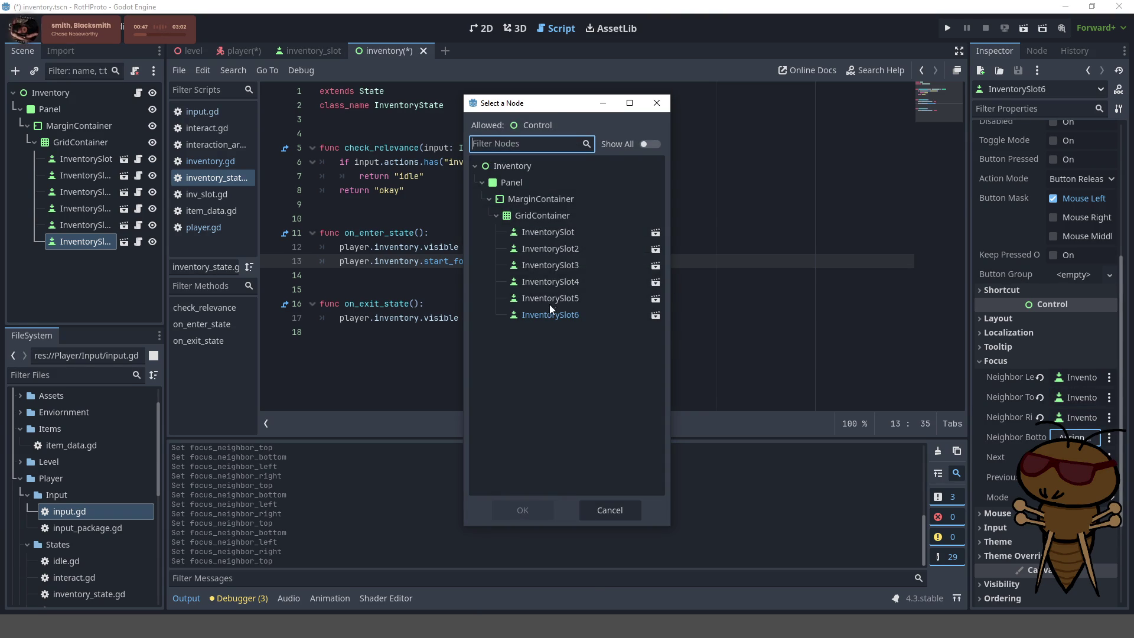
click(569, 280)
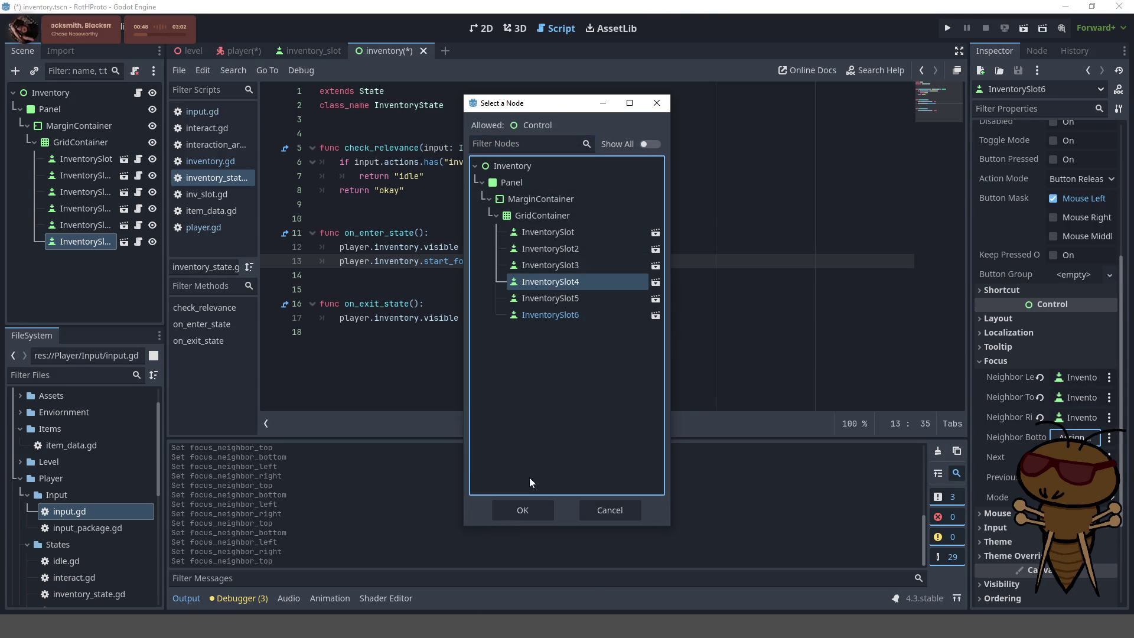
click(523, 511)
click(1007, 360)
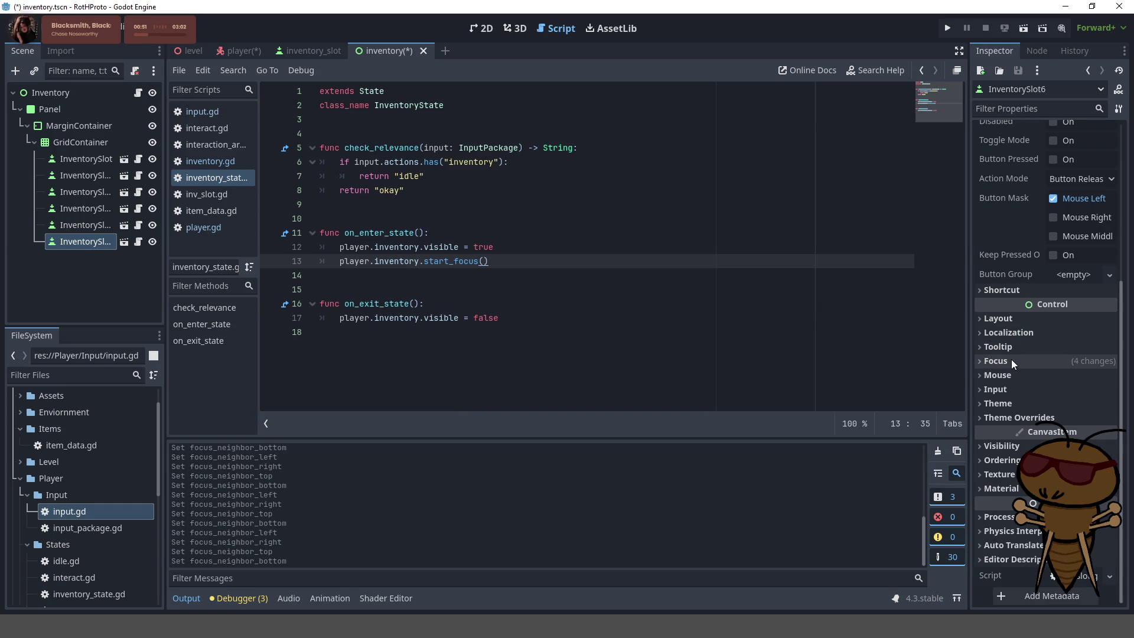
click(107, 275)
key(ctrl+s)
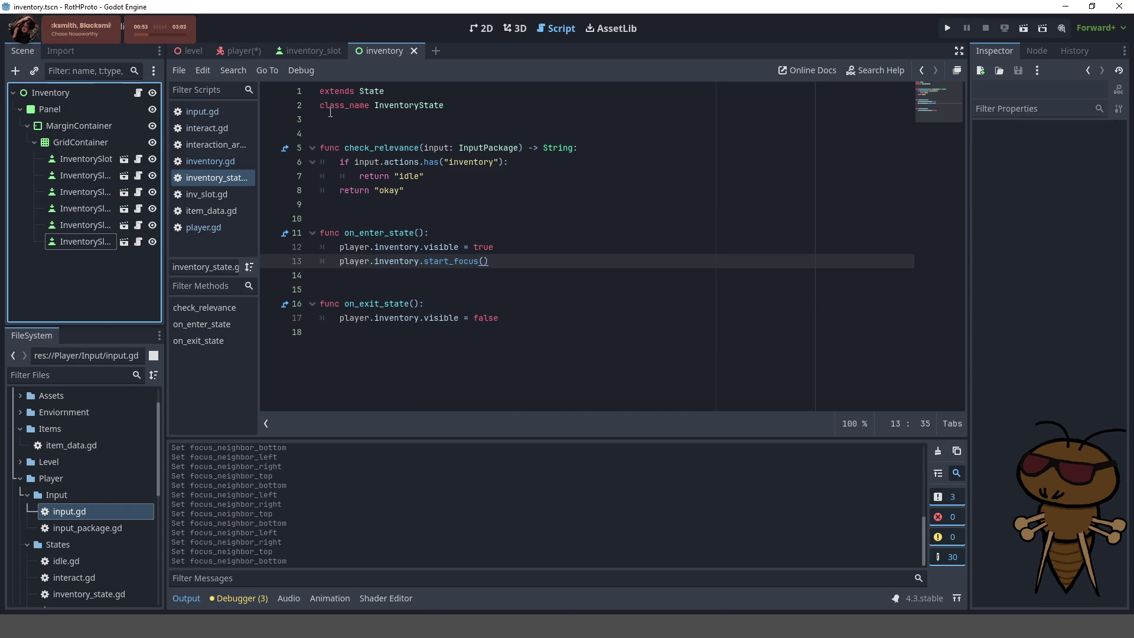
- Run the level scene to test the game, then stop it with F8
click(242, 55)
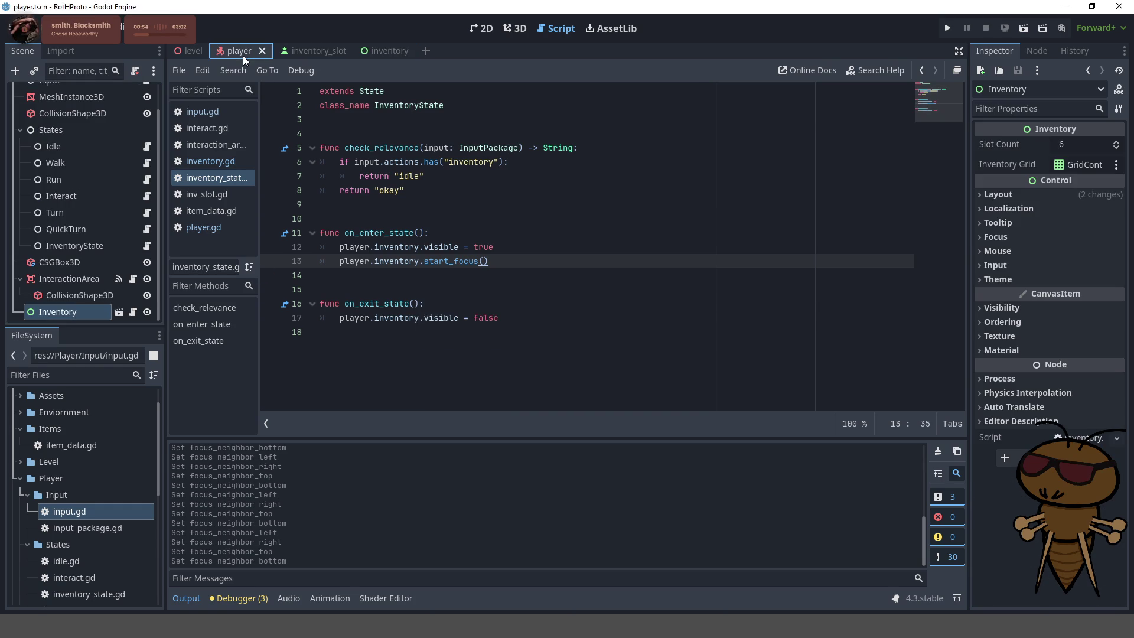
click(382, 50)
click(213, 49)
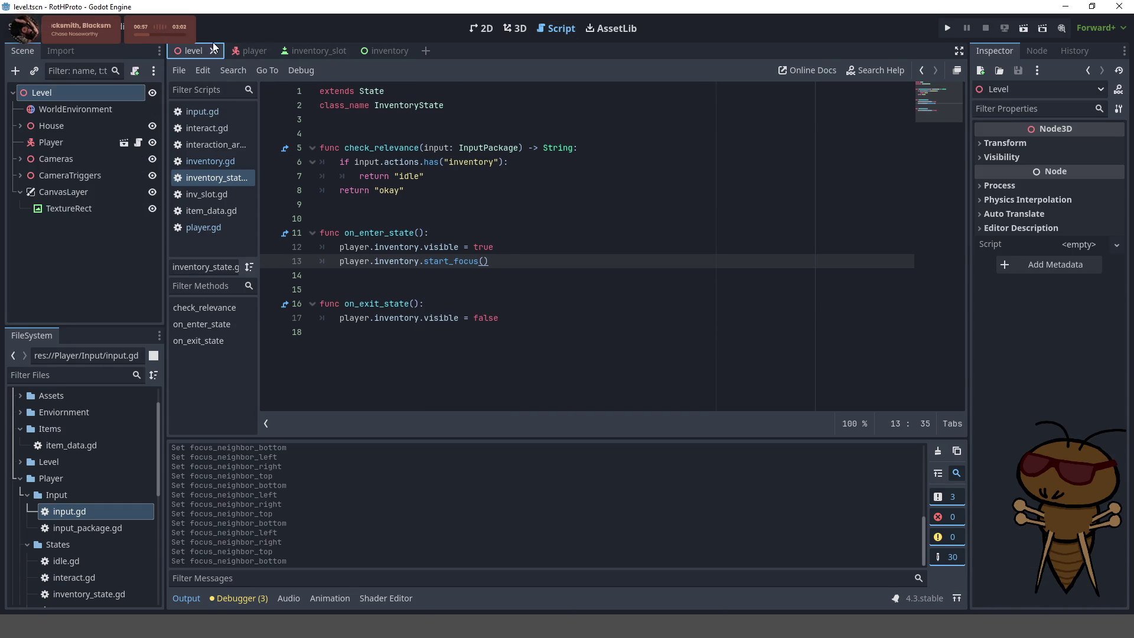
click(1023, 28)
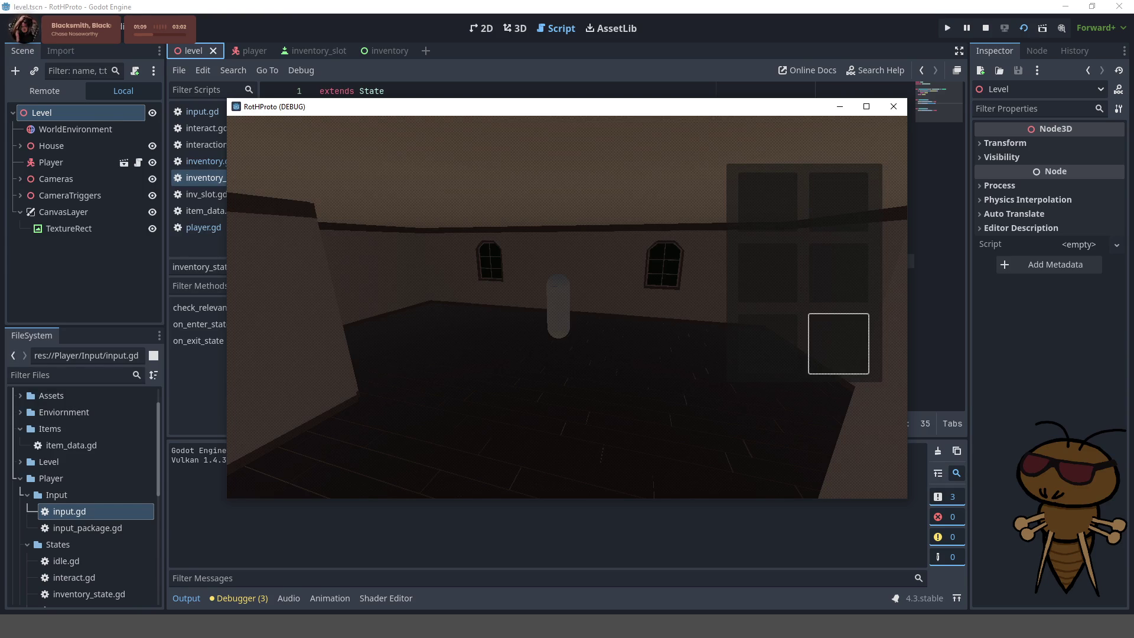
key(F8)
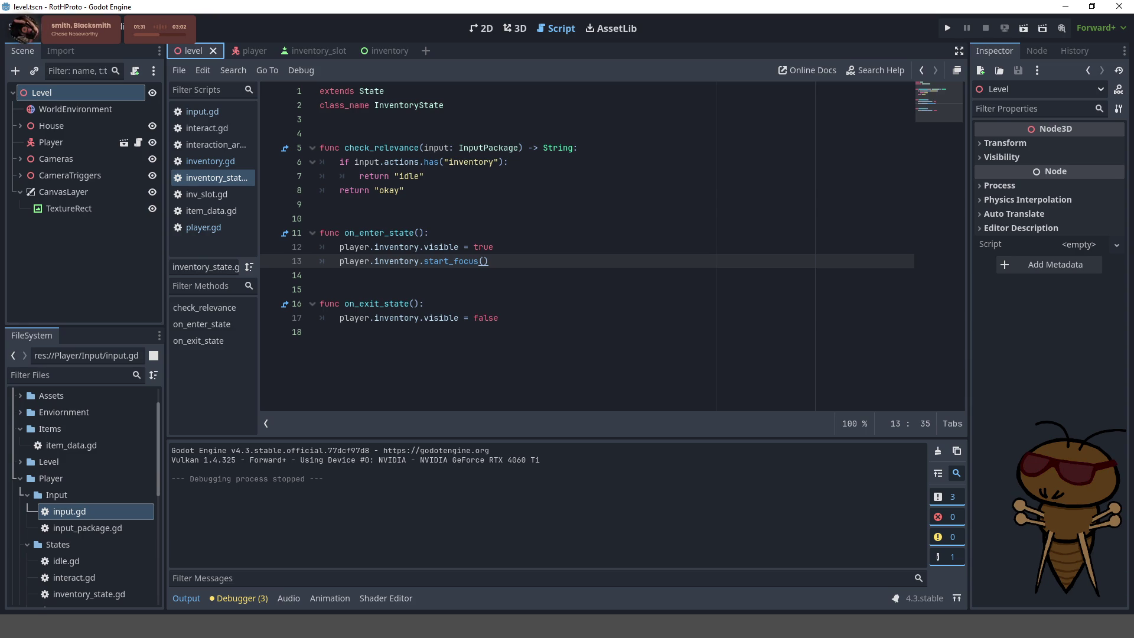
click(667, 276)
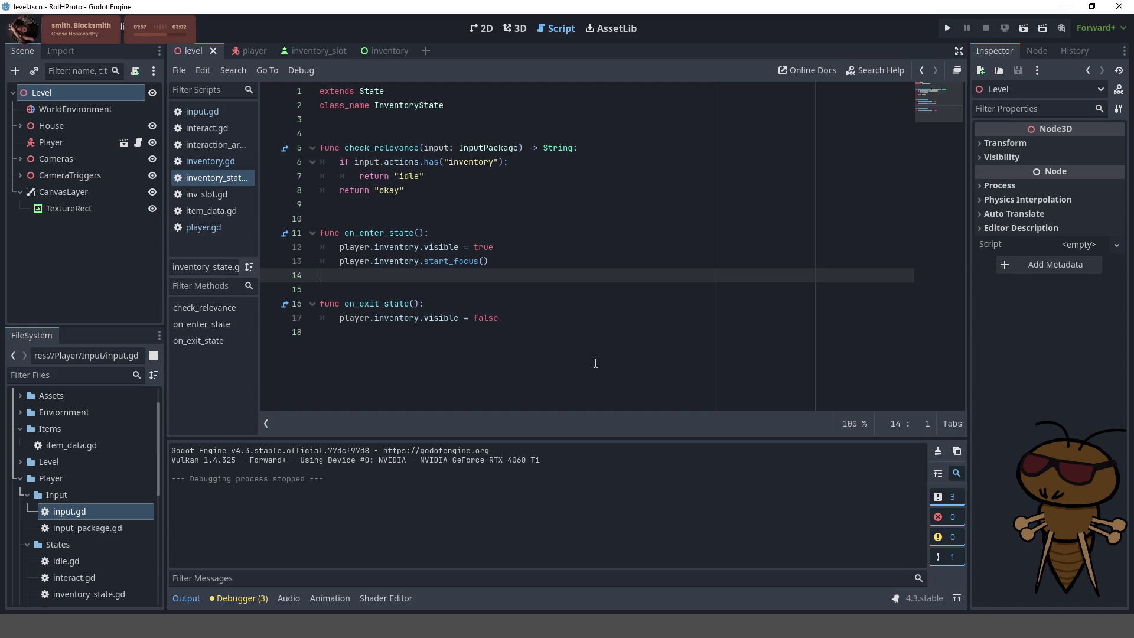
click(604, 290)
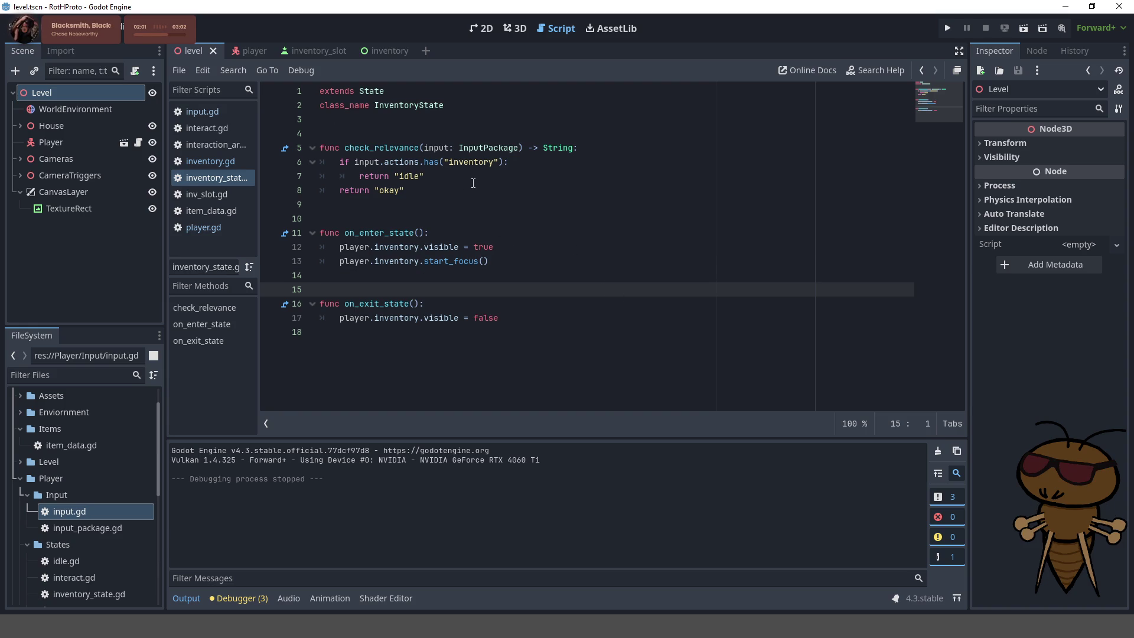
click(468, 214)
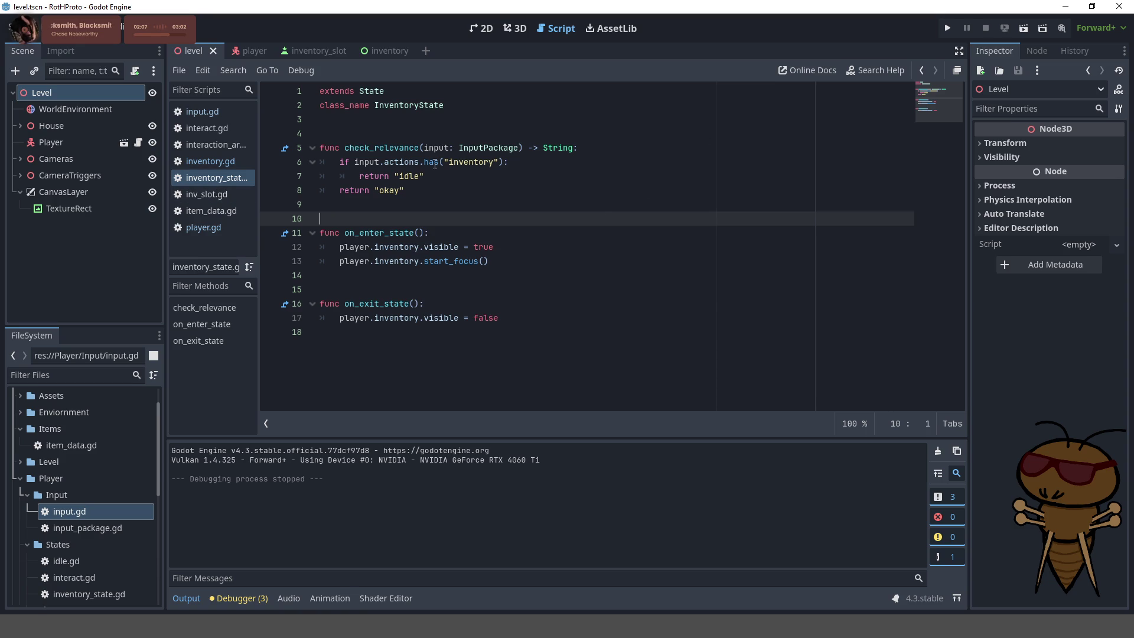
click(464, 93)
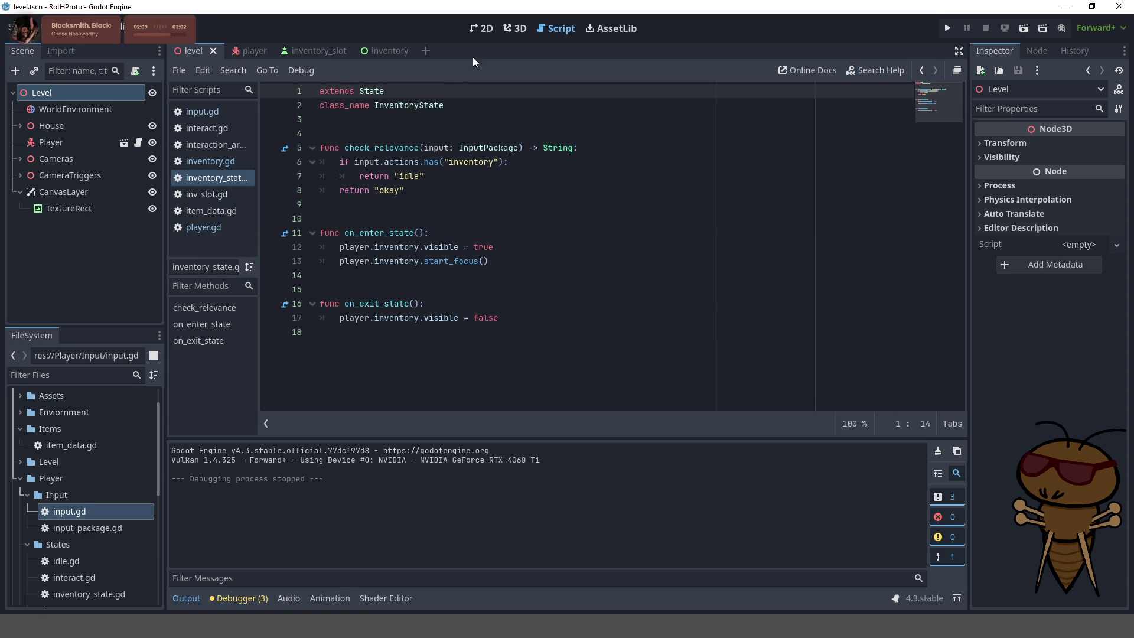
click(425, 50)
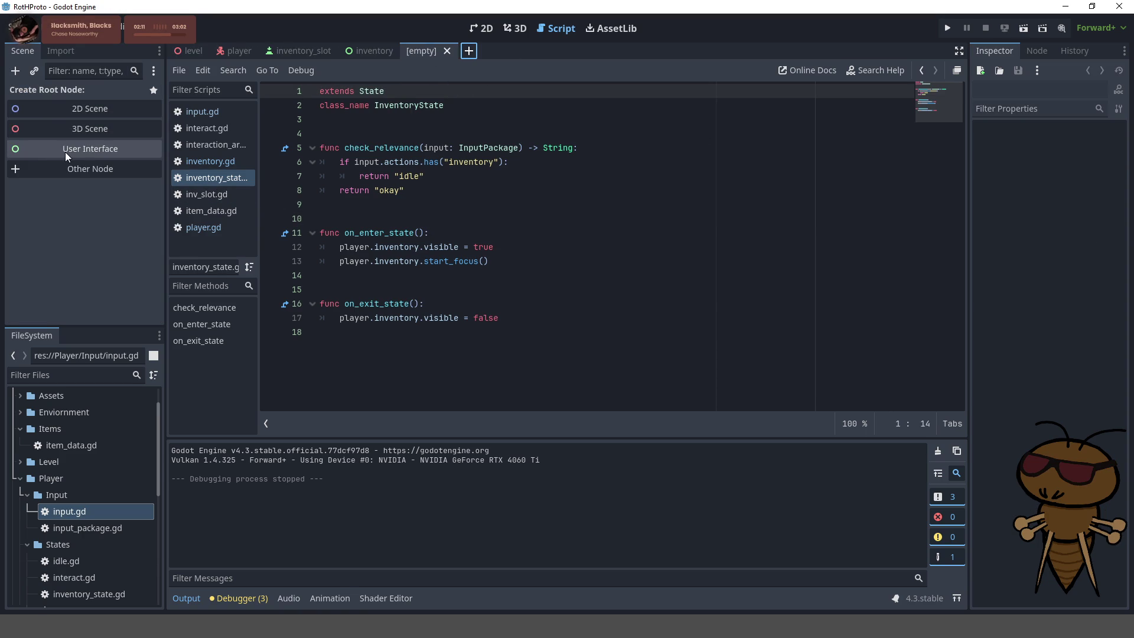
- Create a Panel root node for the new scene and rename it ItemMenu
click(95, 168)
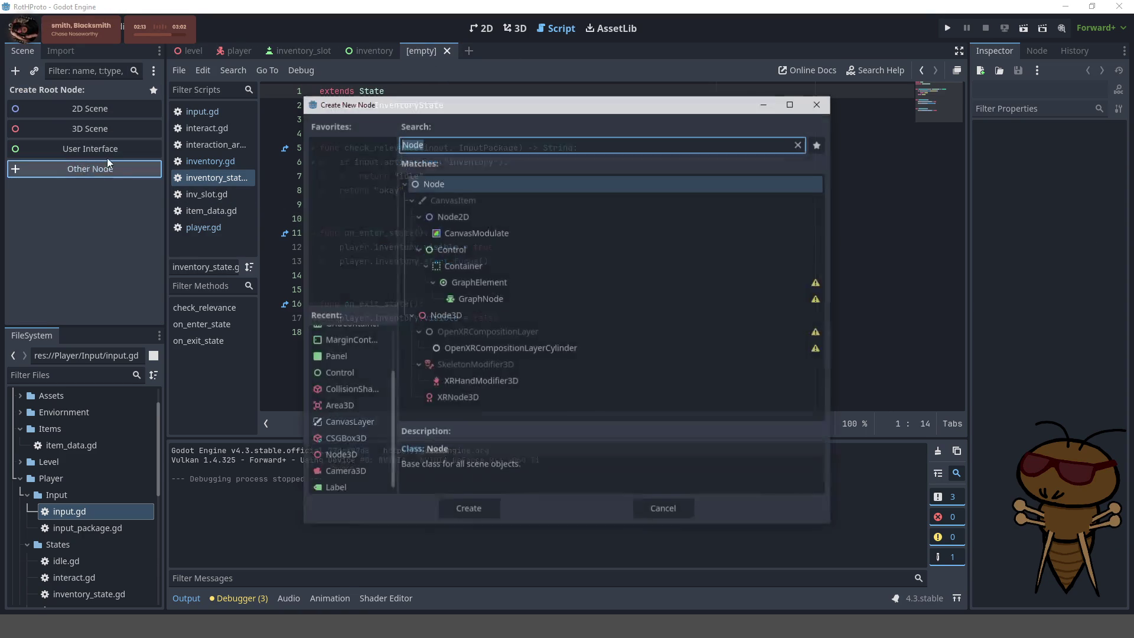
text(pane)
key(Return)
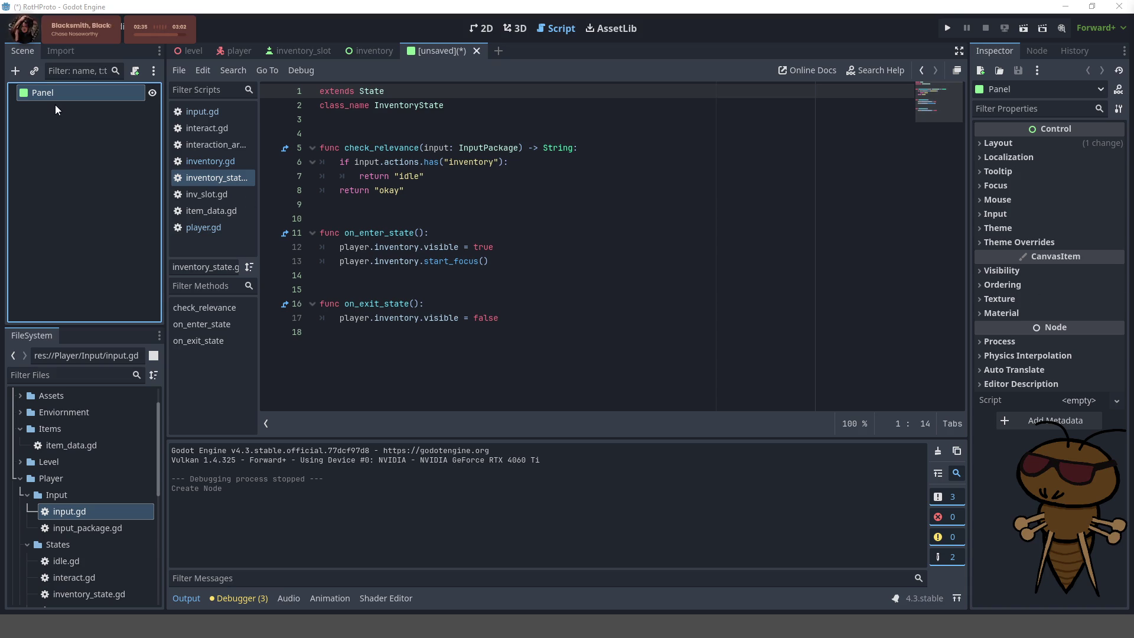
double_click(79, 95)
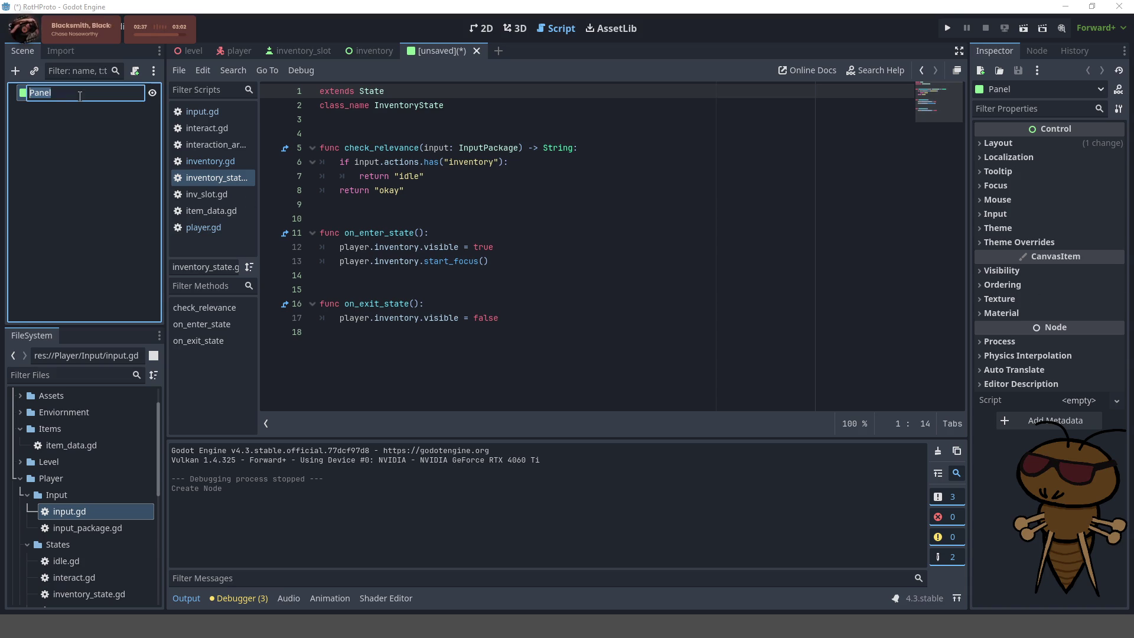
text(ItemMenu)
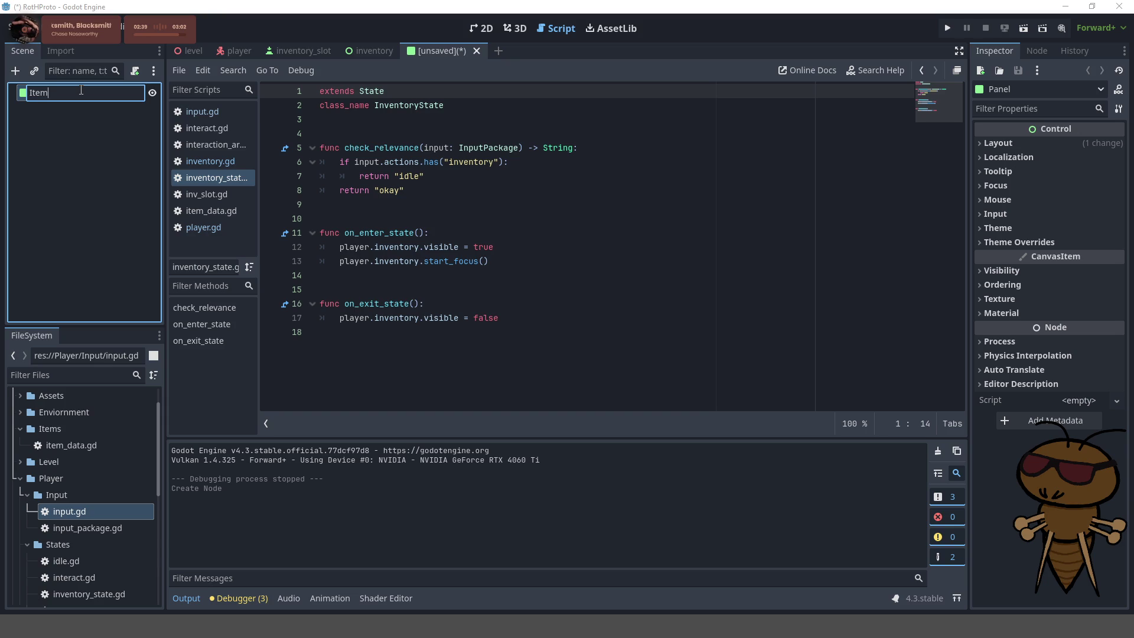
key(Return)
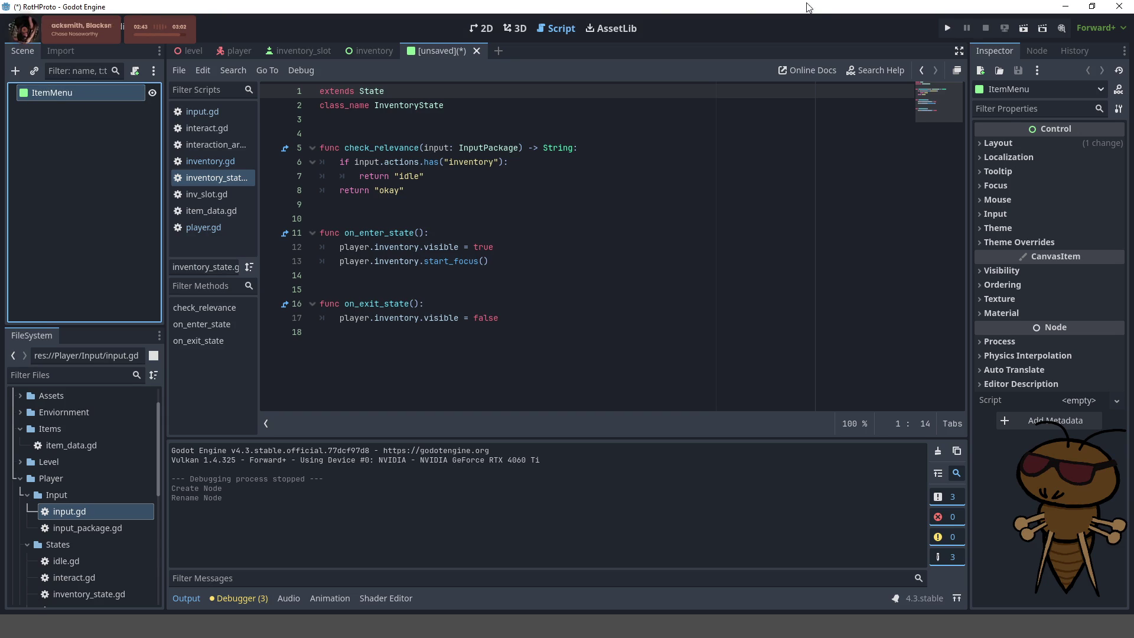
click(481, 29)
- Resize ItemMenu to about 98×85 and add a VBoxContainer child with the Full Rect preset
mouse_move(291, 173)
mouse_down()
mouse_move(300, 194)
mouse_move(324, 200)
mouse_up()
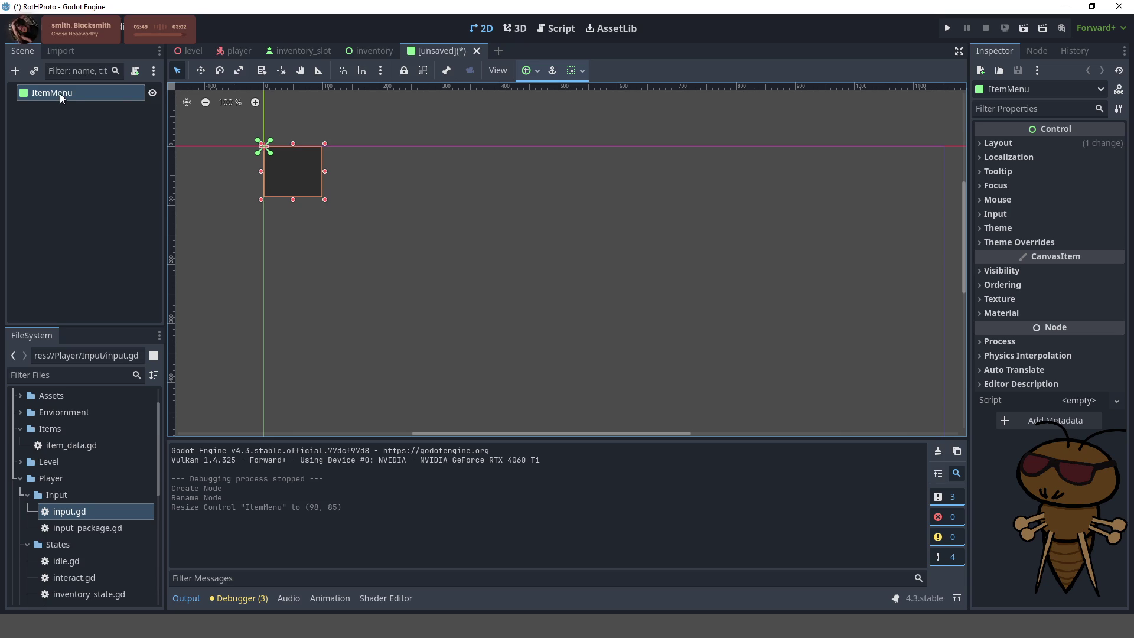
click(15, 71)
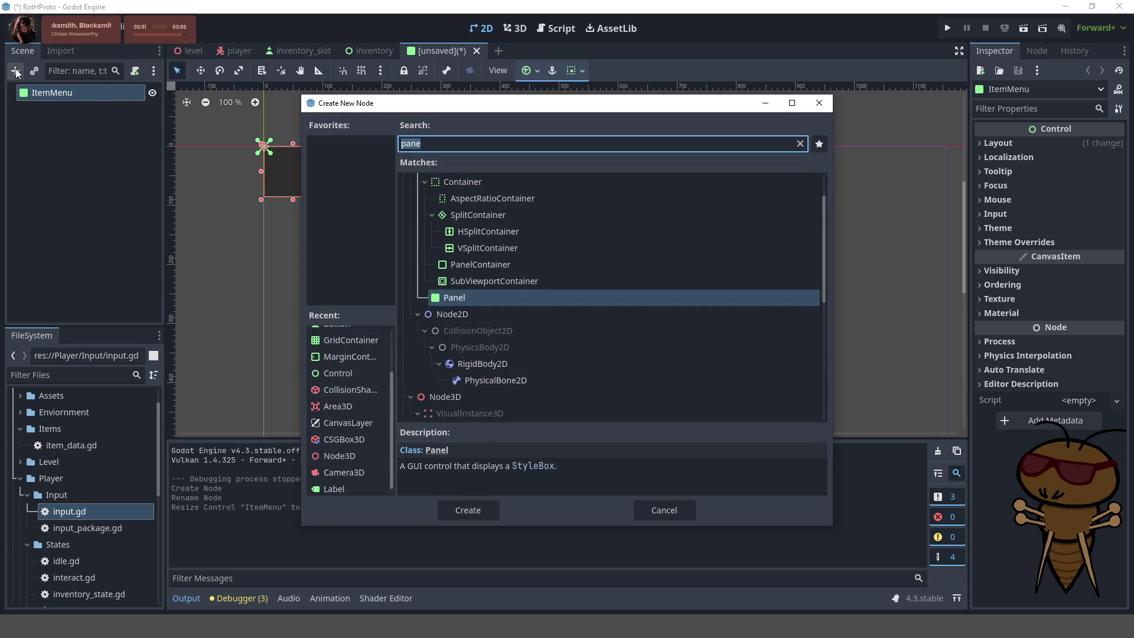
text(v)
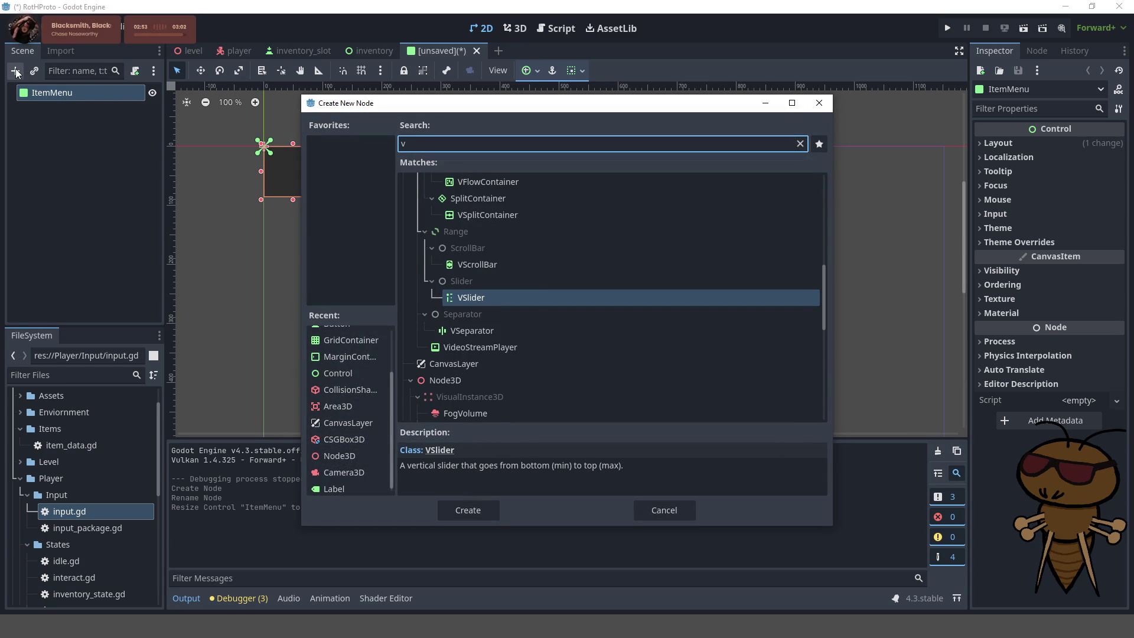
text(b)
key(Return)
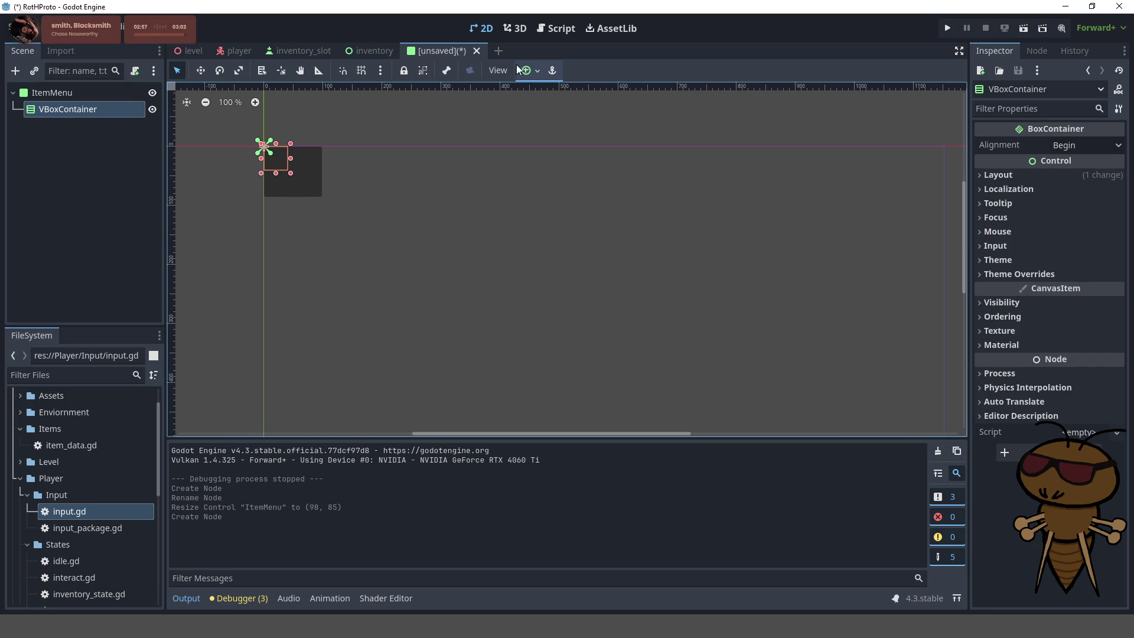
click(539, 71)
click(594, 174)
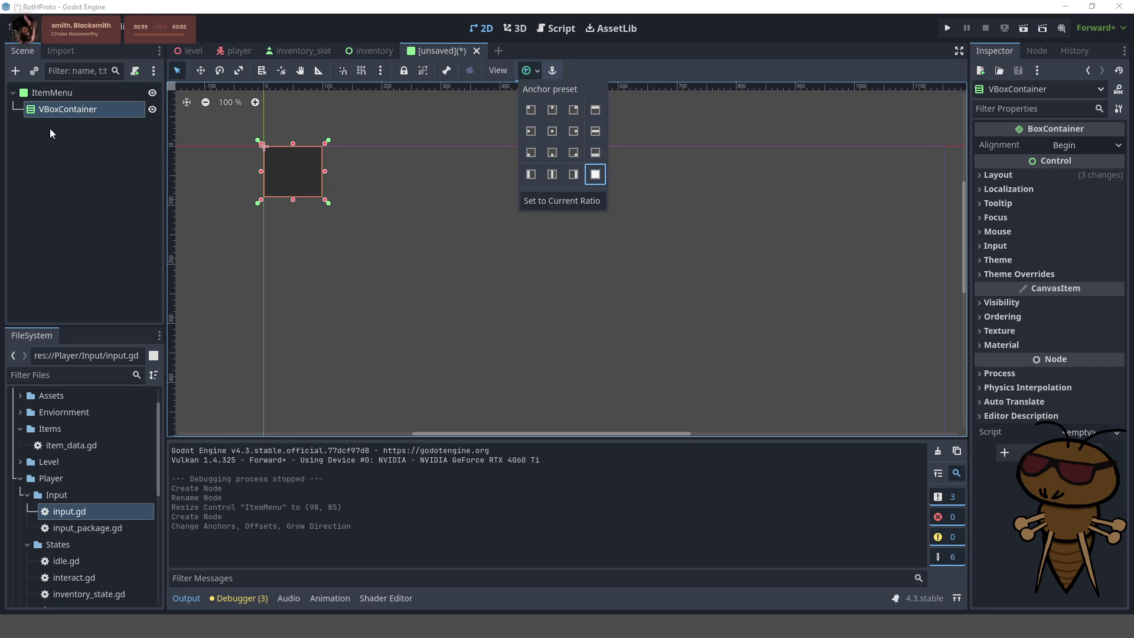
click(66, 115)
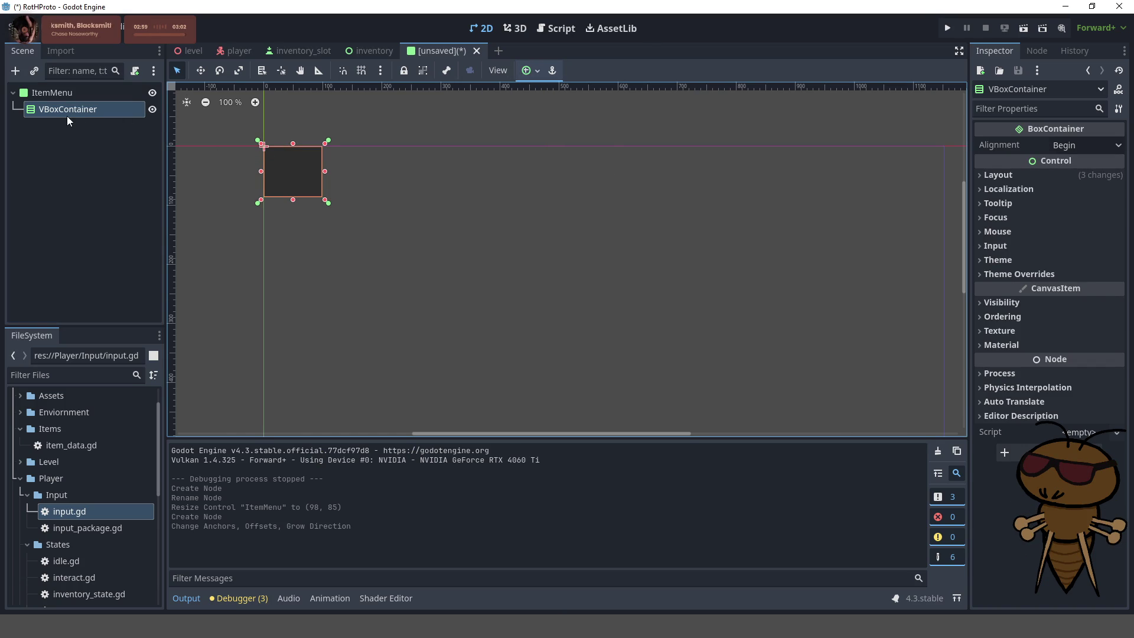
click(16, 72)
- Add a Button to the VBoxContainer, duplicate it twice, and rename the first UseButton
text(butt)
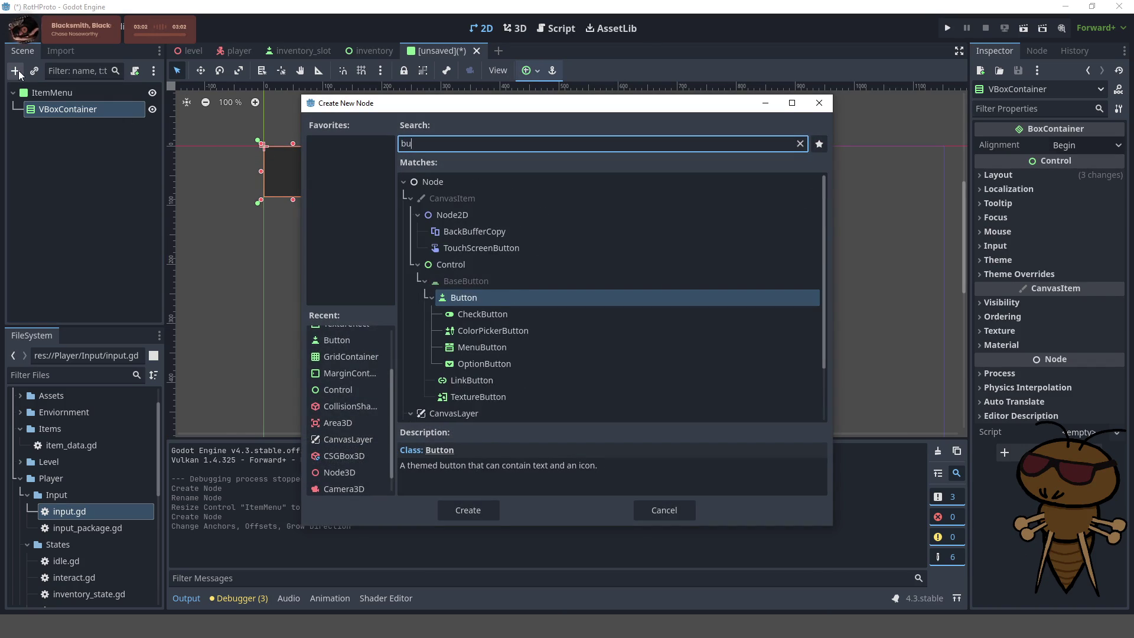
key(Return)
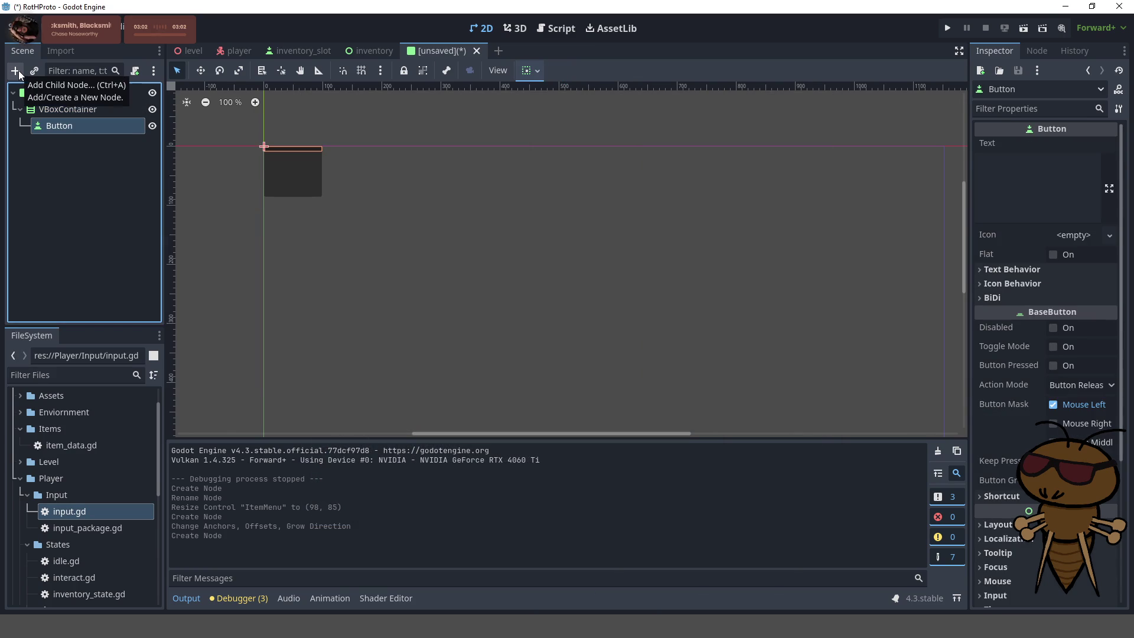
key(ctrl+d)
key(ctrl+d)
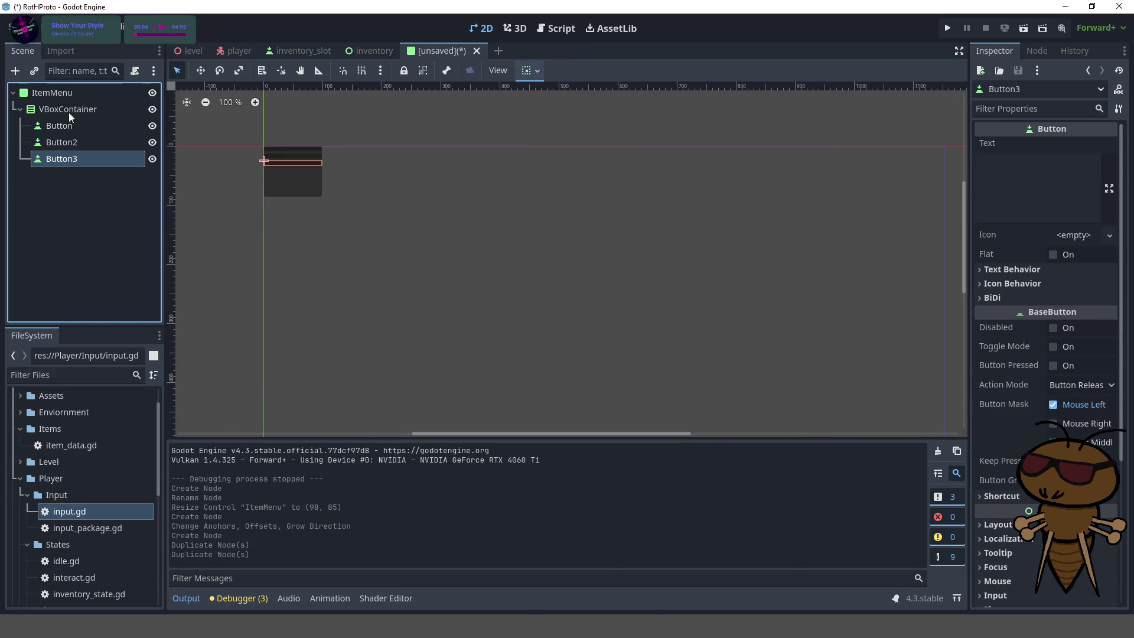
double_click(76, 129)
text(UseButton)
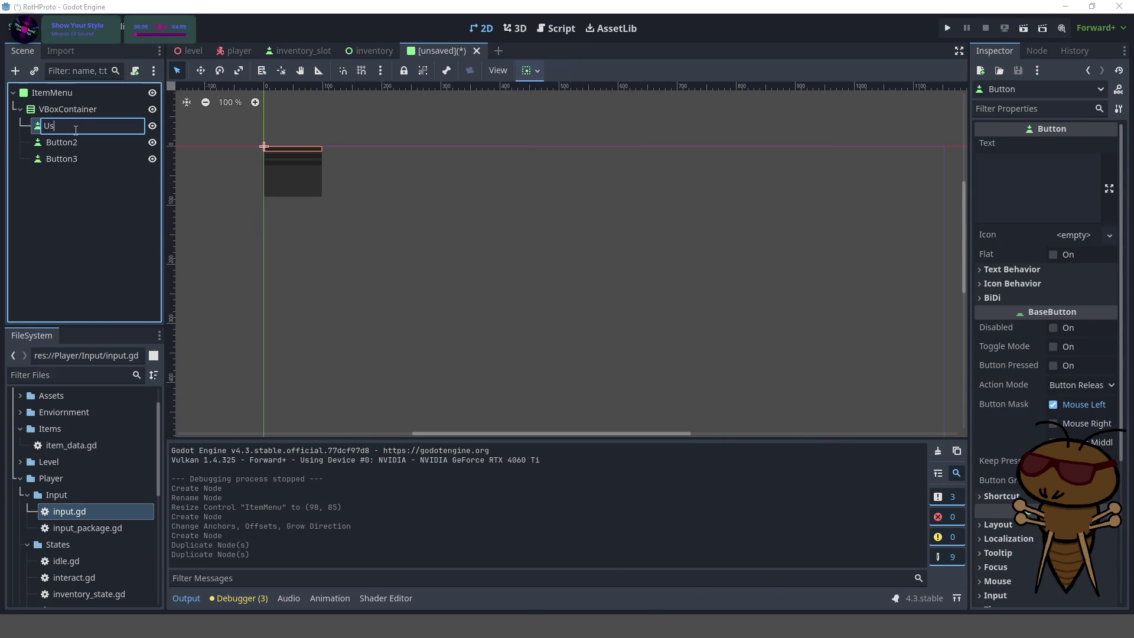
key(Return)
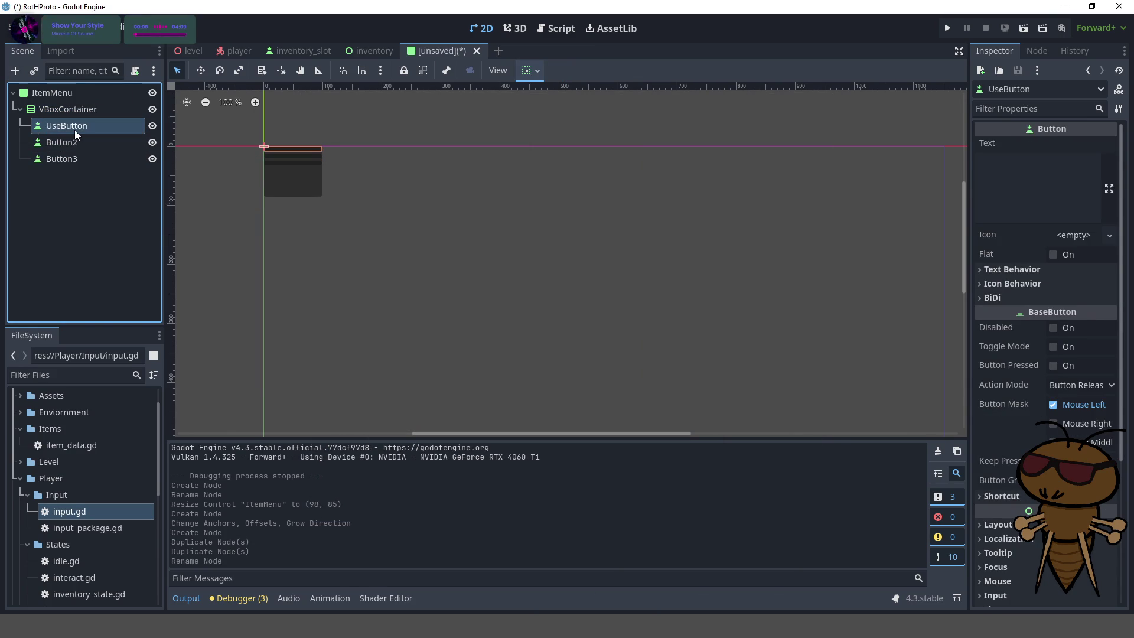
- Rename the other two buttons DropButton and CancelButton
click(92, 147)
click(93, 145)
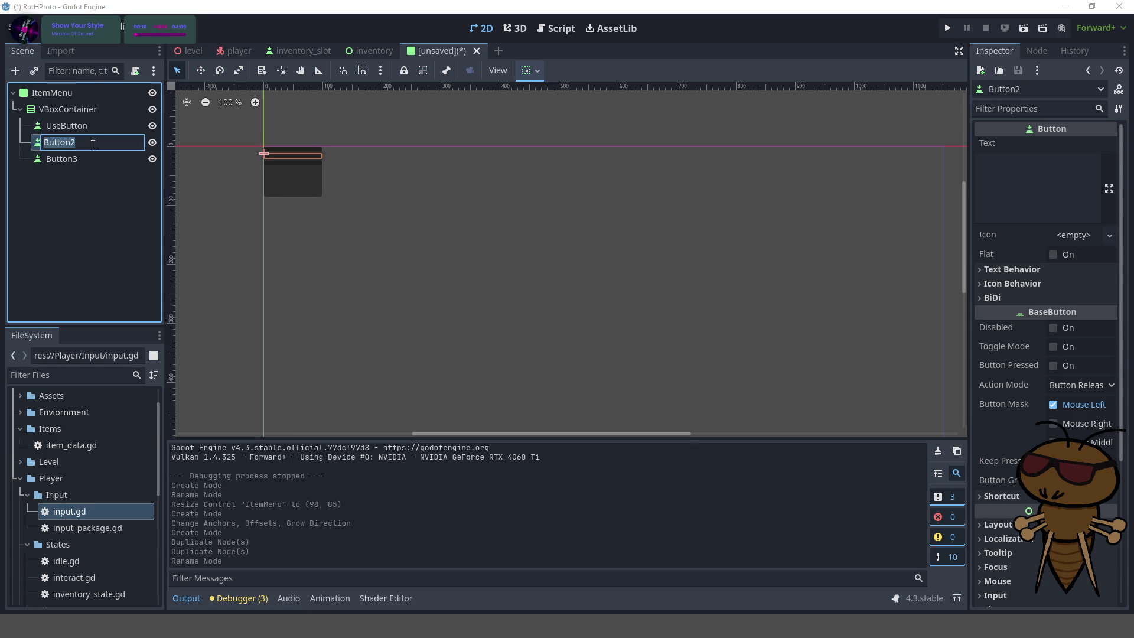
text(DropBu)
text(tton)
key(Return)
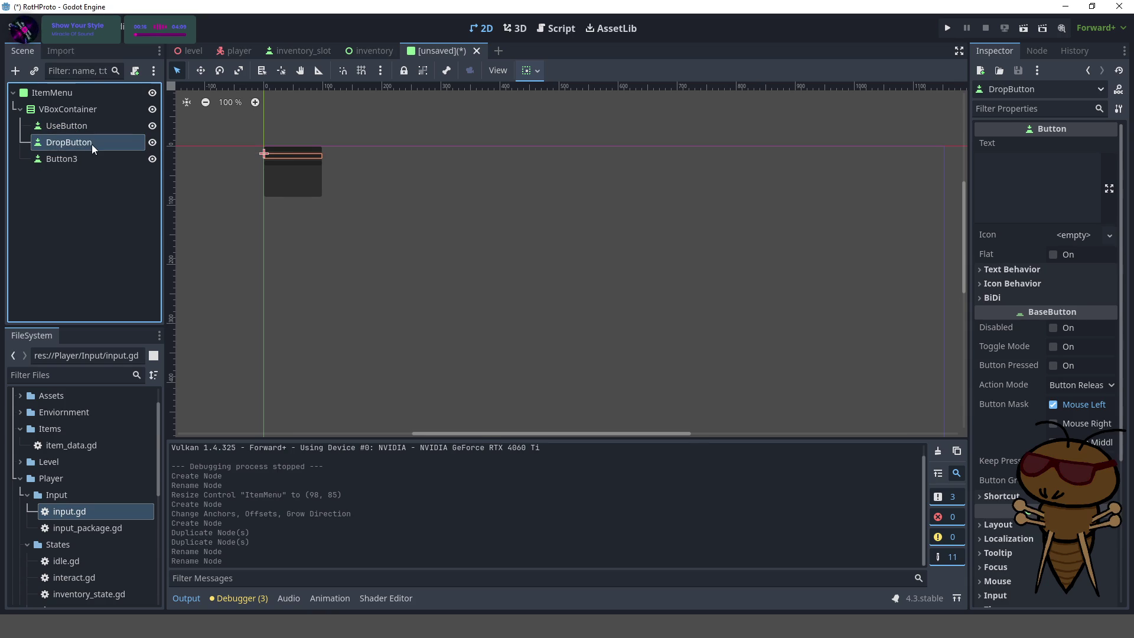
click(91, 160)
click(91, 160)
text(CancelBu)
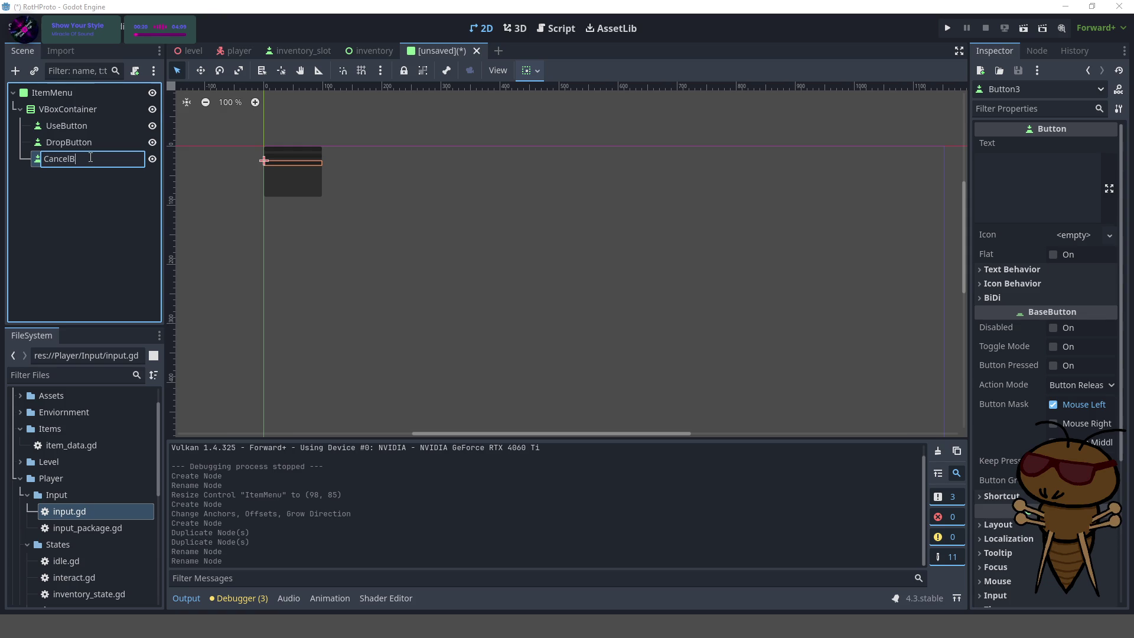
text(tton)
key(Return)
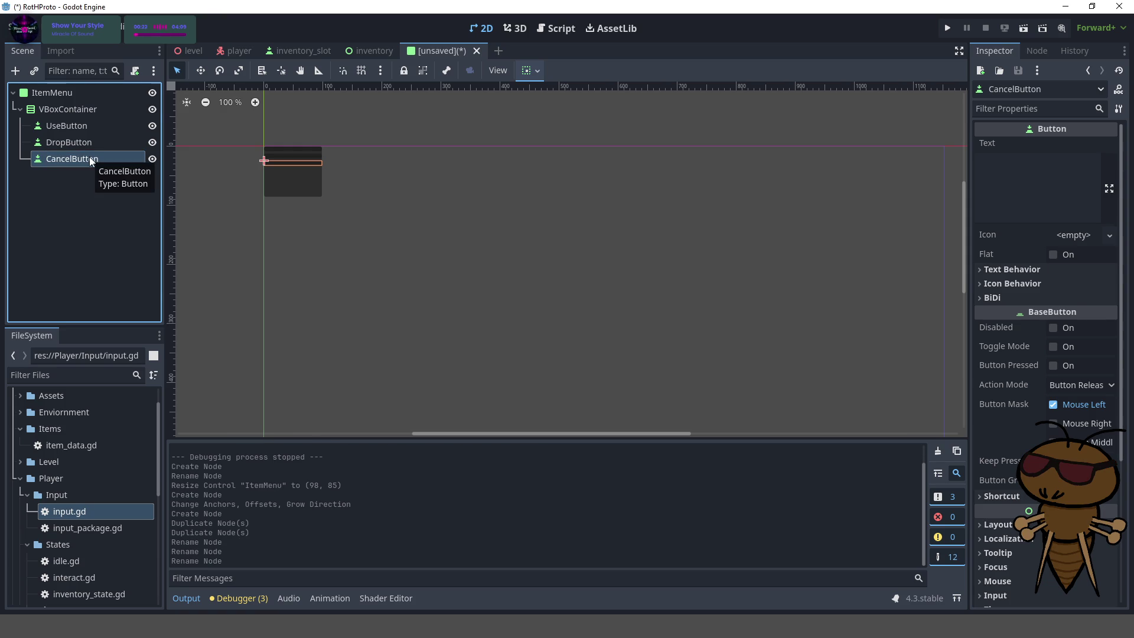
click(67, 126)
click(1065, 196)
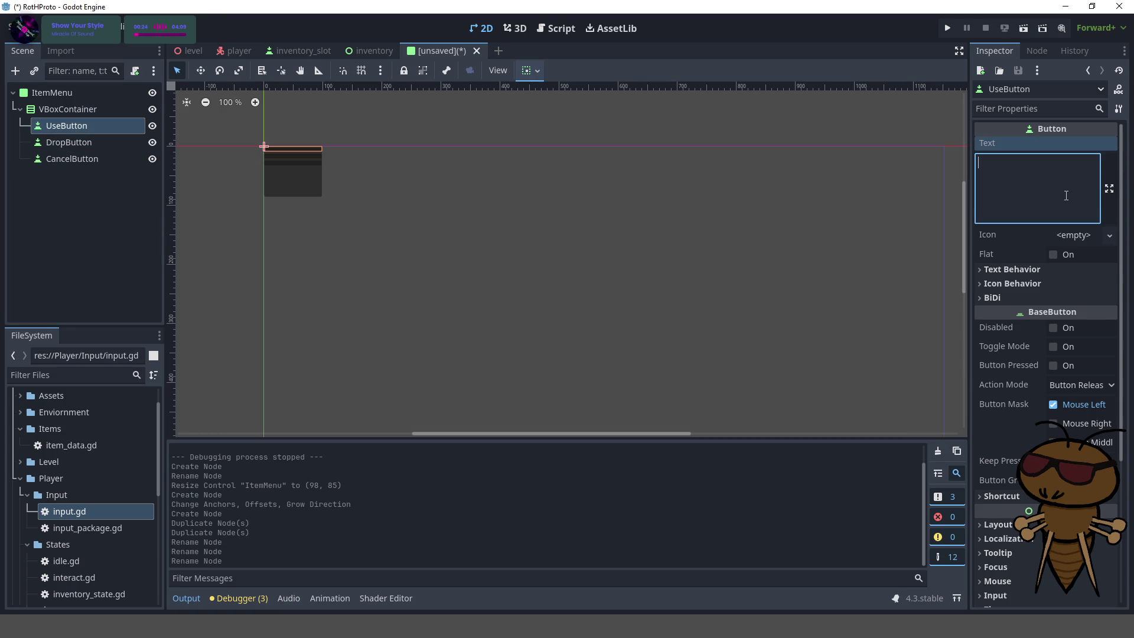
- Set the Text property of the three buttons to Use, Drop and Cancel
text(Use)
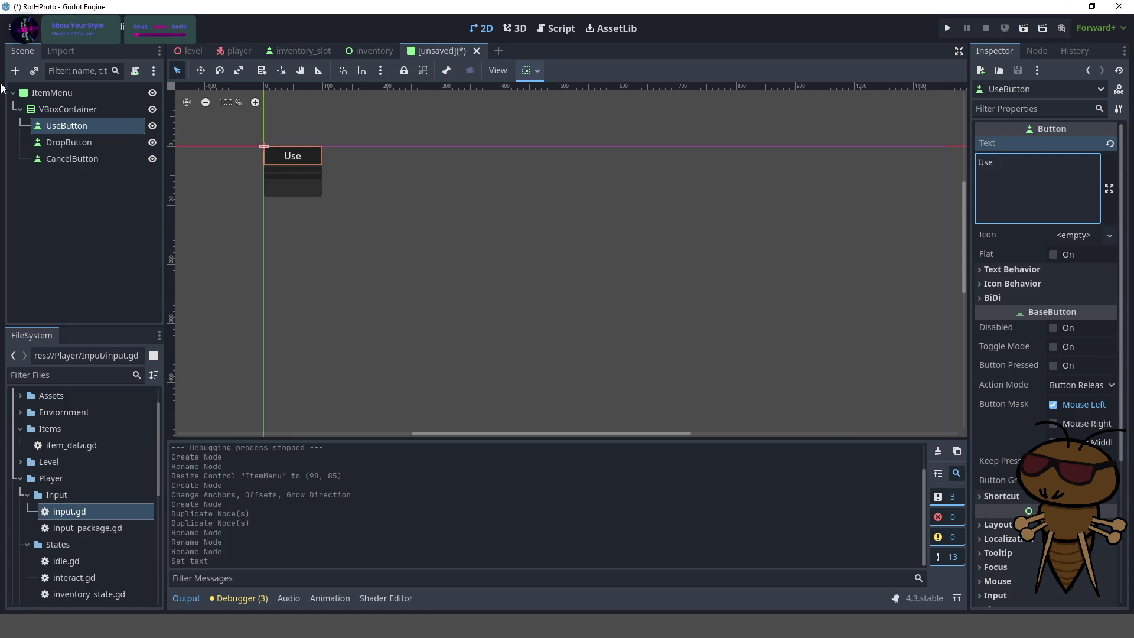
click(71, 143)
click(1063, 180)
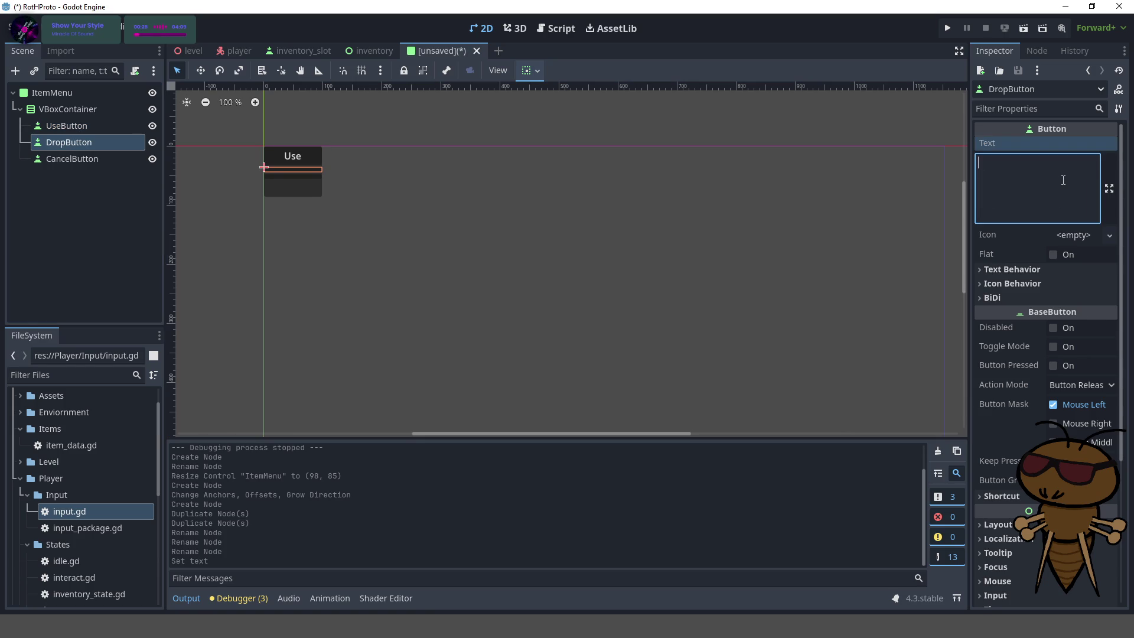
text(Drop)
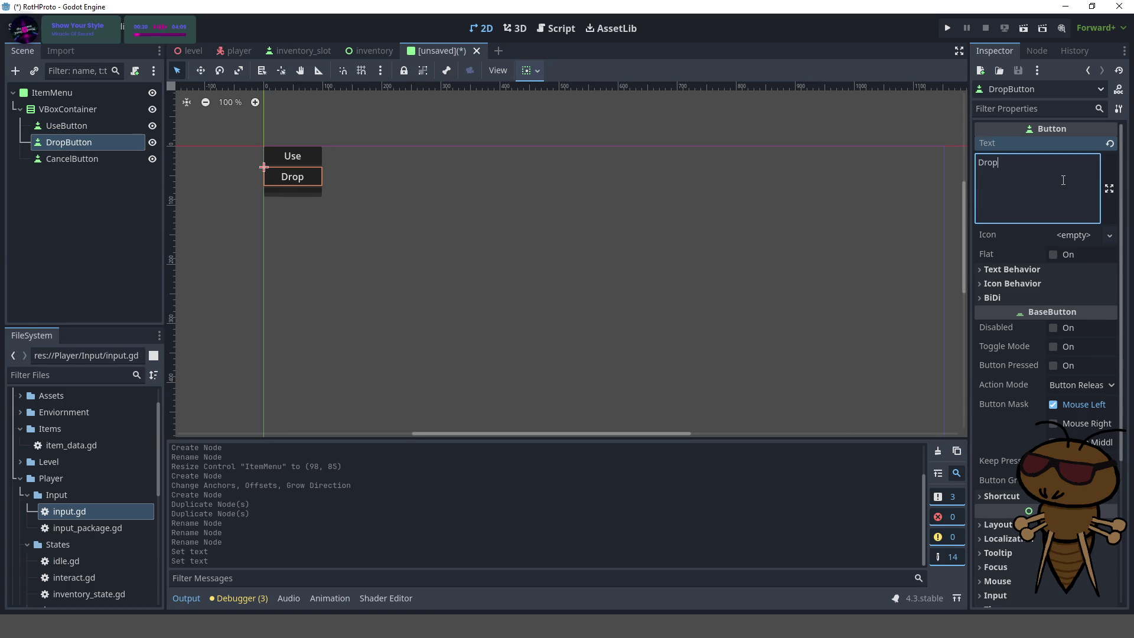
click(92, 158)
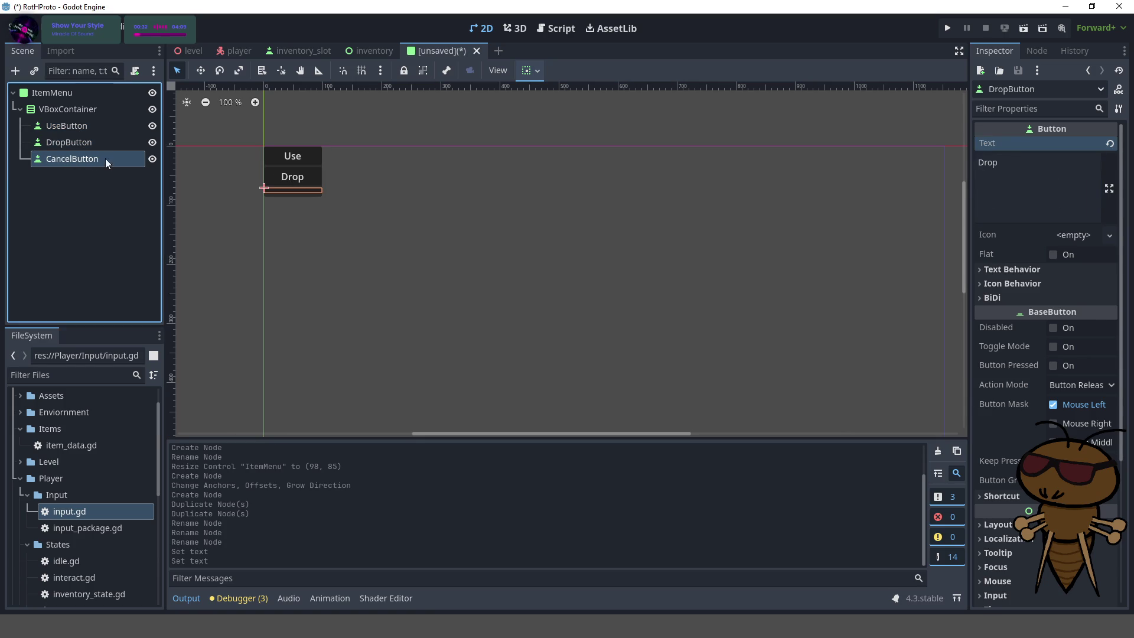
click(1051, 174)
text(Cancel)
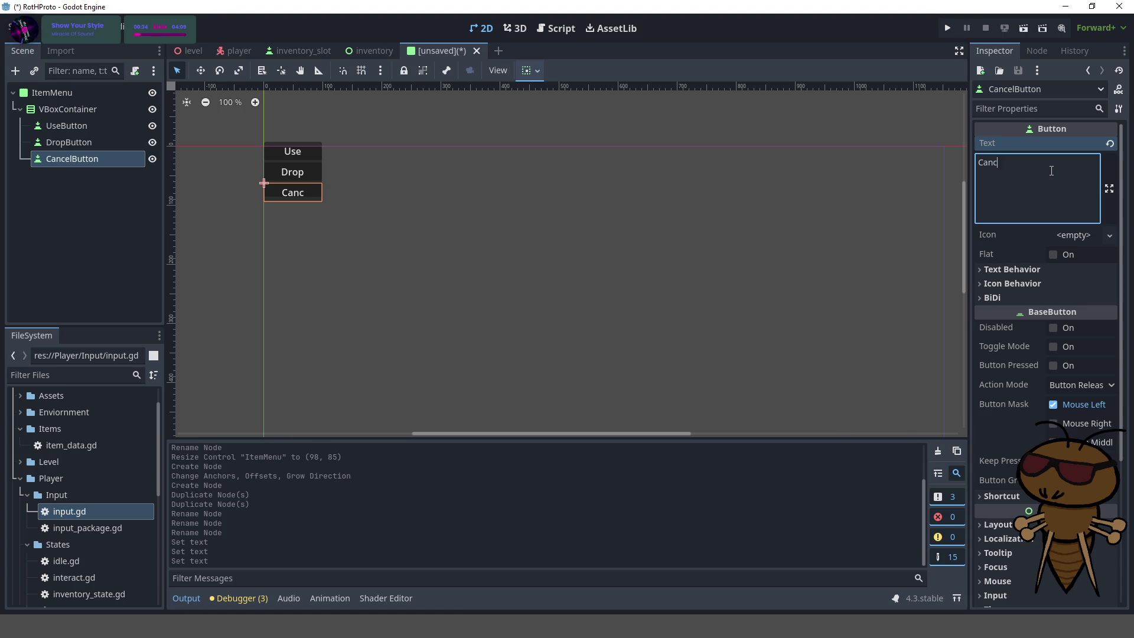
- Widen the ItemMenu panel so the button labels fit
click(444, 214)
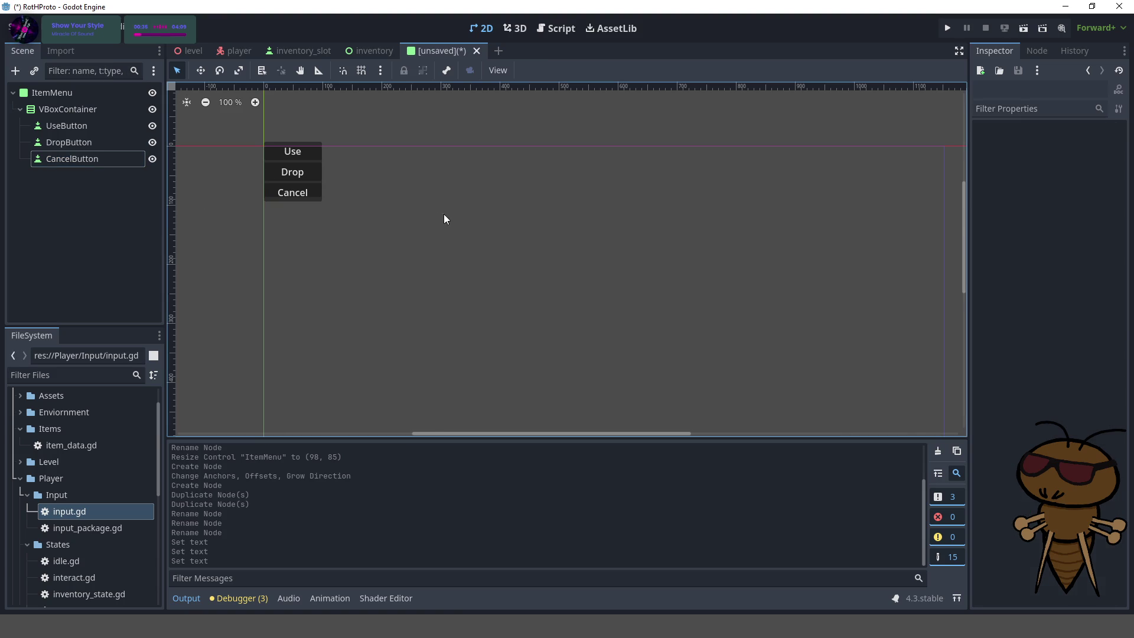
click(66, 93)
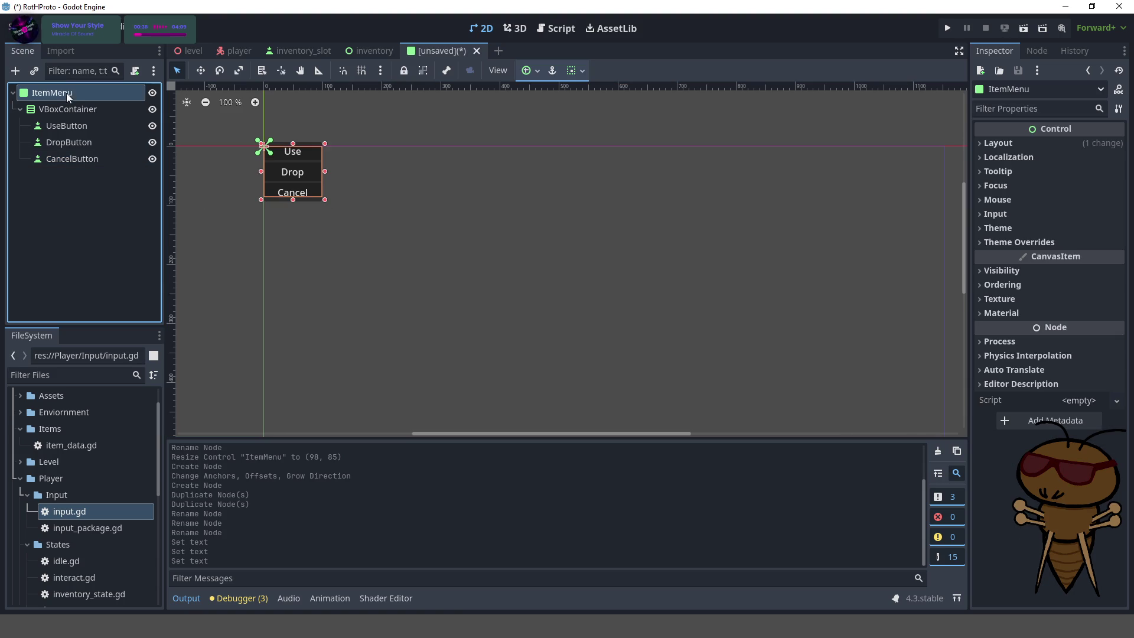
drag(325, 171, 337, 173)
- Save the ItemMenu scene as item_menu.tscn in res://UI
click(389, 221)
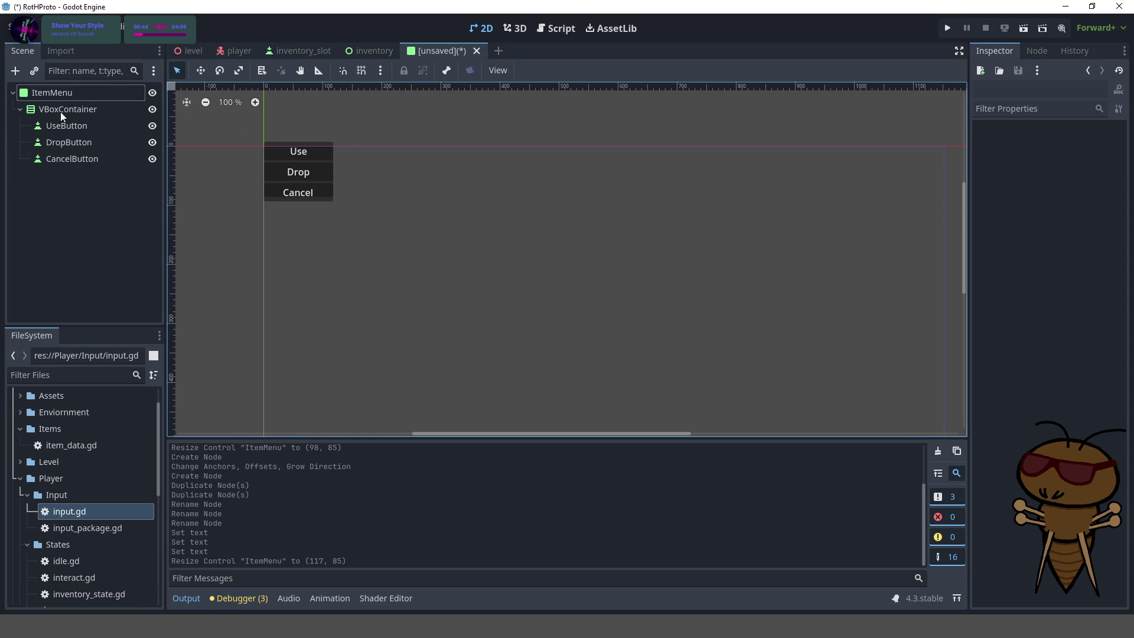
key(ctrl+s)
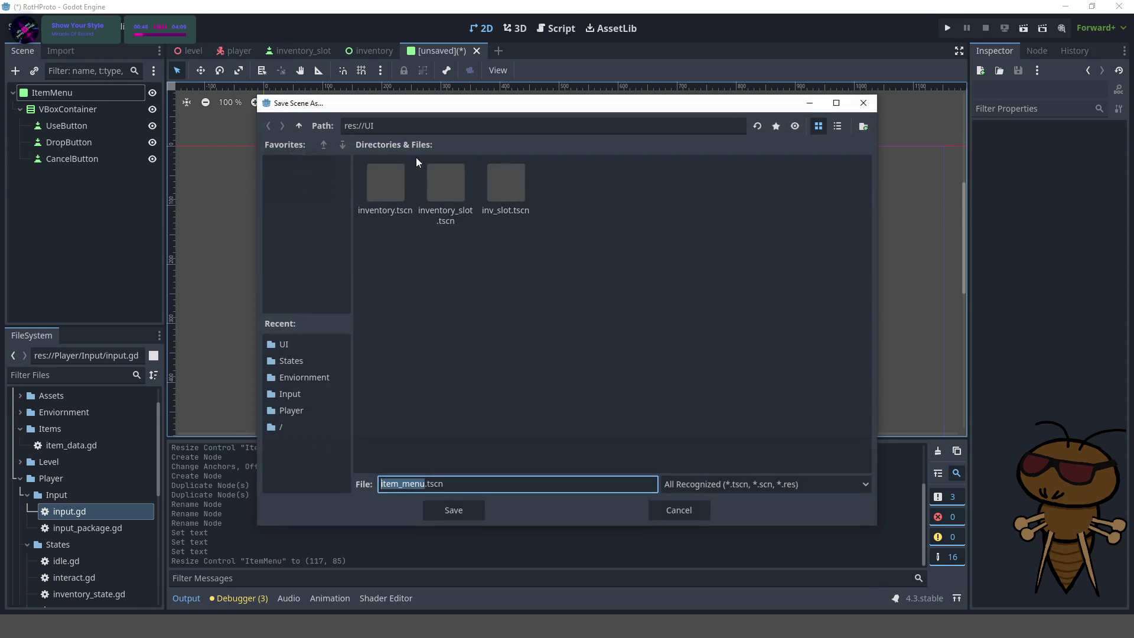
click(453, 511)
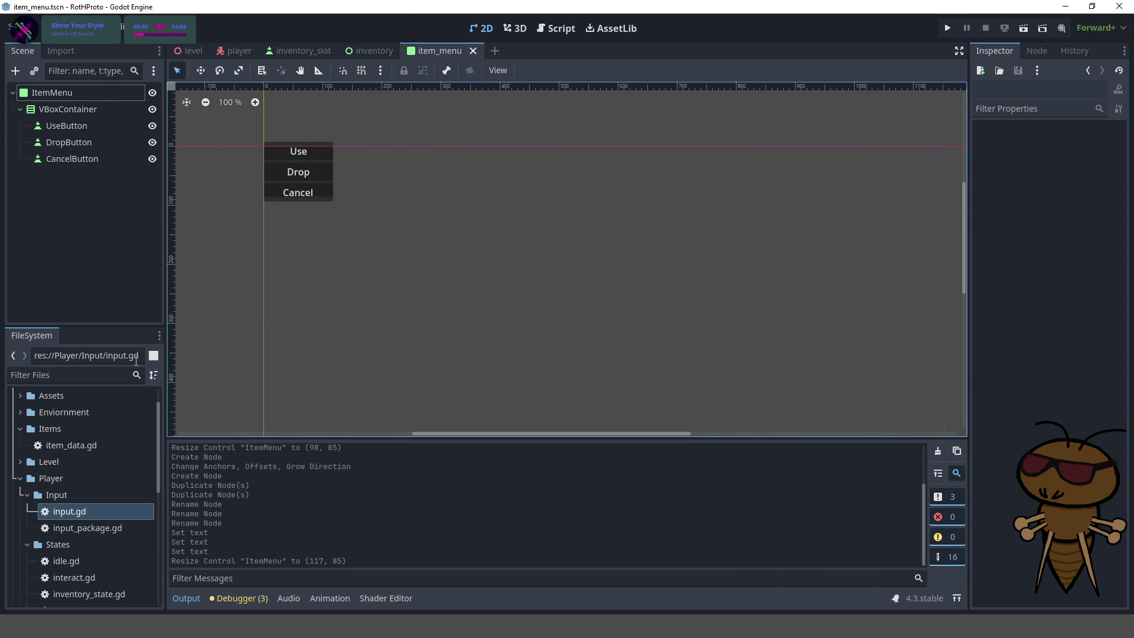
click(90, 93)
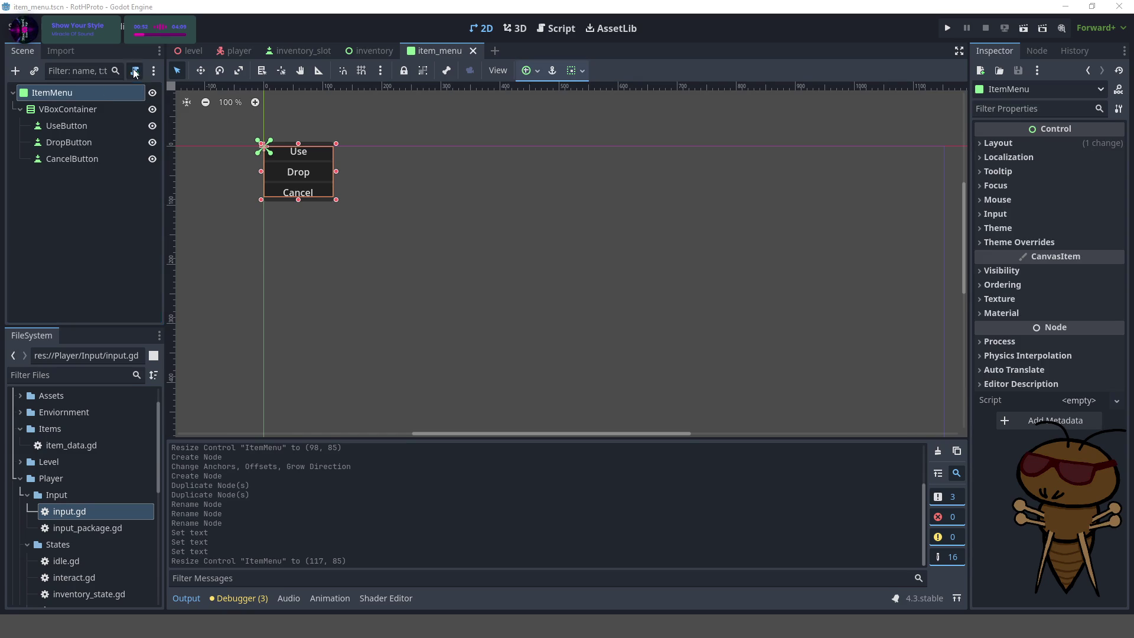
- Attach a new item_menu.gd script, extending Panel, to the ItemMenu node
click(135, 71)
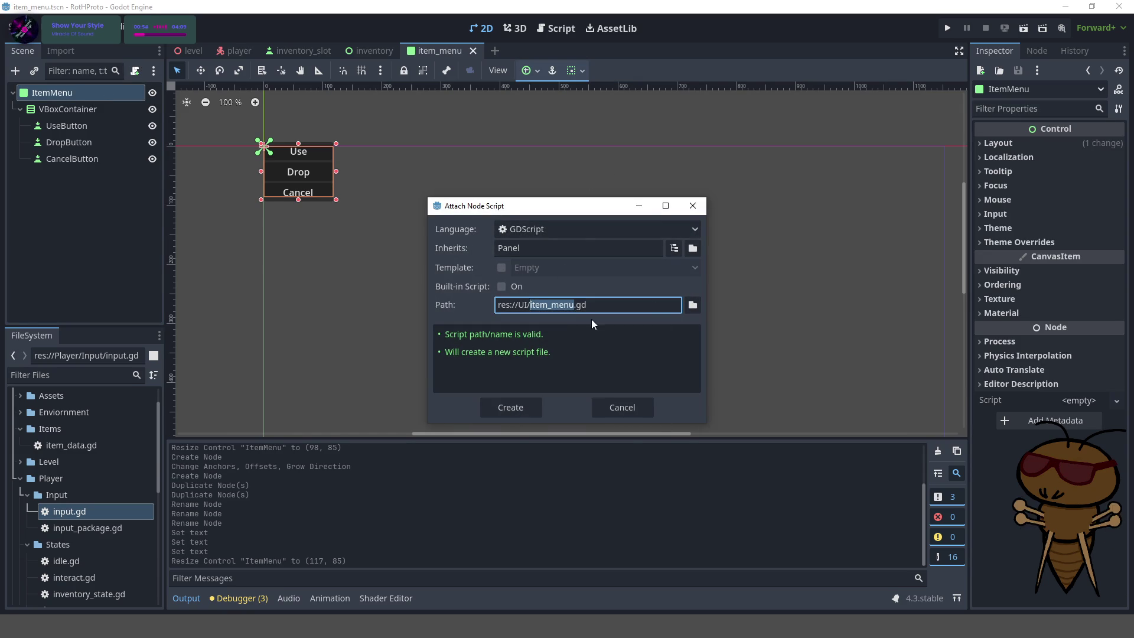
click(517, 409)
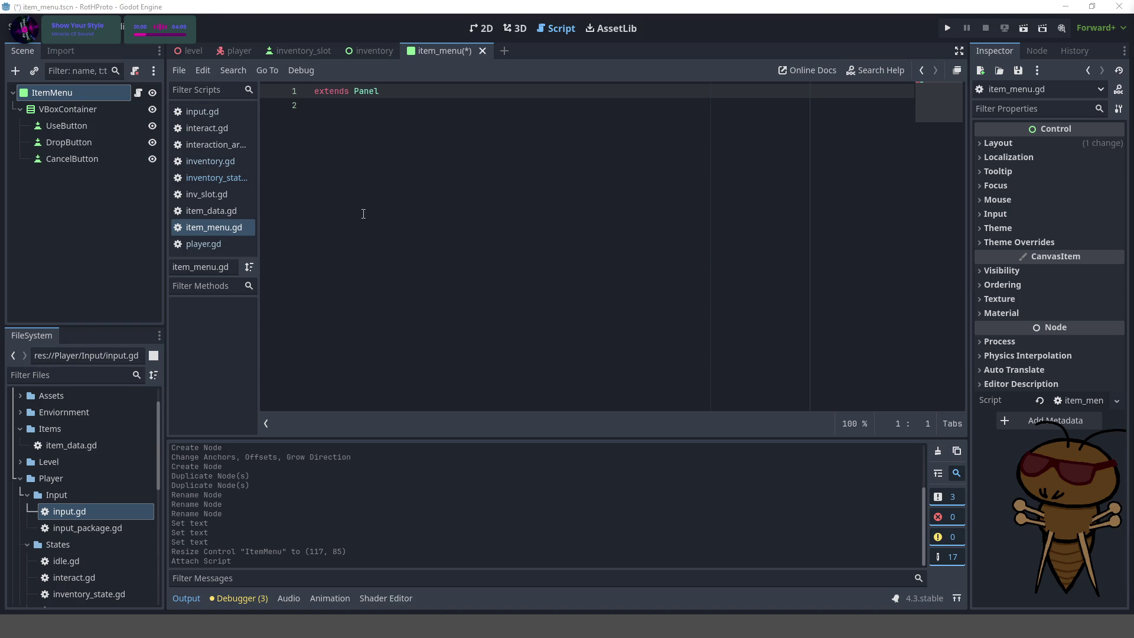
click(385, 115)
key(Return)
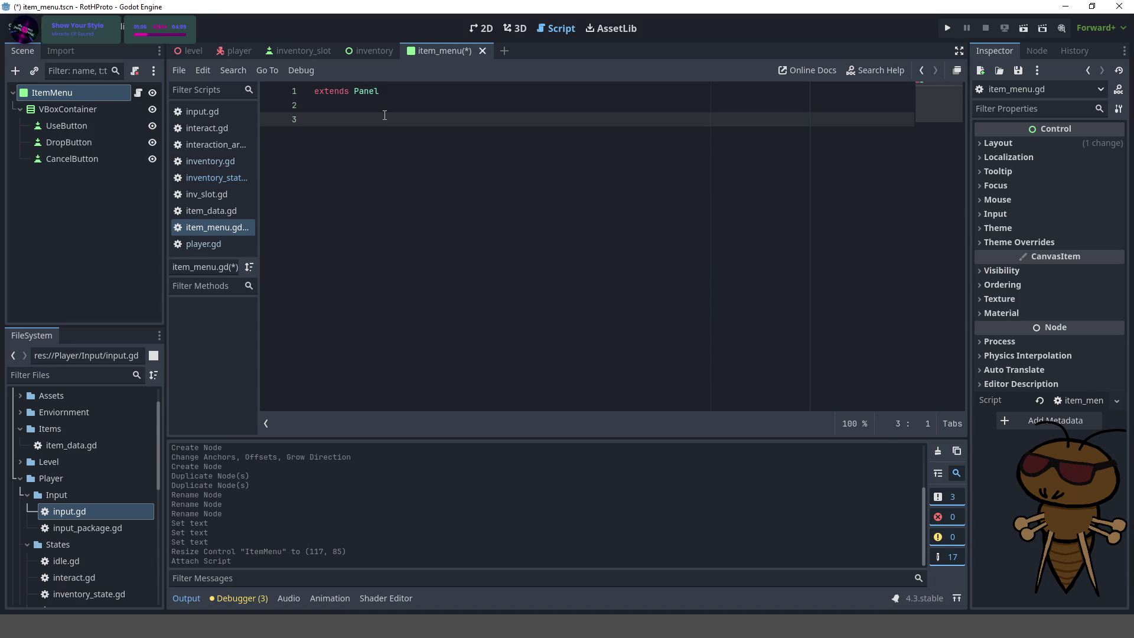
text(@onready)
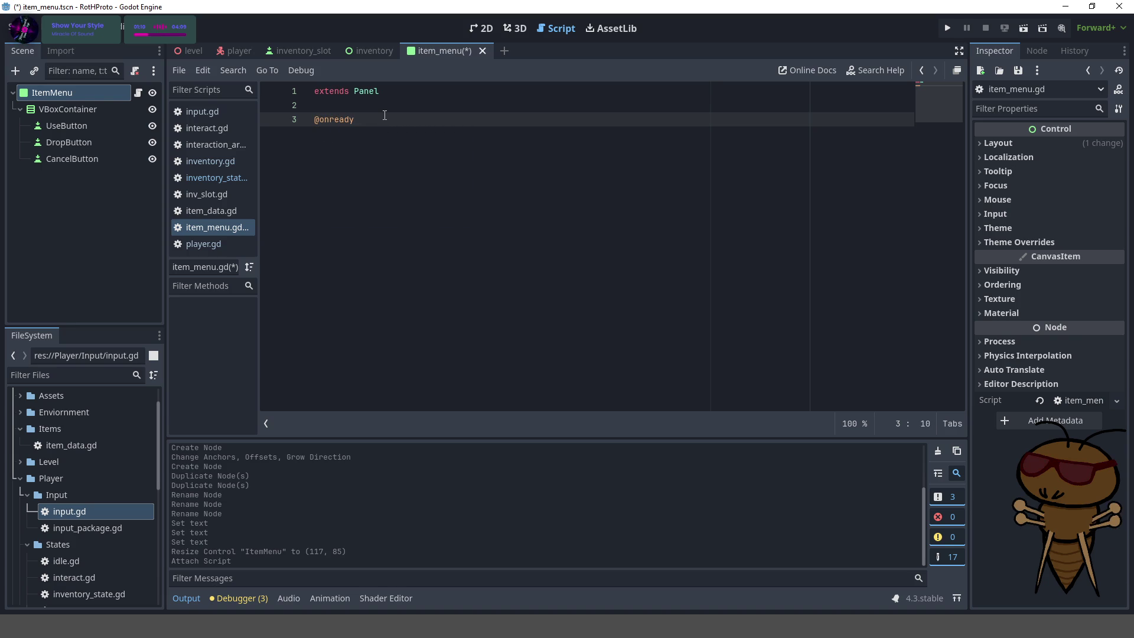
text( var container)
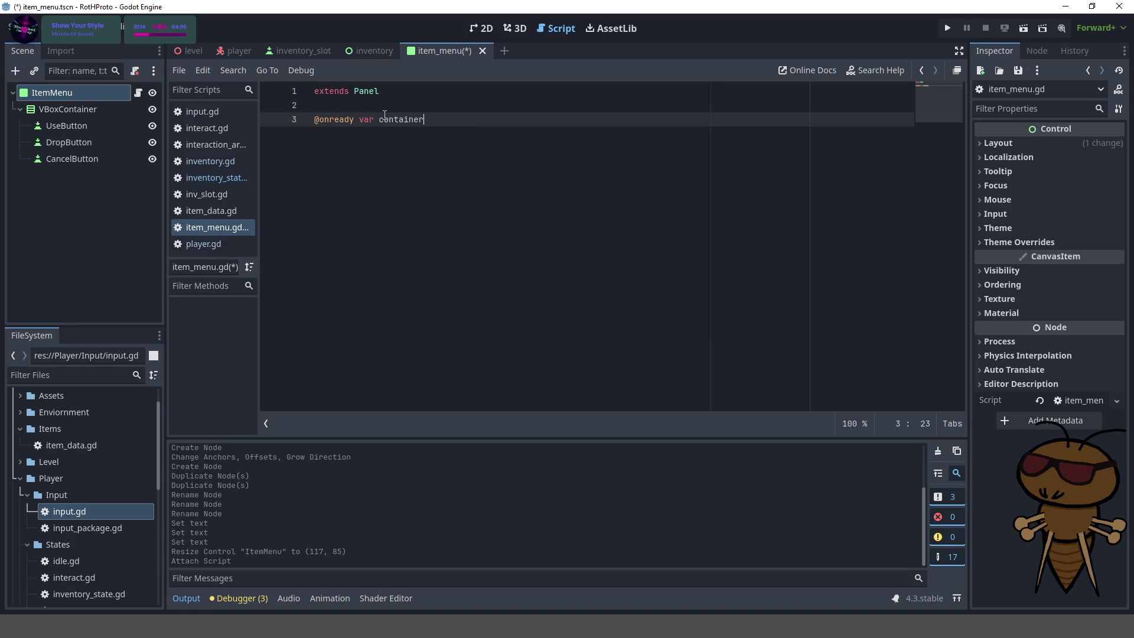
text( = := )
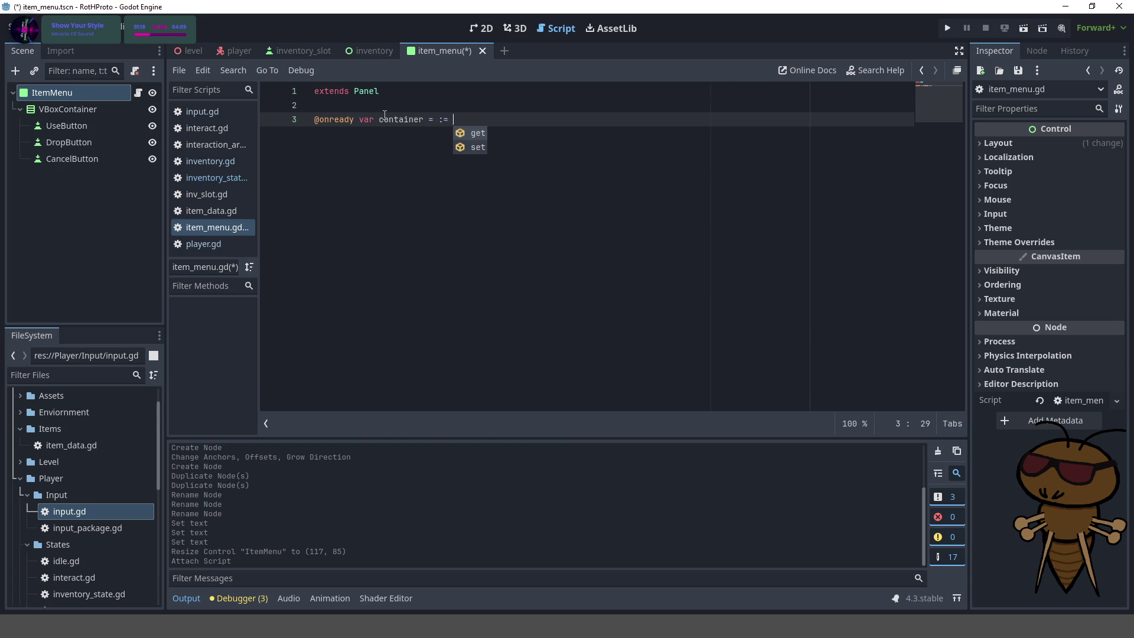
text($)
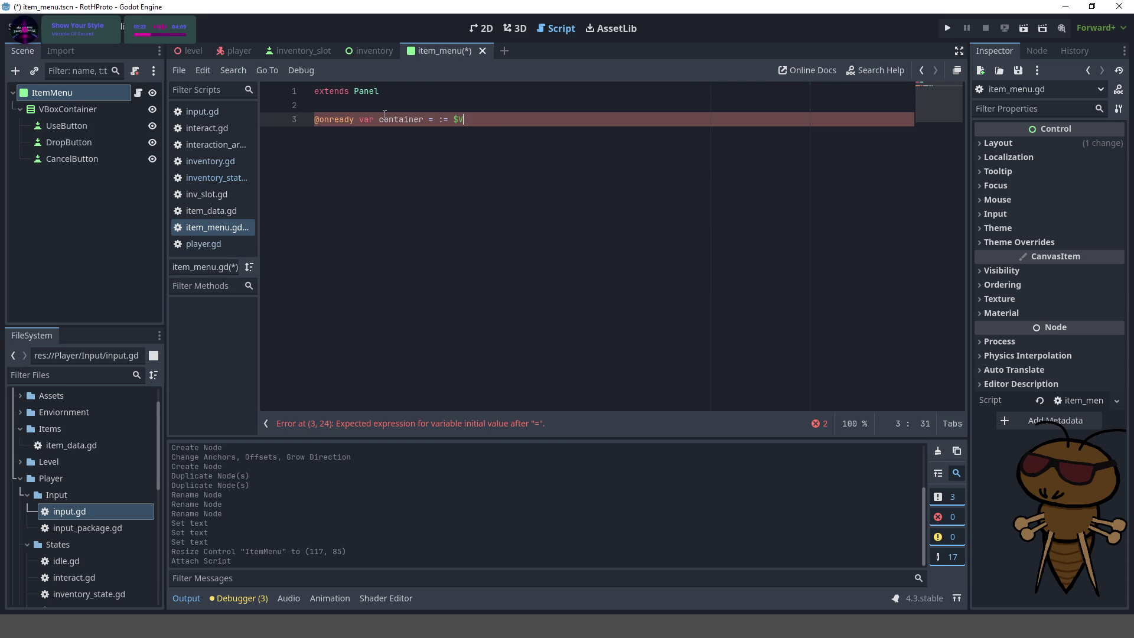
key(Left)
key(BackSpace)
key(End)
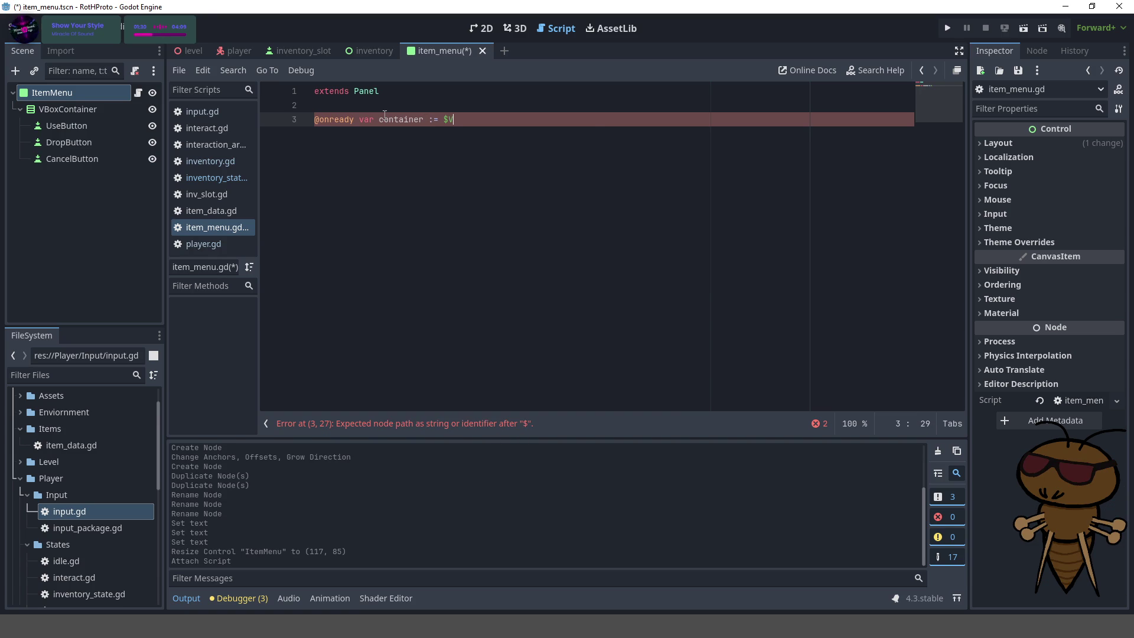
key(Return)
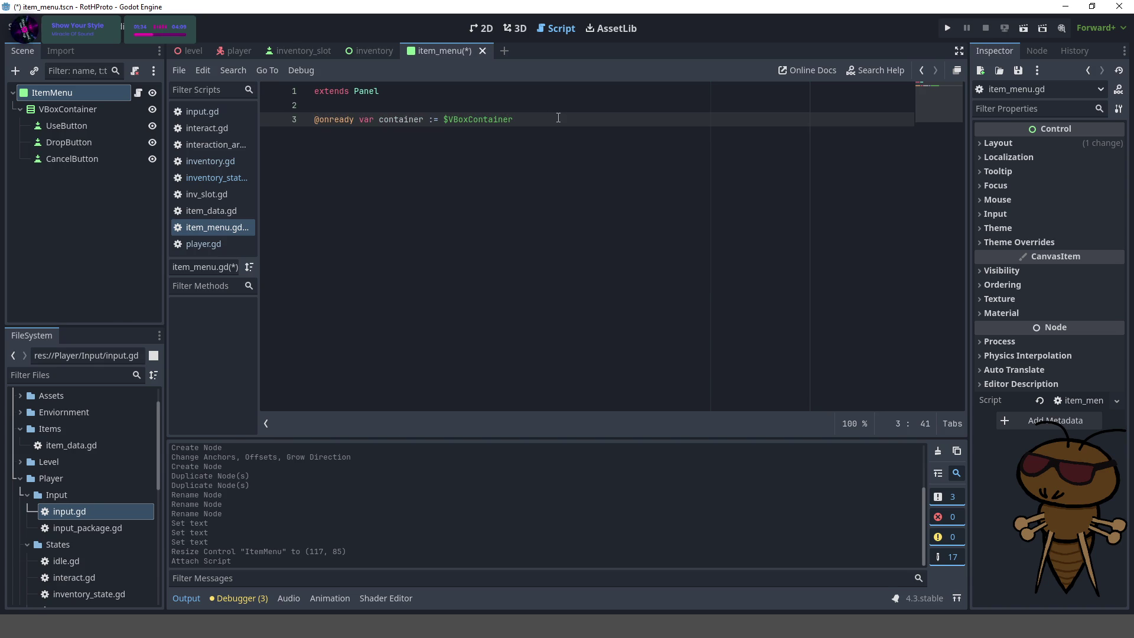
key(Return)
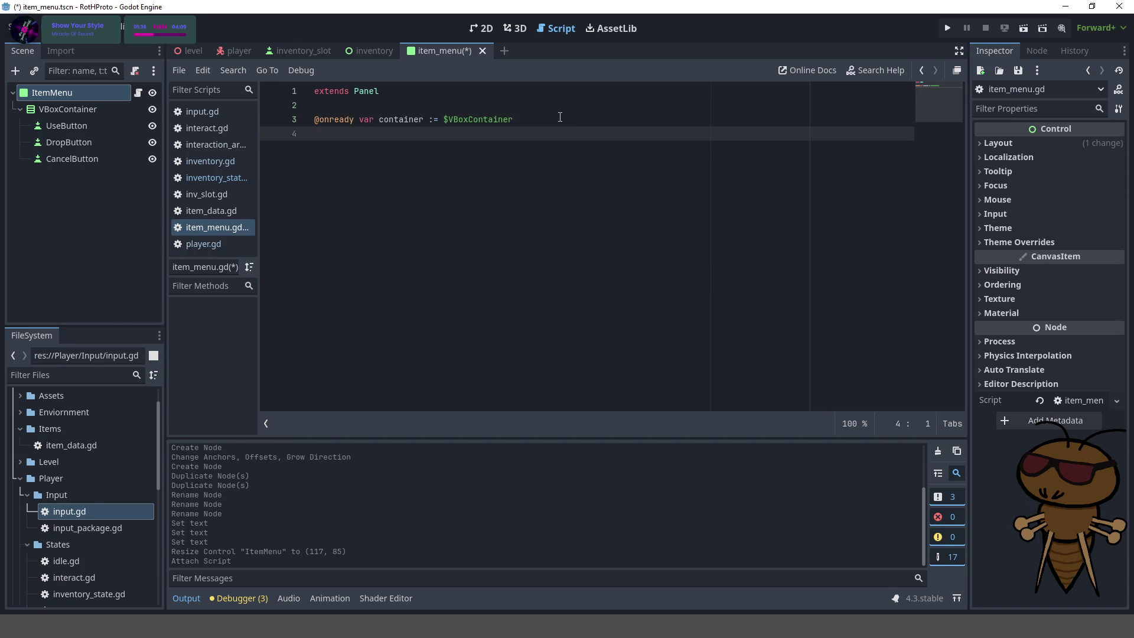
text(onready v)
text(ar use_button)
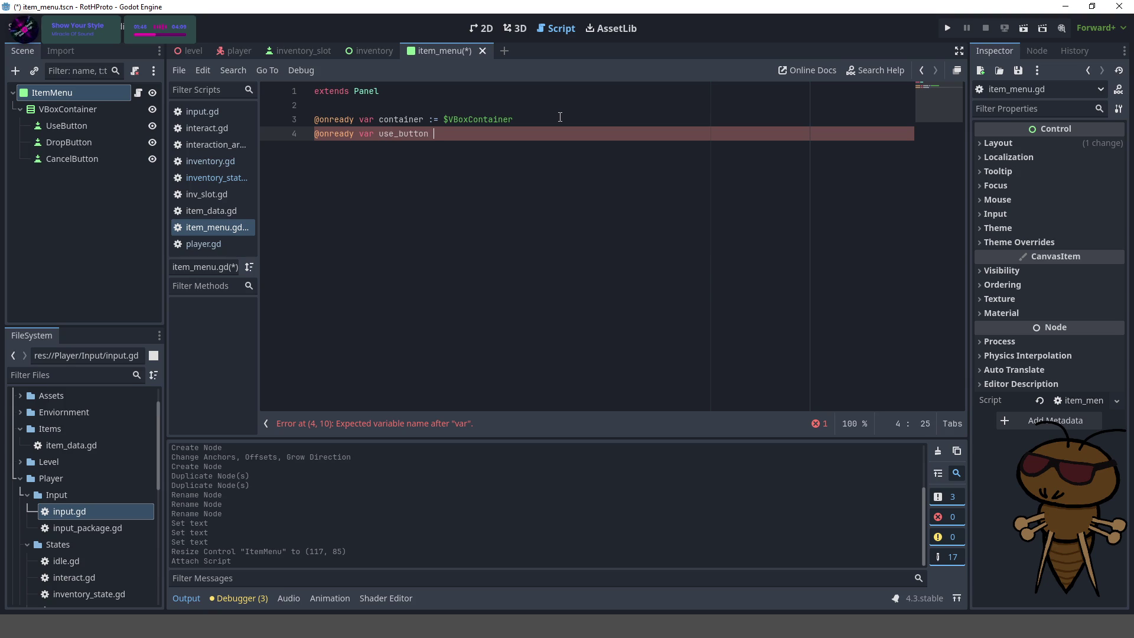
key(BackSpace)
key(BackSpace)
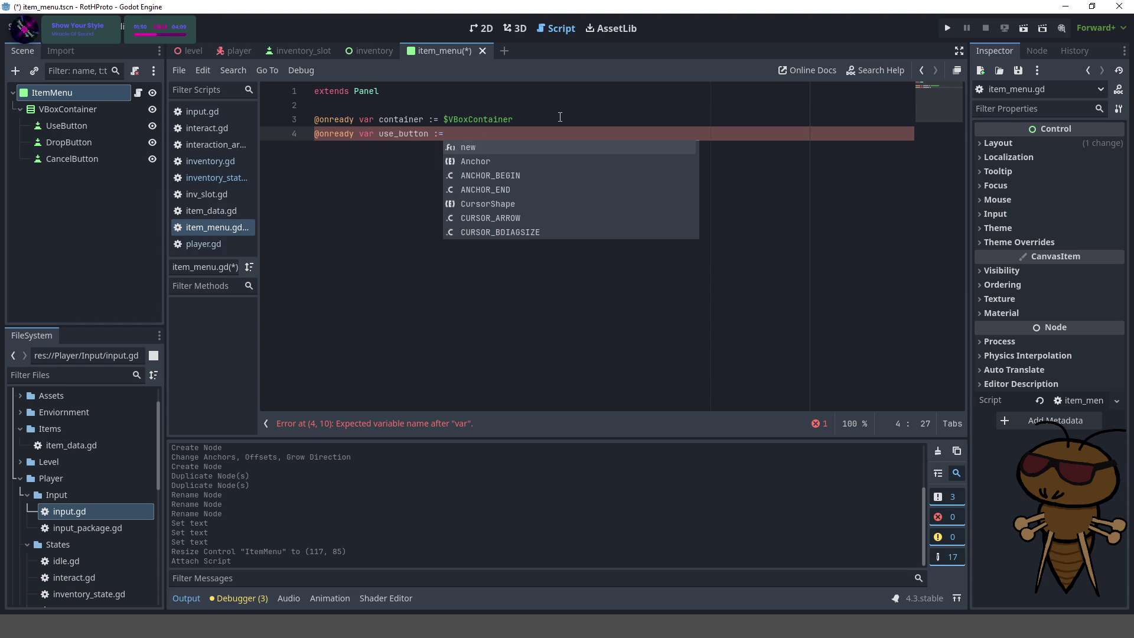
text(Us)
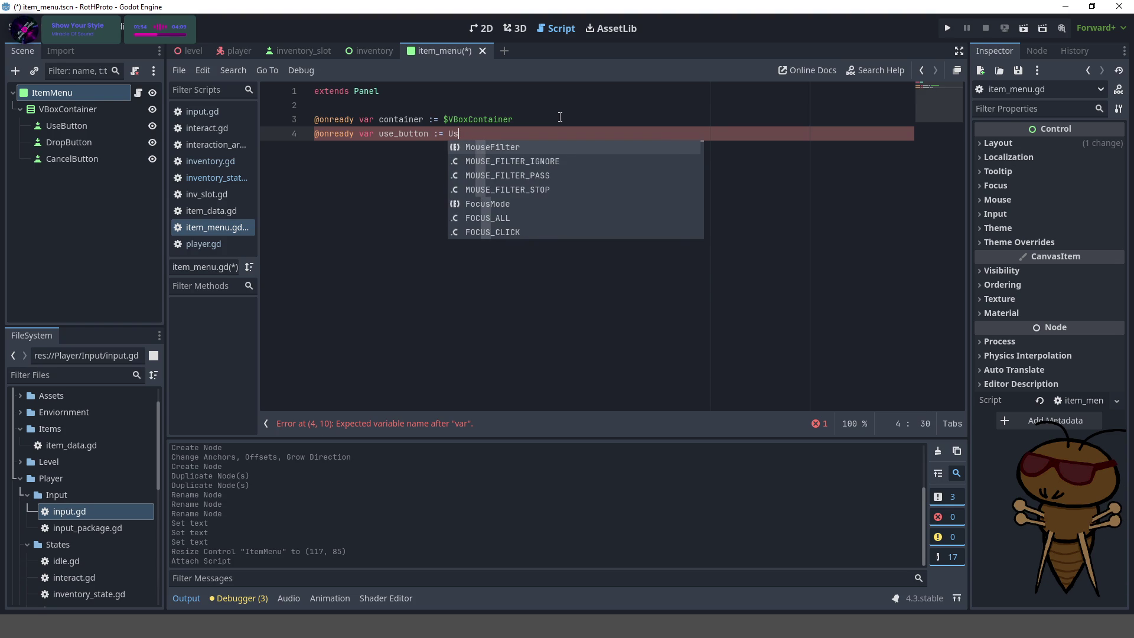
key(BackSpace)
key(BackSpace)
key(BackSpace)
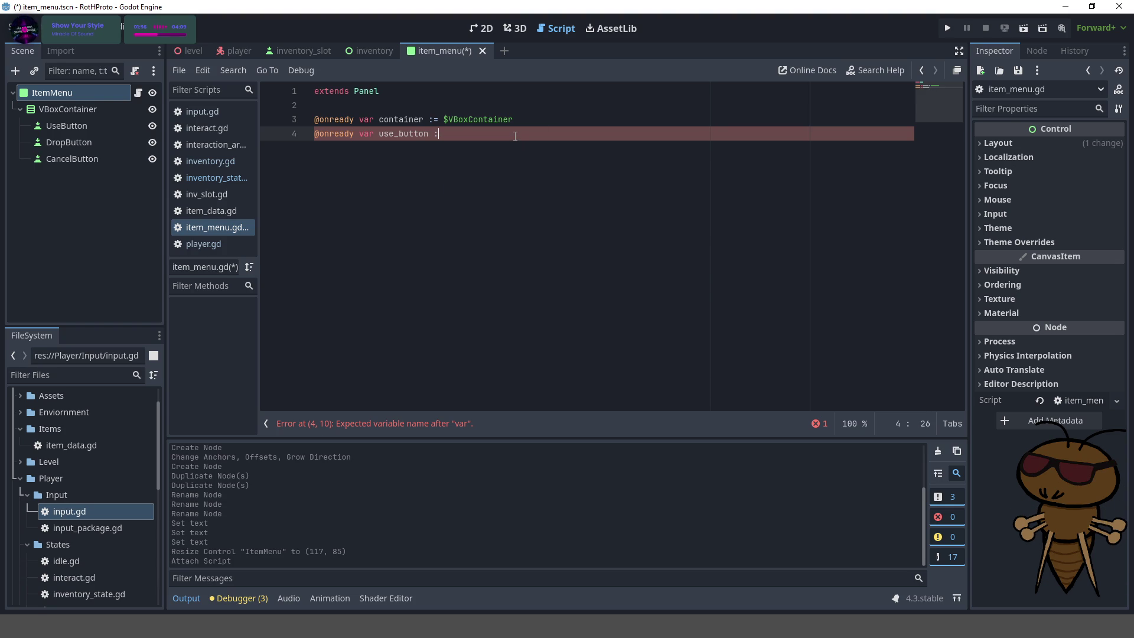
text(= )
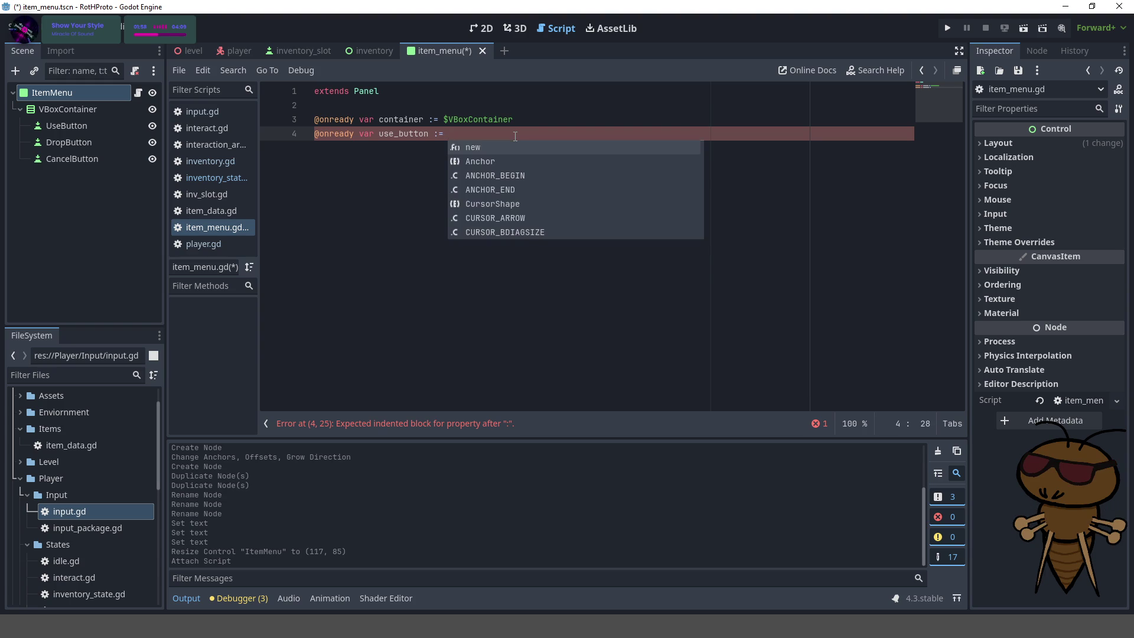
text($)
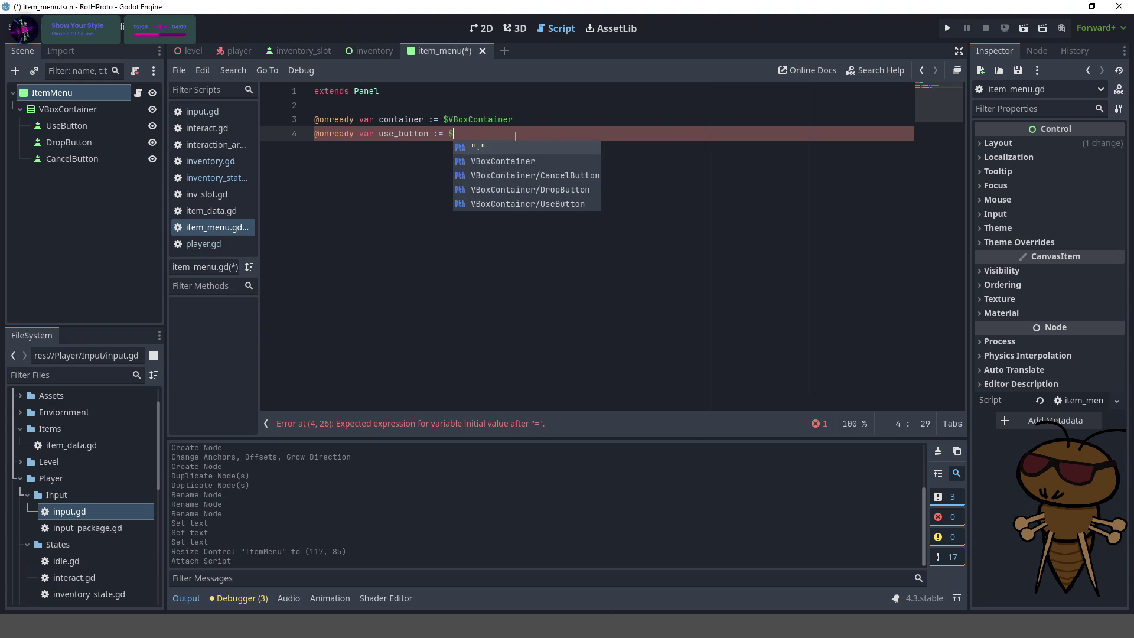
text(u)
key(Return)
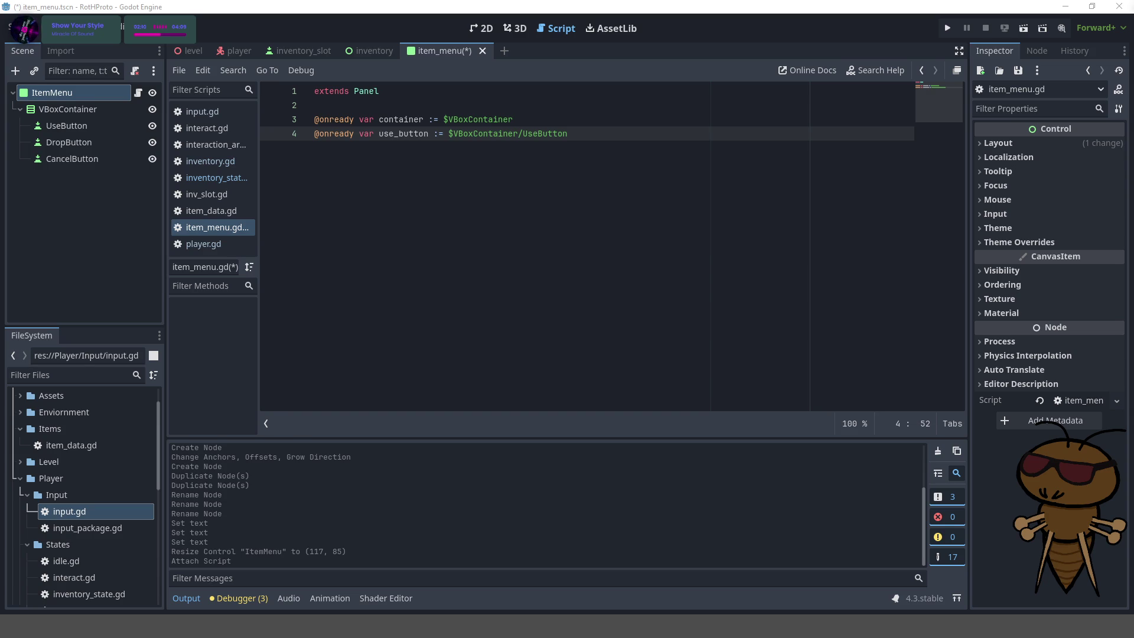
click(638, 142)
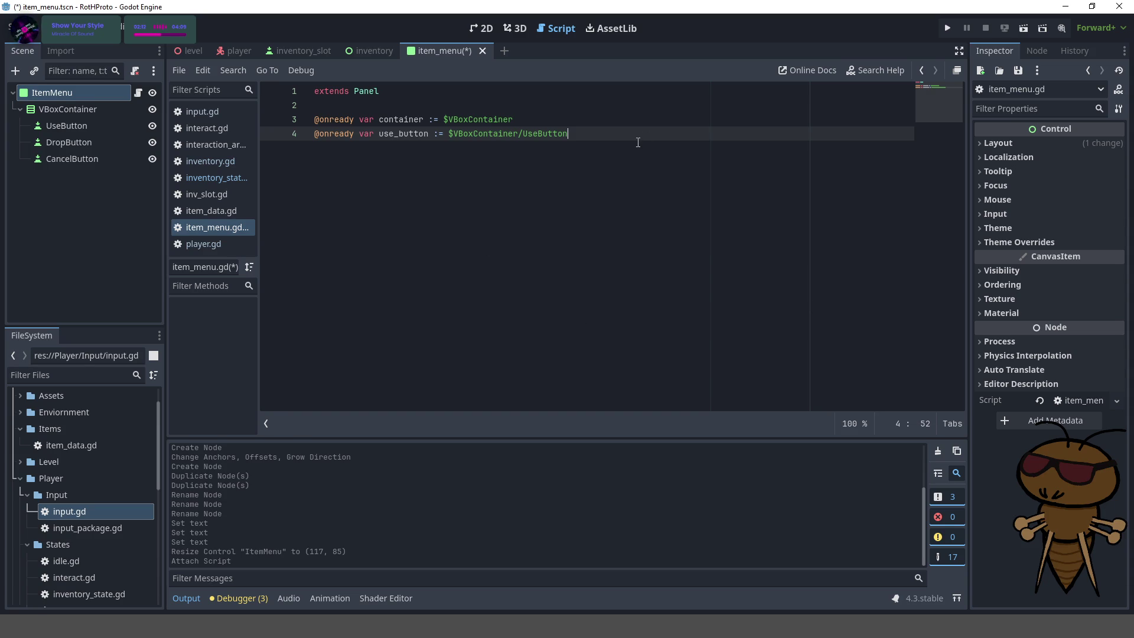
key(Return)
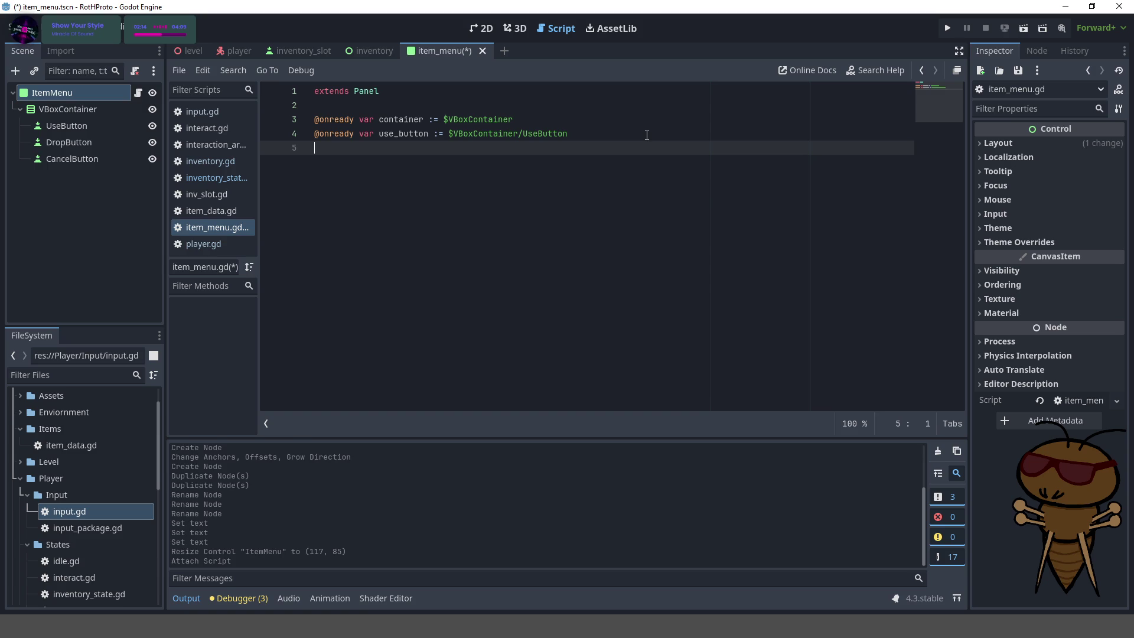
key(Return)
- Declare var inventory : Inventory and var current_button : Button
text(var )
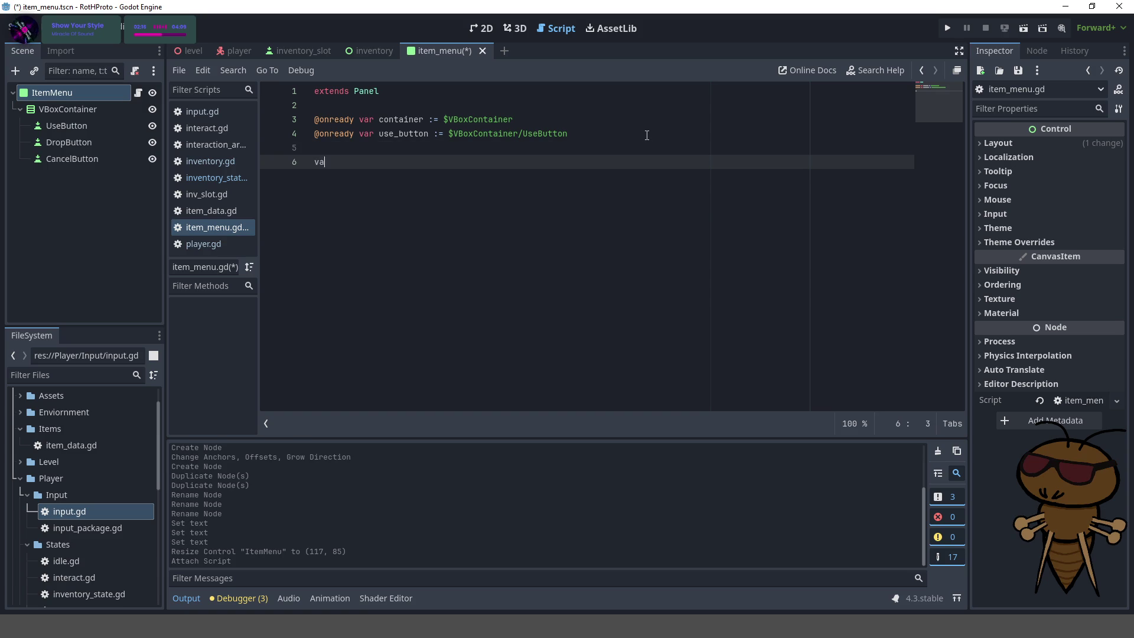
text(inve)
text(ntory )
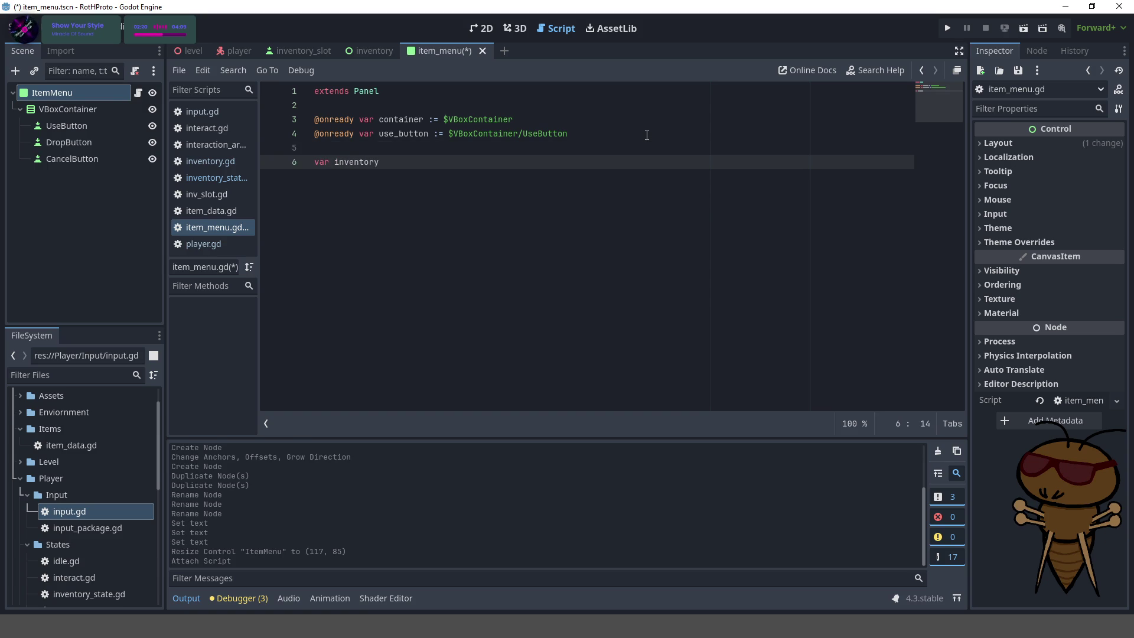
text(: Inven)
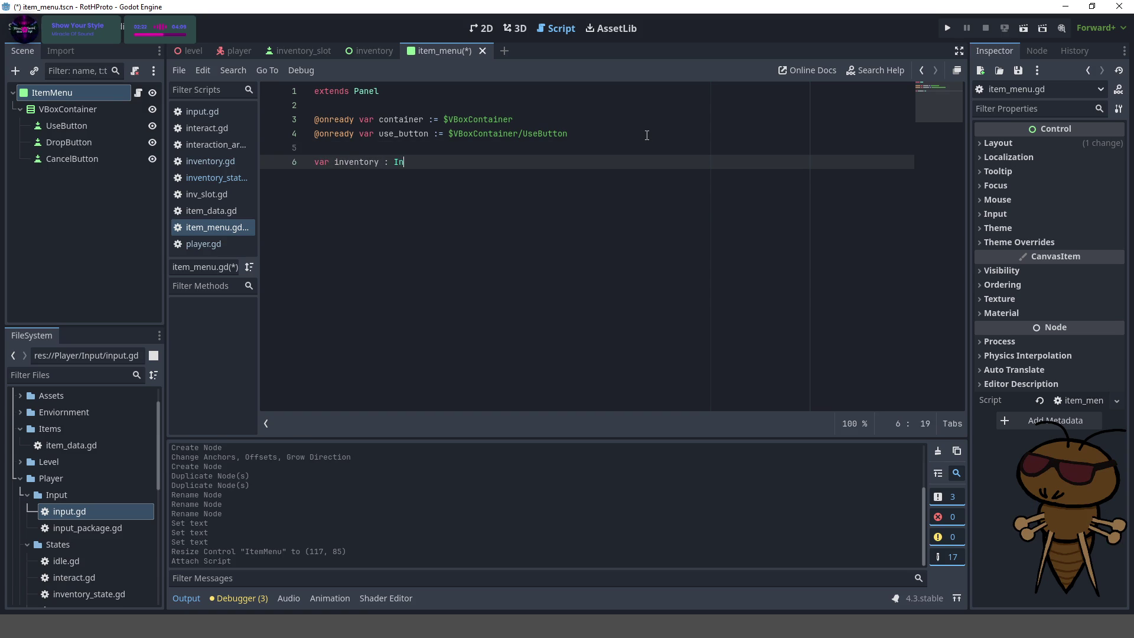
text(tory)
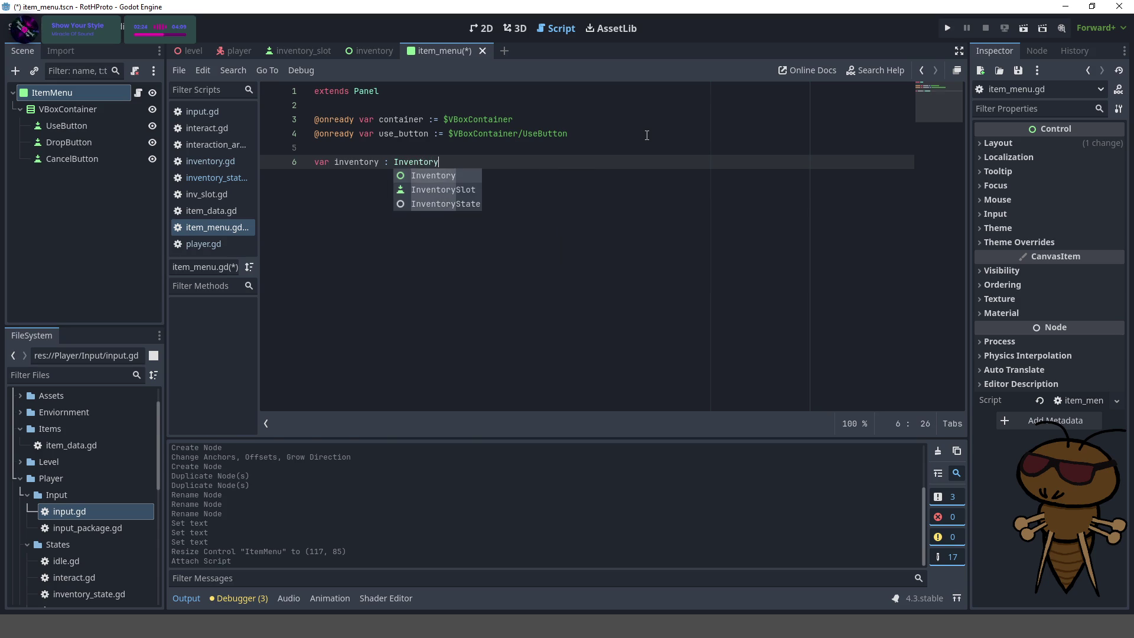
key(Return)
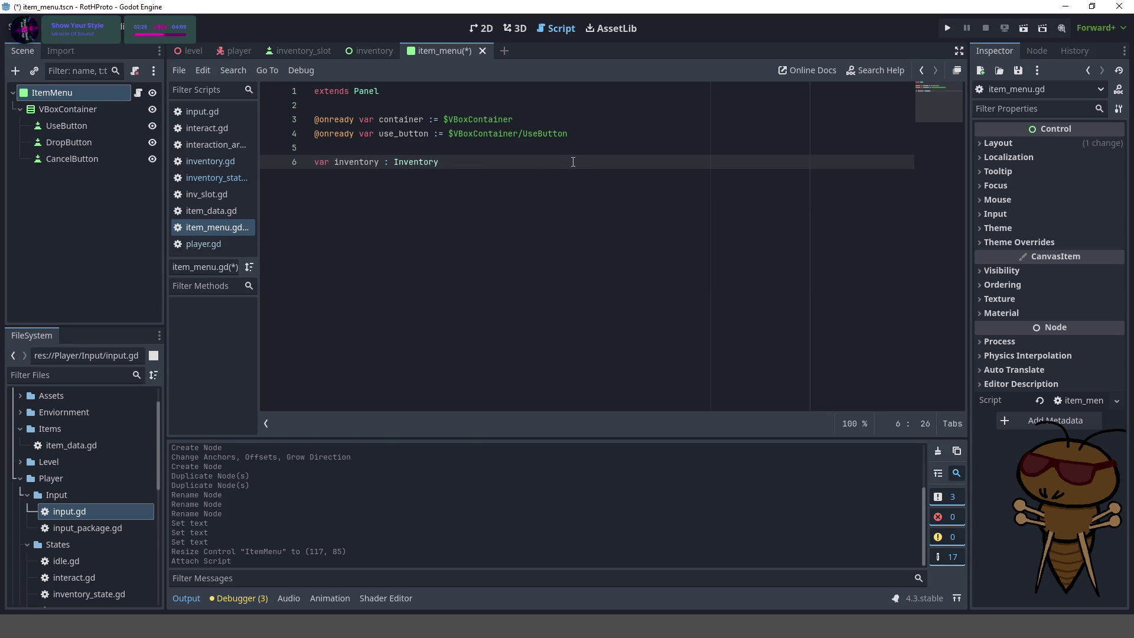
key(Return)
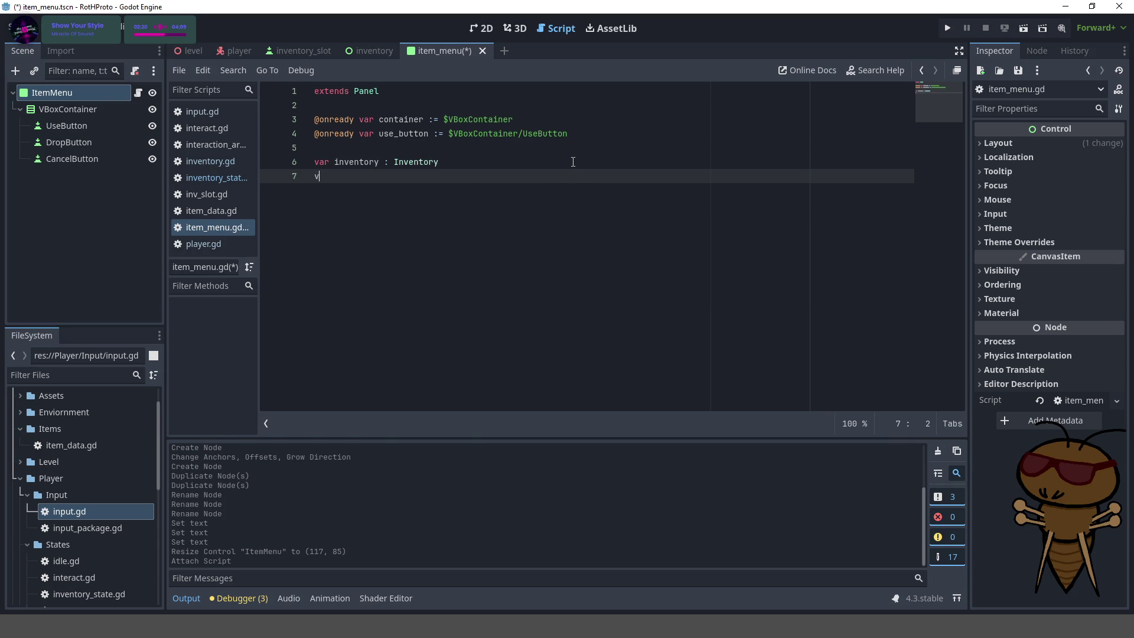
text(ar current_)
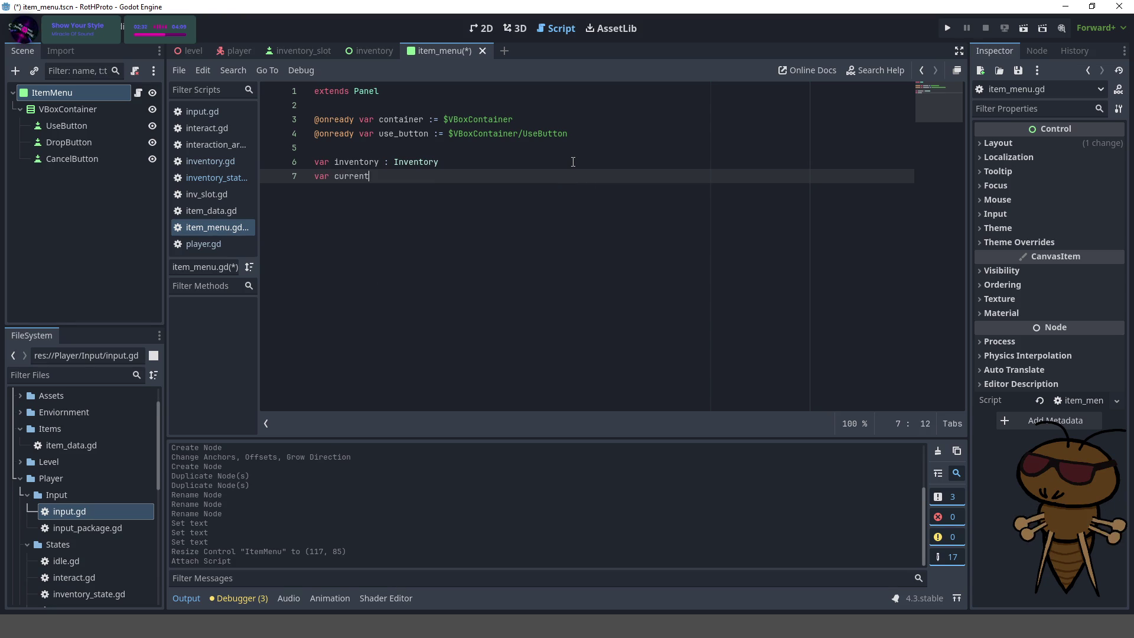
text(button)
text( : )
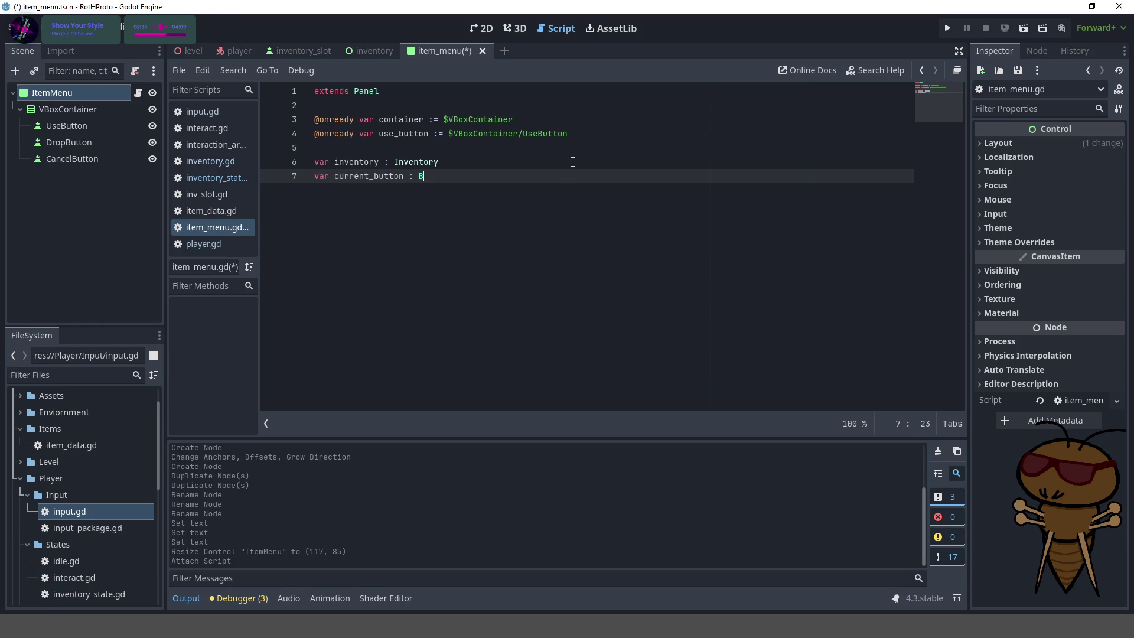
text(Button)
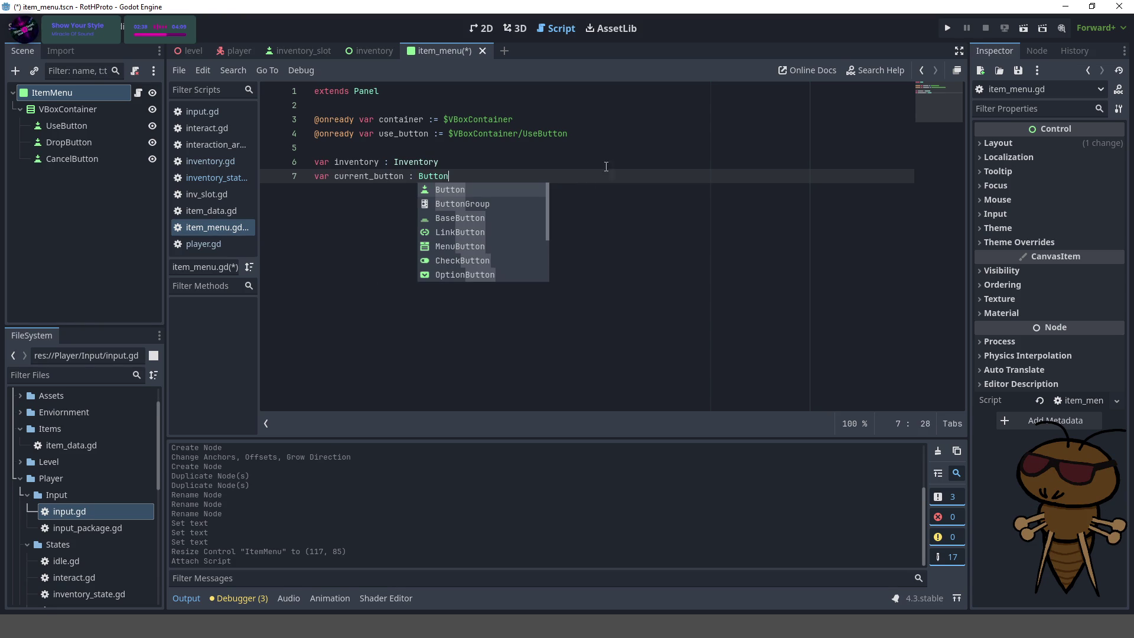
drag(683, 217, 629, 170)
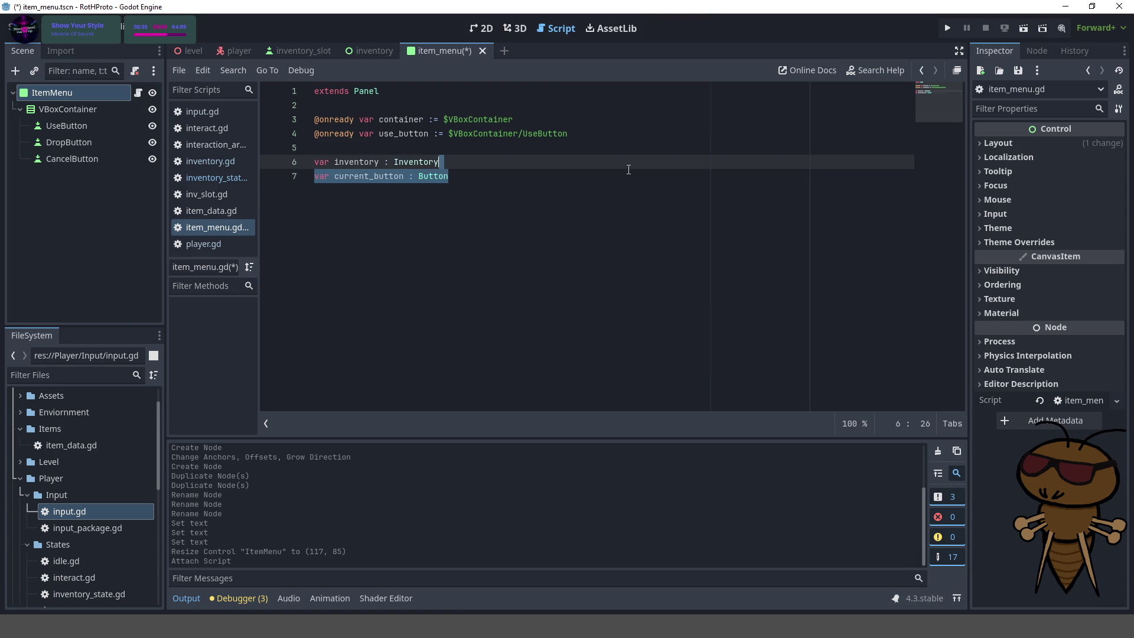
click(489, 182)
key(Return)
key(Return)
key(Return)
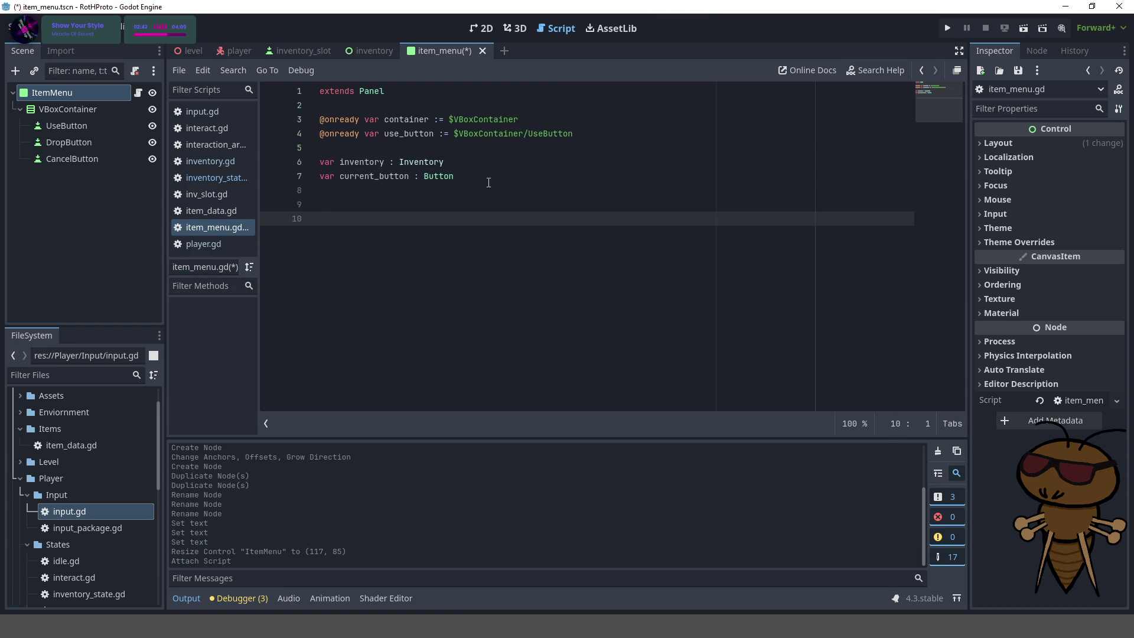
- Add a gain_focus() function whose body calls use_button.grab_focus()
text(func )
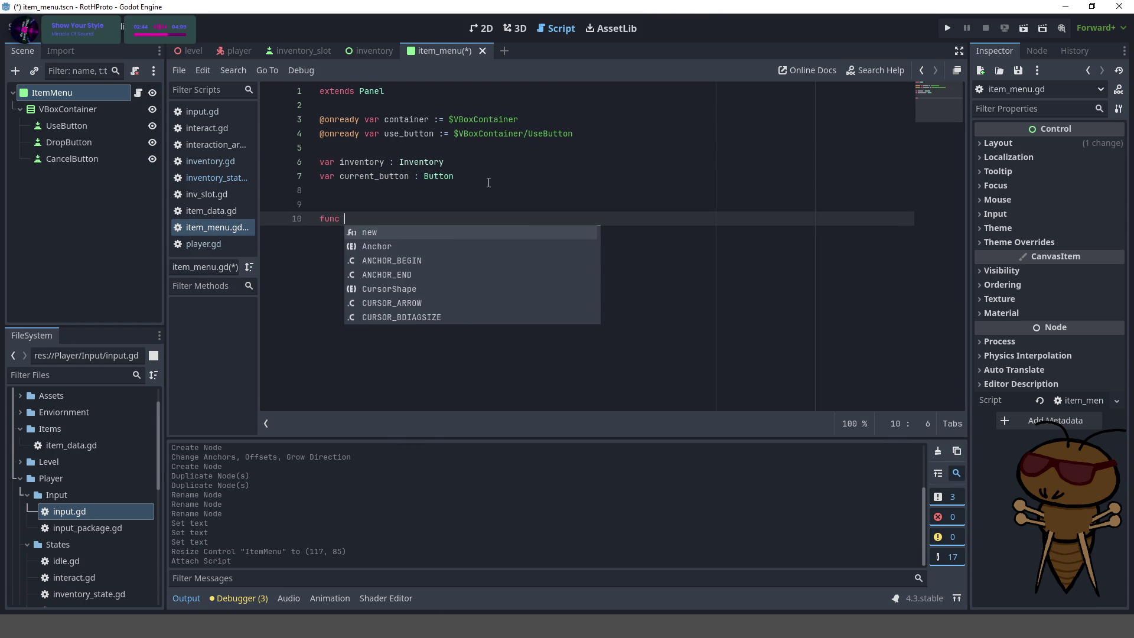
text(gain)
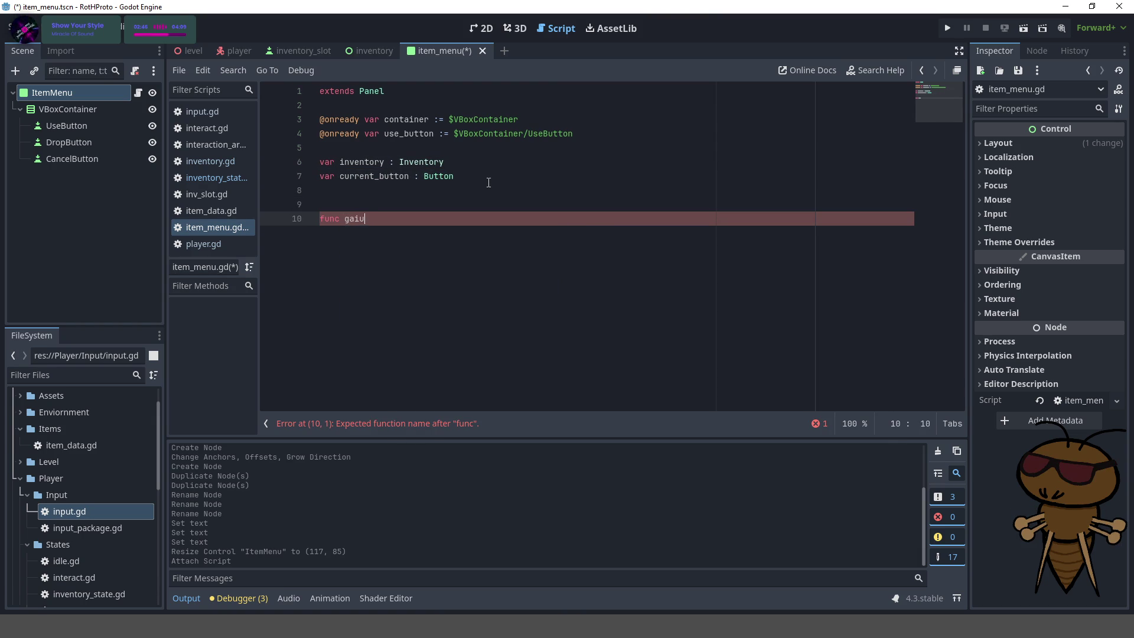
text(_foc)
text(us)
text(():)
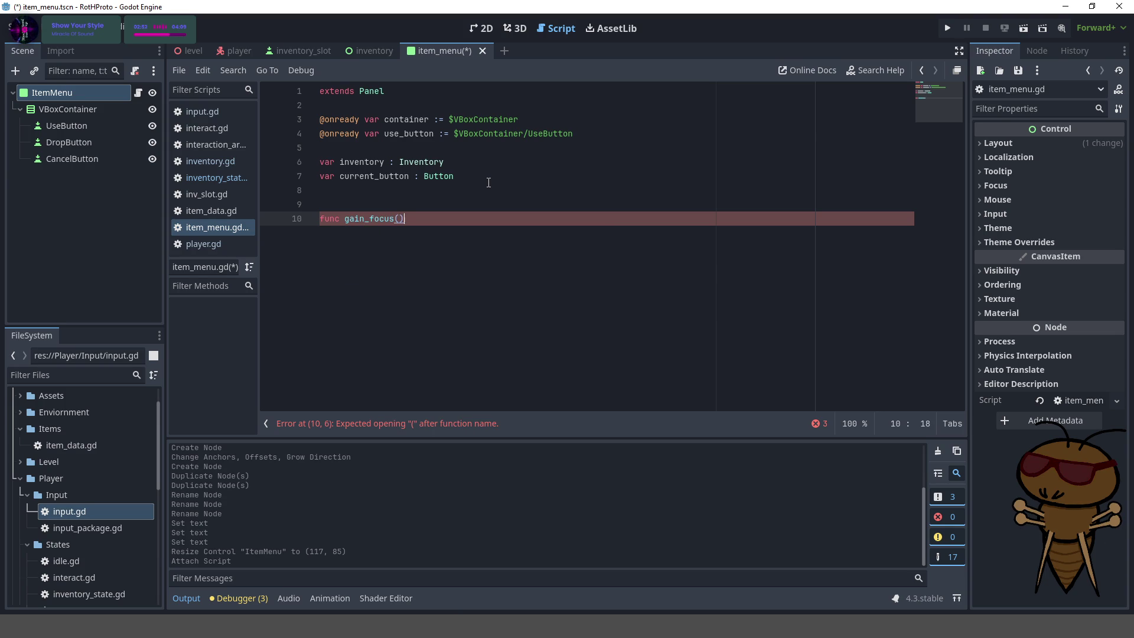
key(Return)
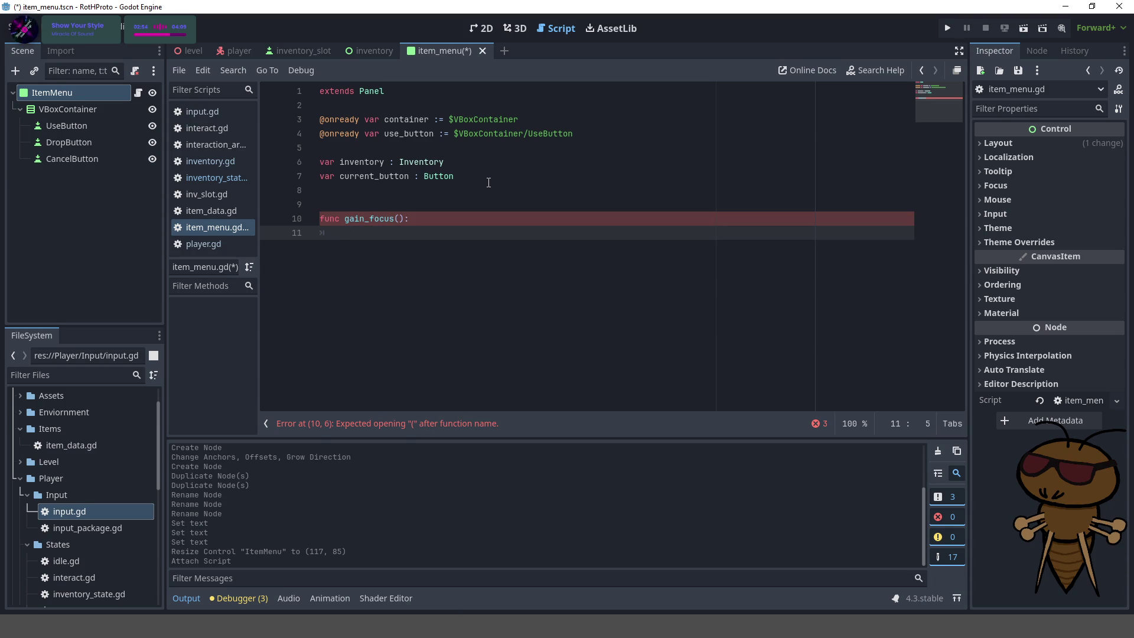
text(use)
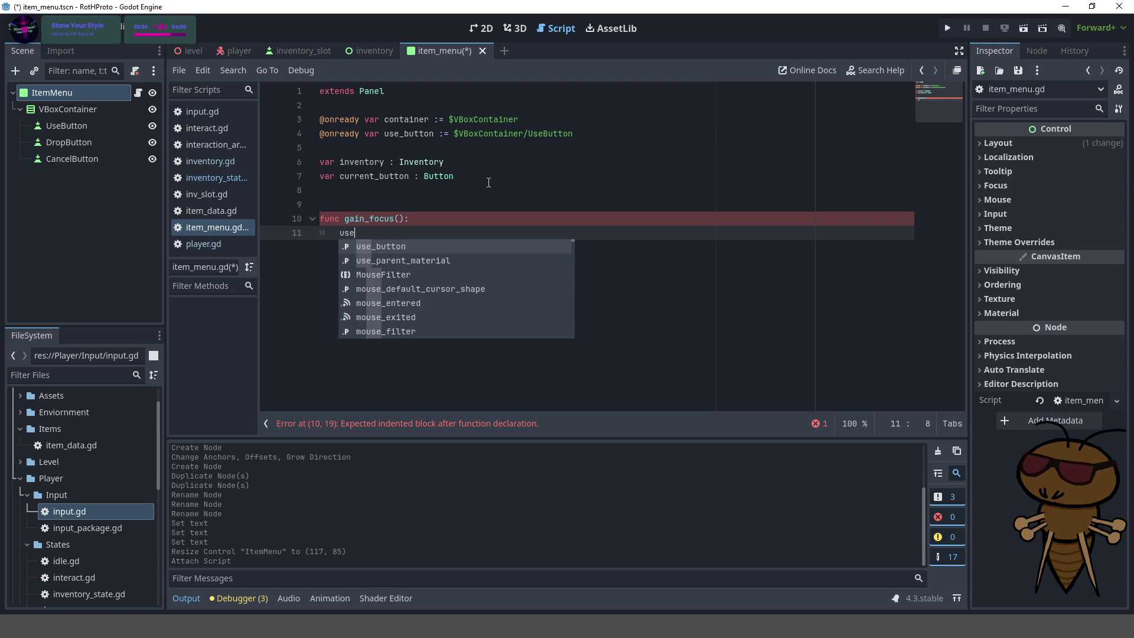
key(BackSpace)
key(BackSpace)
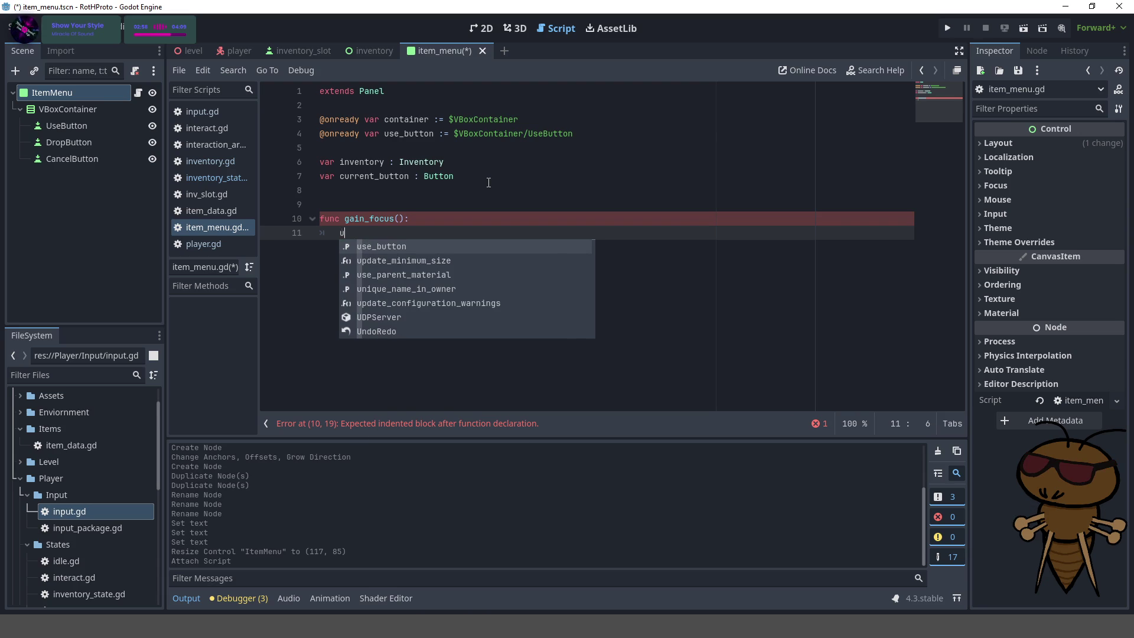
key(Return)
text(.gra)
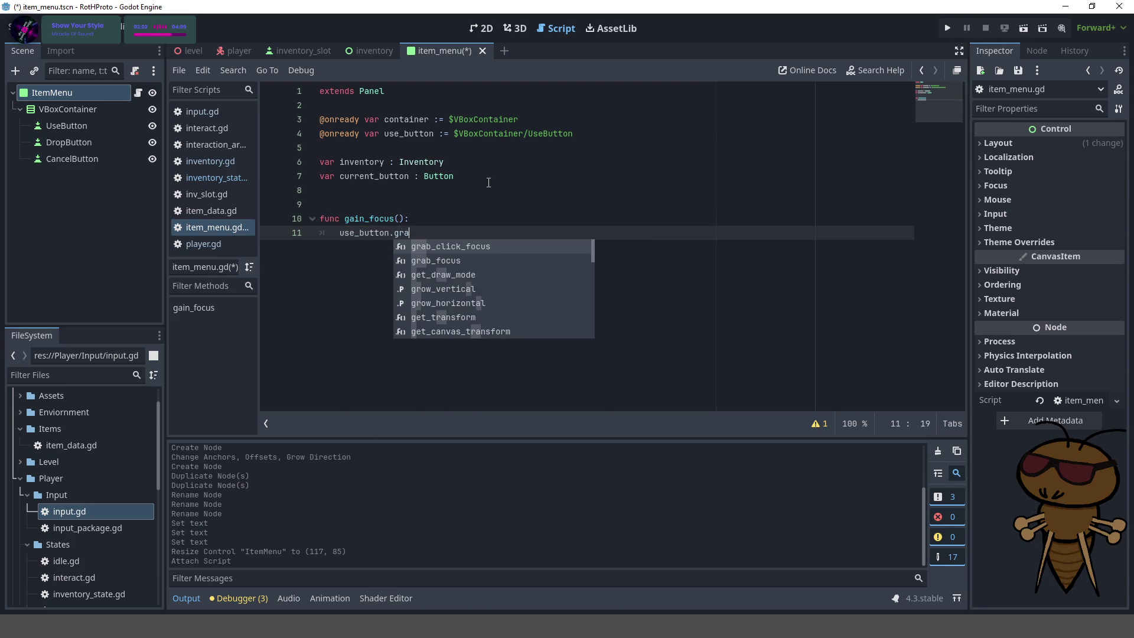
text(b)
key(Down)
key(Return)
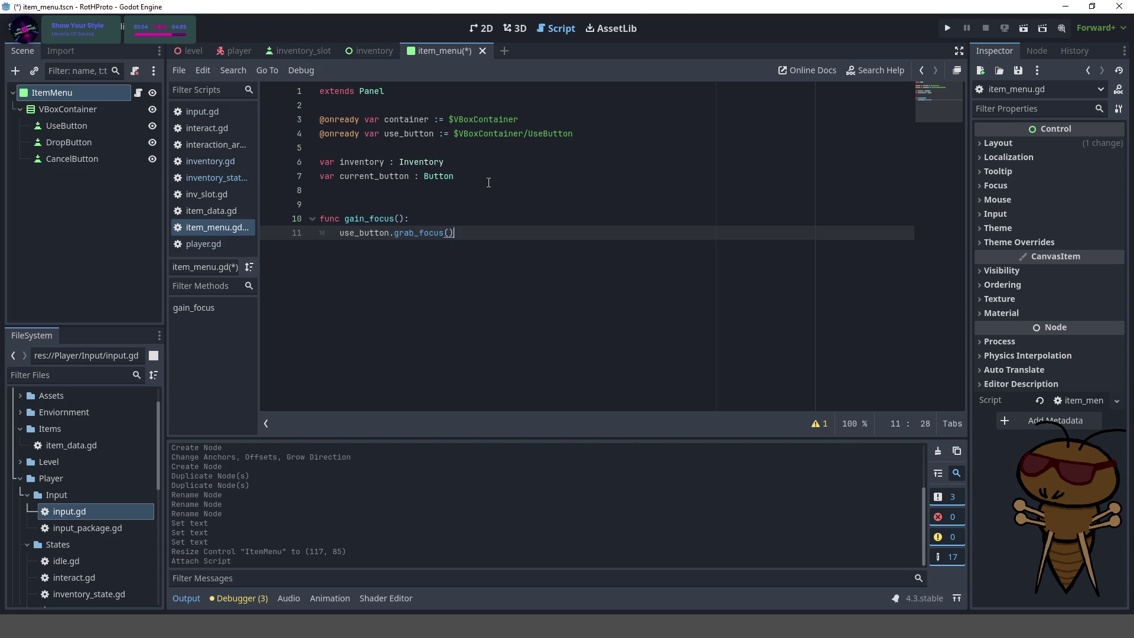
key(Return)
key(BackSpace)
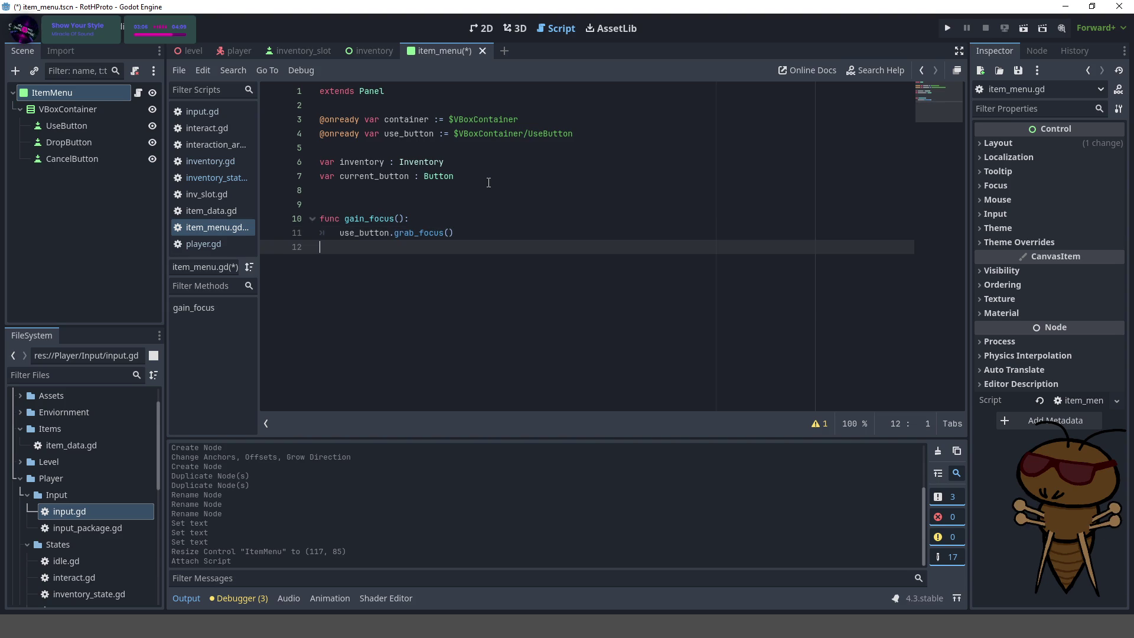
key(Return)
key(Return)
click(67, 125)
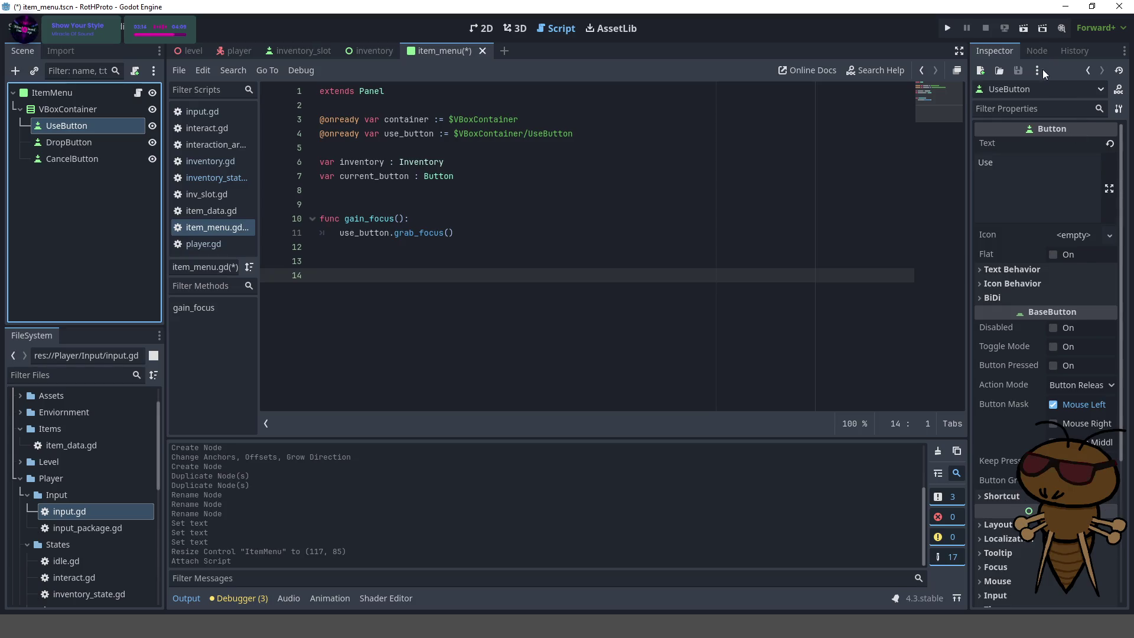
- Connect the pressed() signals of UseButton, DropButton and CancelButton to stub handlers in item_menu.gd
click(1037, 52)
double_click(1032, 161)
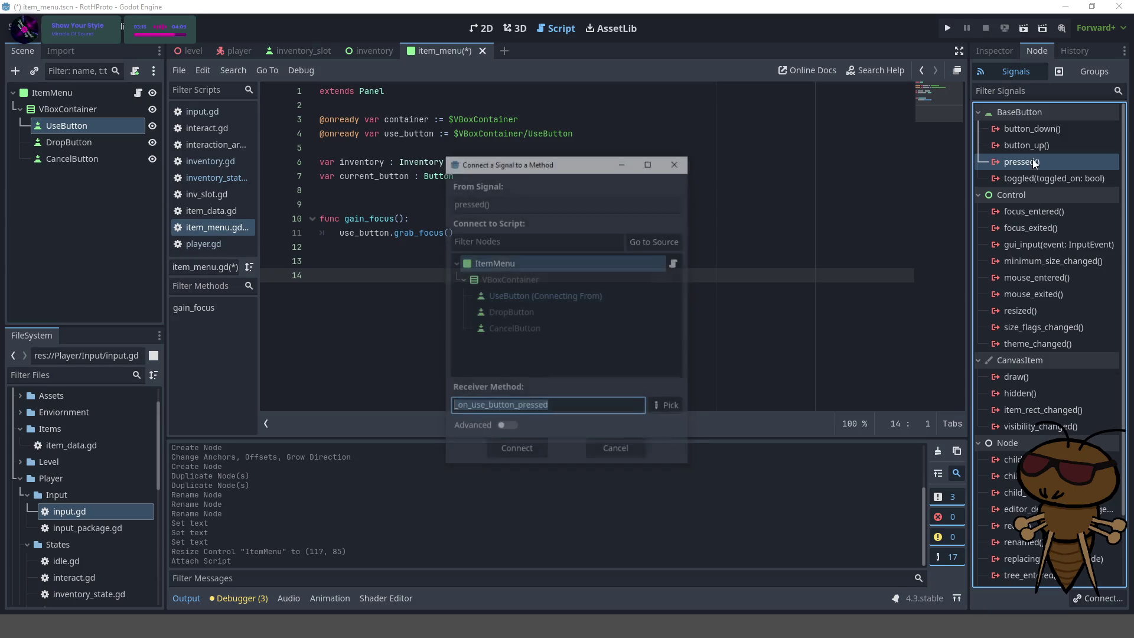
key(Return)
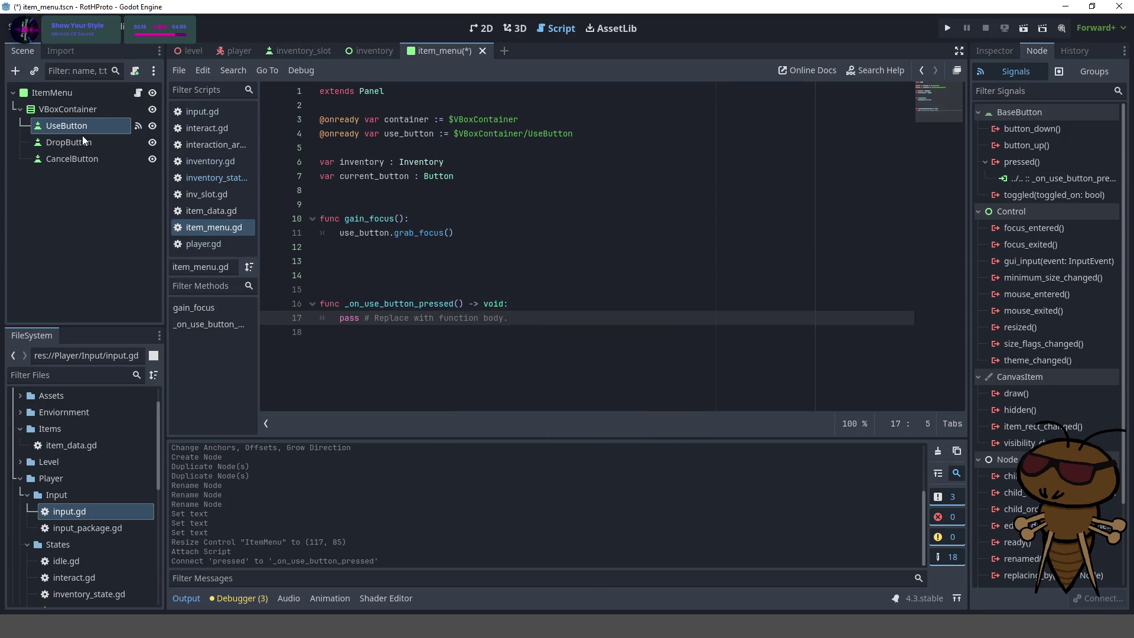
click(83, 142)
double_click(1028, 161)
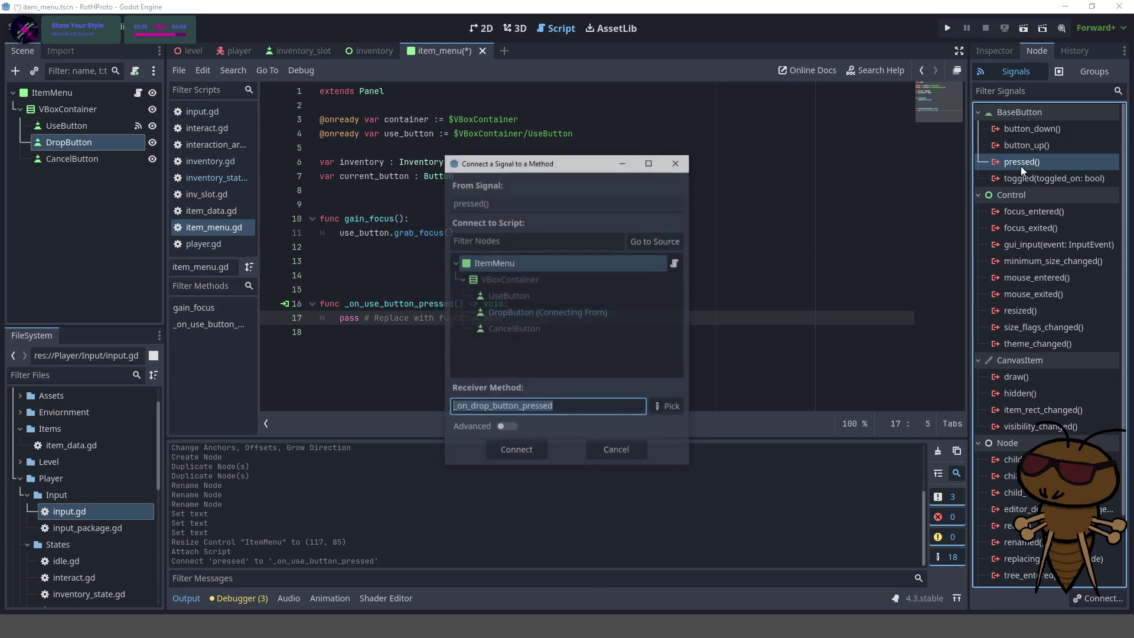
click(513, 452)
click(84, 161)
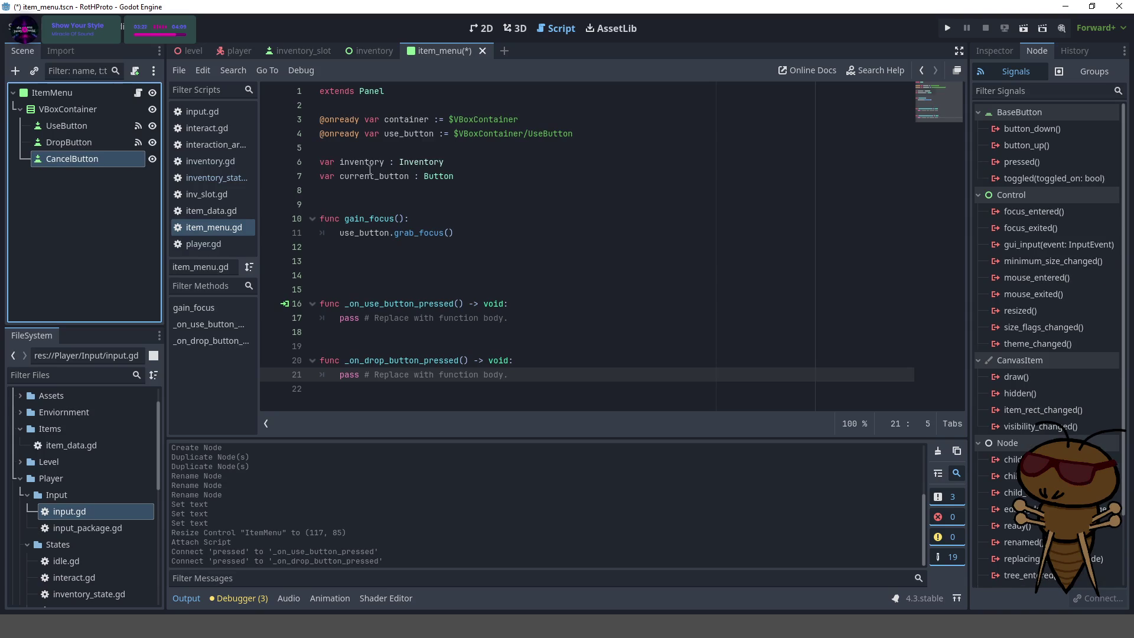
double_click(1033, 162)
click(516, 445)
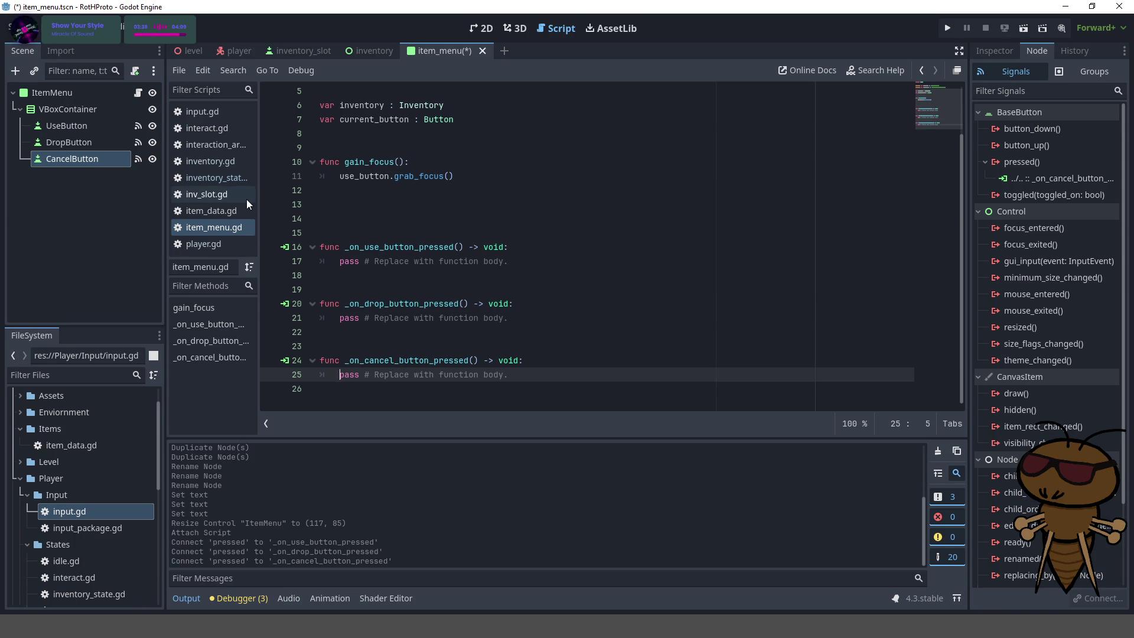
click(214, 160)
- Add var current_slot : InventorySlot below inv_slots in inventory.gd
scroll(509, 195, up, 1)
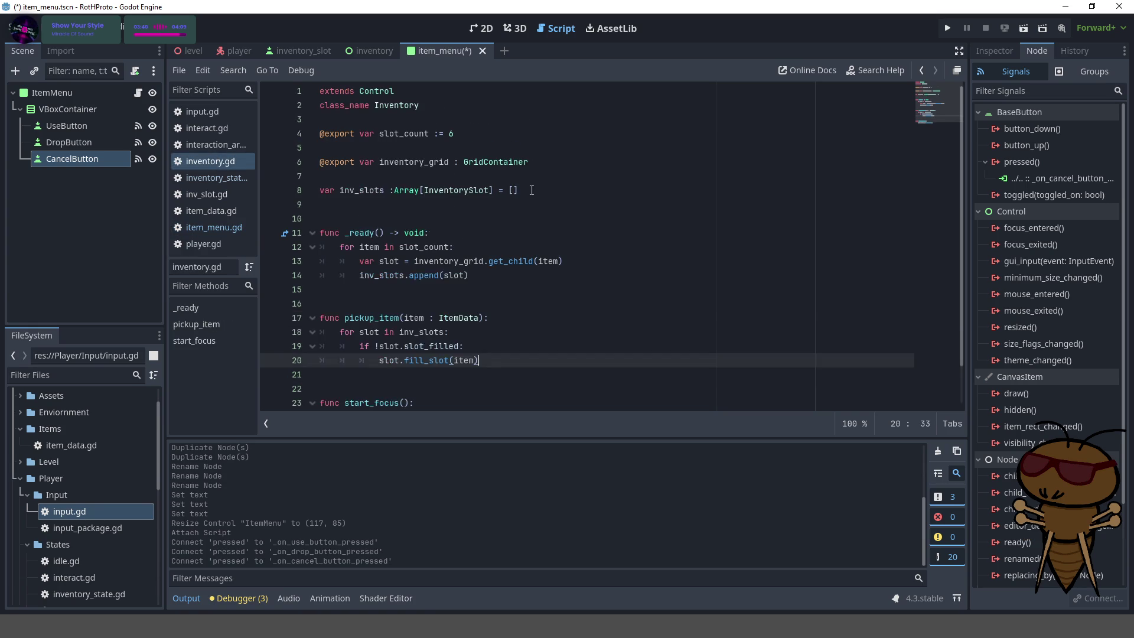
click(390, 208)
text(var current)
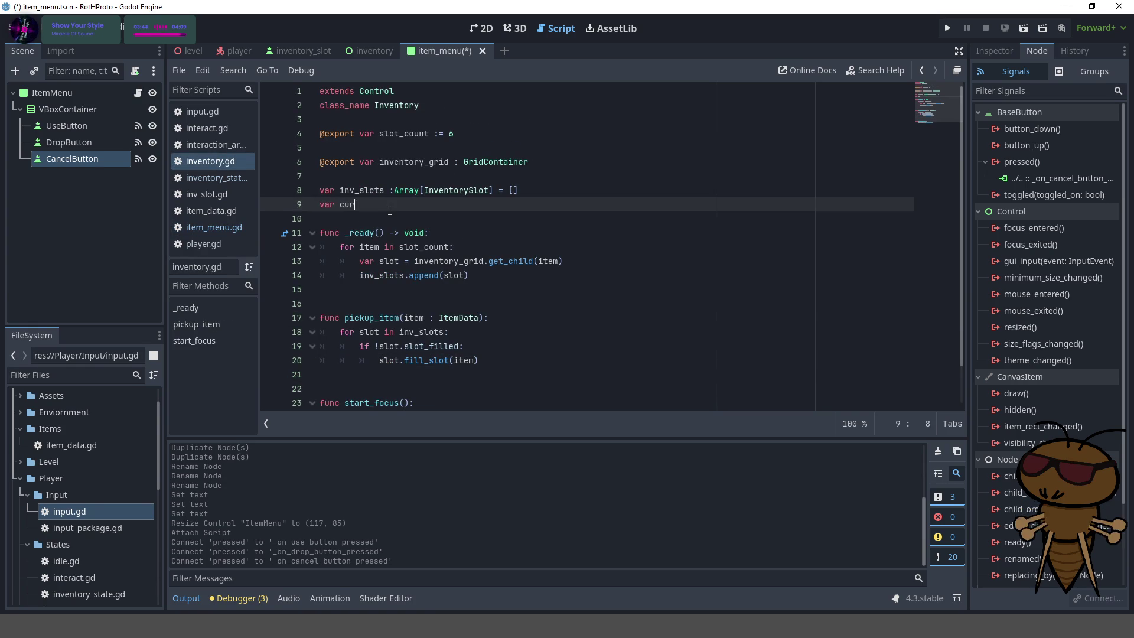
text(_slot )
text(: In)
key(Down)
key(Down)
key(Down)
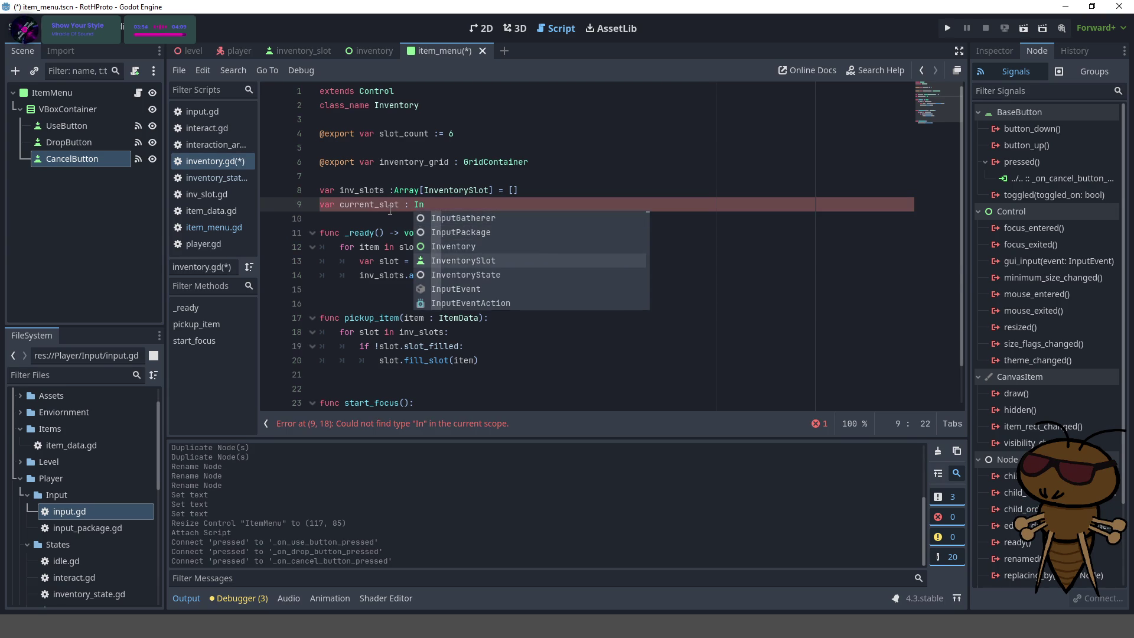
key(Return)
key(Down)
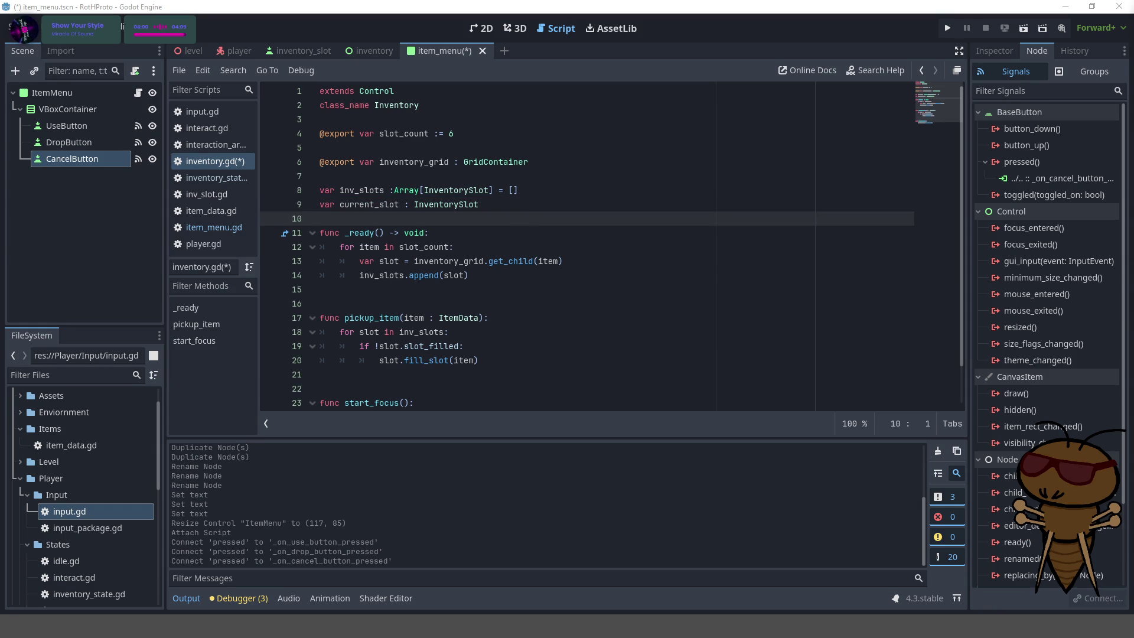
- Open a new empty line at the start of _ready() and remove stray text
scroll(619, 273, down, 1)
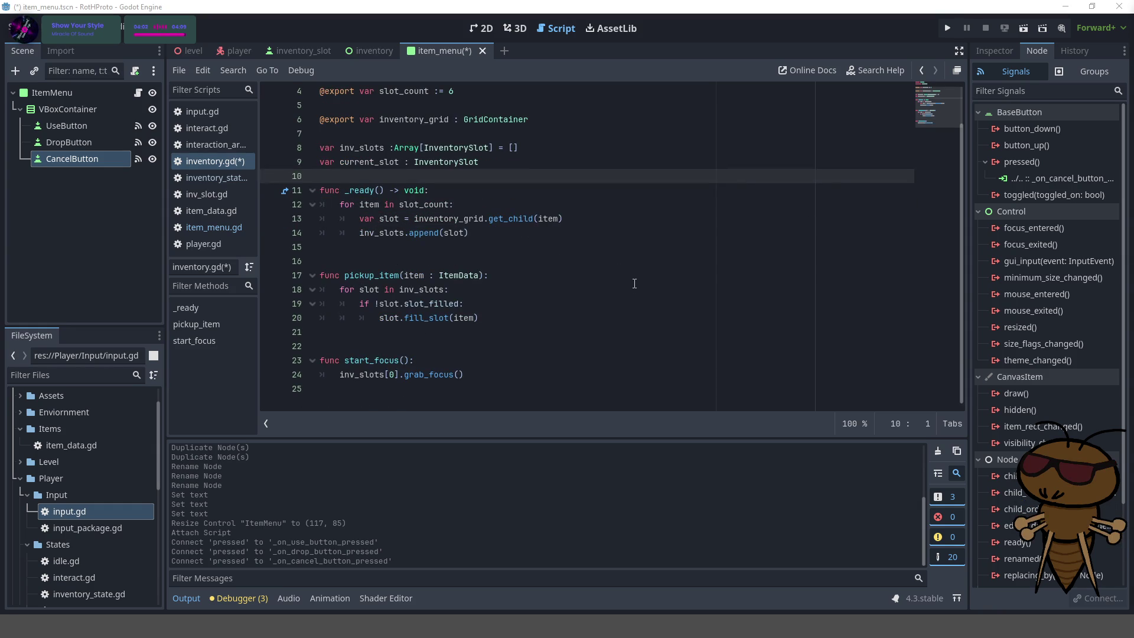
click(500, 229)
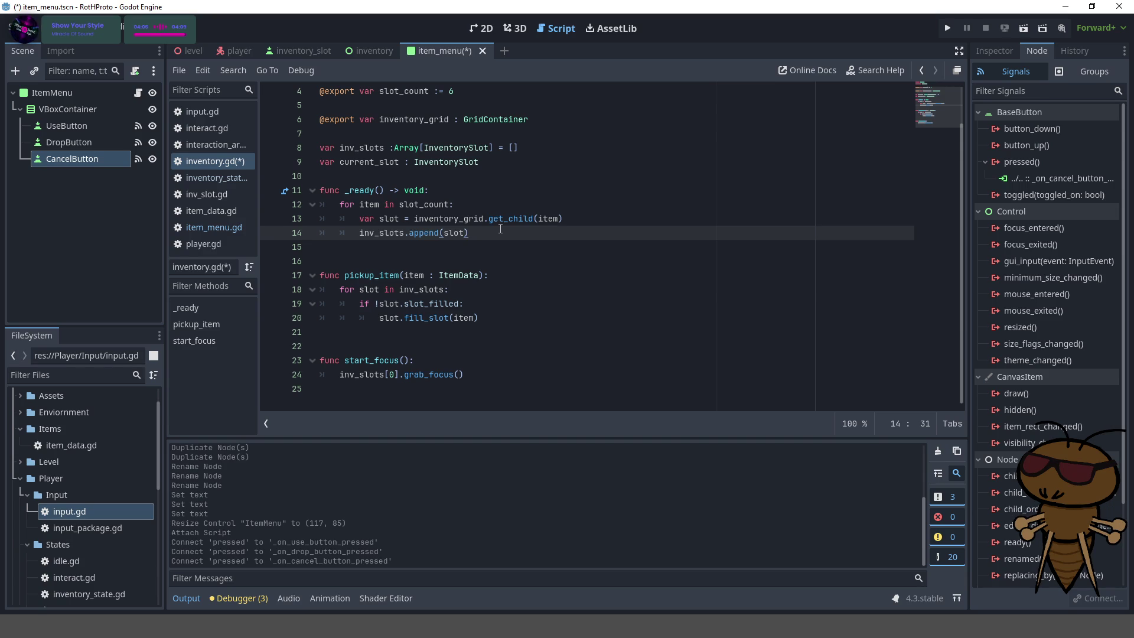
click(460, 191)
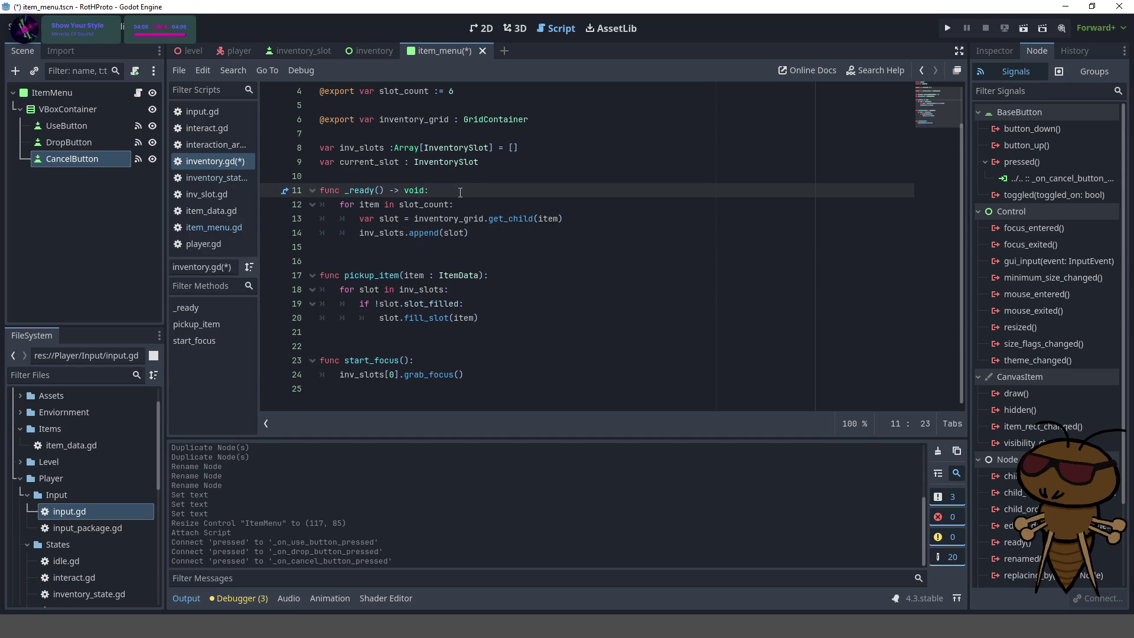
key(Return)
text(item)
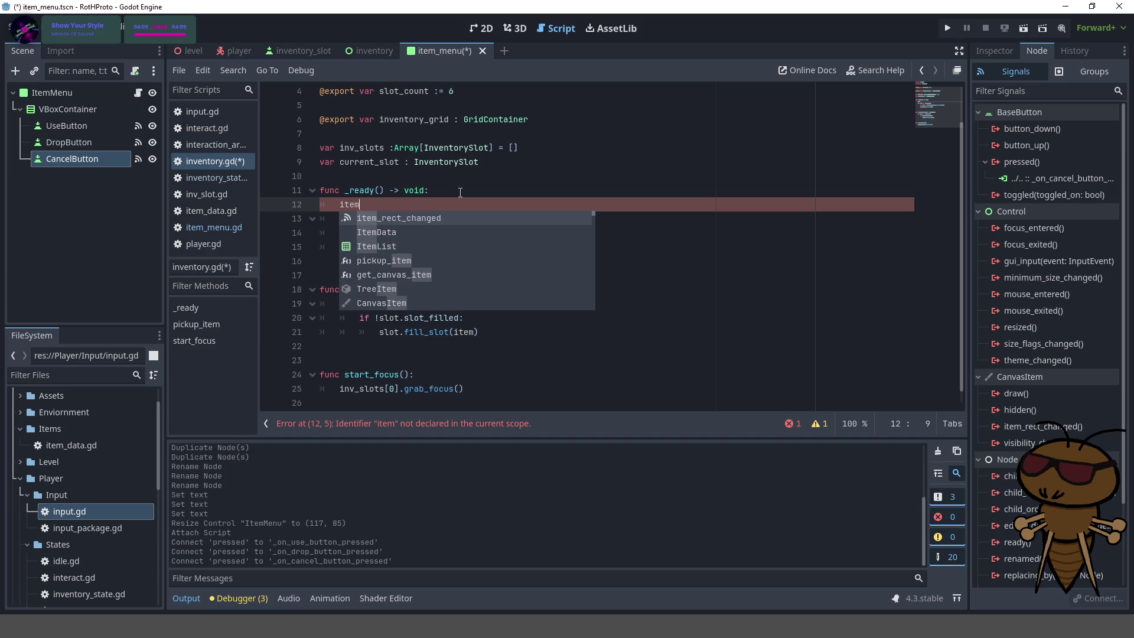
scroll(456, 194, up, 1)
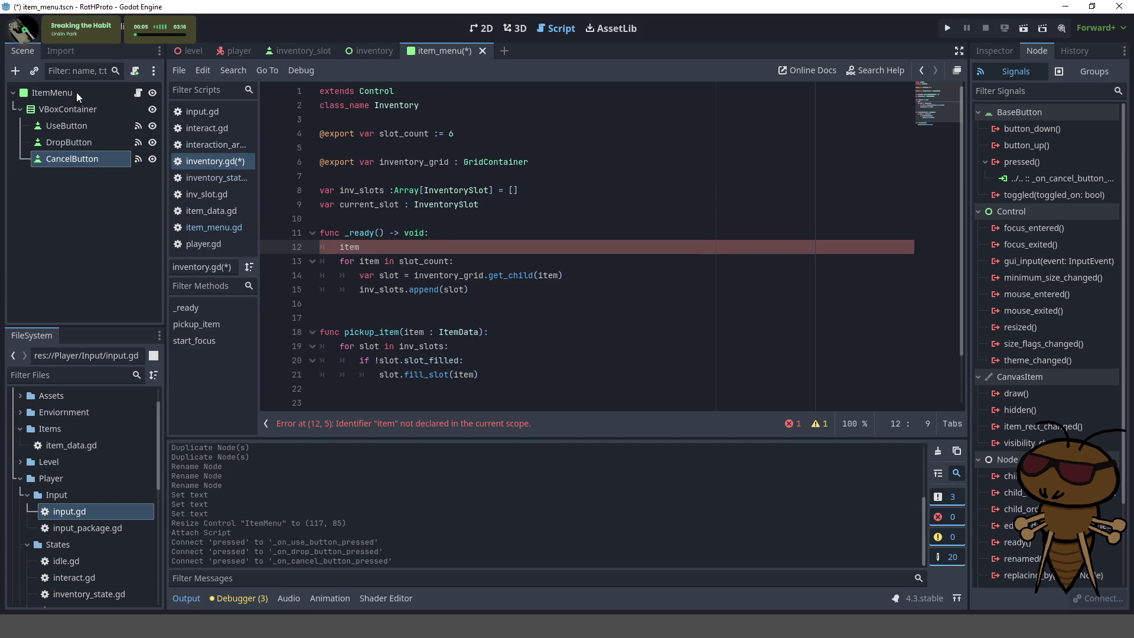
key(BackSpace)
key(BackSpace)
key(BackSpace)
- Instance UI/item_menu.tscn as an ItemMenu child under the Inventory root node
click(375, 51)
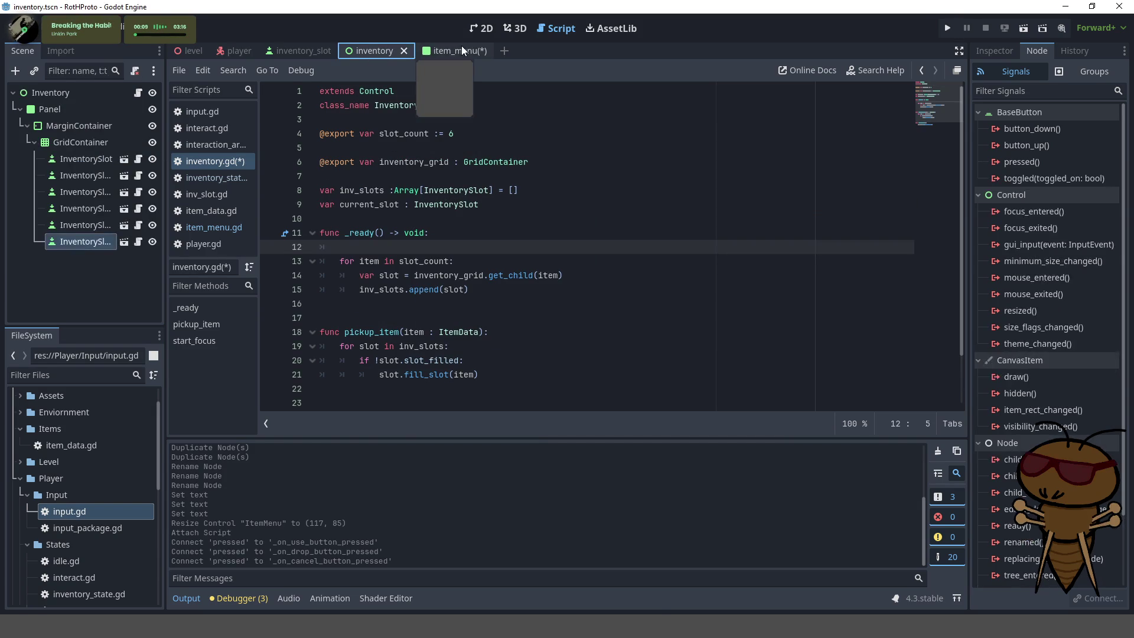
mouse_move(462, 45)
mouse_down()
mouse_move(94, 93)
mouse_move(396, 73)
mouse_move(435, 49)
mouse_move(413, 52)
mouse_up()
click(367, 52)
click(78, 92)
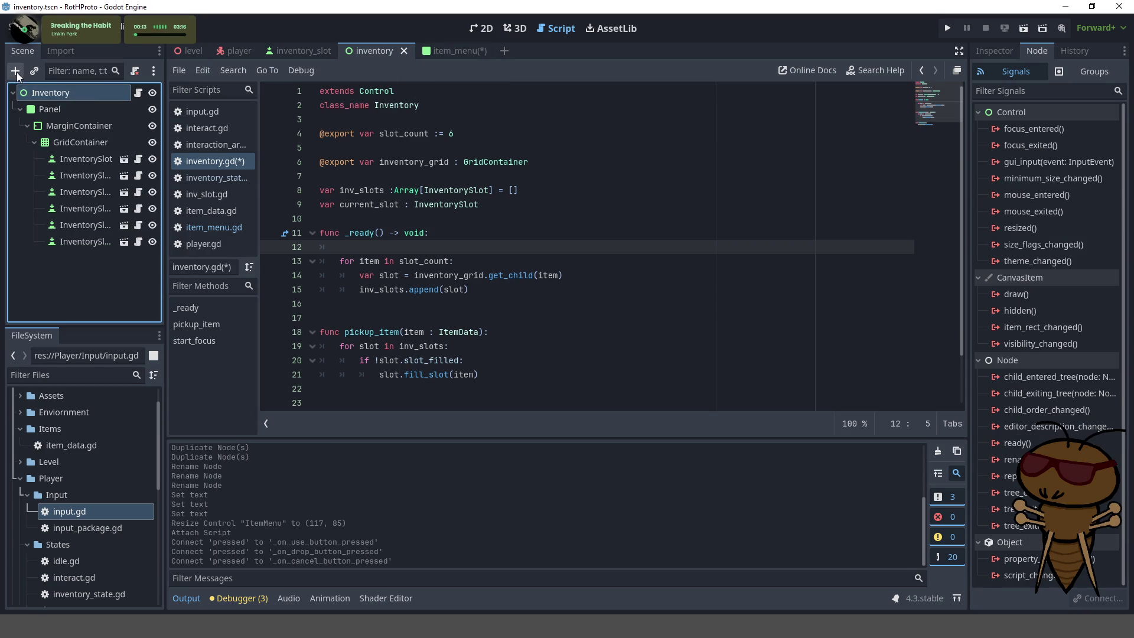
click(37, 68)
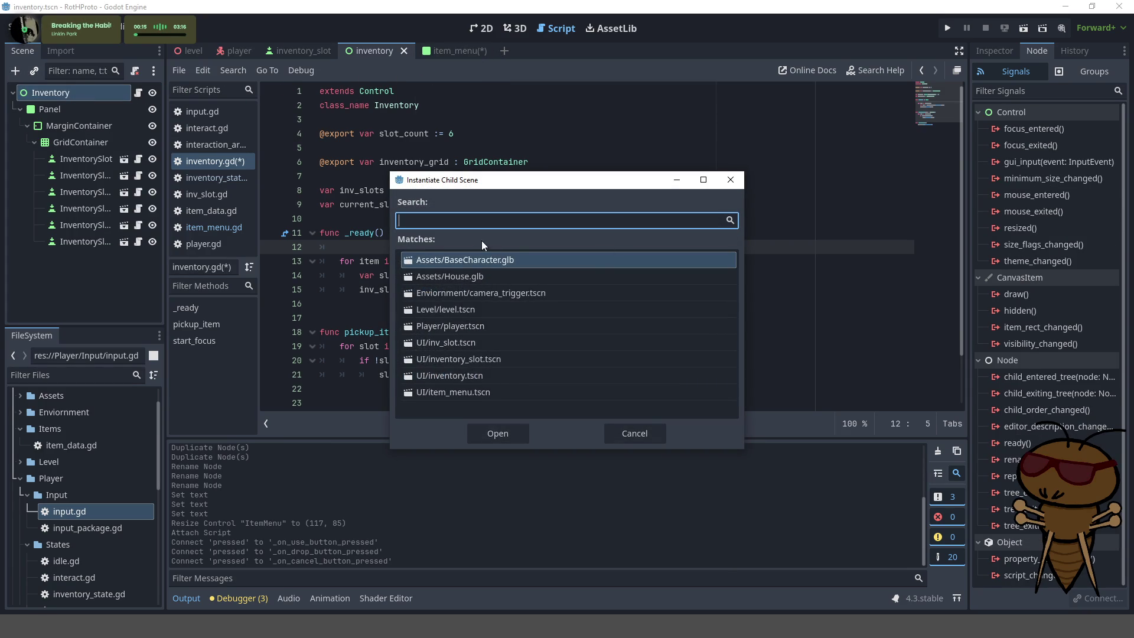
click(460, 391)
click(498, 440)
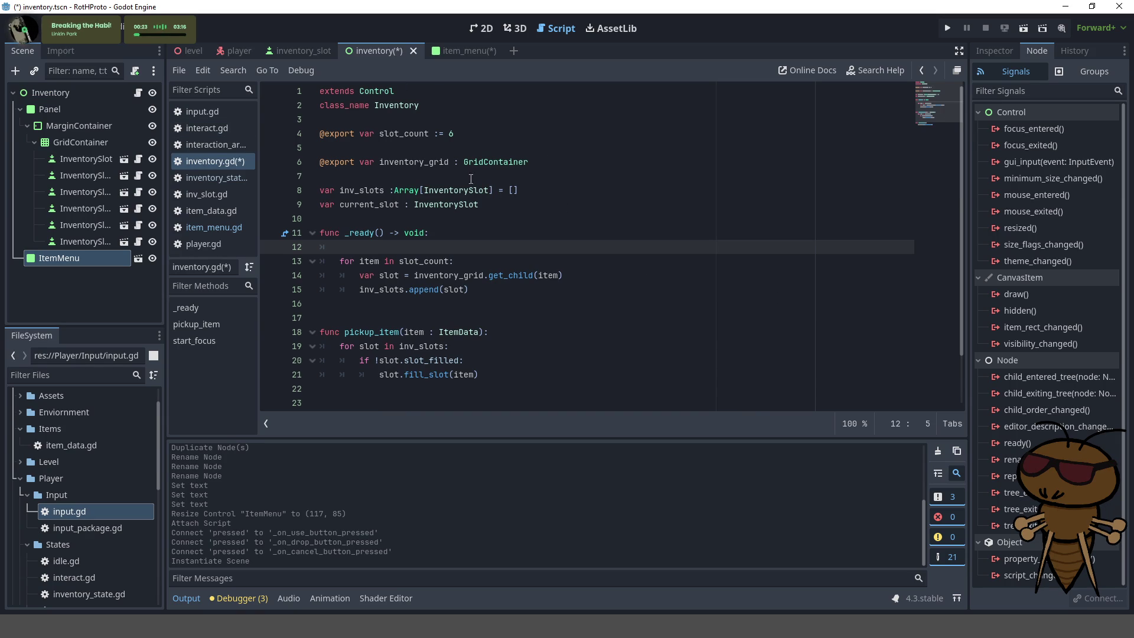
click(328, 148)
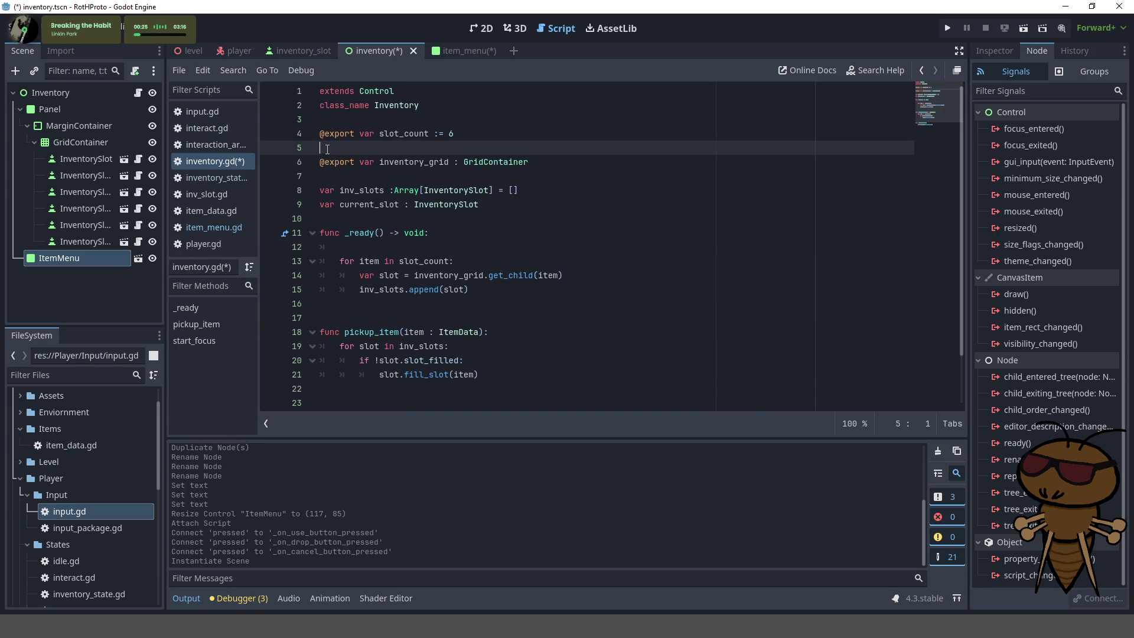
key(BackSpace)
click(330, 161)
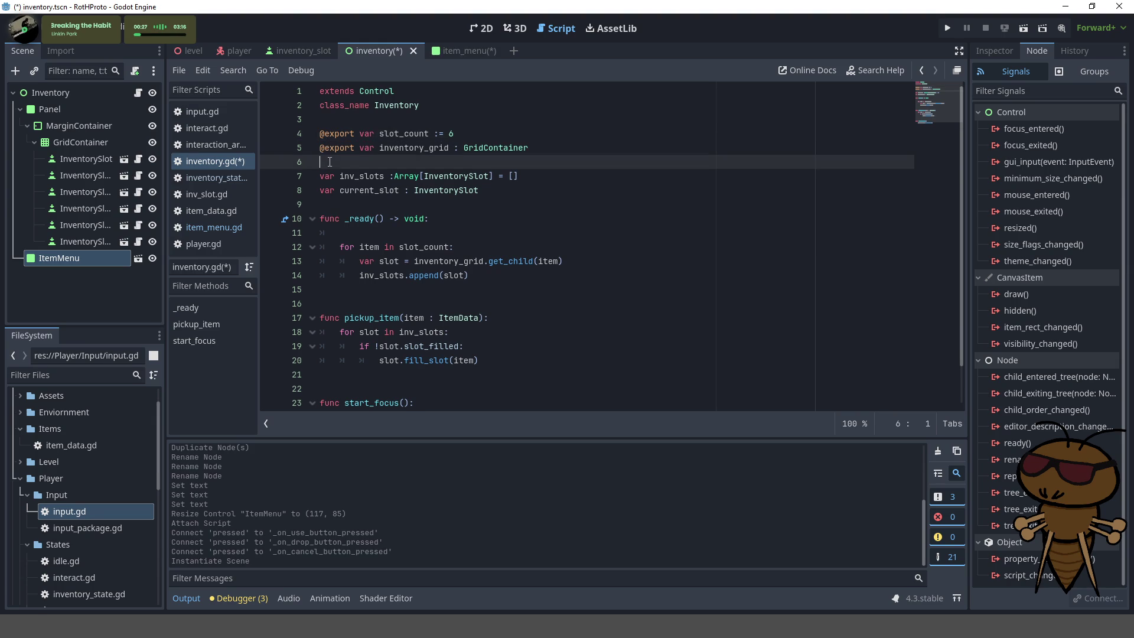
key(Return)
key(Return)
key(Up)
text(@onready var )
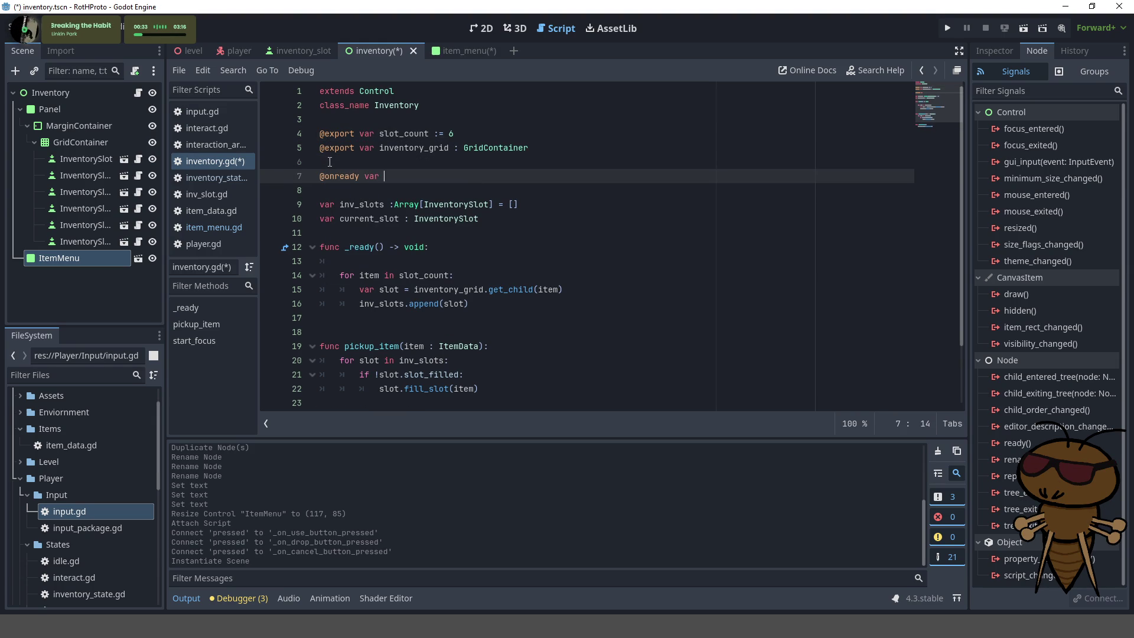
text(item)
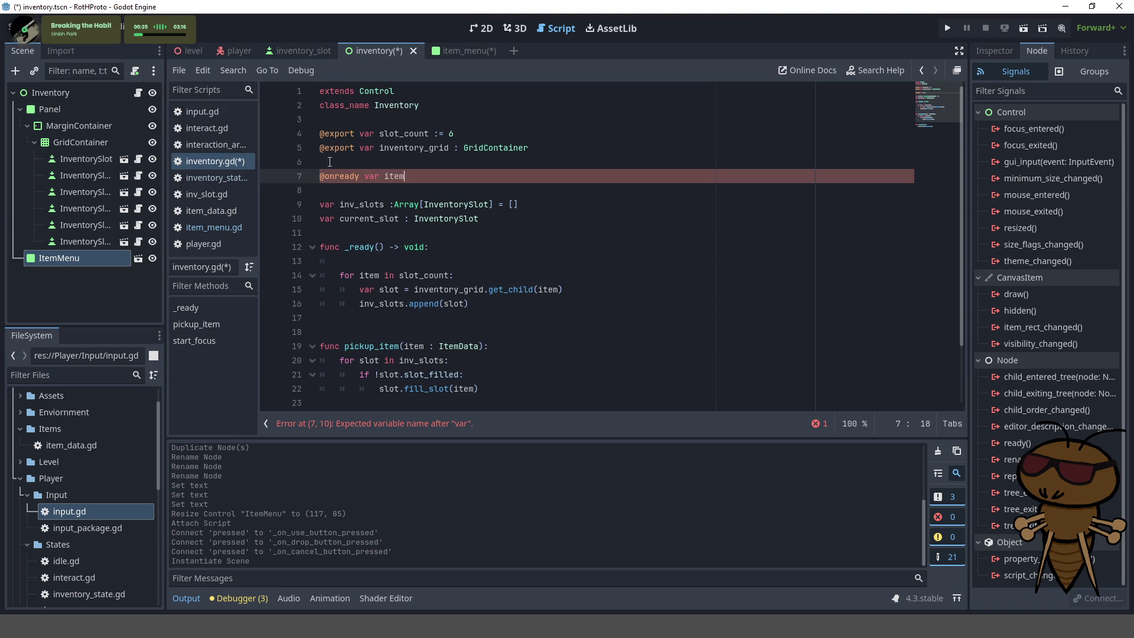
text(_menu)
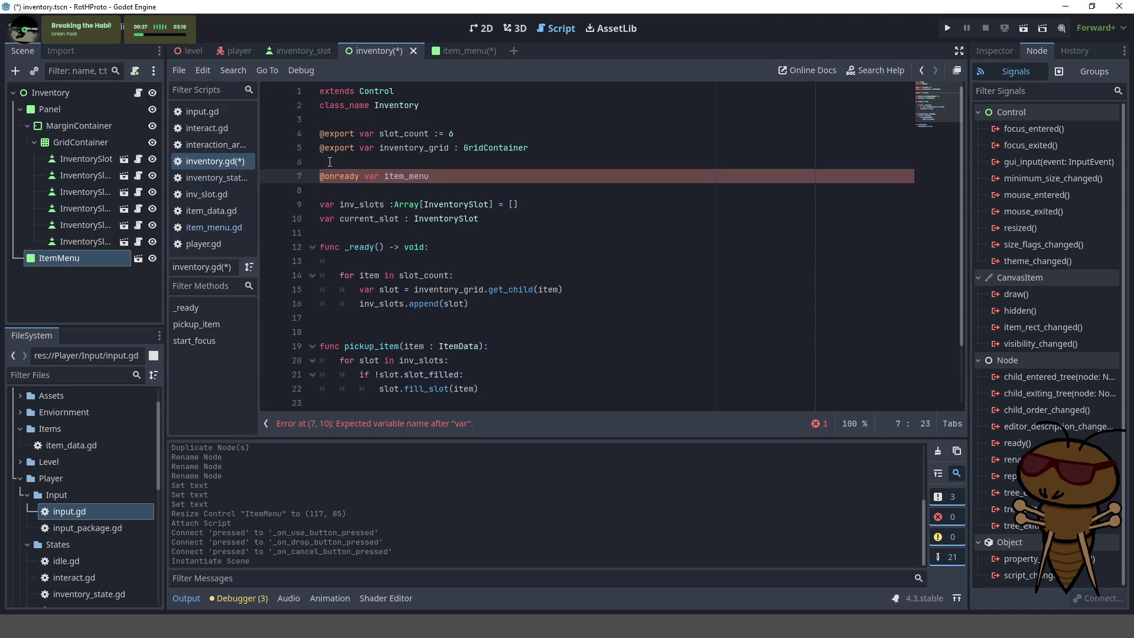
text( :)
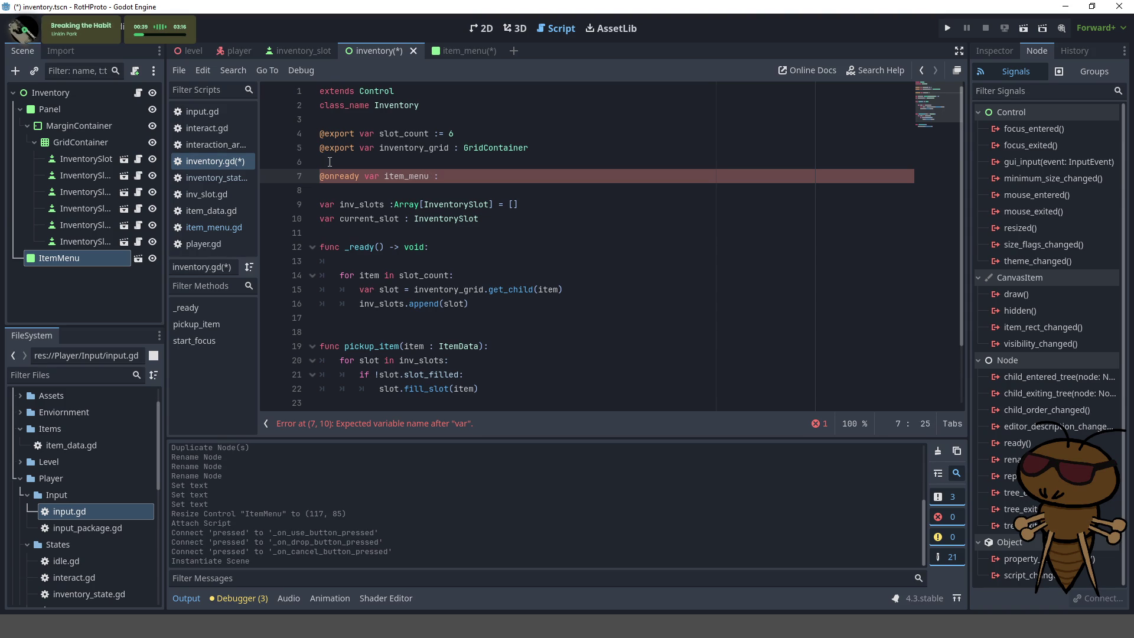
text(= $Item)
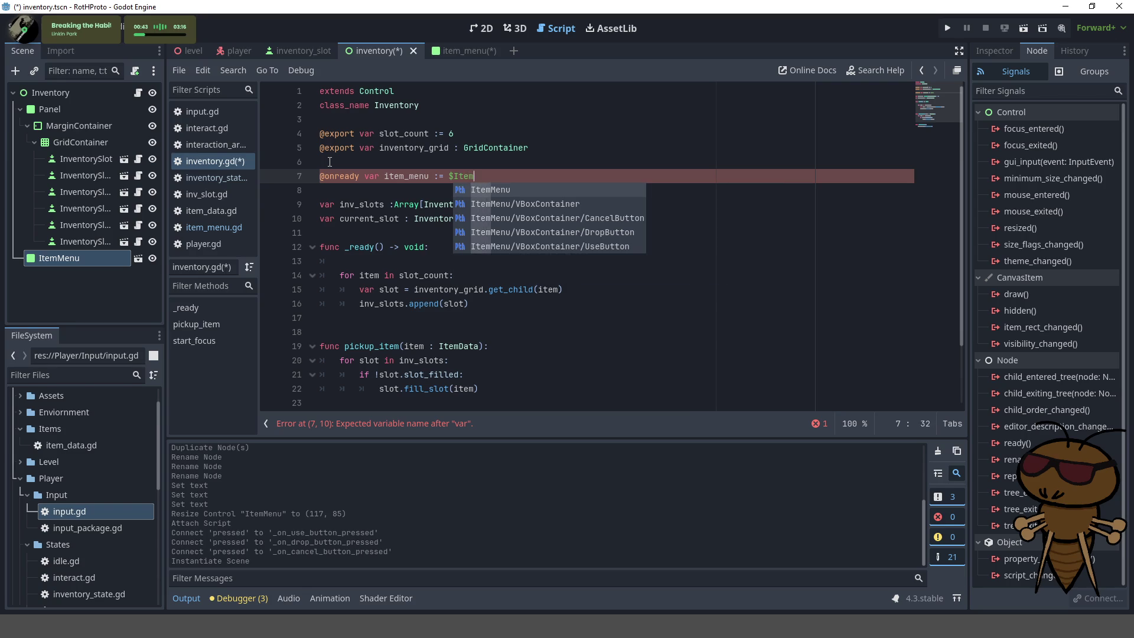
key(Return)
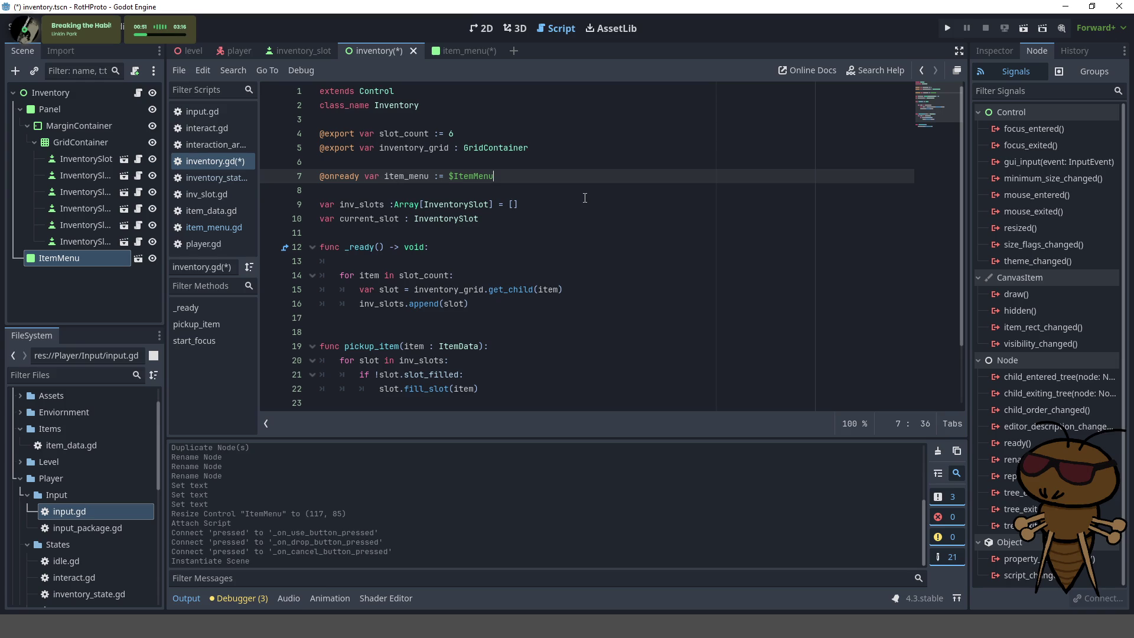
click(549, 185)
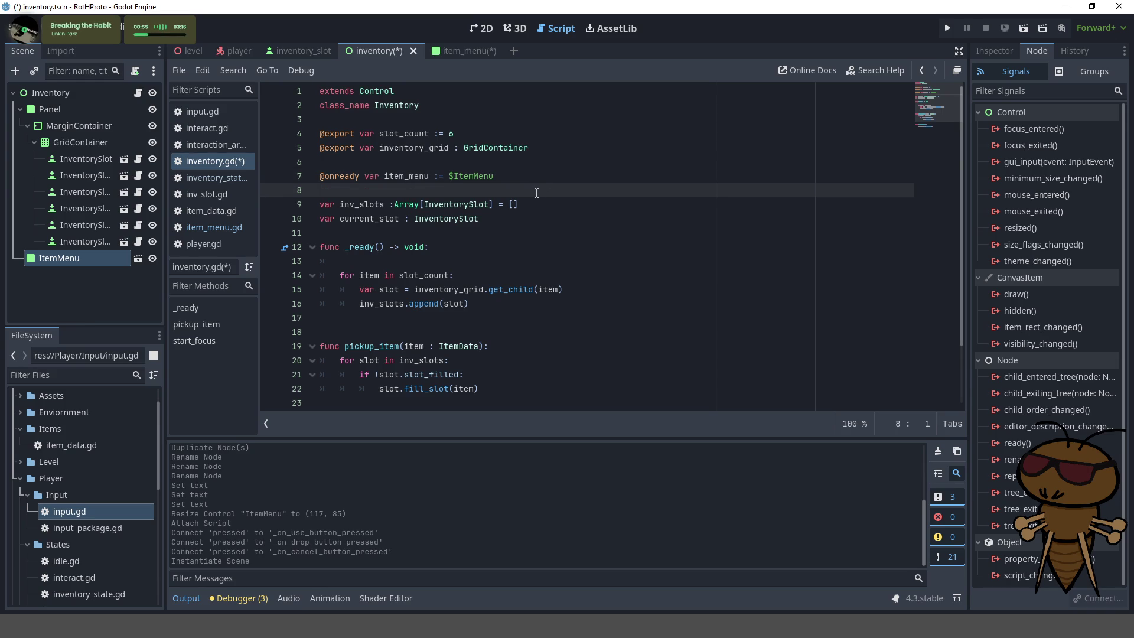
- Add item_menu.inventory = self as the first line of _ready()
scroll(526, 200, down, 2)
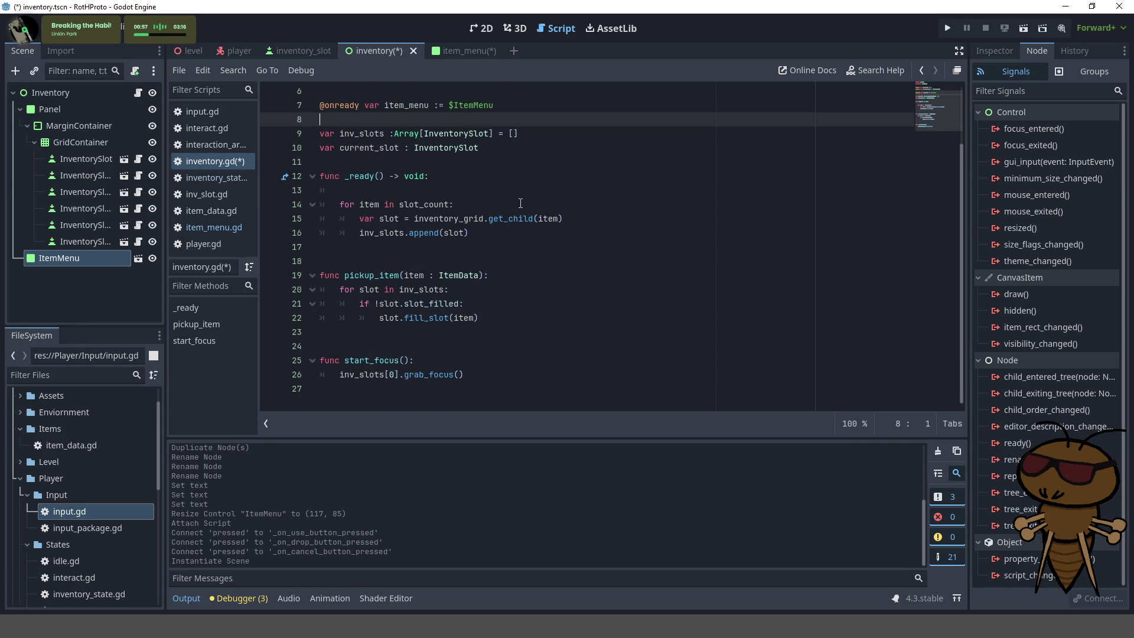
scroll(531, 227, up, 2)
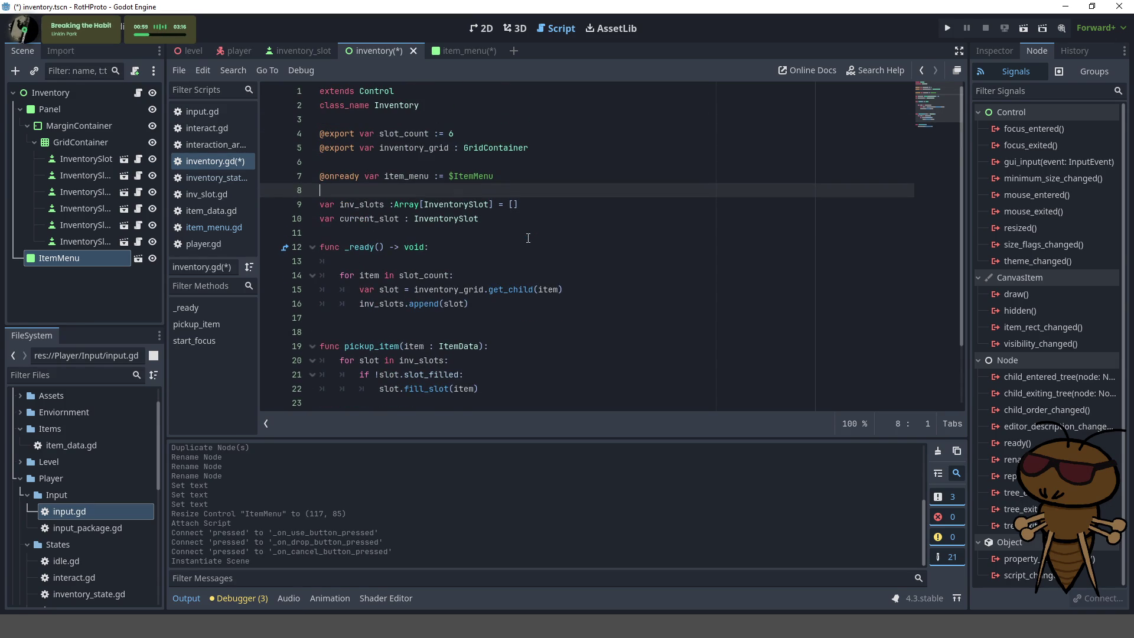
click(486, 265)
text(tem_menu)
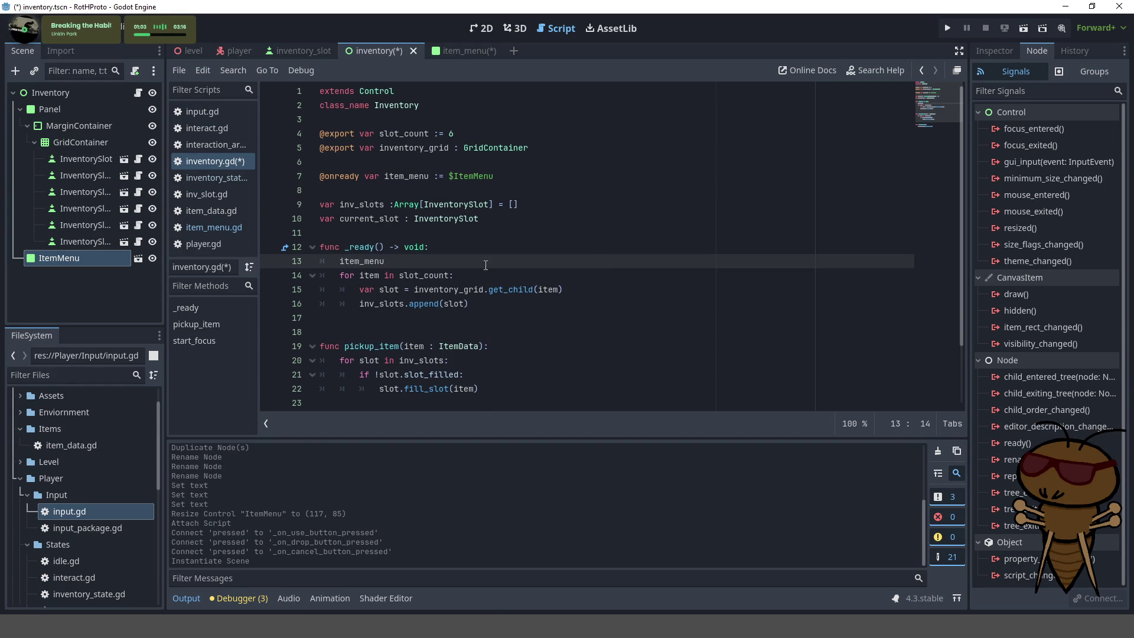
text(.in)
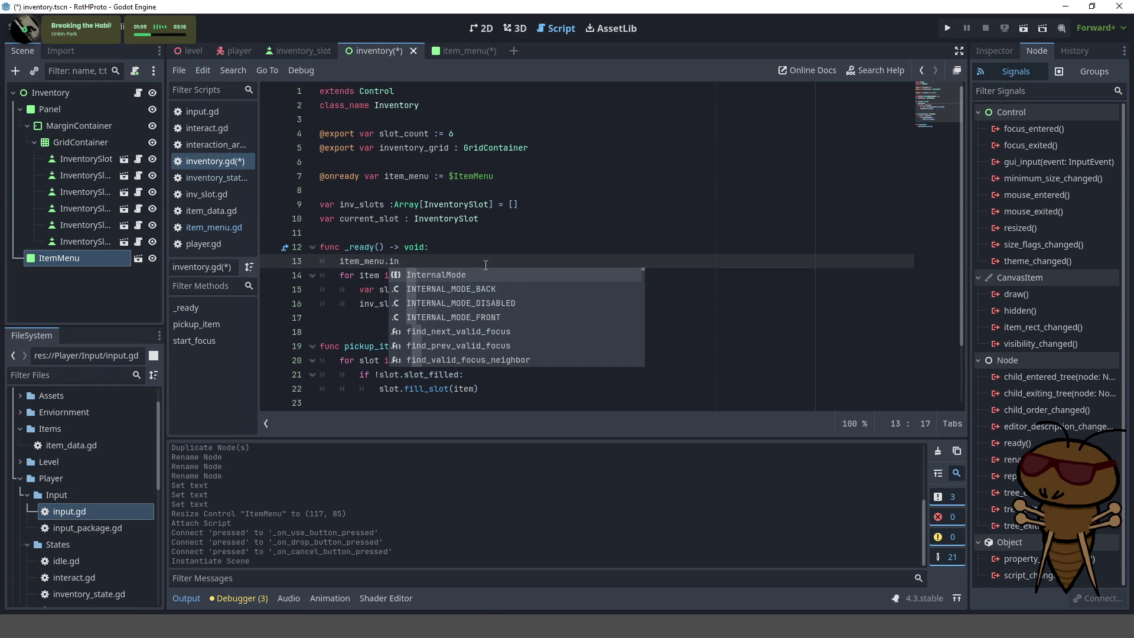
text(vent)
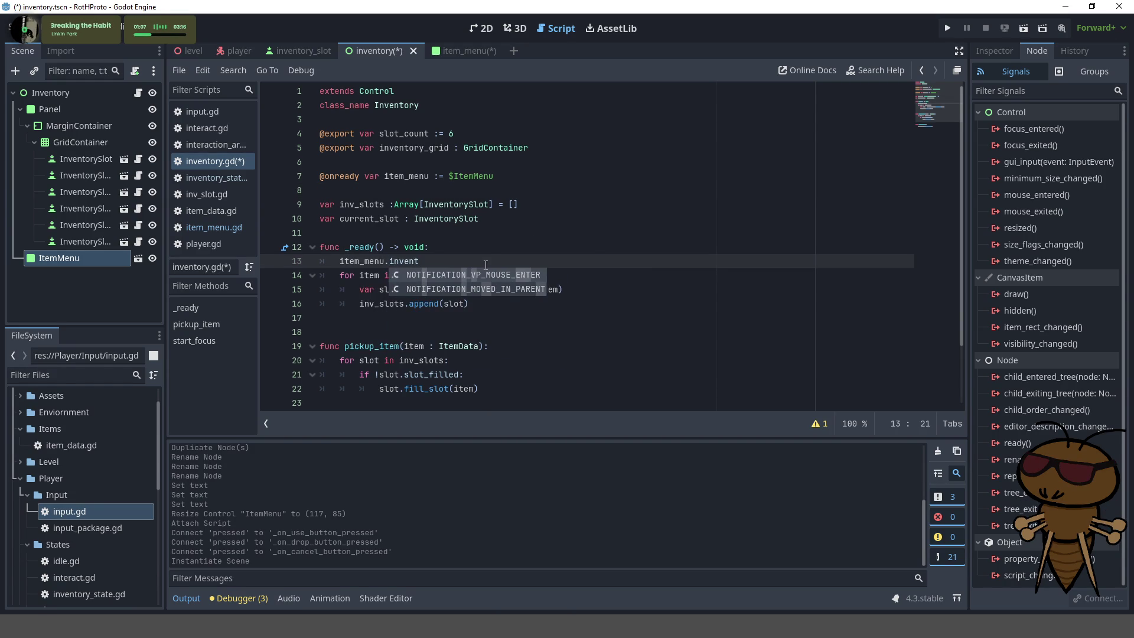
text(ory)
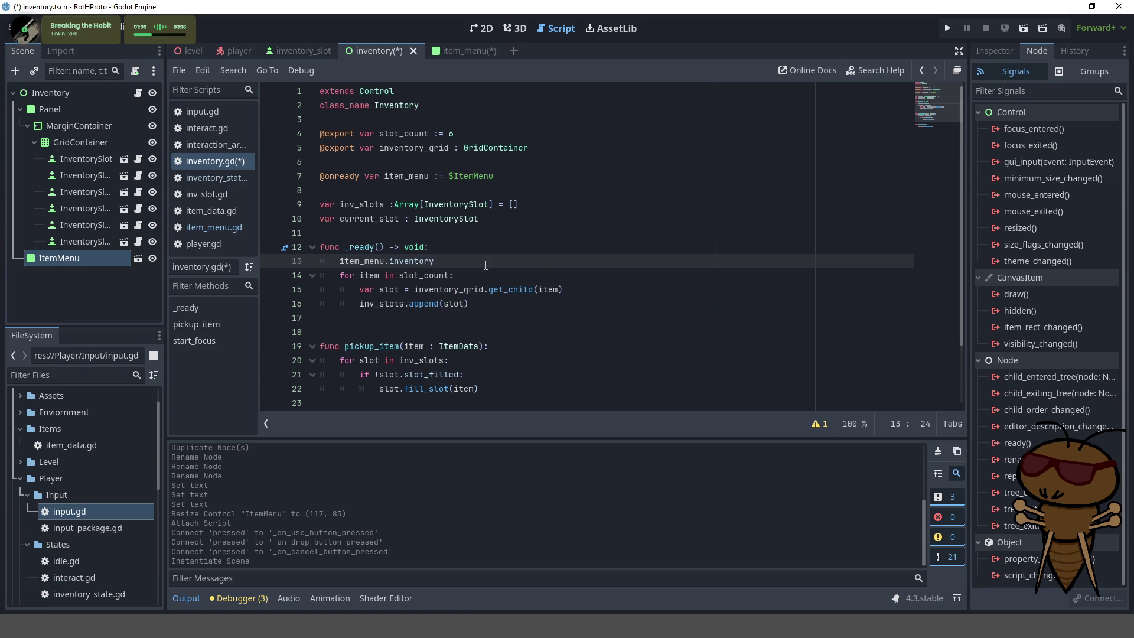
text( = self)
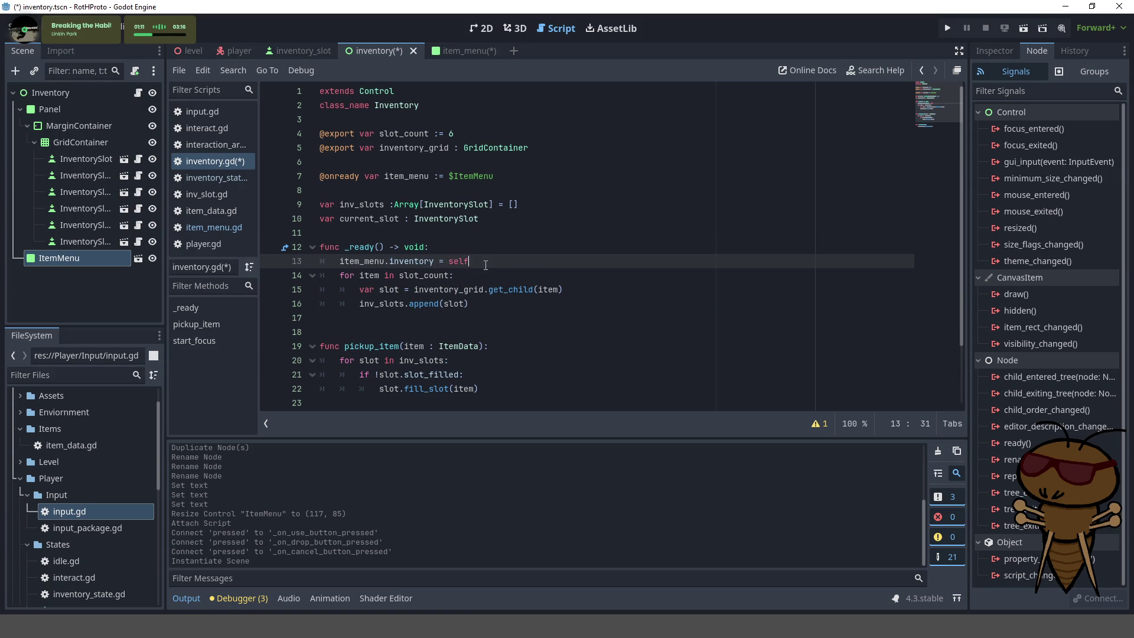
key(Escape)
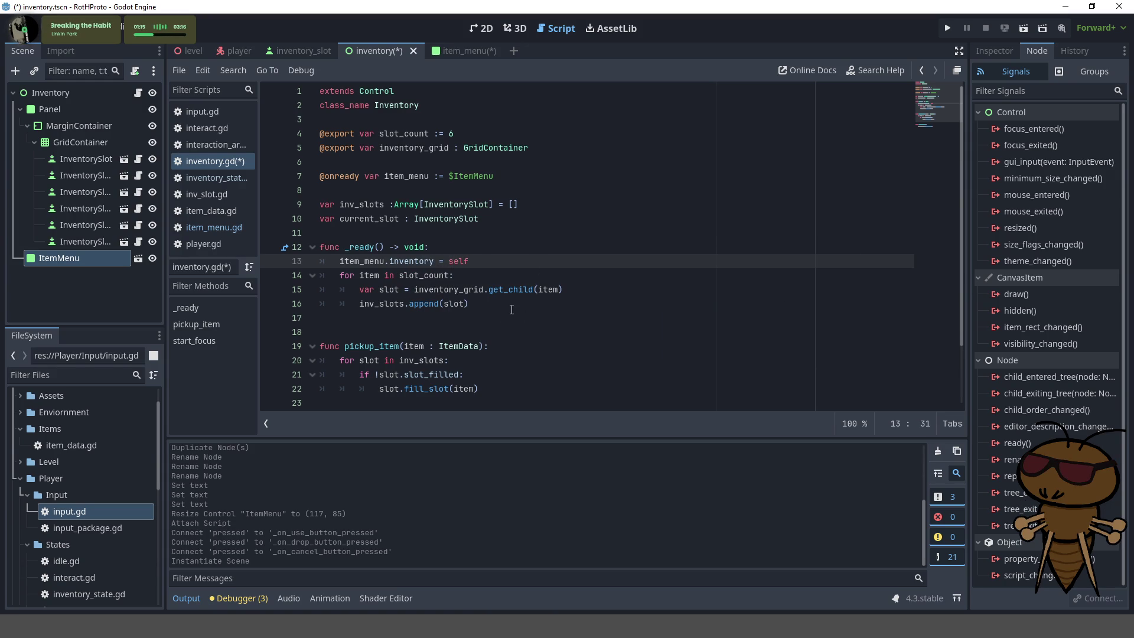
scroll(539, 300, down, 2)
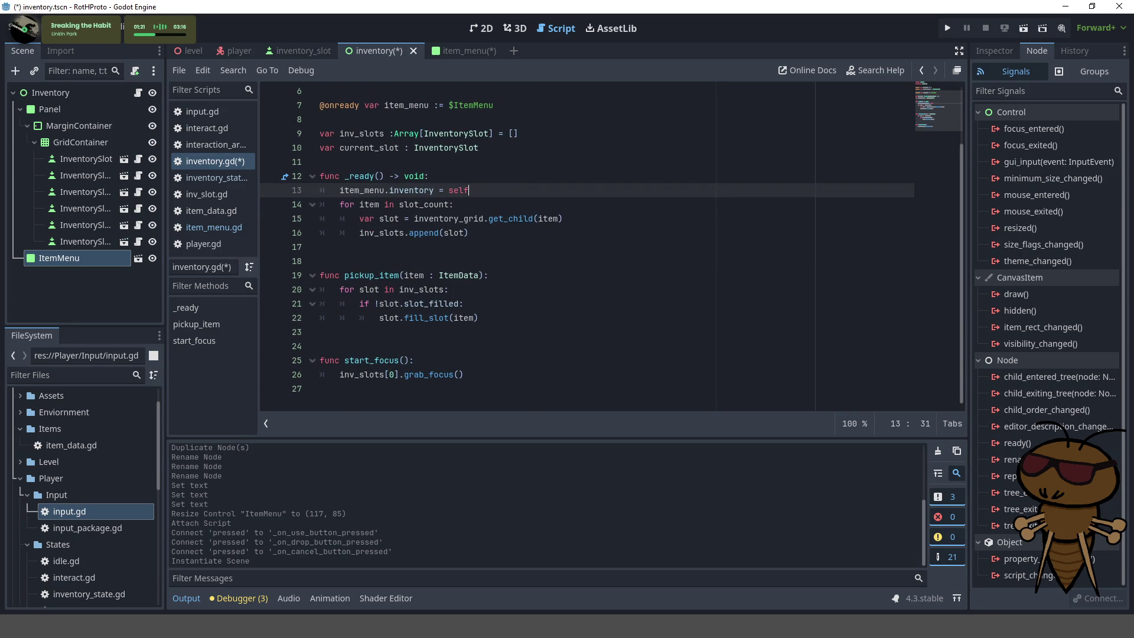
click(606, 275)
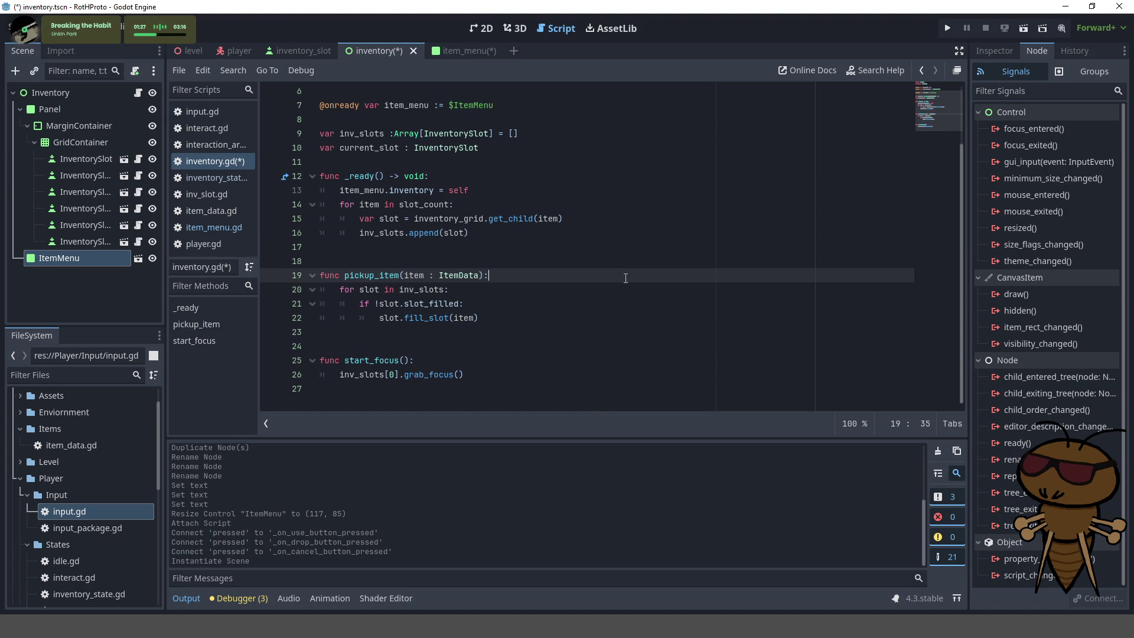
click(577, 253)
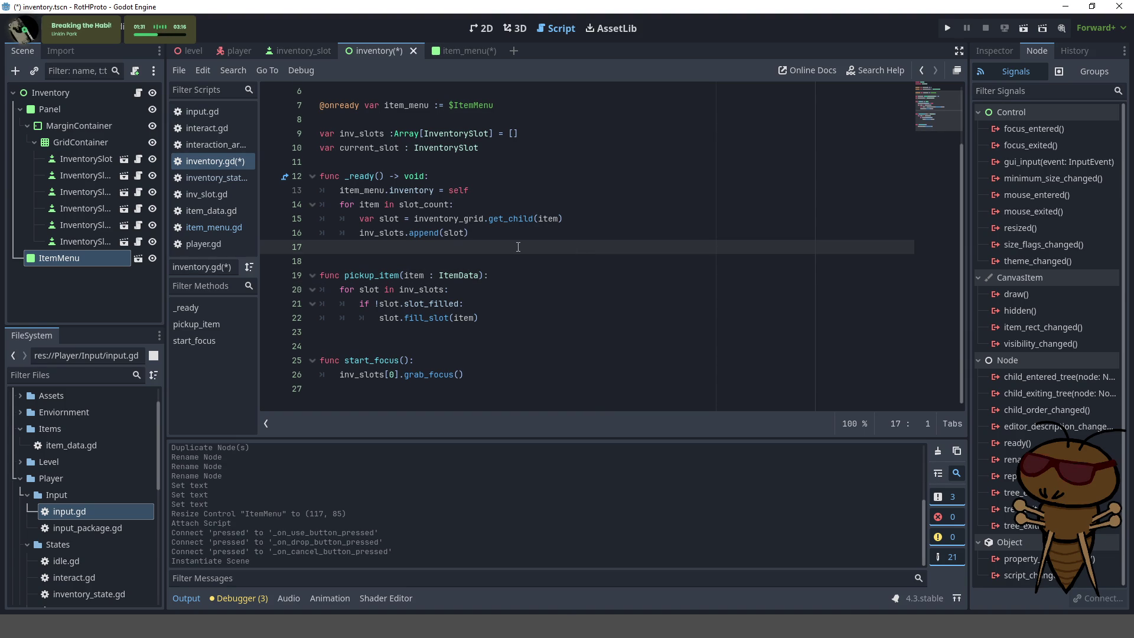
click(548, 304)
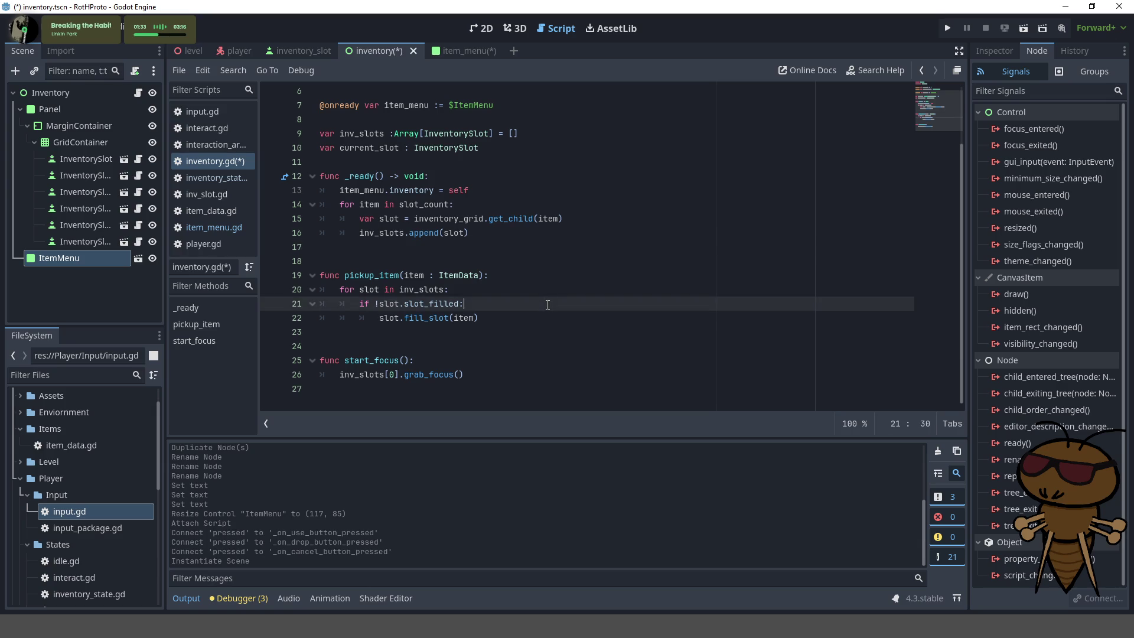
- Add current_slot = inv_slots[0] after the grab_focus line in start_focus()
click(555, 318)
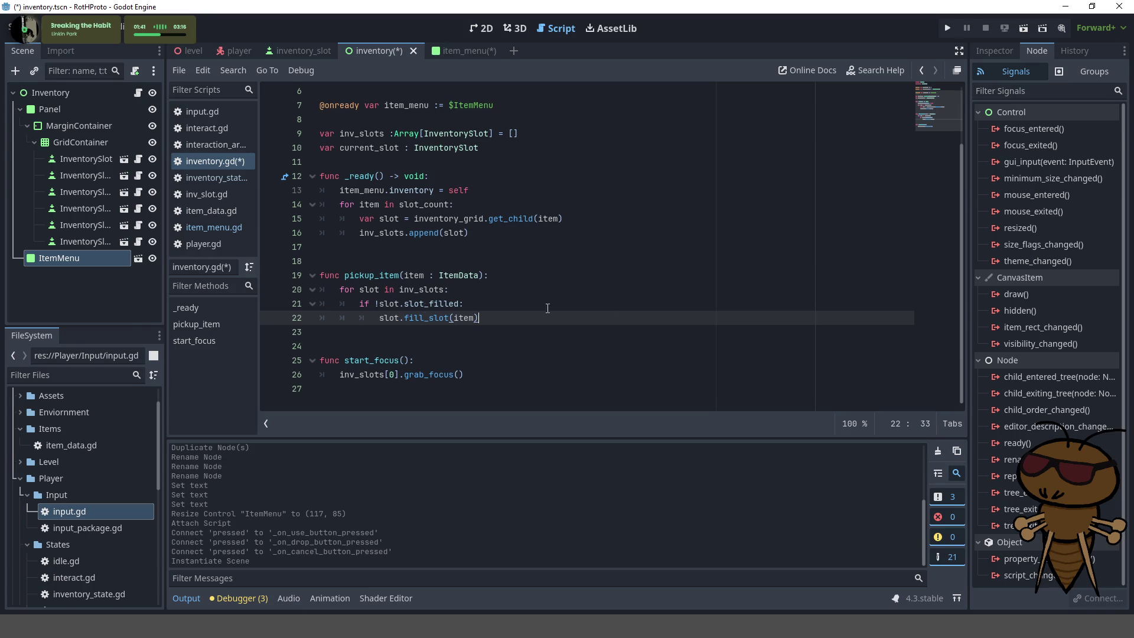
click(493, 374)
key(Return)
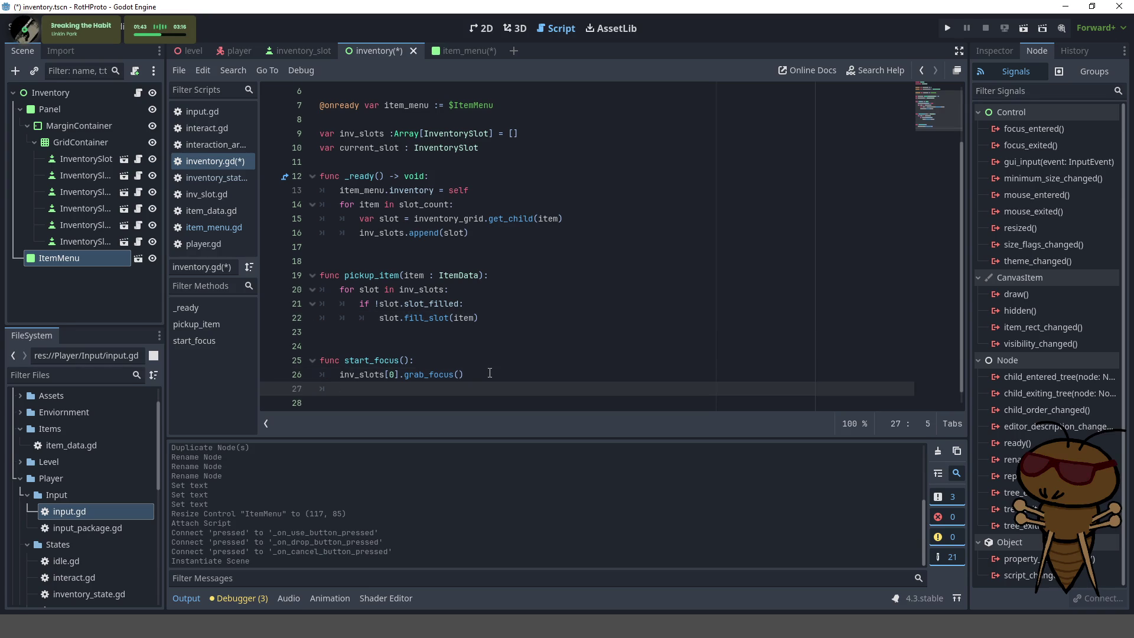
text(current)
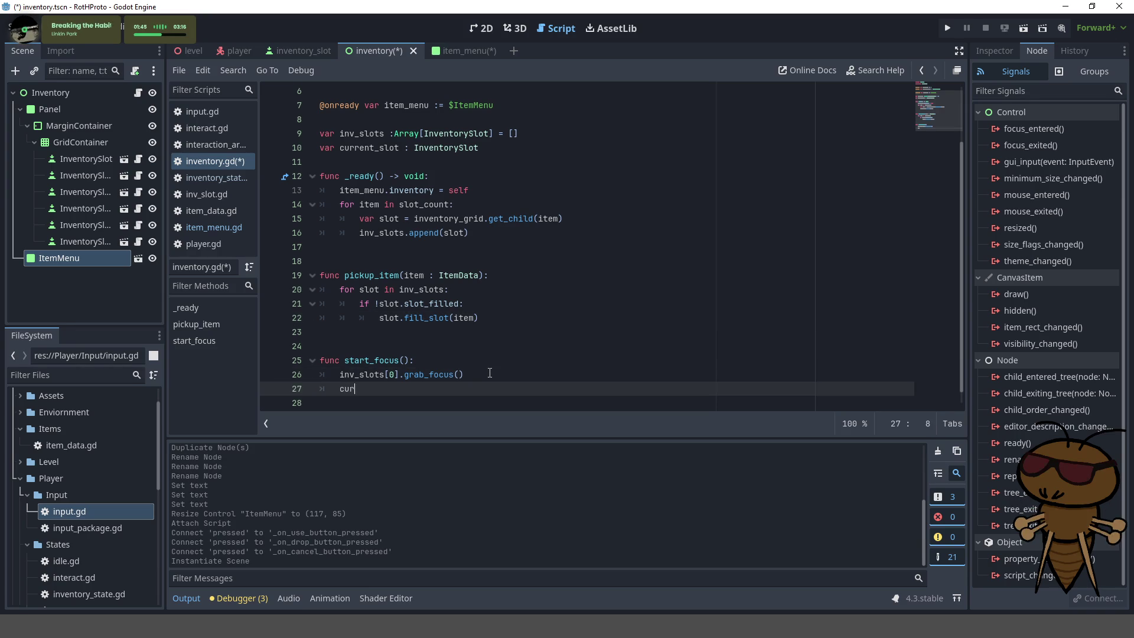
key(Return)
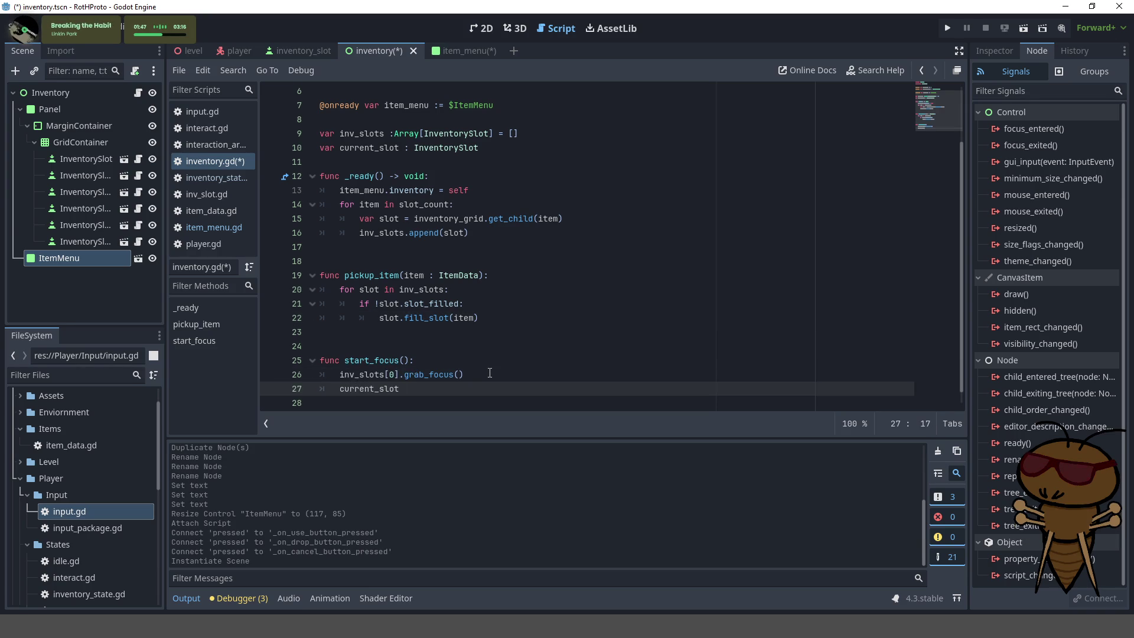
text(= inv)
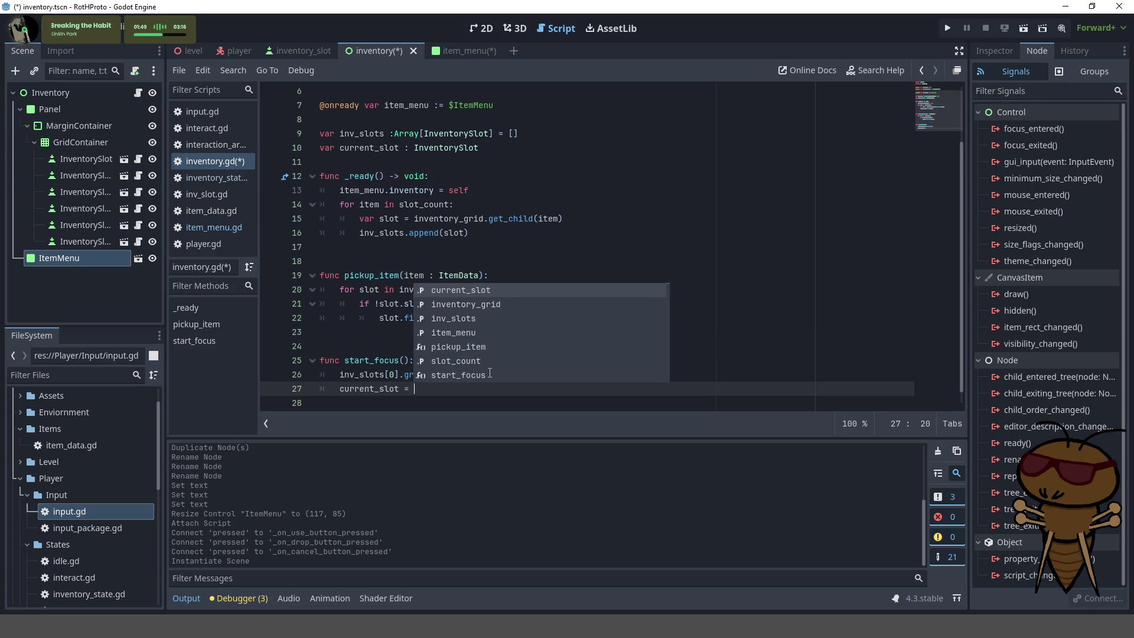
key(Down)
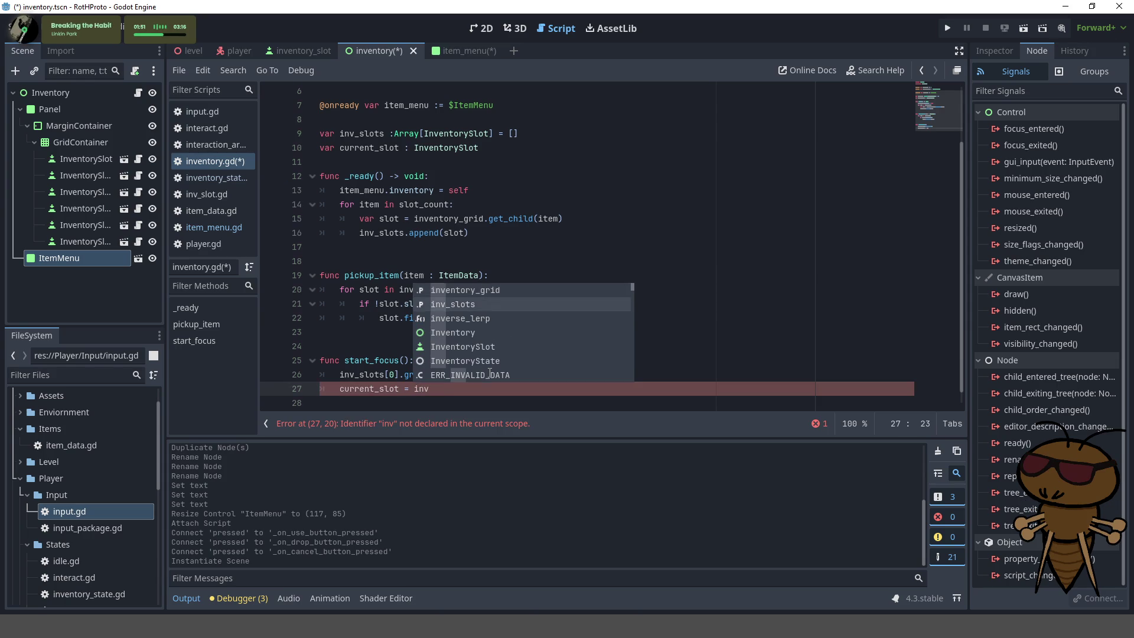
key(Return)
text([)
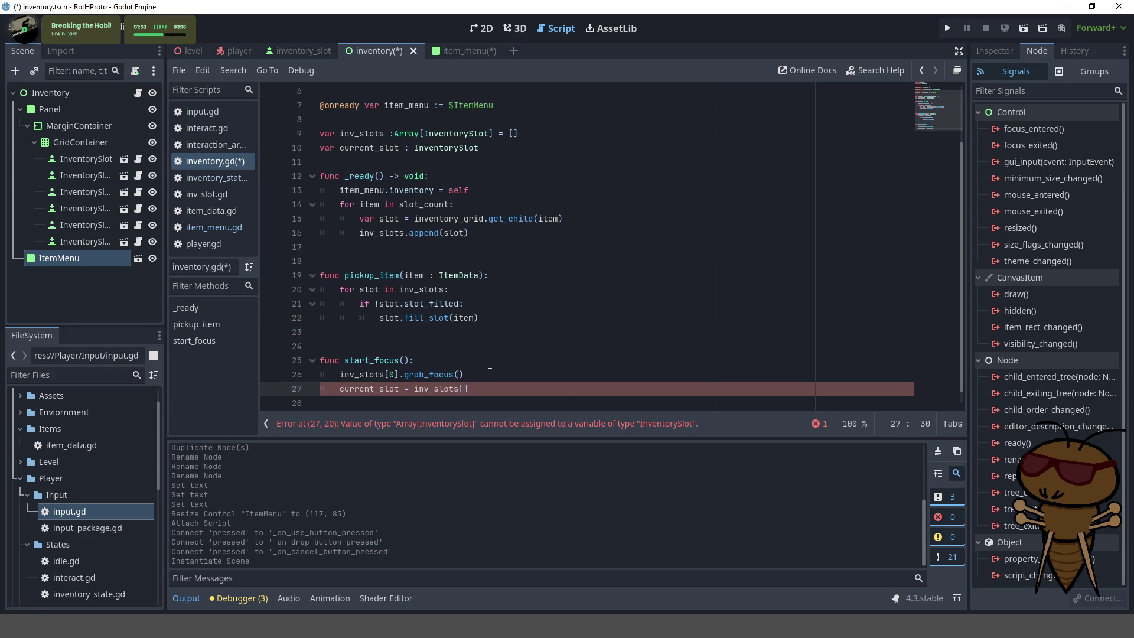
text(0)
click(490, 372)
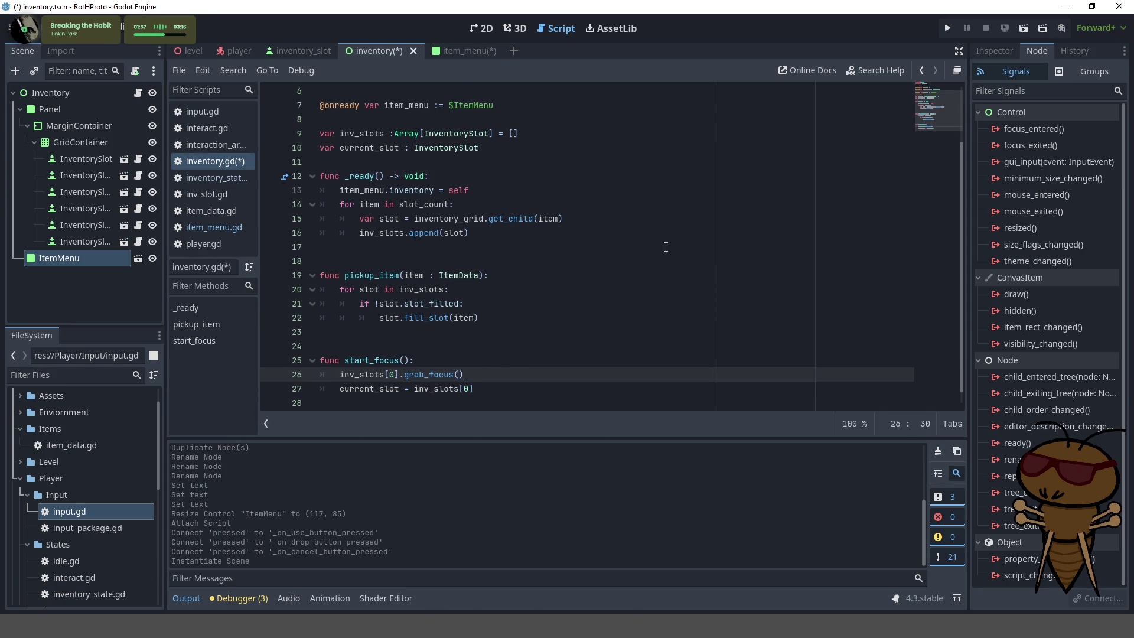
click(499, 395)
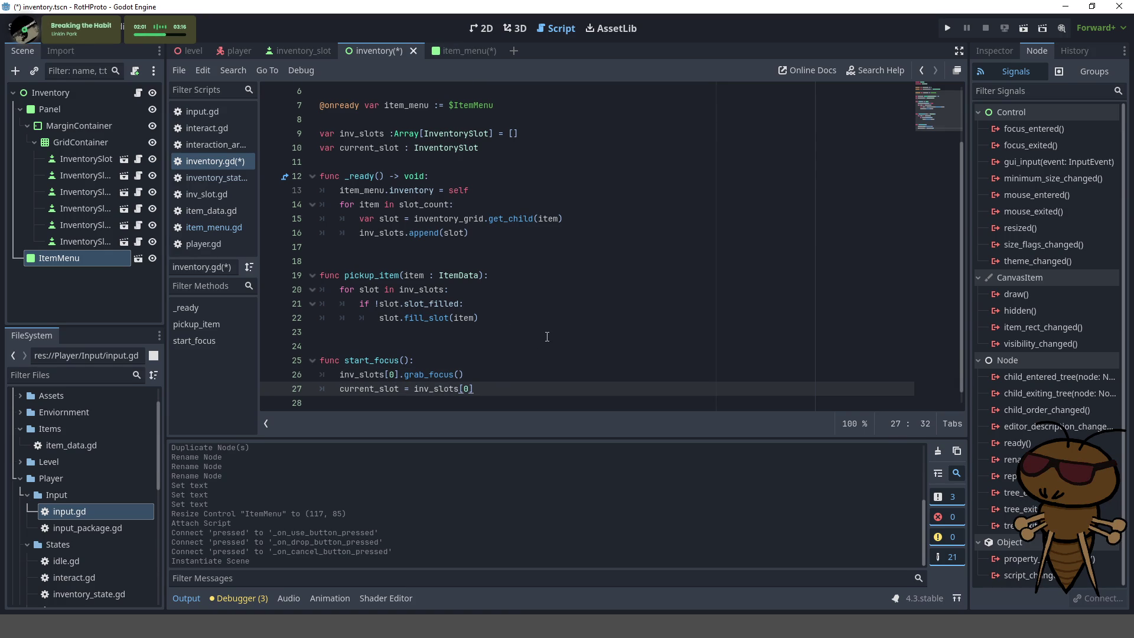
- Review inventory.gd and save it with Ctrl+S
scroll(547, 337, up, 2)
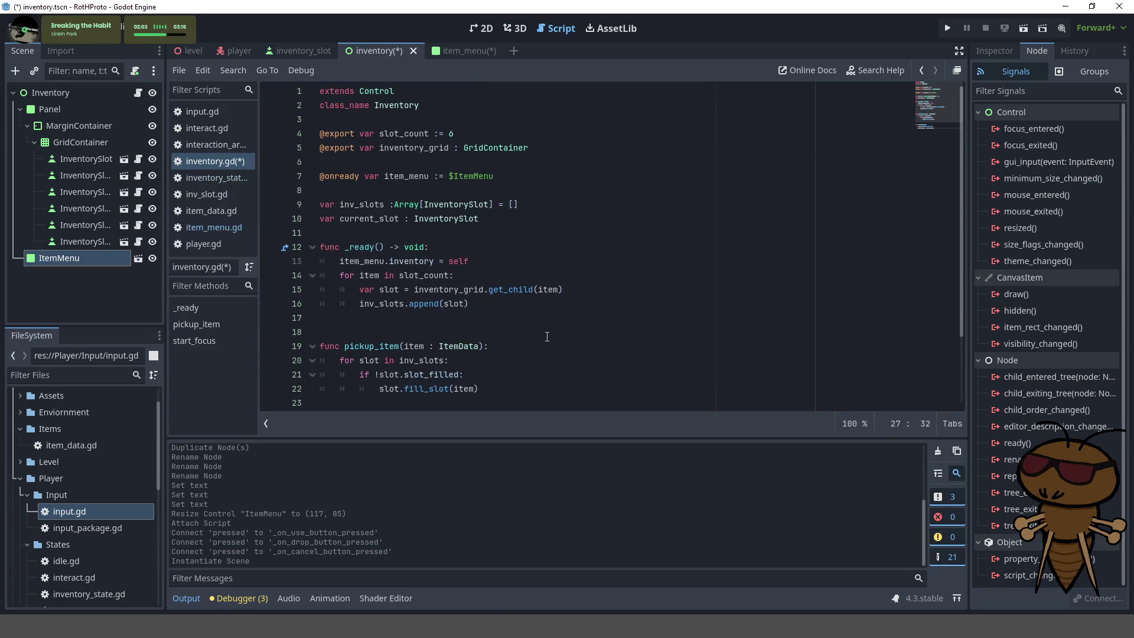
scroll(547, 330, down, 2)
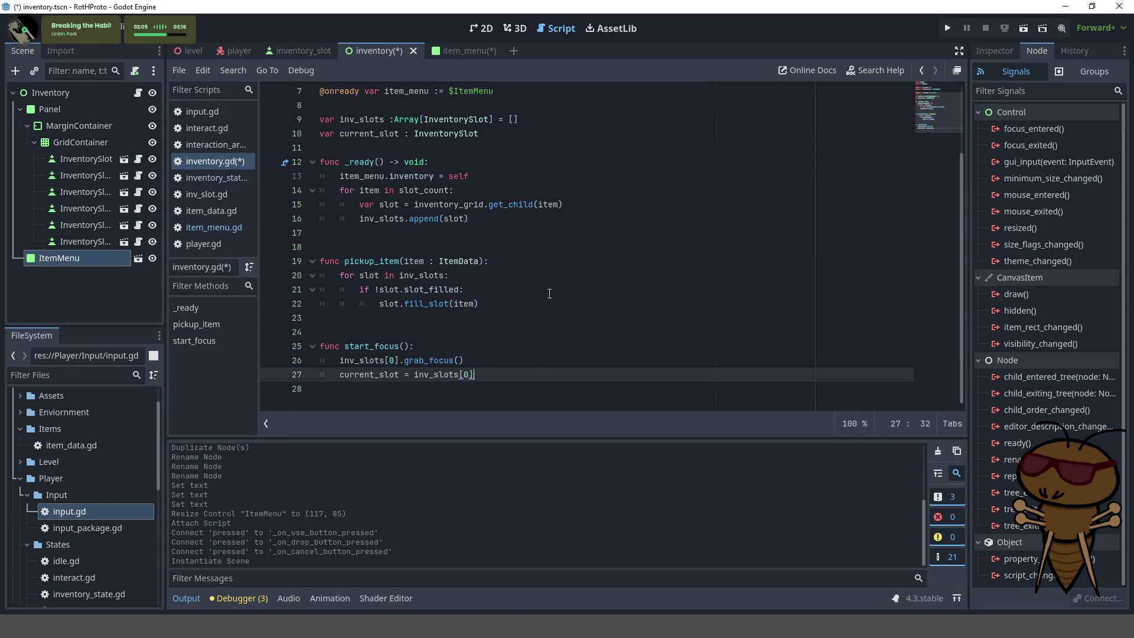
scroll(551, 302, up, 2)
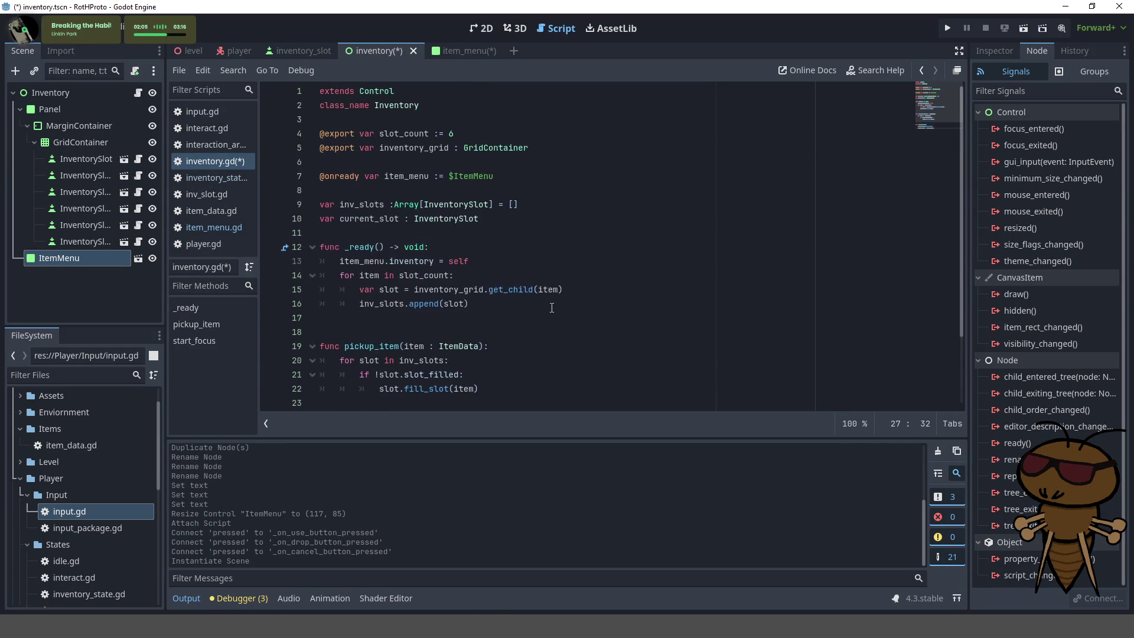
scroll(551, 270, down, 2)
click(539, 246)
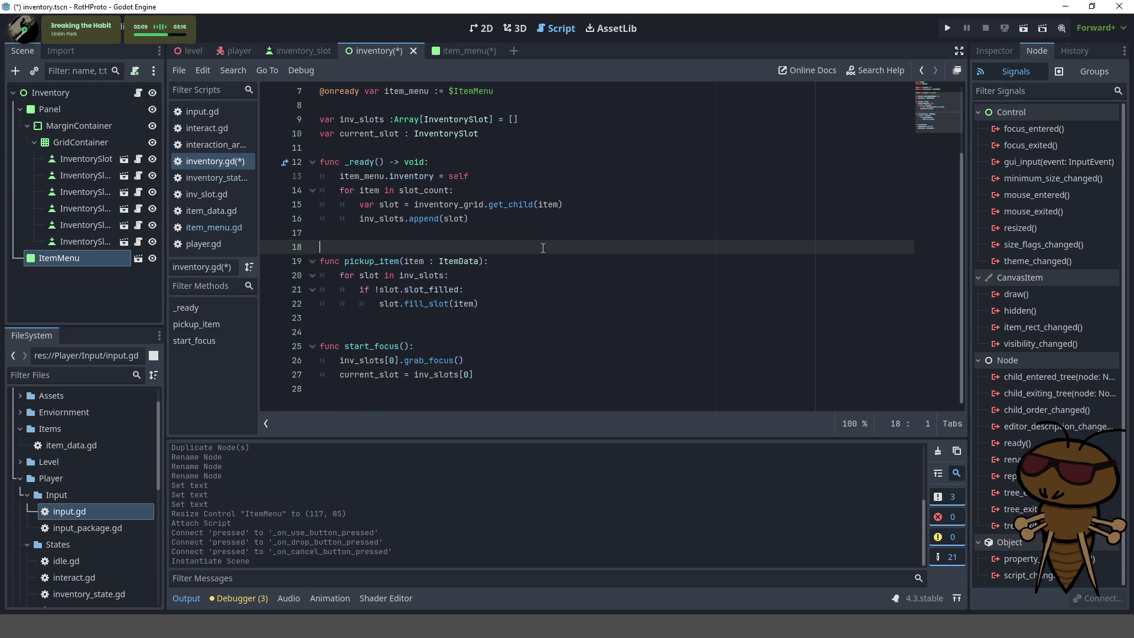
key(ctrl+s)
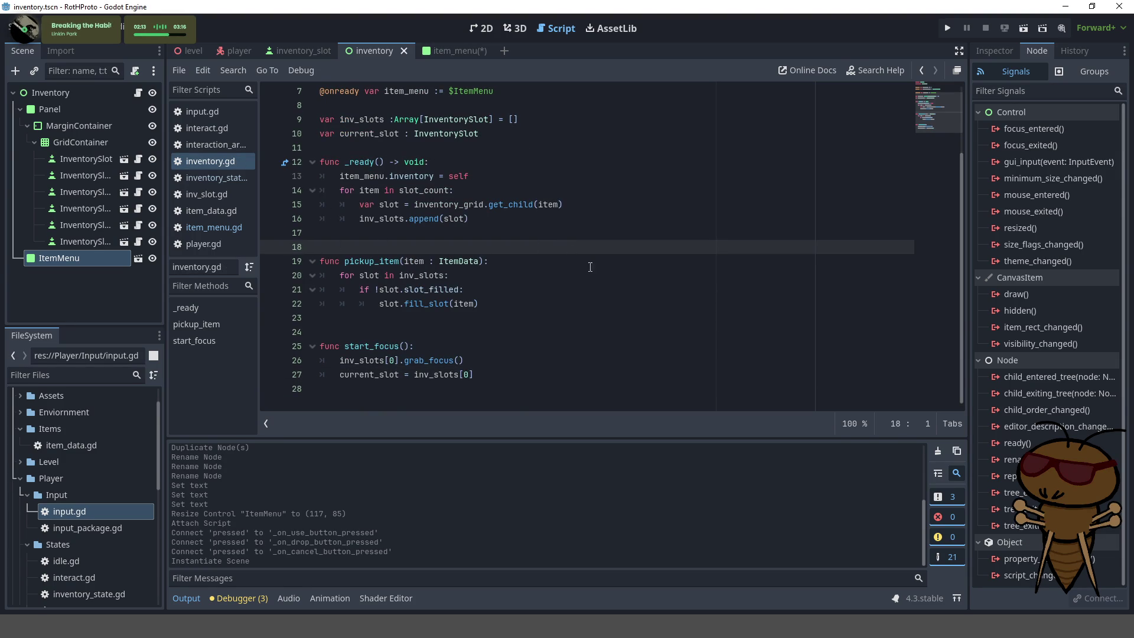
scroll(400, 236, up, 2)
click(529, 242)
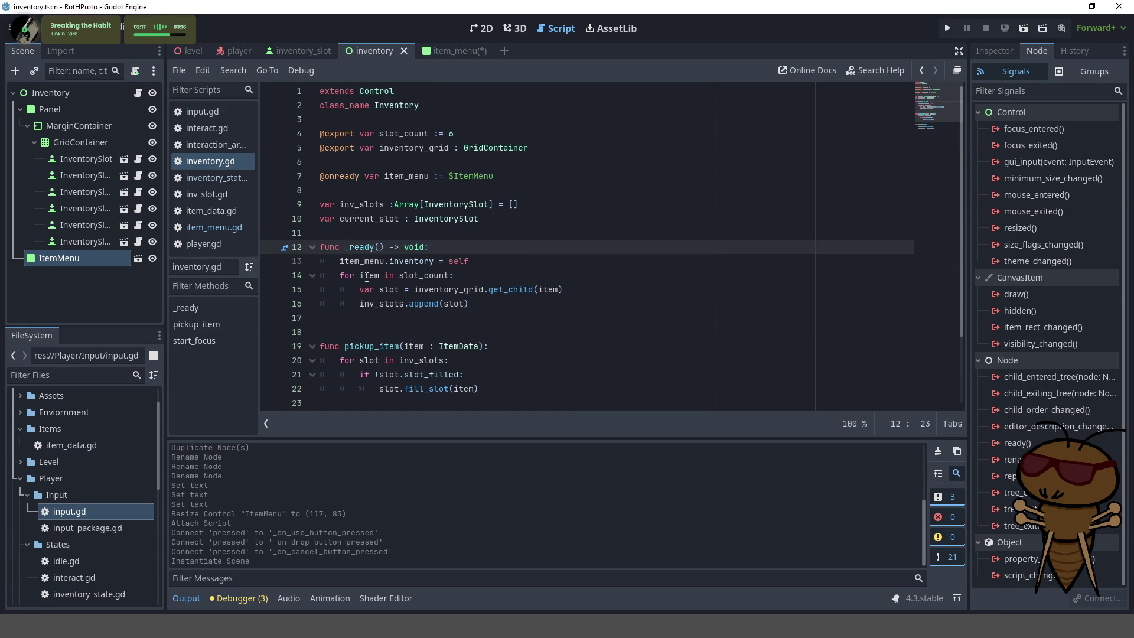
click(531, 235)
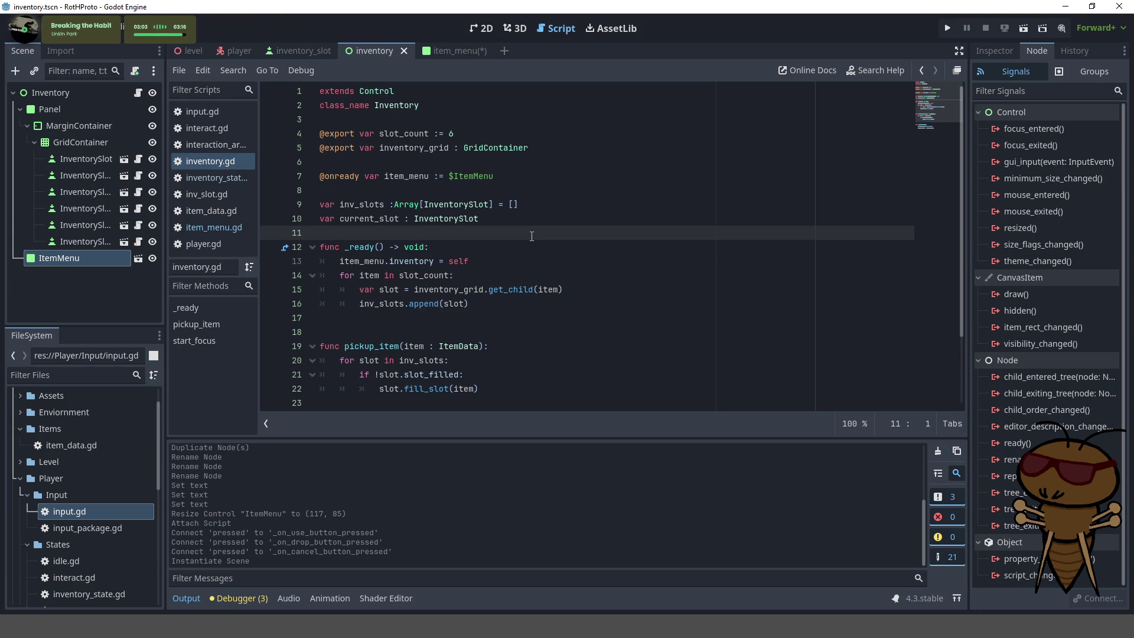
scroll(430, 295, down, 2)
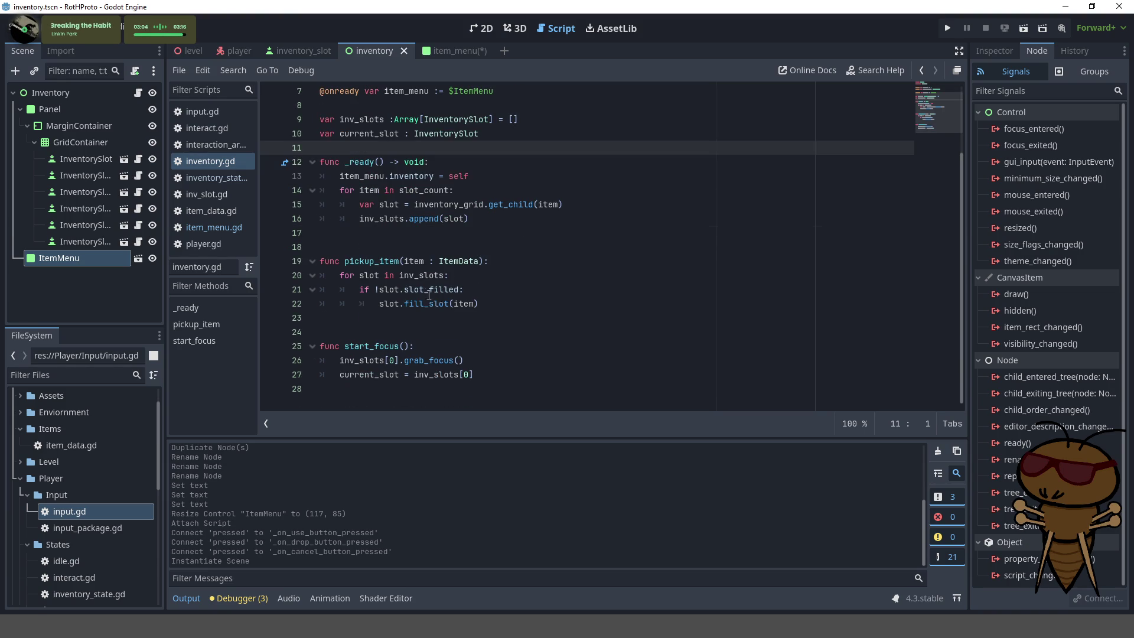
- Add a print("yes") debug line at the top of start_focus in inventory.gd
click(471, 344)
key(Return)
text(print)
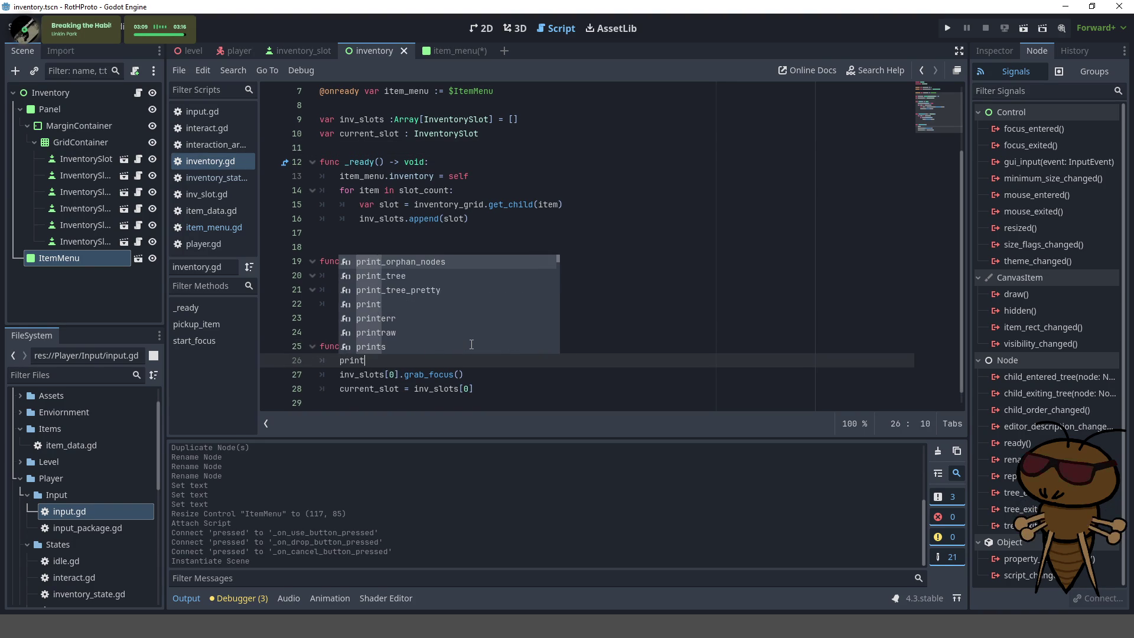
text(("yes)
click(471, 344)
- Save the script, then switch to the level scene and save it too
key(ctrl+s)
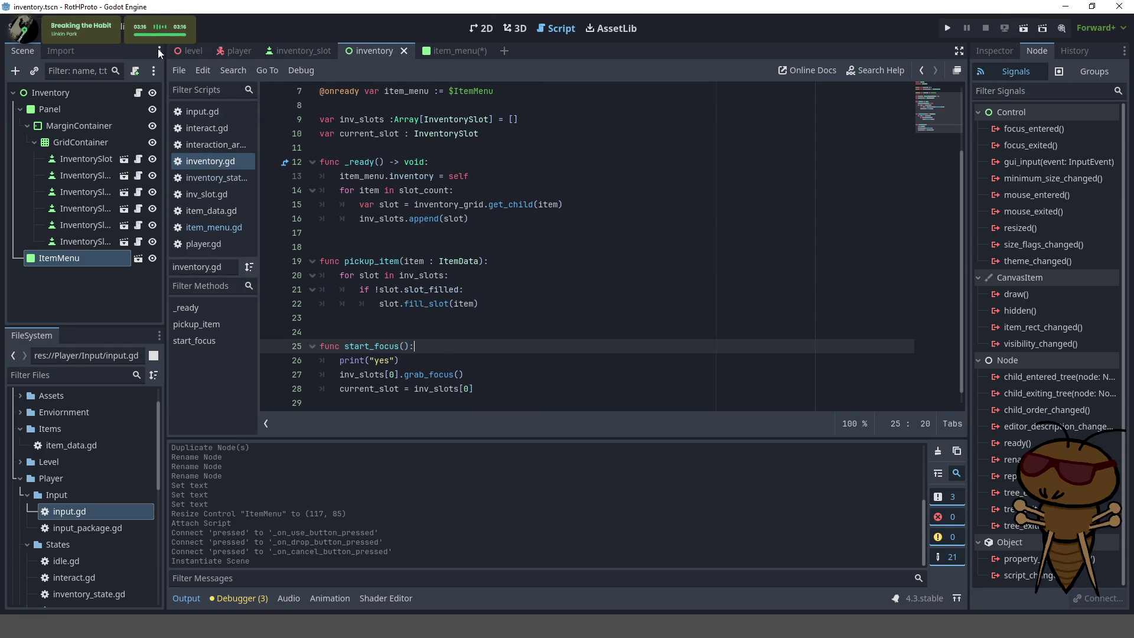
click(179, 51)
click(1027, 28)
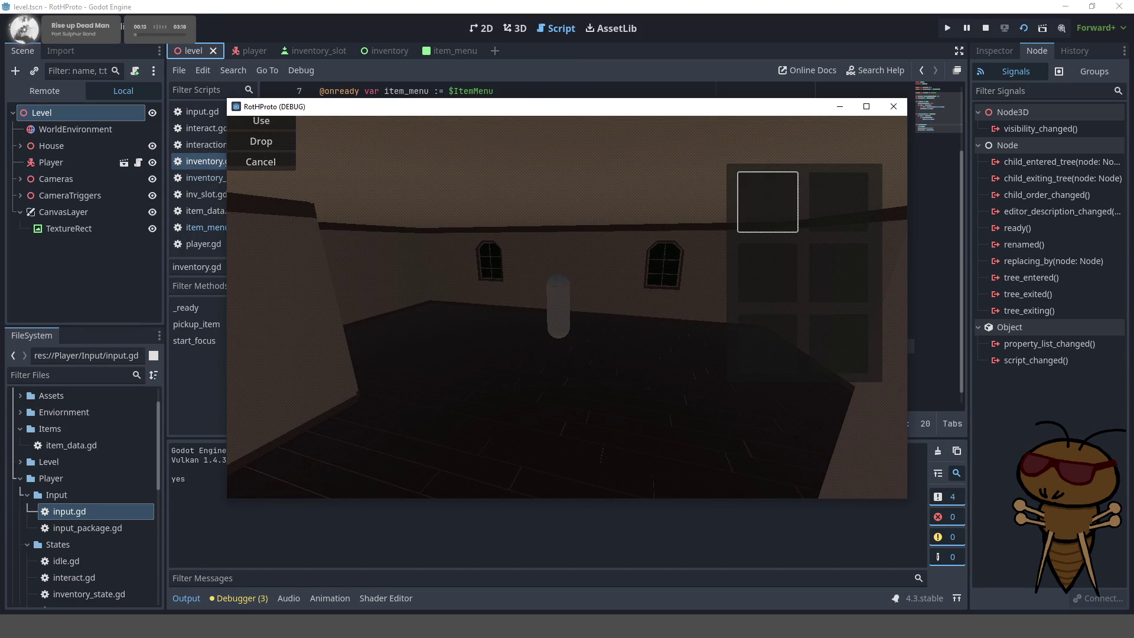
- Toggle the inventory in the running game with the I key, then stop the run with F8
key(i)
key(i)
key(i)
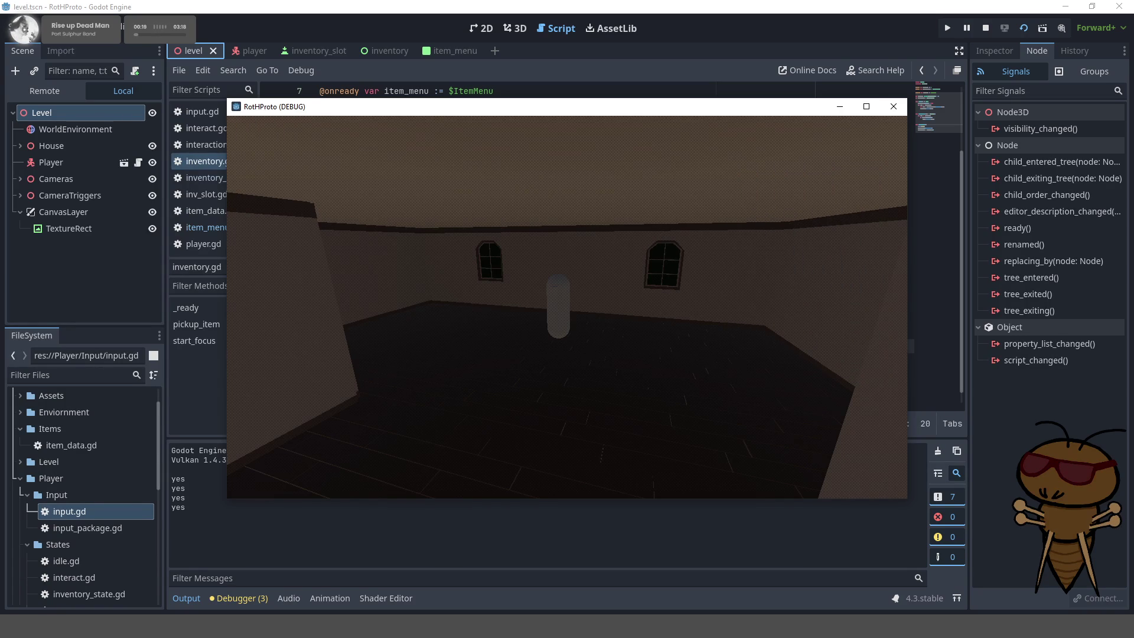
key(F8)
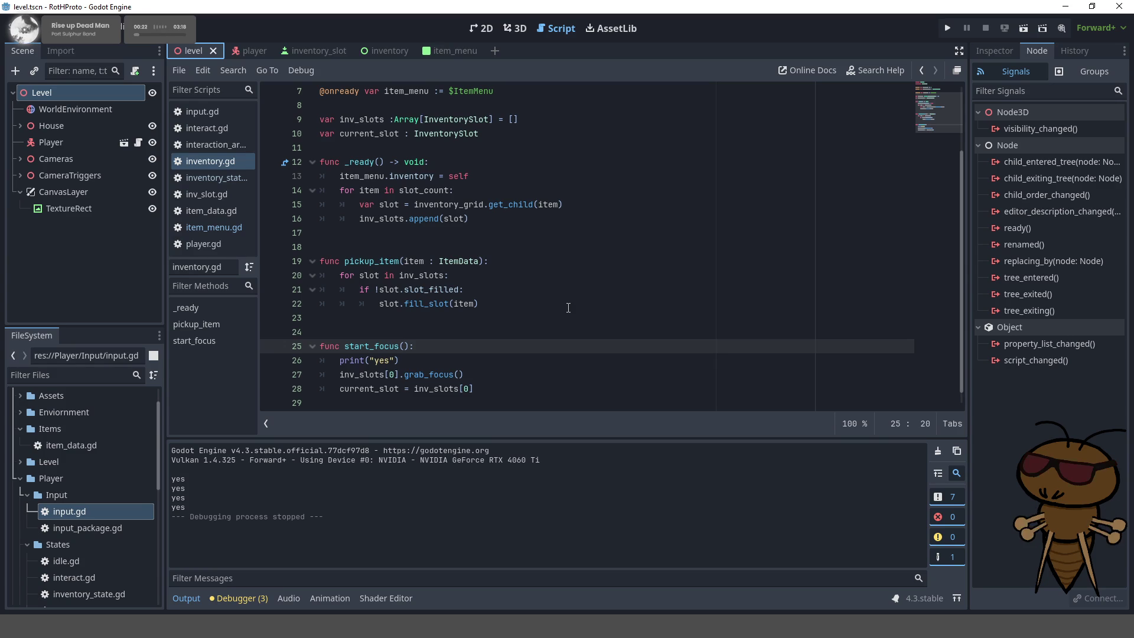
- Delete the print("yes") line and its leftover empty line from start_focus()
click(341, 359)
click(419, 359)
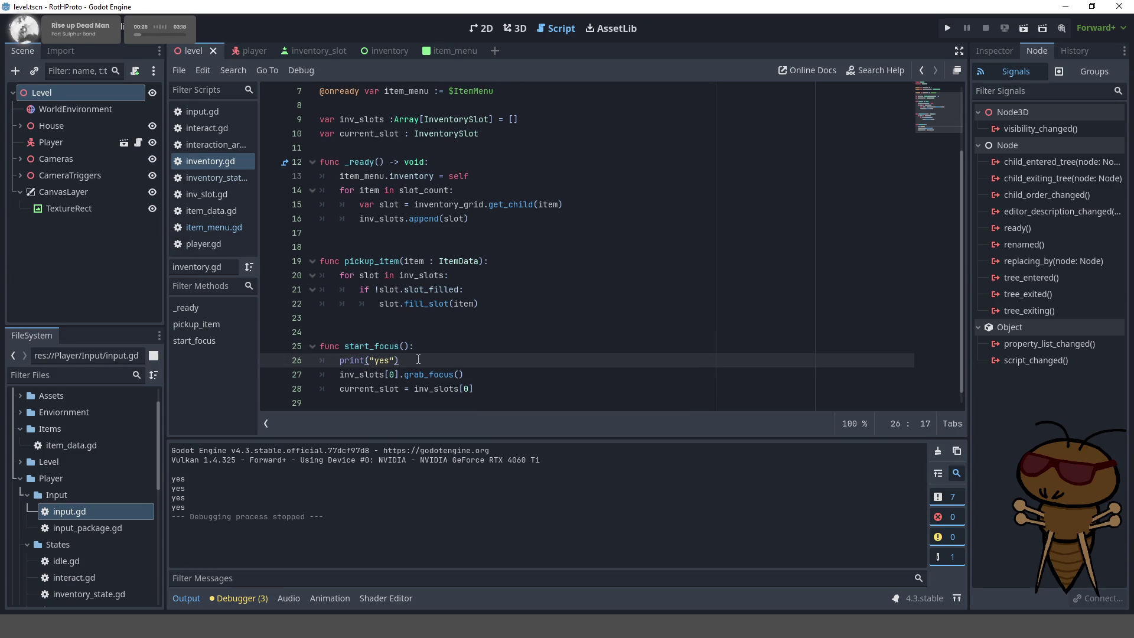
key(BackSpace)
key(BackSpace)
key(BackSpace)
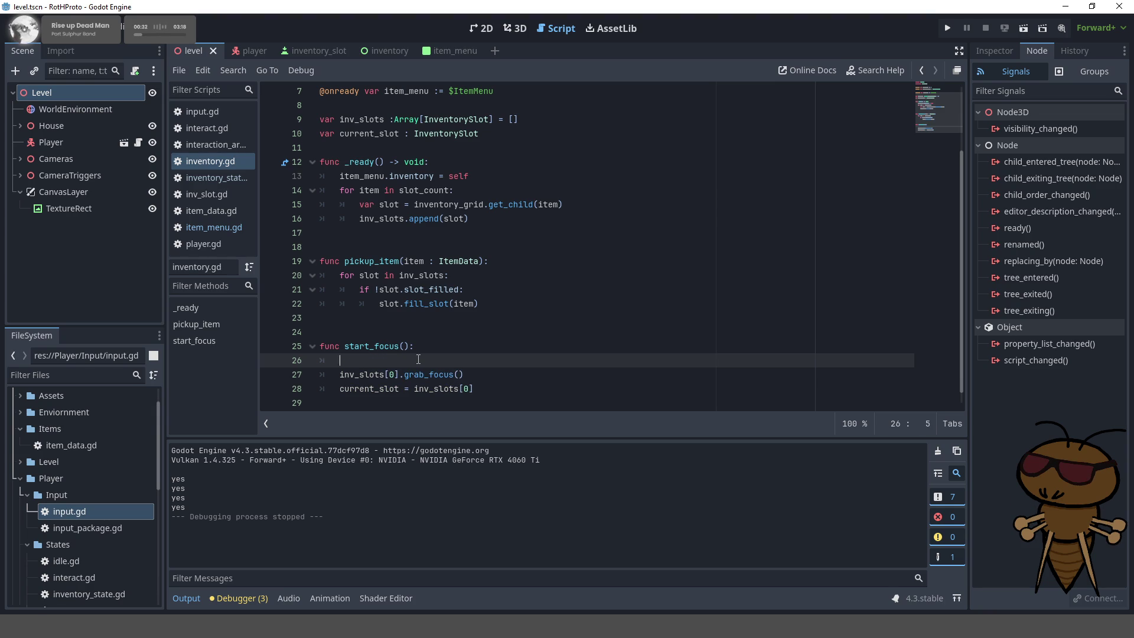
key(BackSpace)
key(BackSpace)
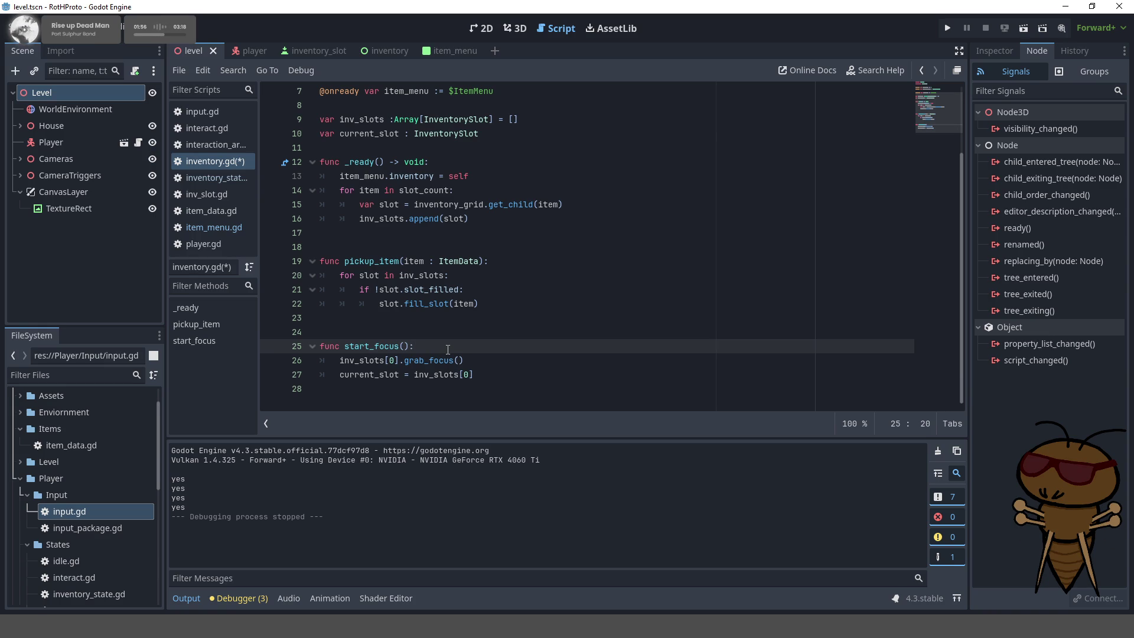
click(476, 304)
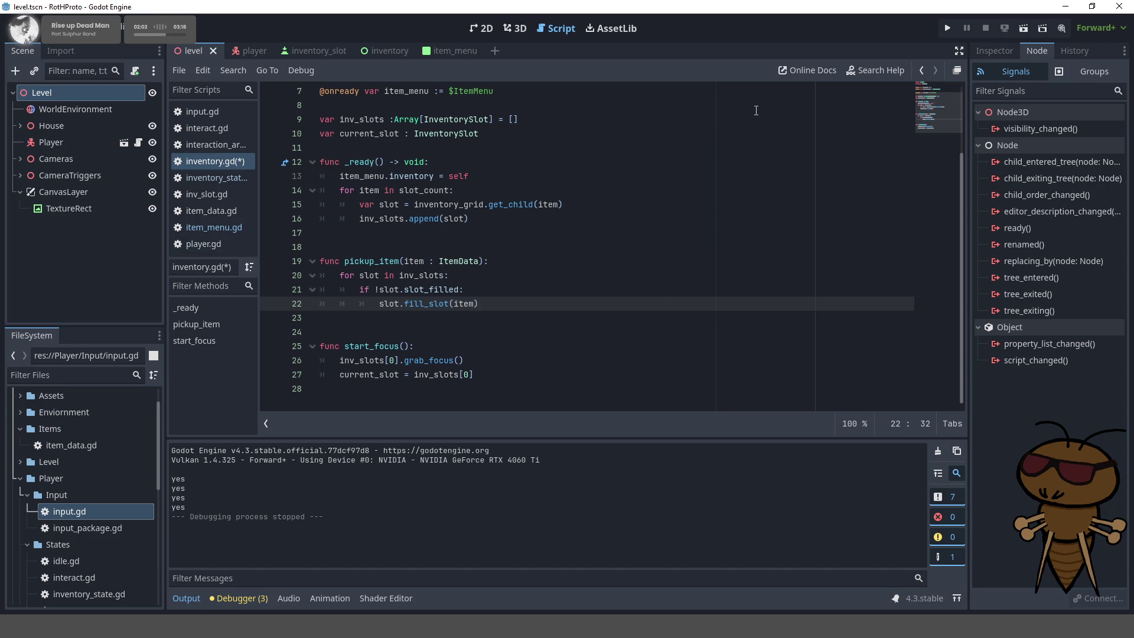
- Save inventory.gd, then open inv_slot.gd to review fill_slot(), empty_slot() and the info variable
click(613, 244)
key(ctrl+s)
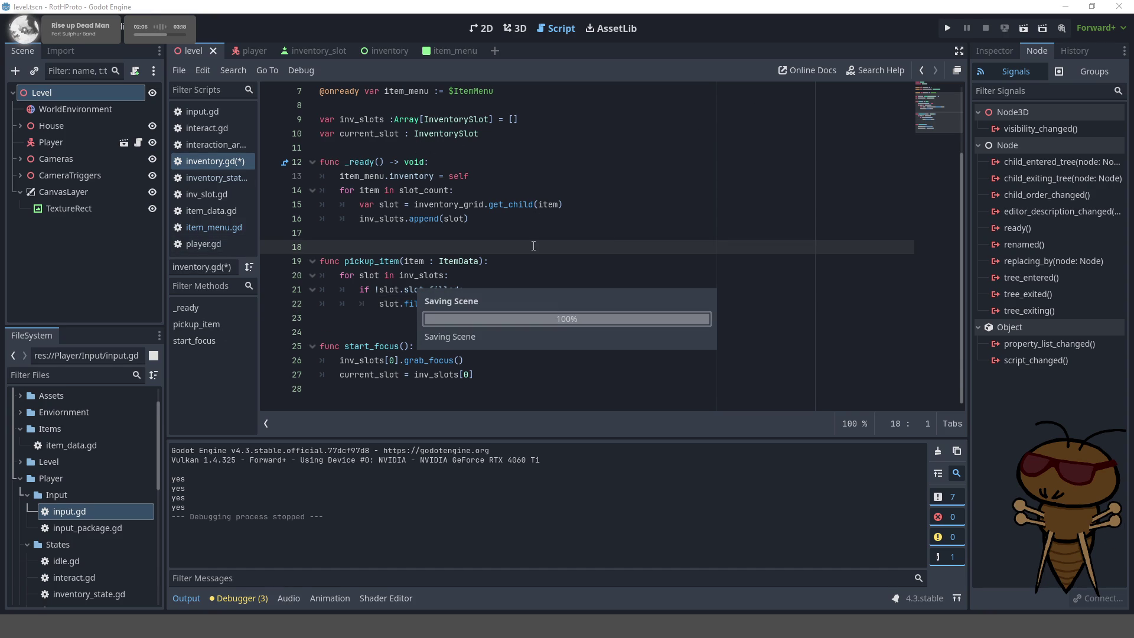
click(531, 329)
click(499, 350)
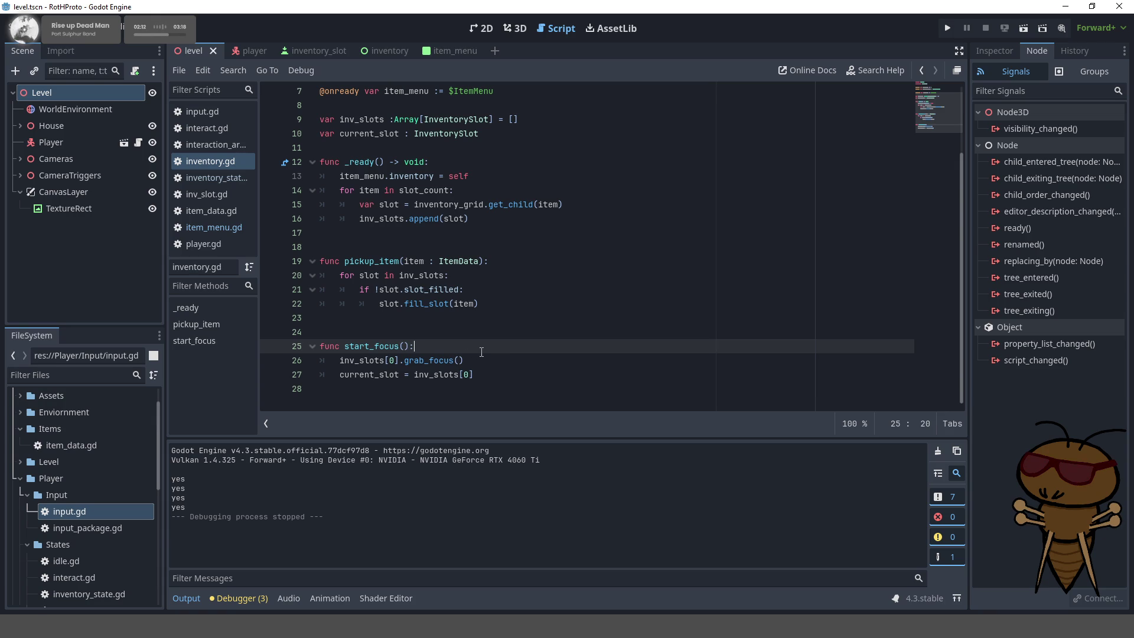
click(475, 328)
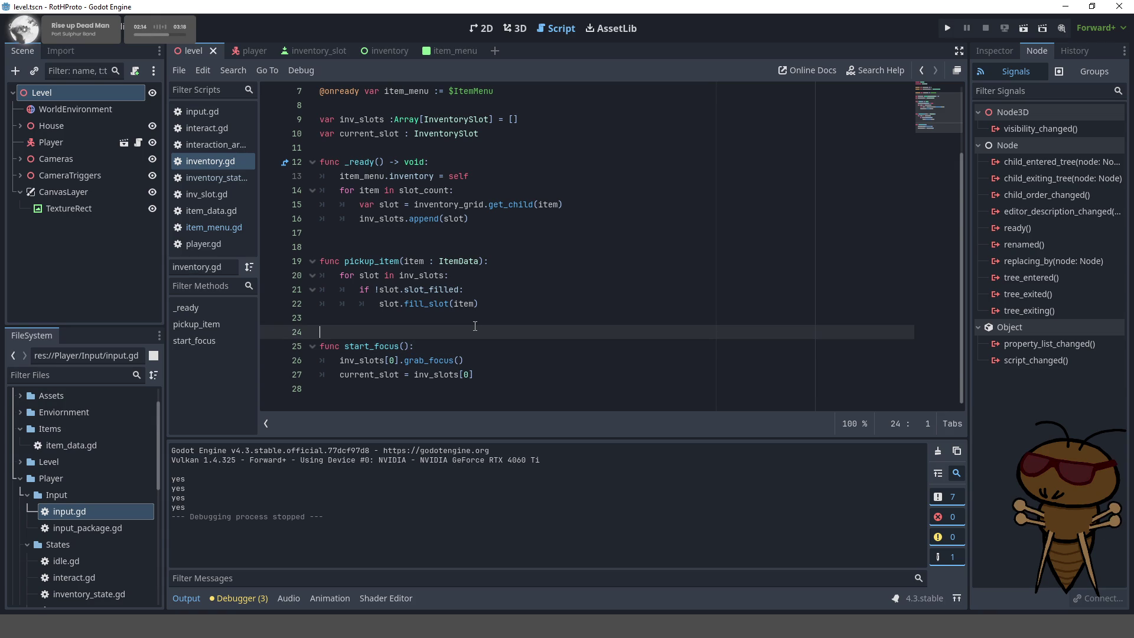
click(449, 234)
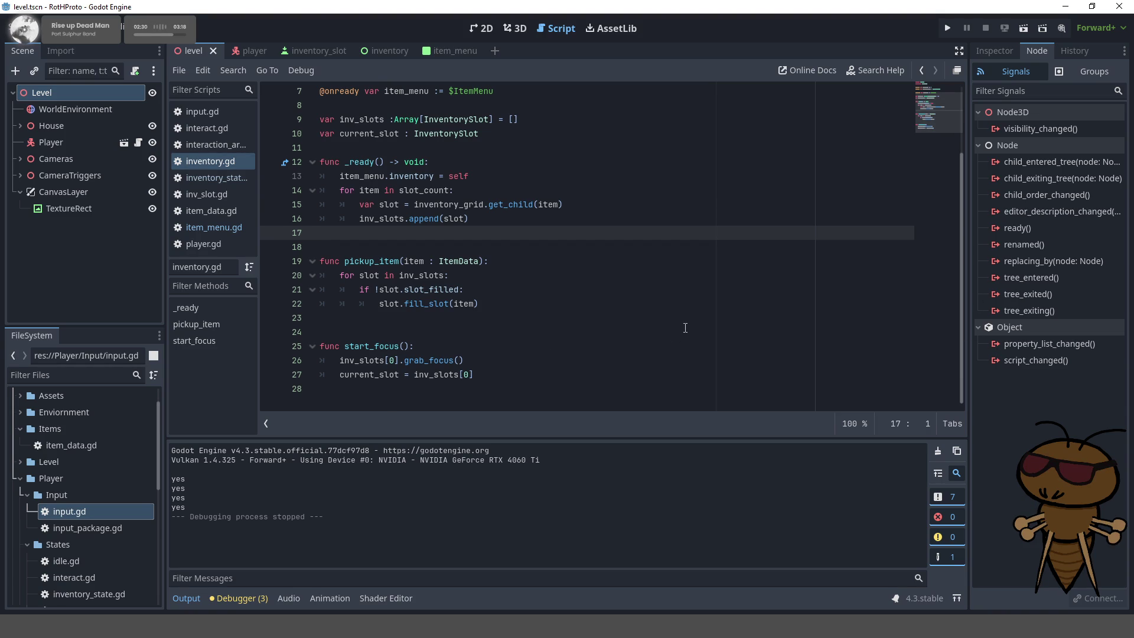
click(768, 310)
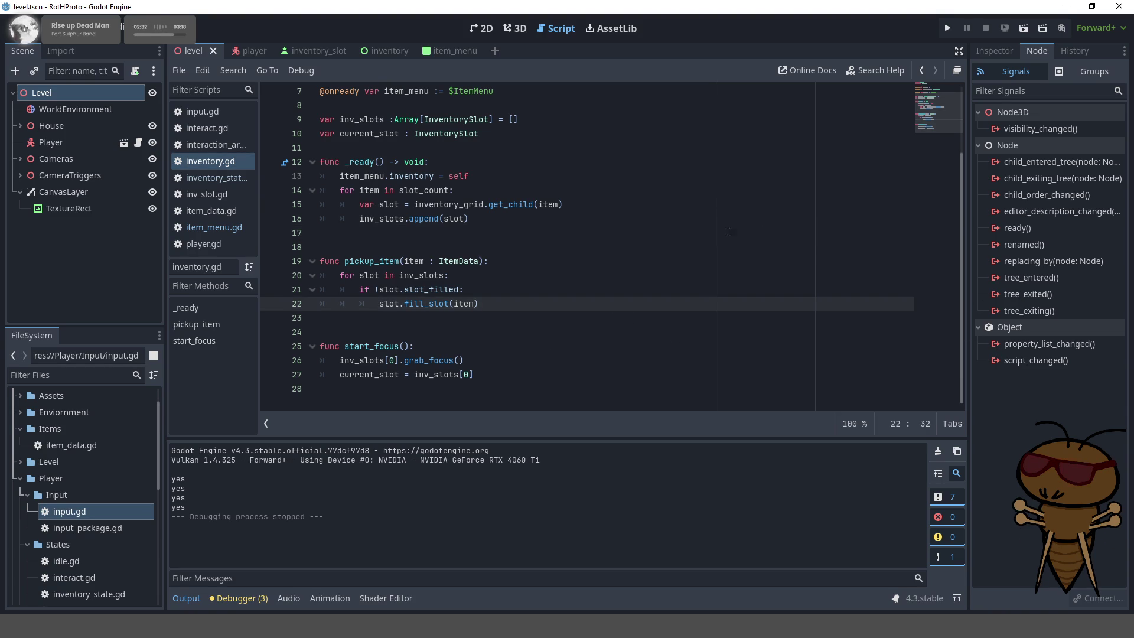
click(221, 199)
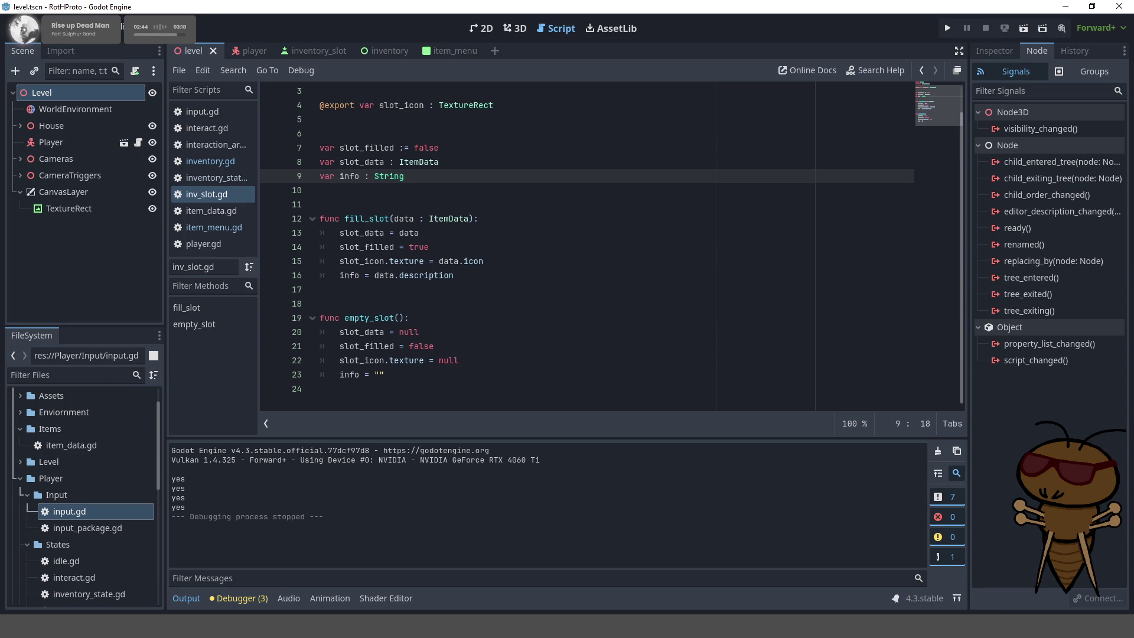
- Look over inventory_state.gd, then return to inventory.gd and scroll through pickup_item() and start_focus()
click(682, 287)
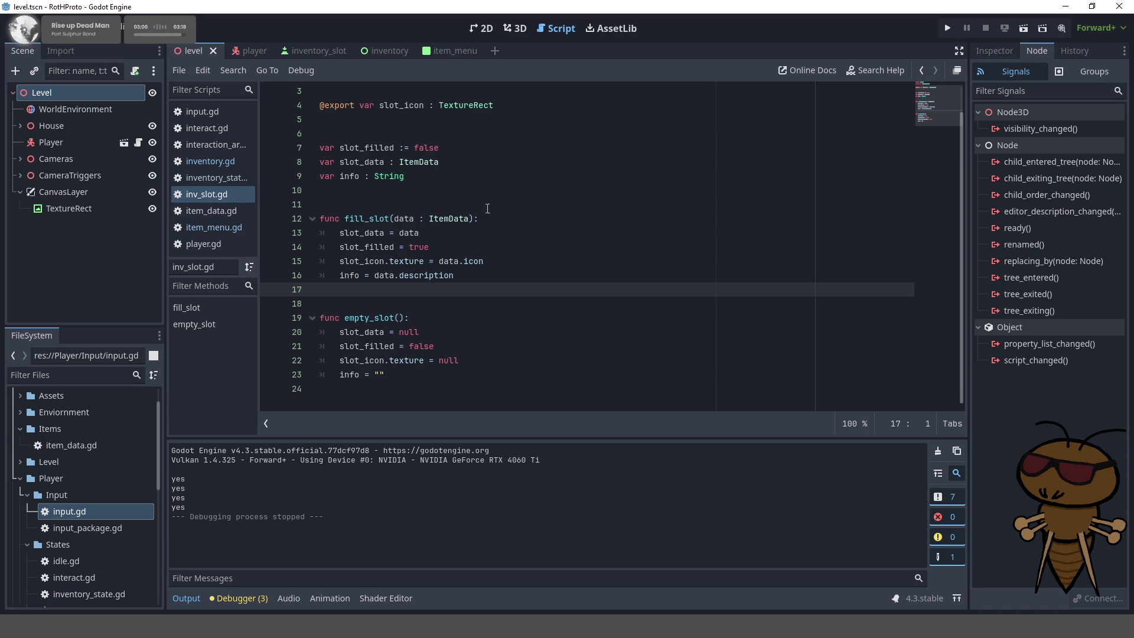
click(218, 177)
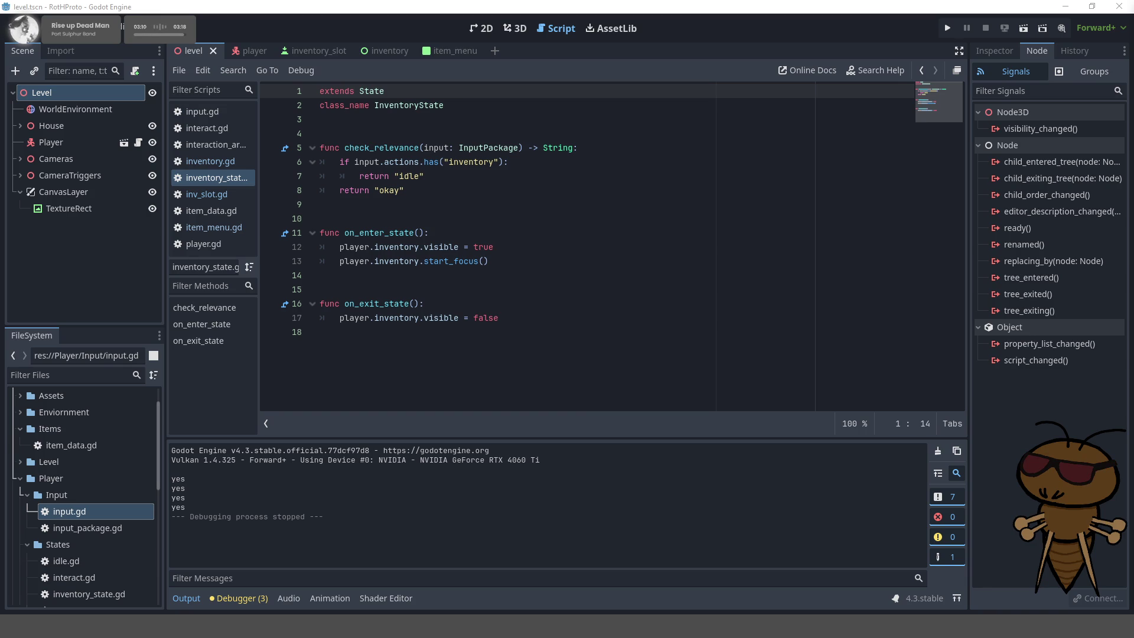
click(214, 162)
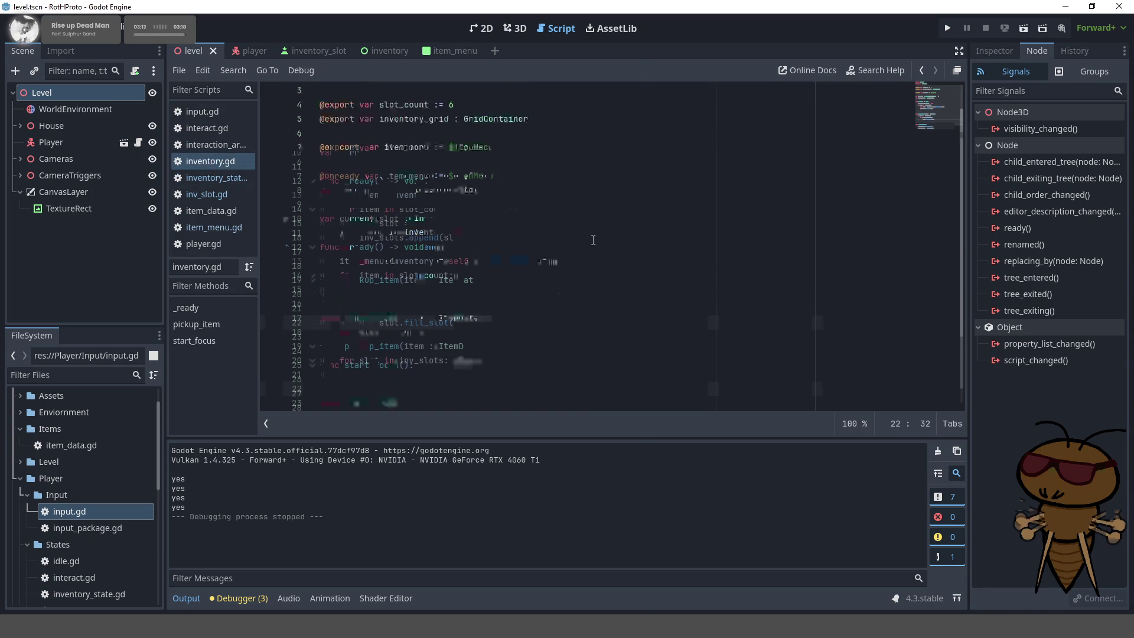
scroll(427, 208, up, 2)
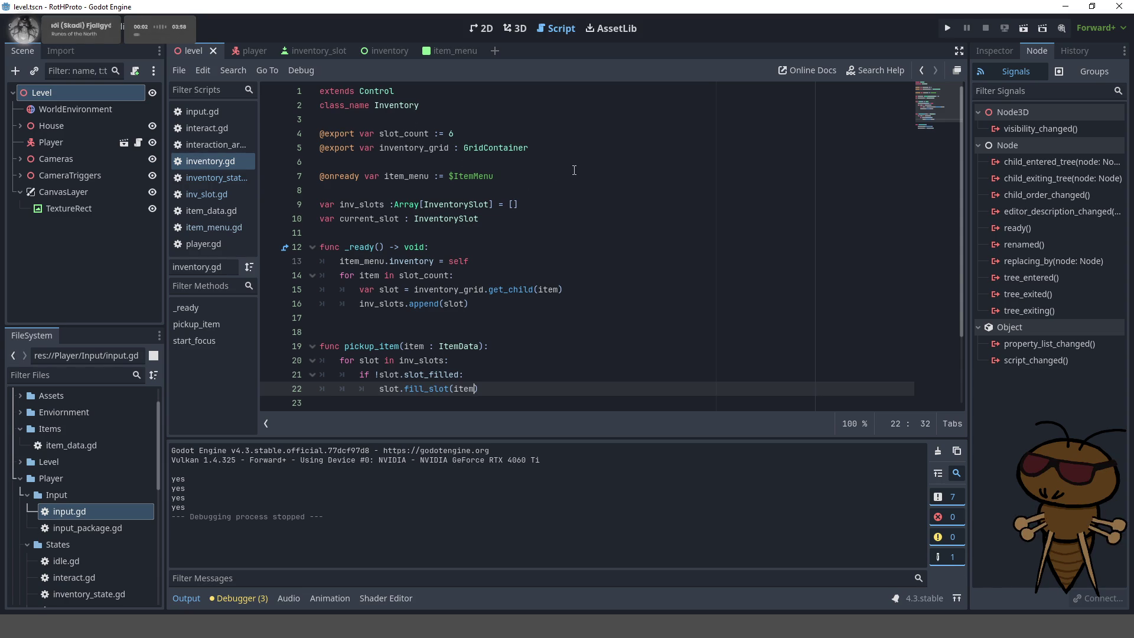
click(530, 179)
scroll(489, 259, down, 2)
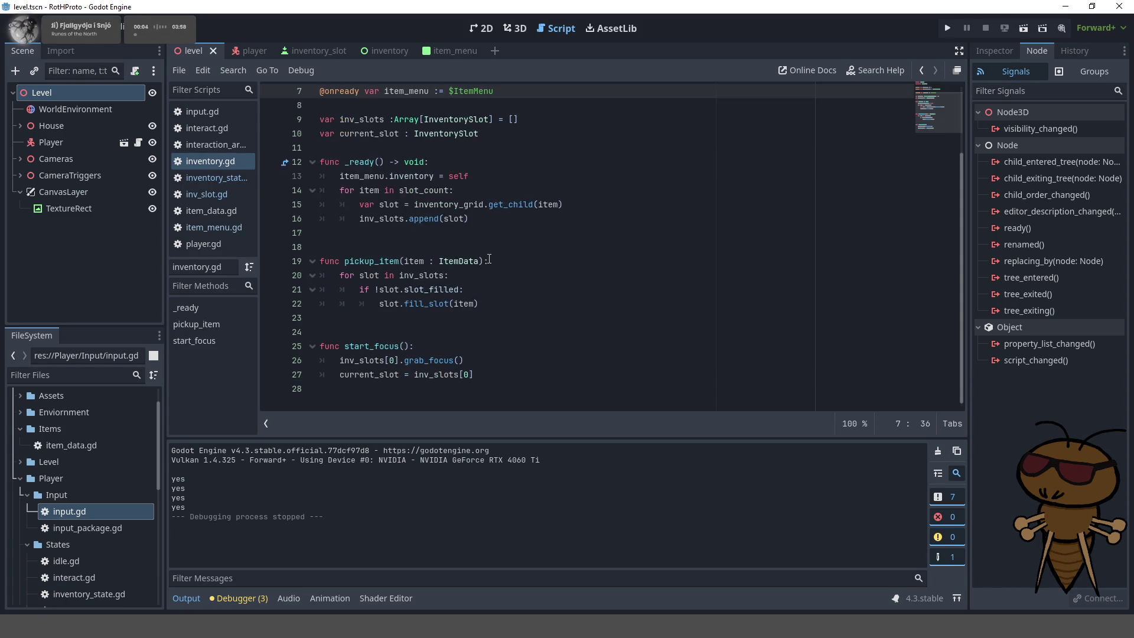
scroll(489, 259, up, 2)
scroll(484, 270, down, 2)
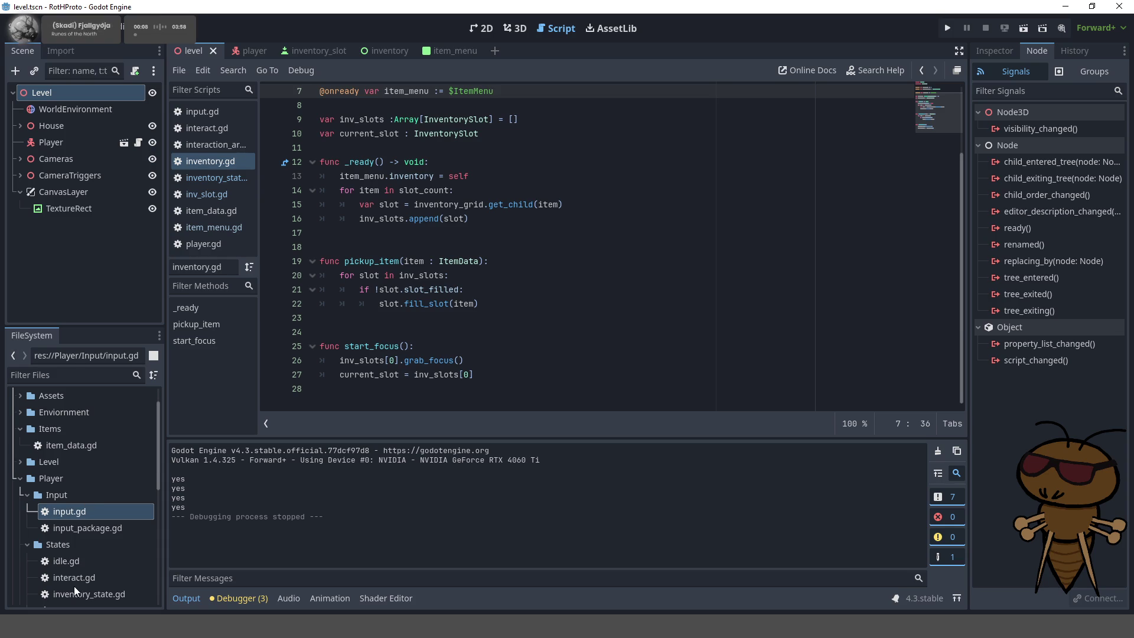
- In the inventory scene, hide the ItemMenu node with its eye icon and save the scene
click(381, 52)
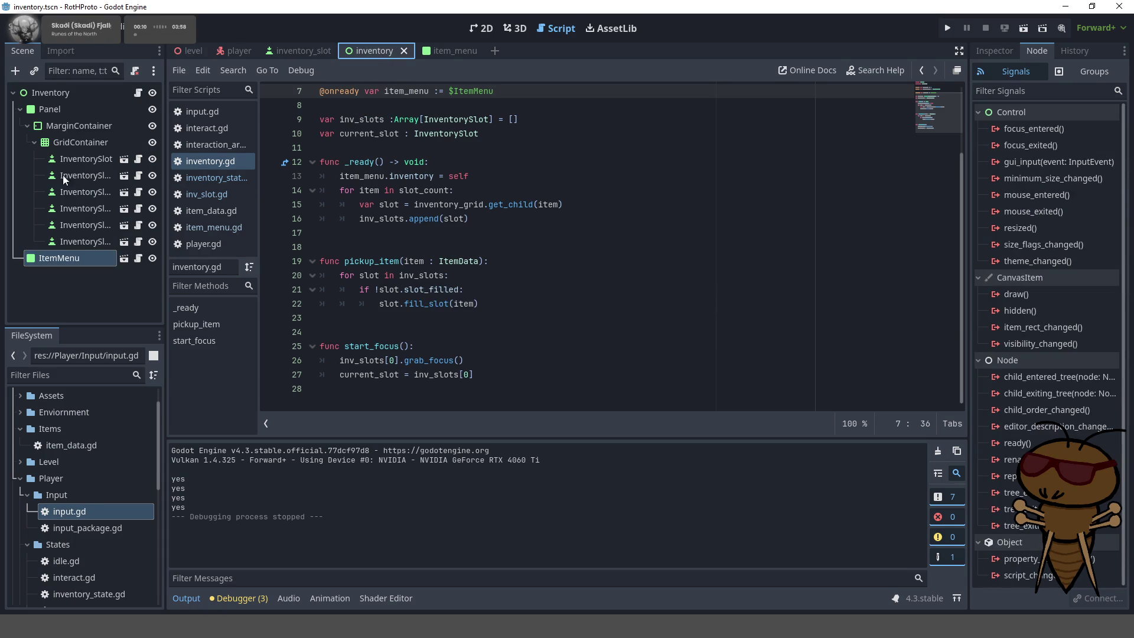
click(153, 93)
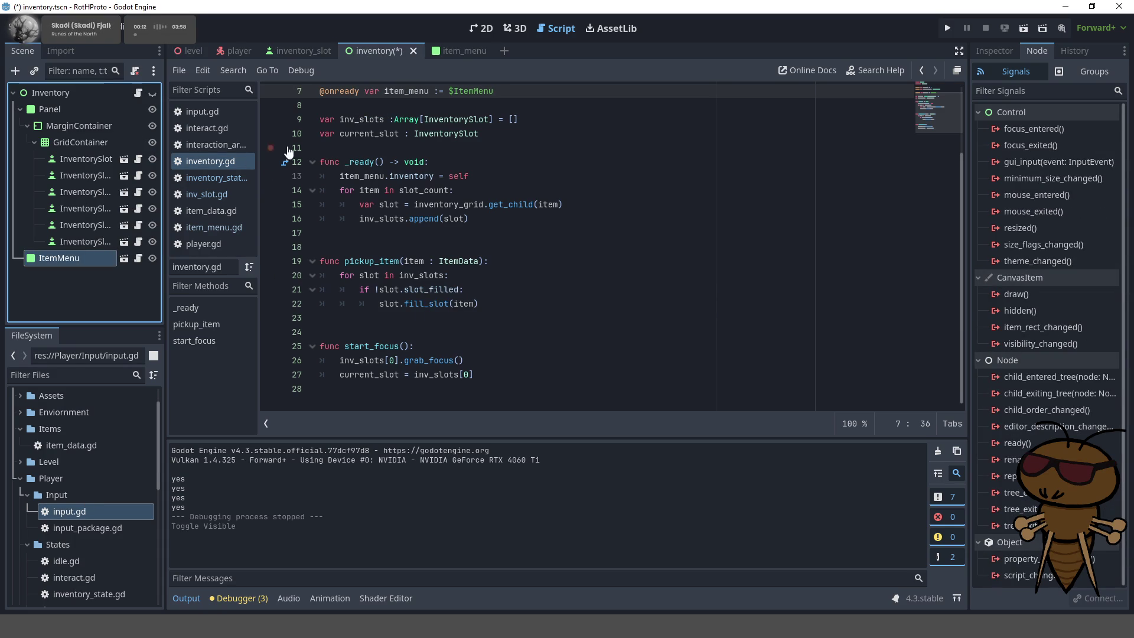
click(331, 232)
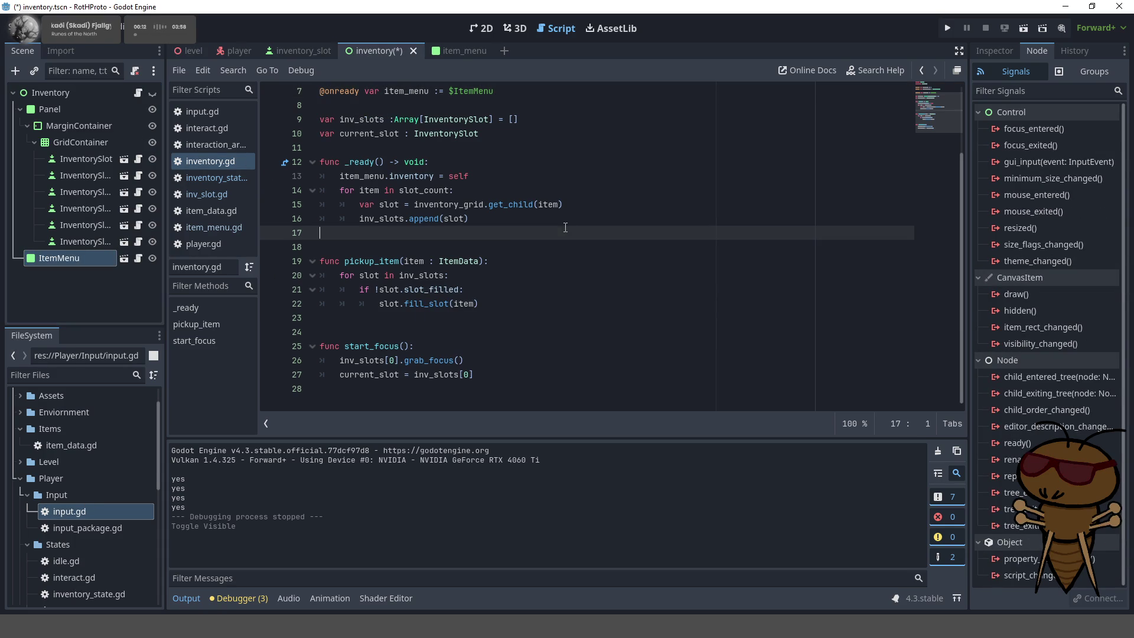
click(152, 258)
click(527, 248)
key(ctrl+s)
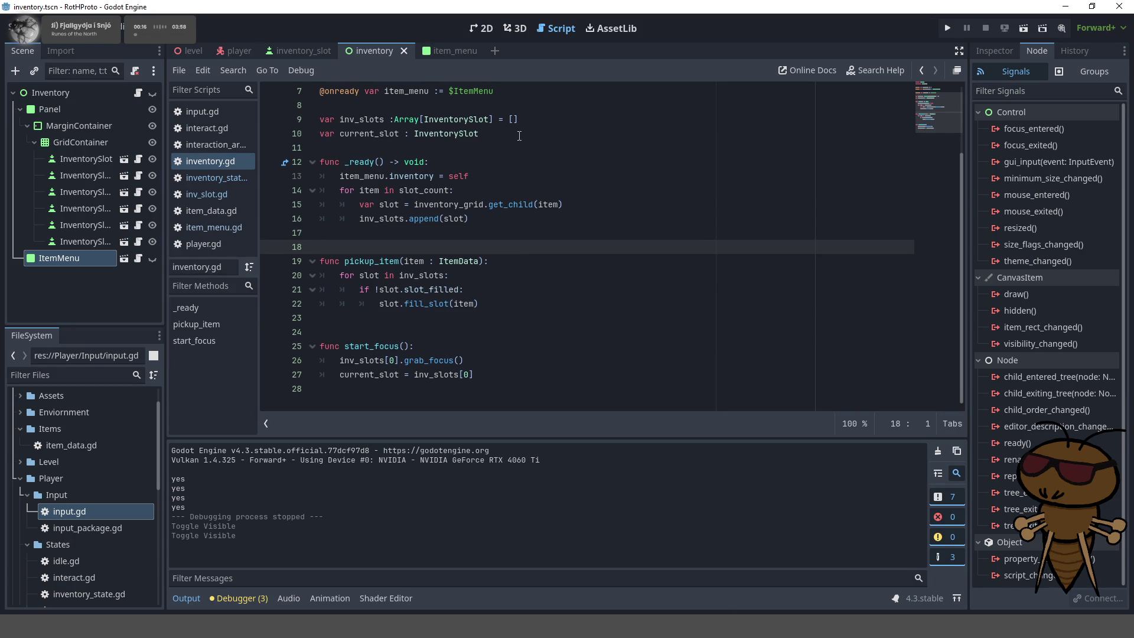
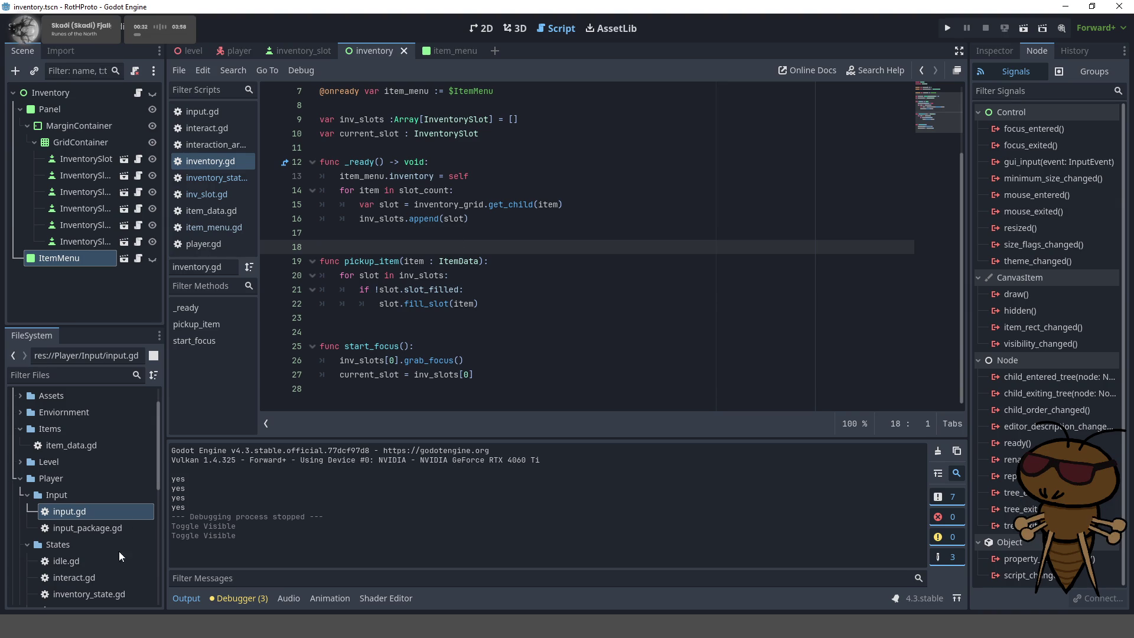
- Open inventory_state.gd from the Player/States folder in the script editor
scroll(77, 561, down, 2)
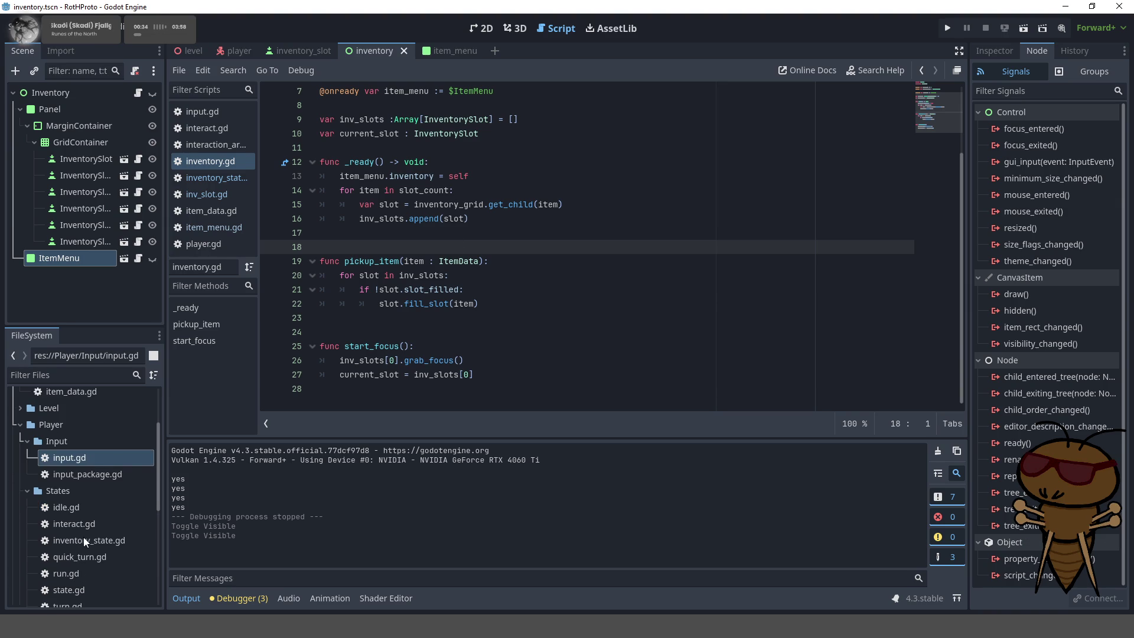
double_click(85, 540)
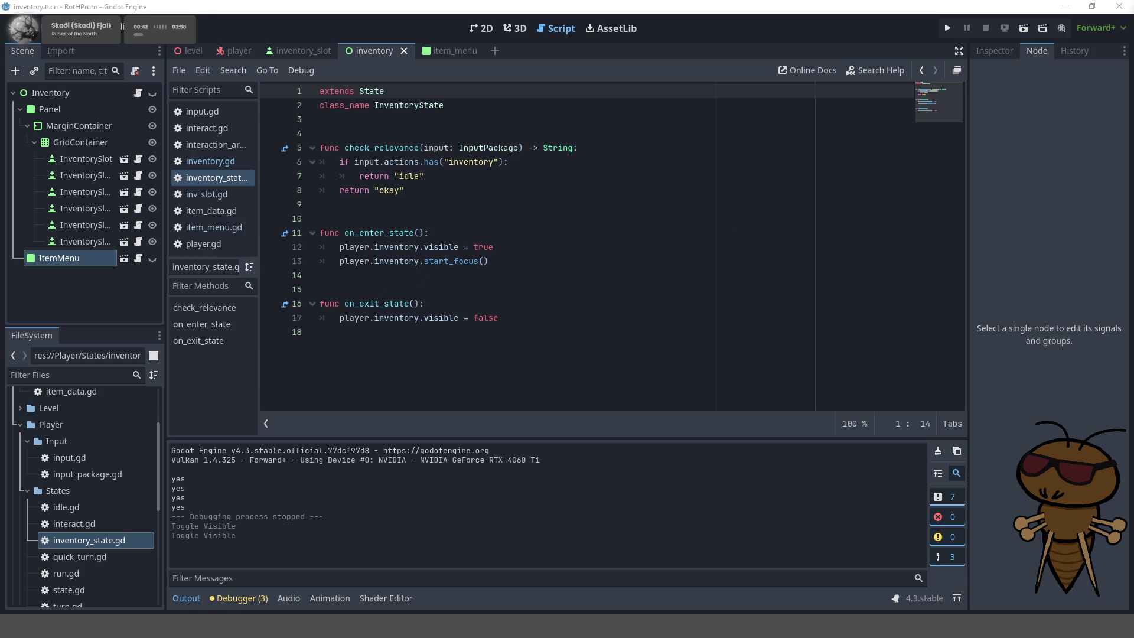
- Add 'player.inventory.item_menu.visible = false' at the end of on_exit_state and save
click(484, 291)
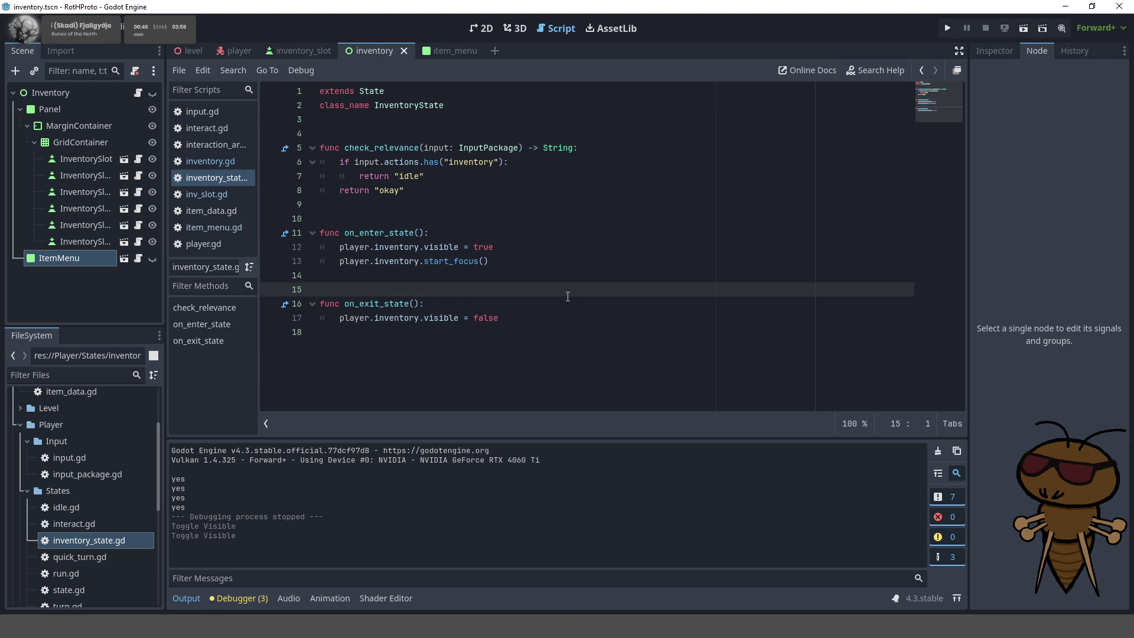
click(537, 321)
key(Return)
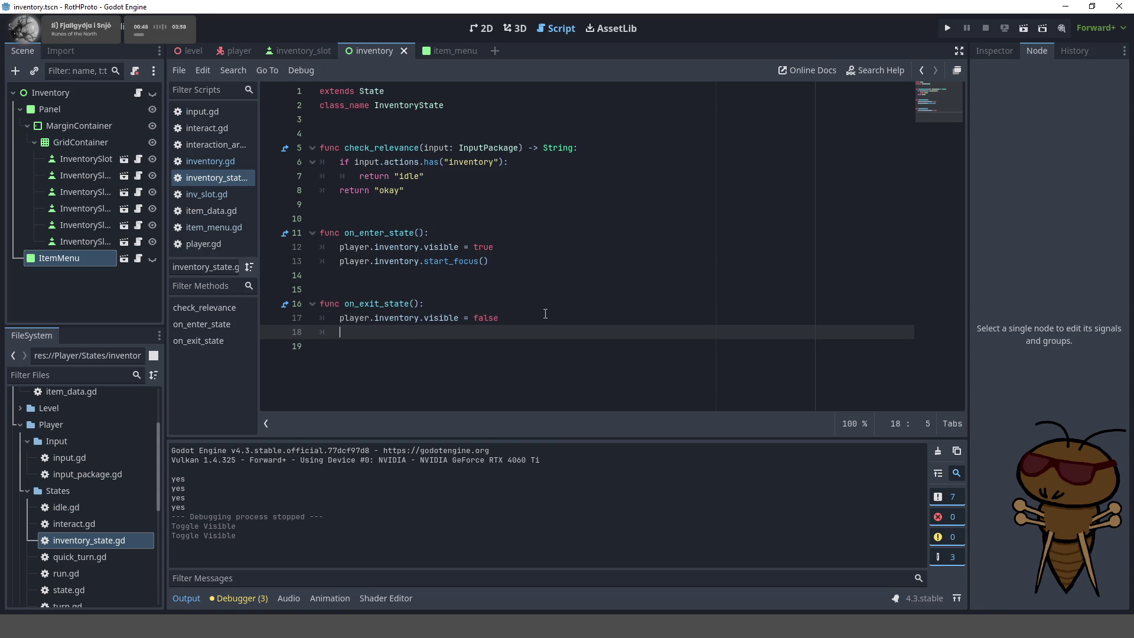
text(player.)
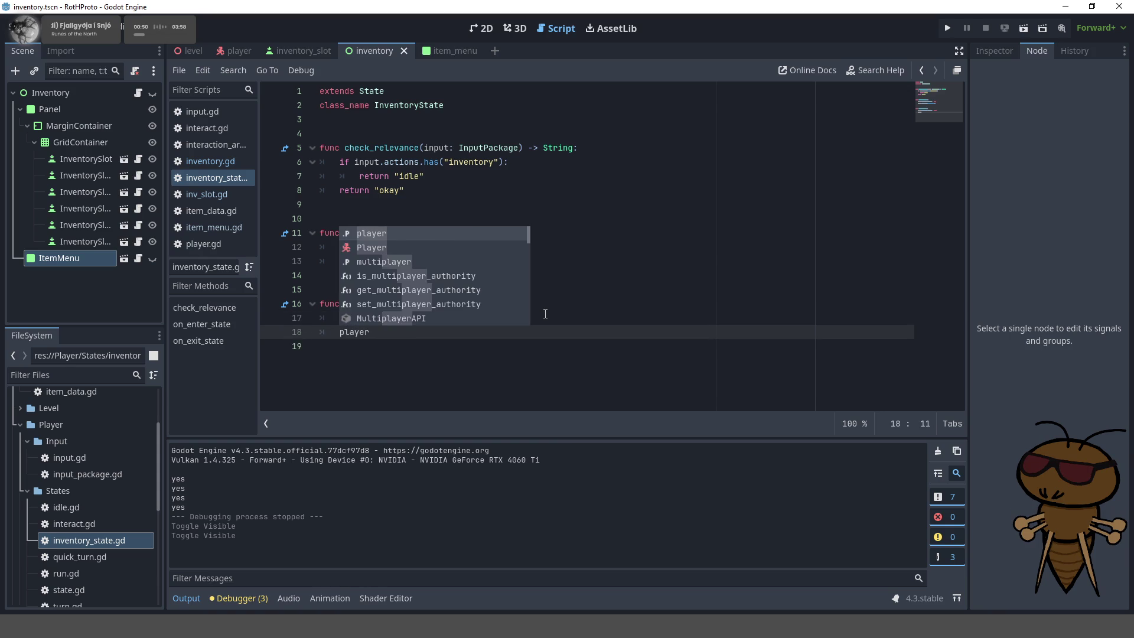
text(in)
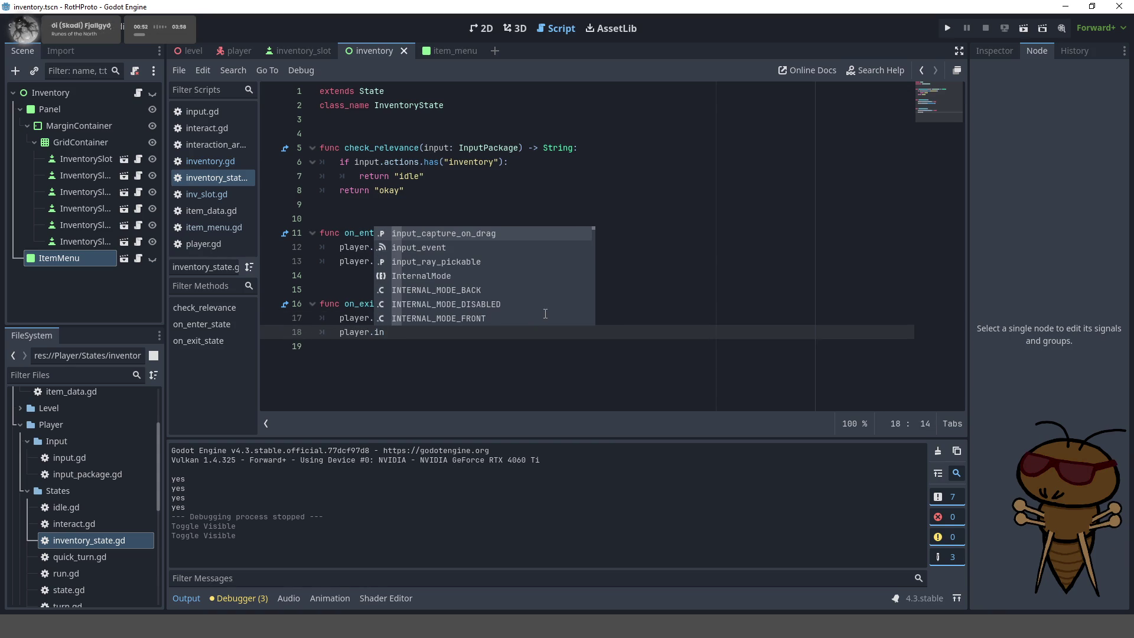
text(ter)
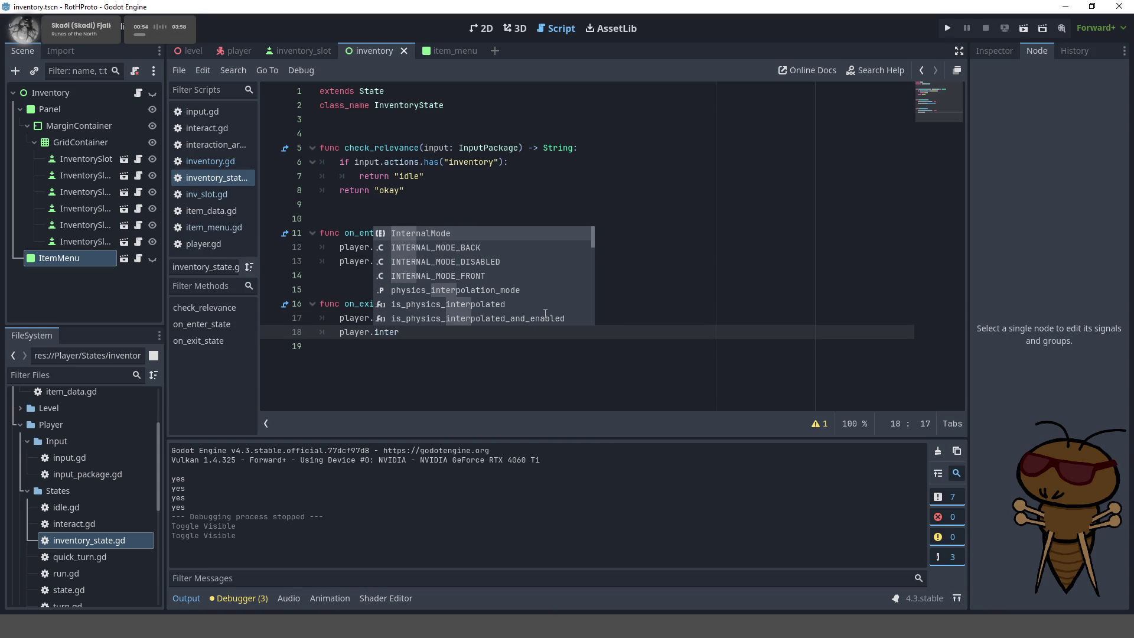
key(BackSpace)
key(BackSpace)
key(BackSpace)
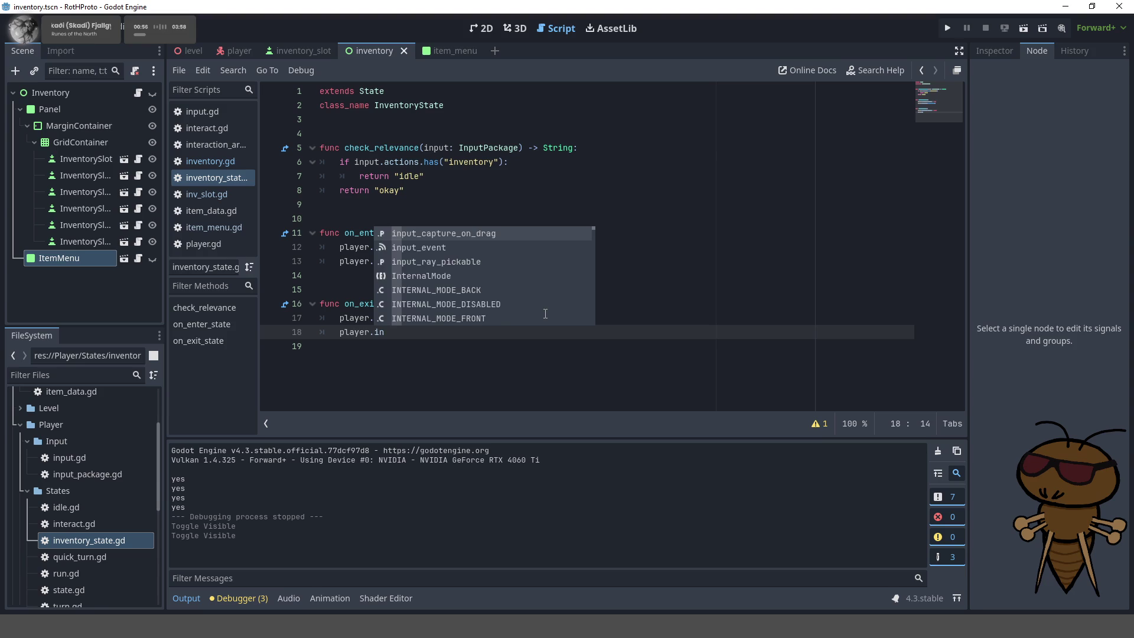
text(ventory.item)
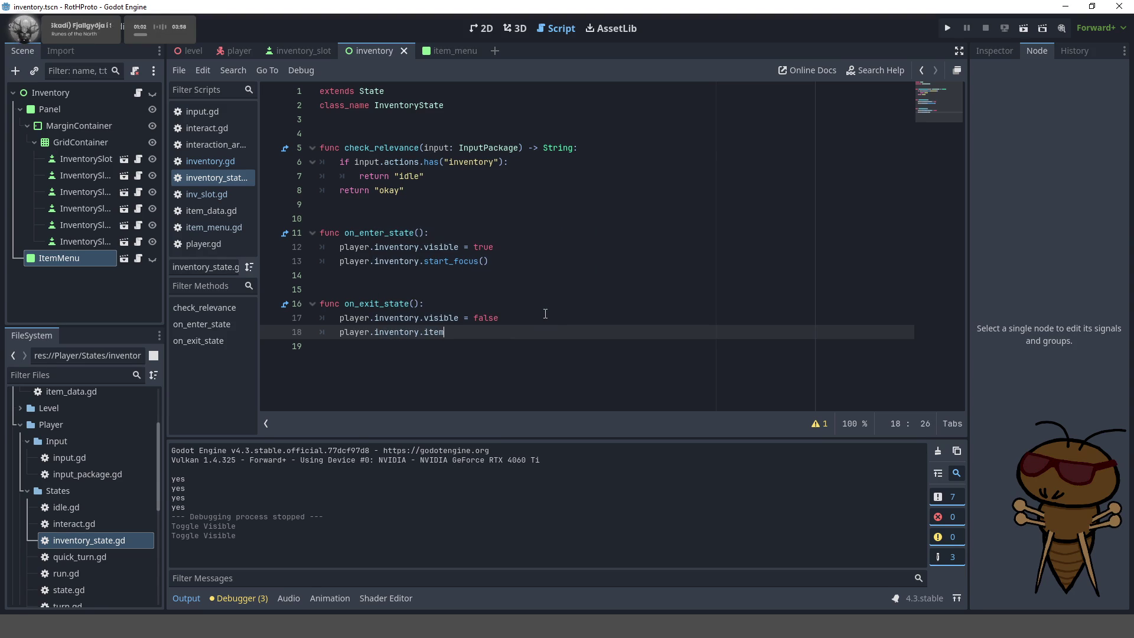
text(_menu.)
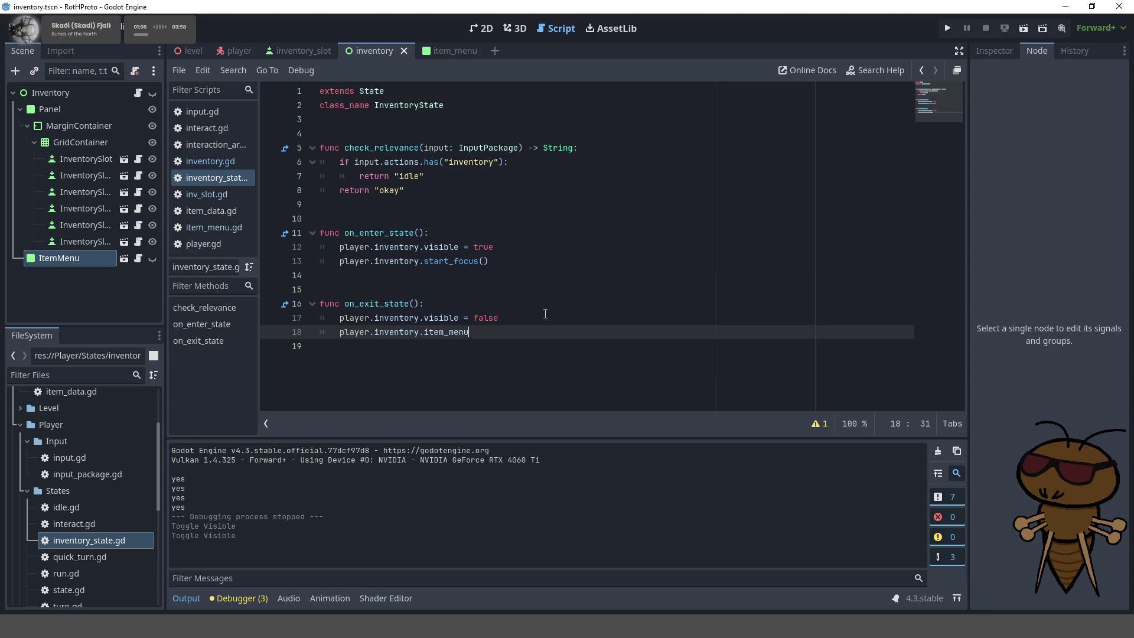
text(visible )
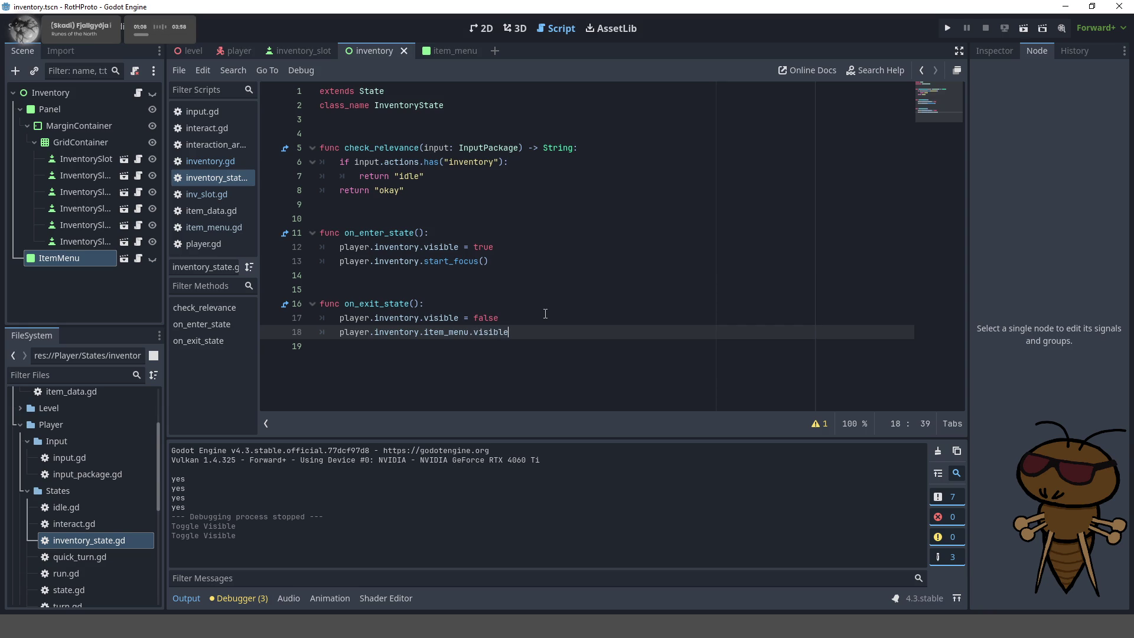
text(= false)
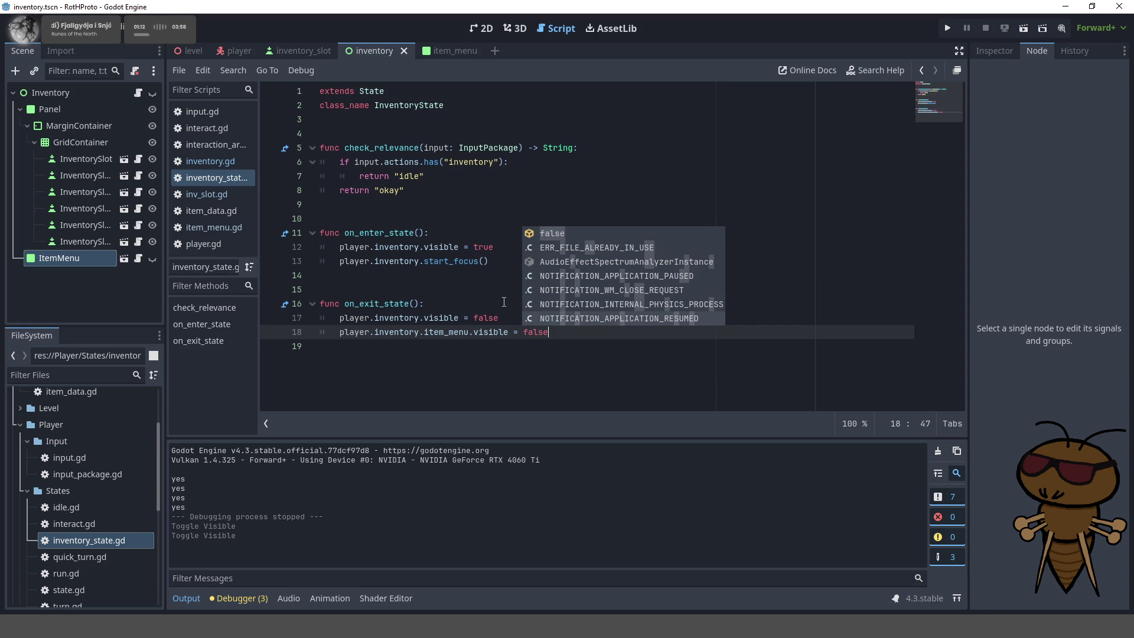
click(501, 303)
key(ctrl+s)
- Review the on_exit_state and on_enter_state lines, then switch to item_menu.gd
click(584, 331)
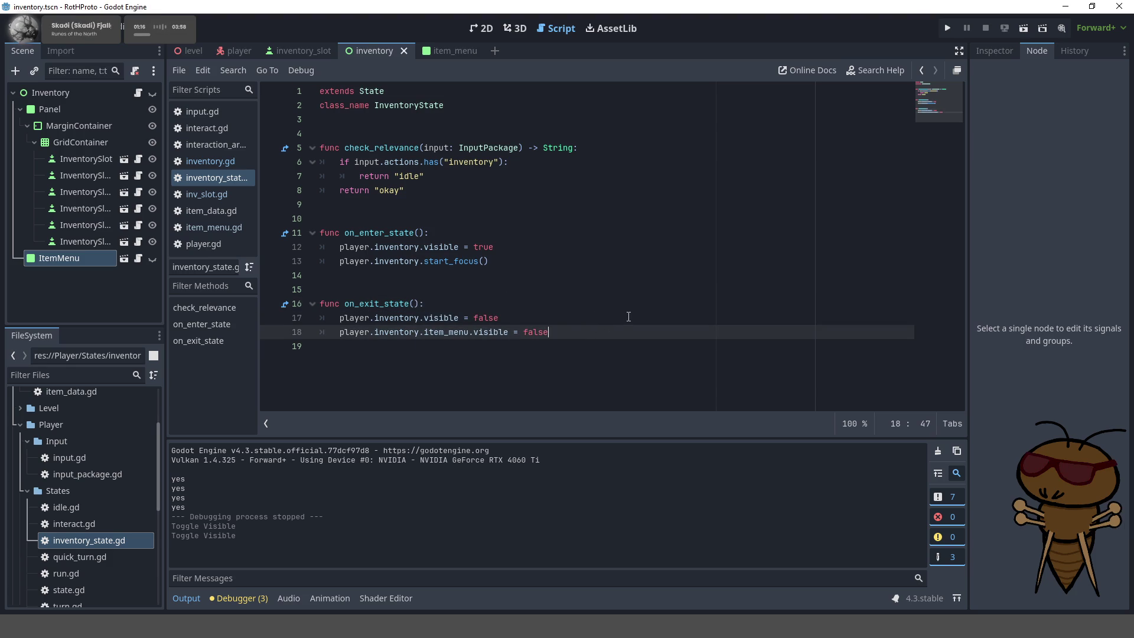
click(566, 304)
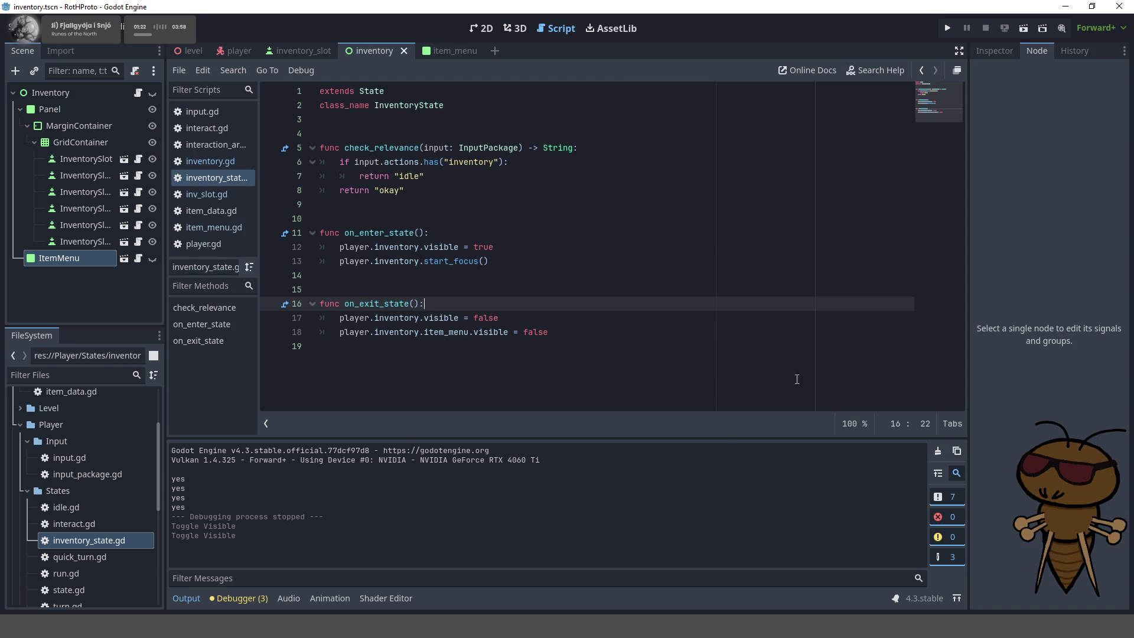
click(574, 319)
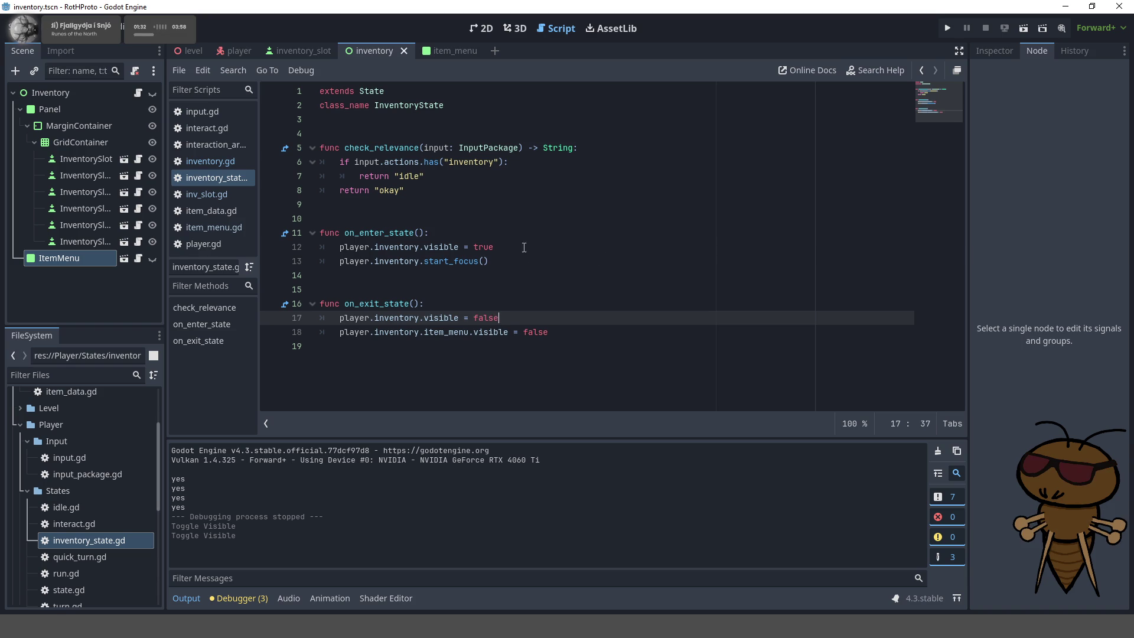
click(518, 255)
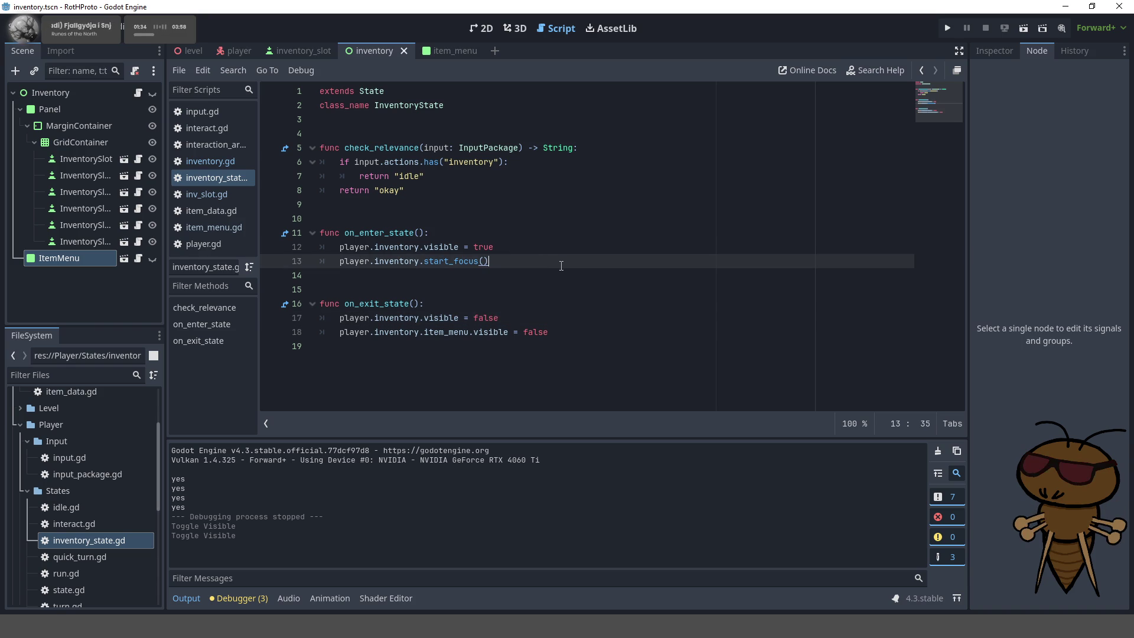
click(535, 247)
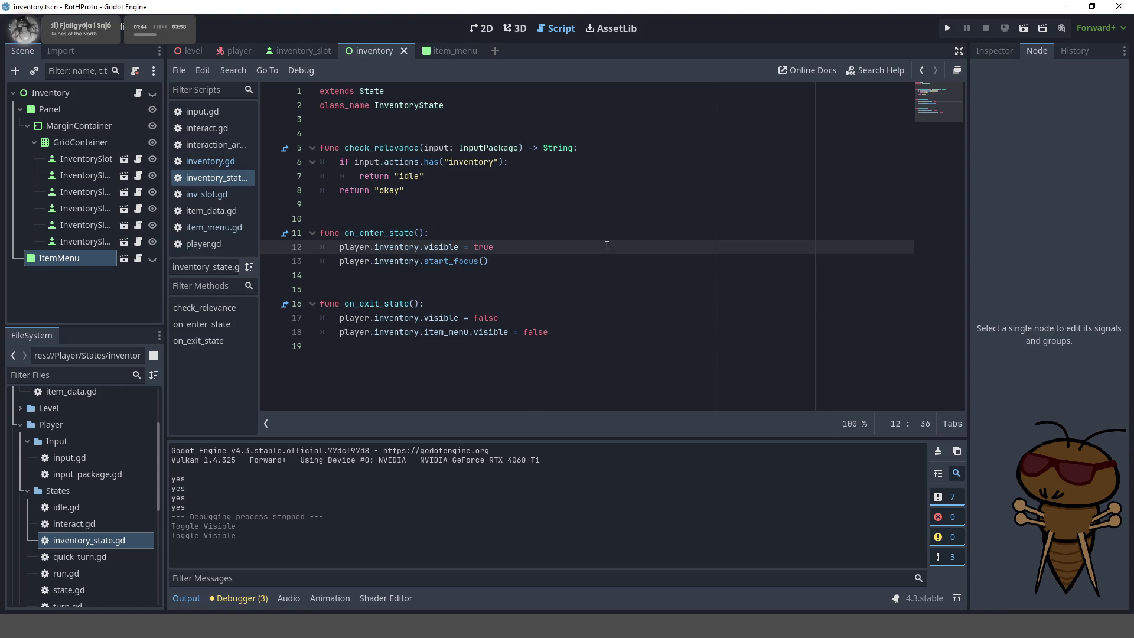
click(580, 235)
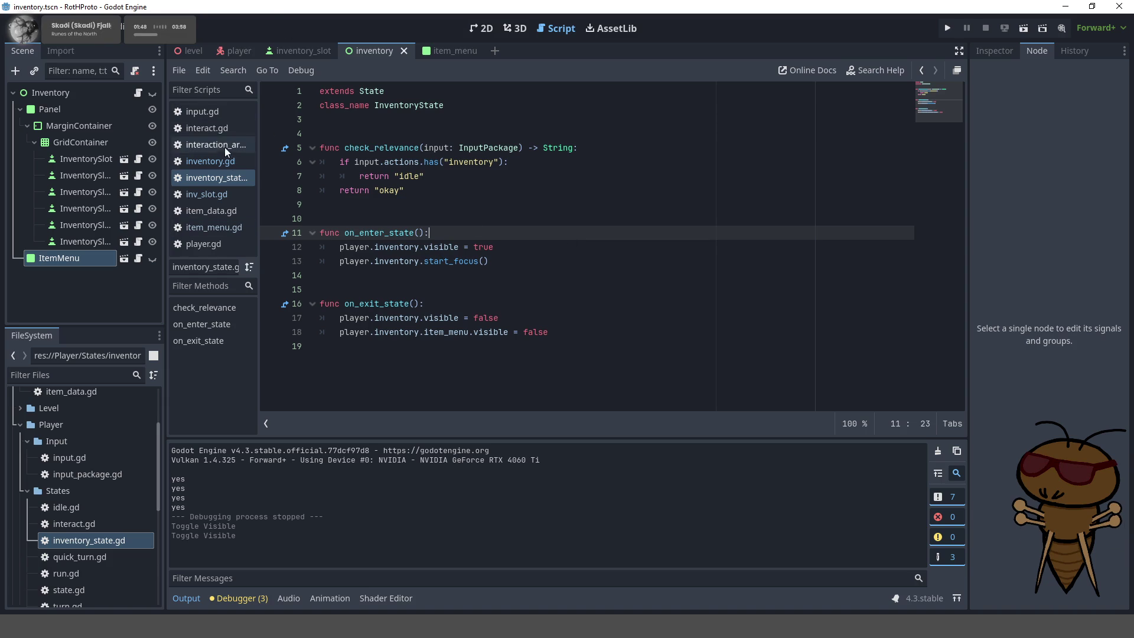
click(218, 229)
- Replace the pass in _on_cancel_button_pressed with 'visible = false'
click(537, 262)
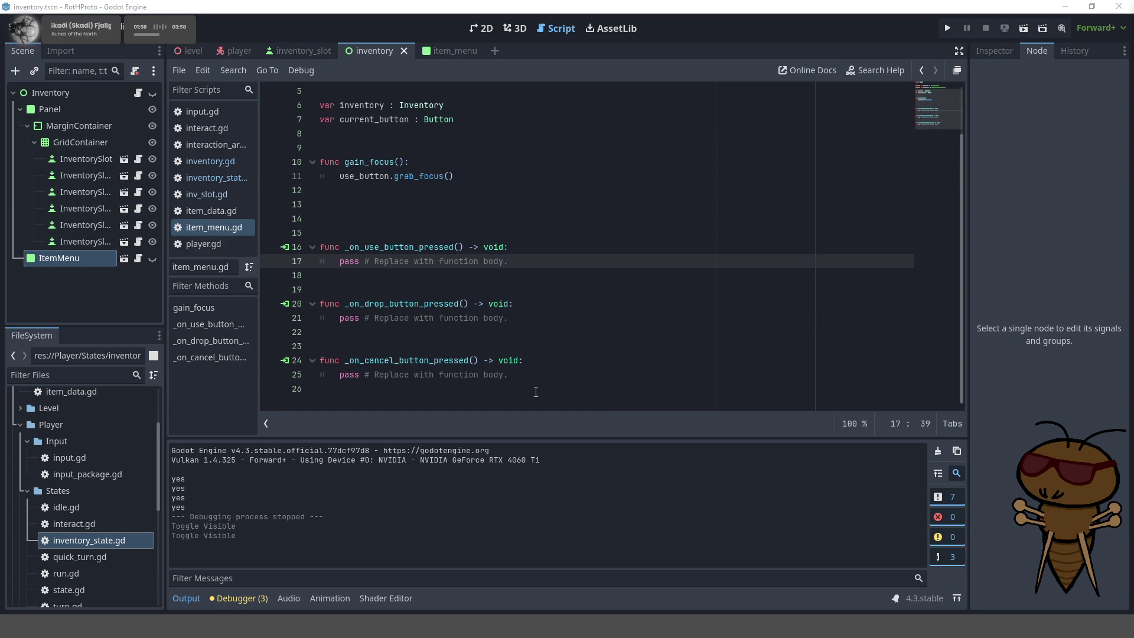
drag(509, 375, 336, 370)
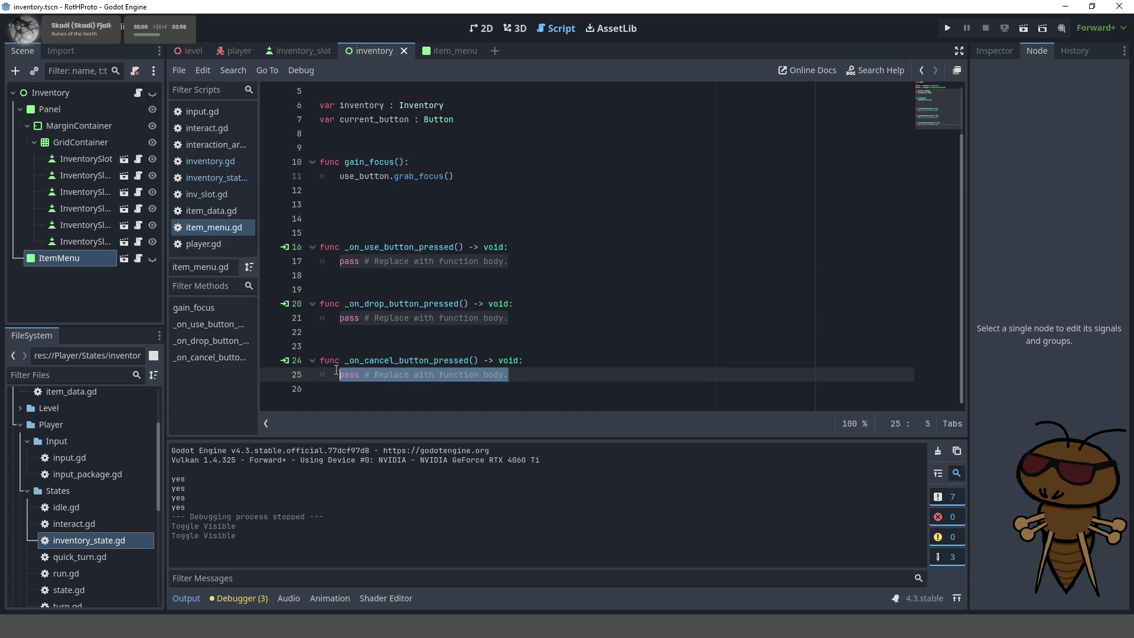
text(visd)
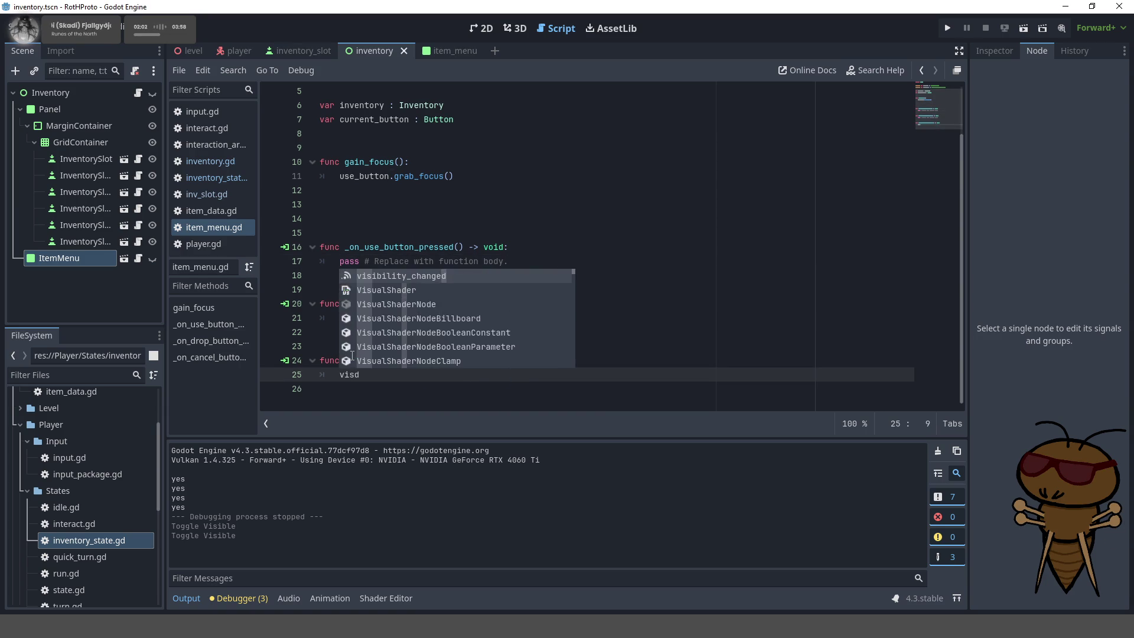
text(ible)
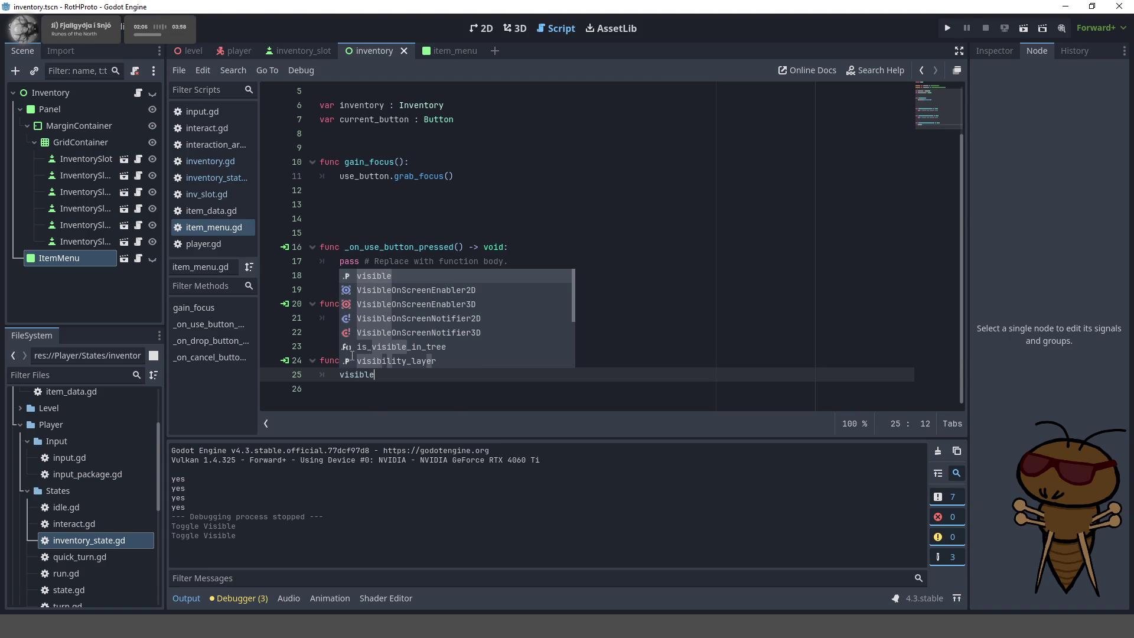
text( = fal)
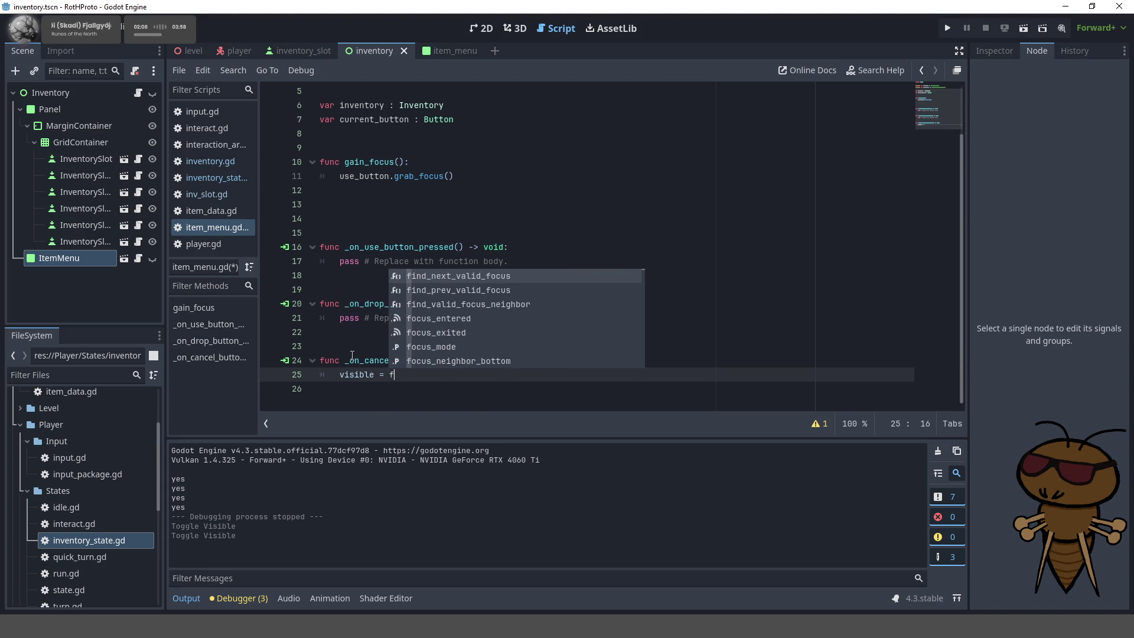
text(se)
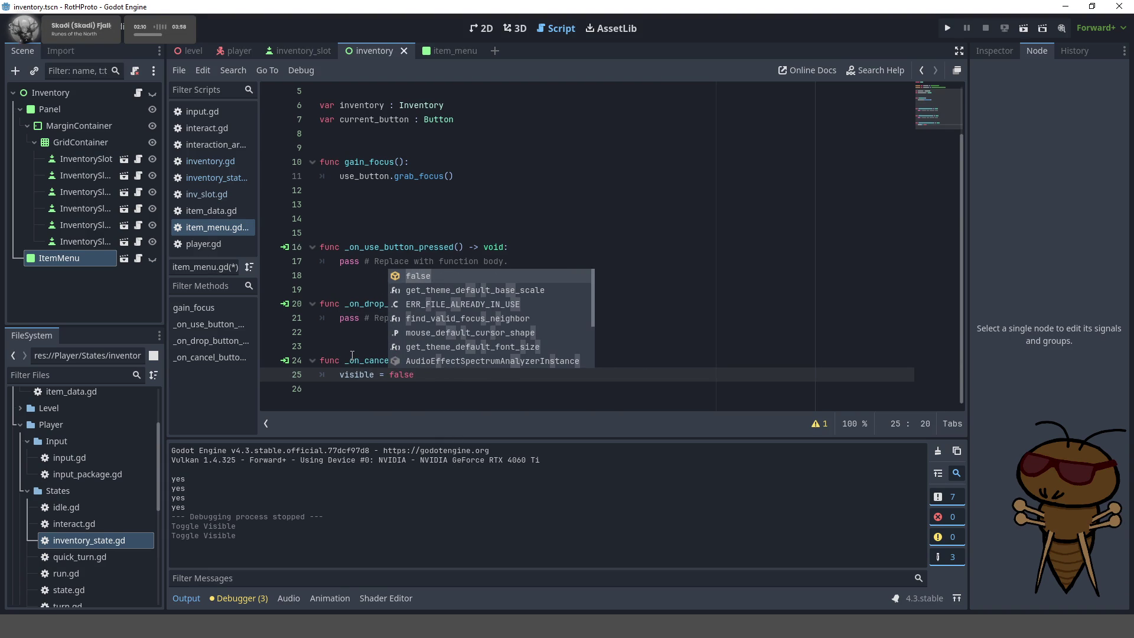
click(352, 355)
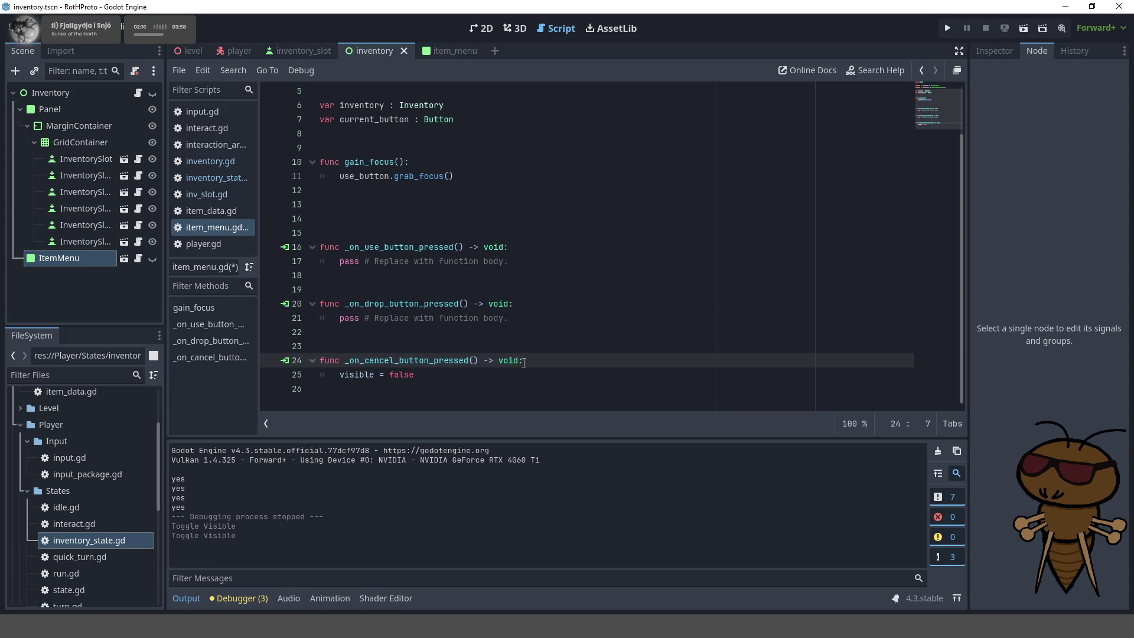
click(458, 373)
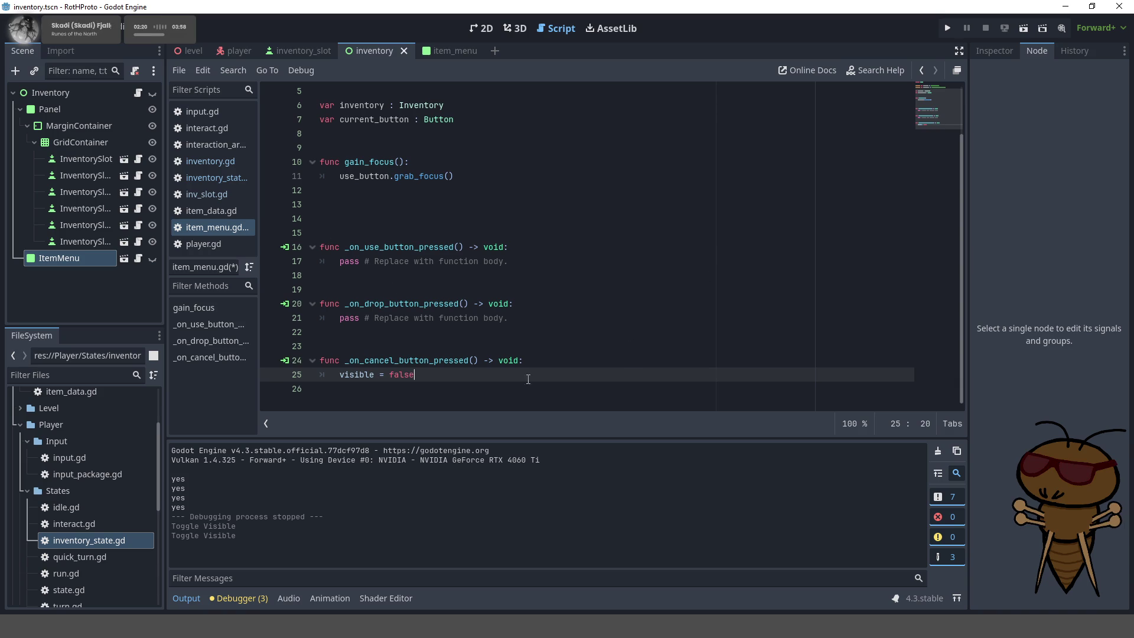
- Delete the empty line 15 and switch to inventory.gd
click(332, 231)
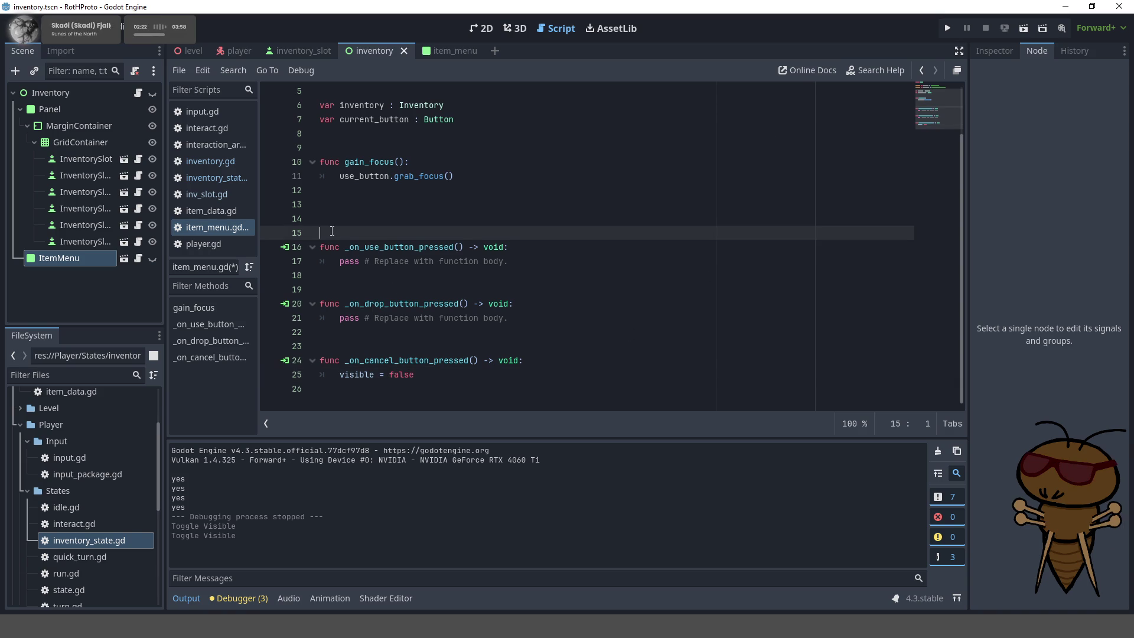
key(BackSpace)
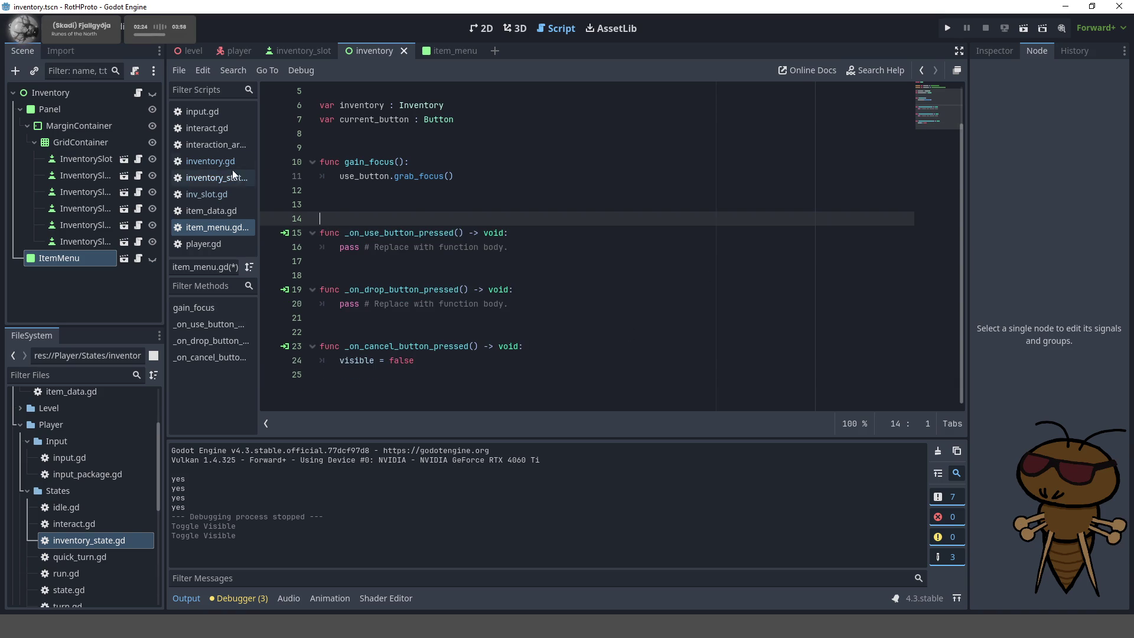
click(217, 161)
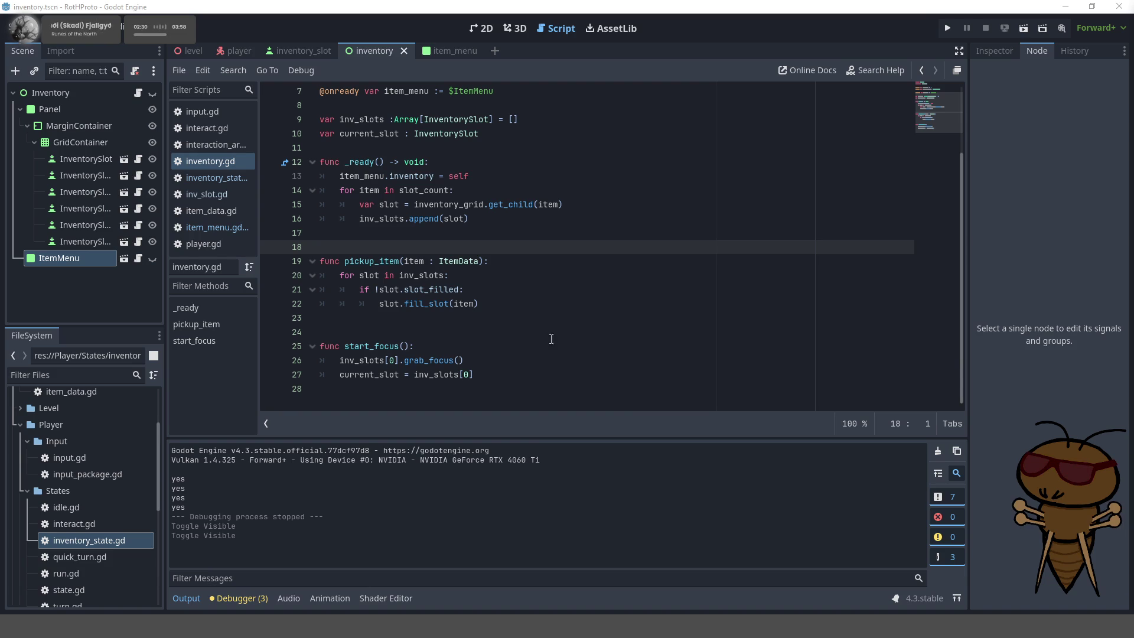
- Below start_focus, declare a new function 'func check_focus():'
click(543, 360)
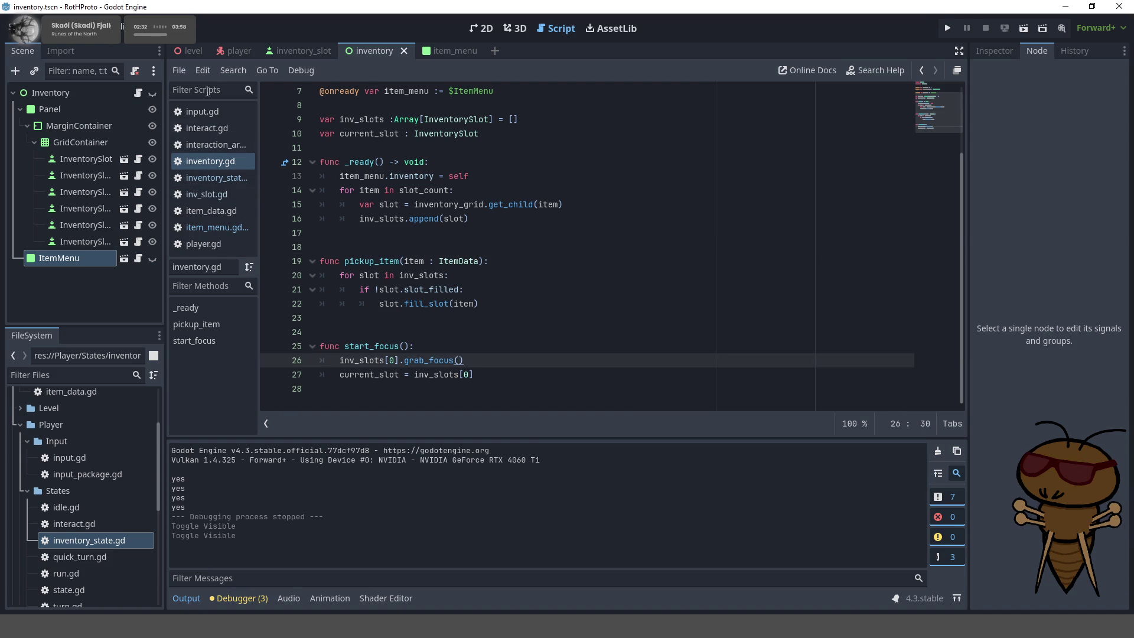
click(600, 320)
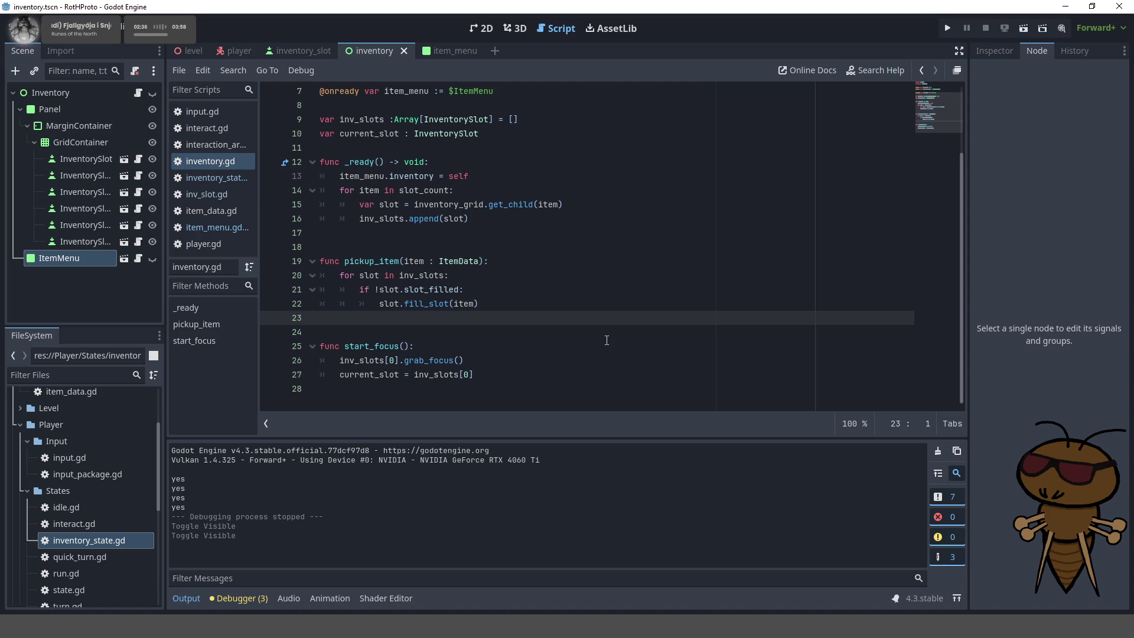
scroll(606, 340, up, 2)
click(355, 219)
drag(389, 219, 472, 220)
click(531, 233)
scroll(532, 307, down, 2)
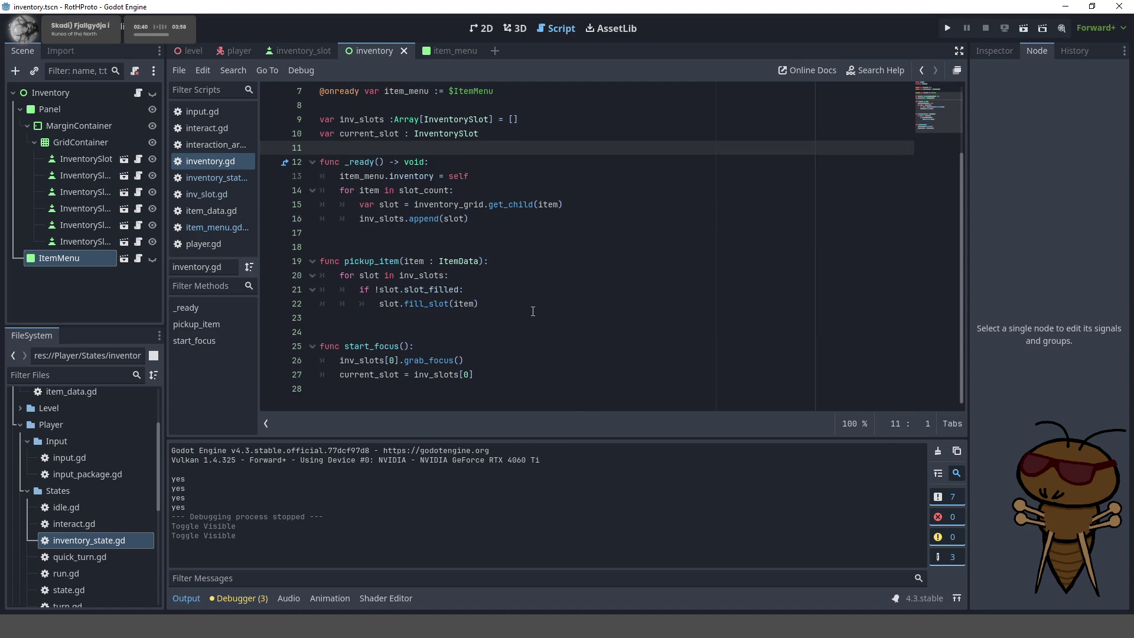
click(506, 375)
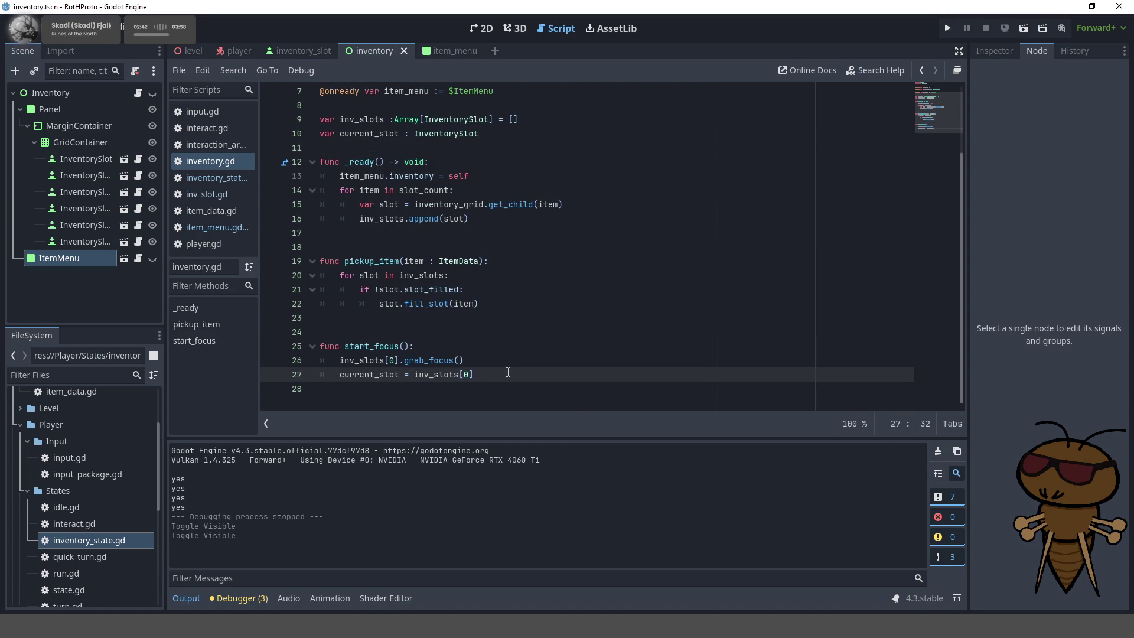
key(Down)
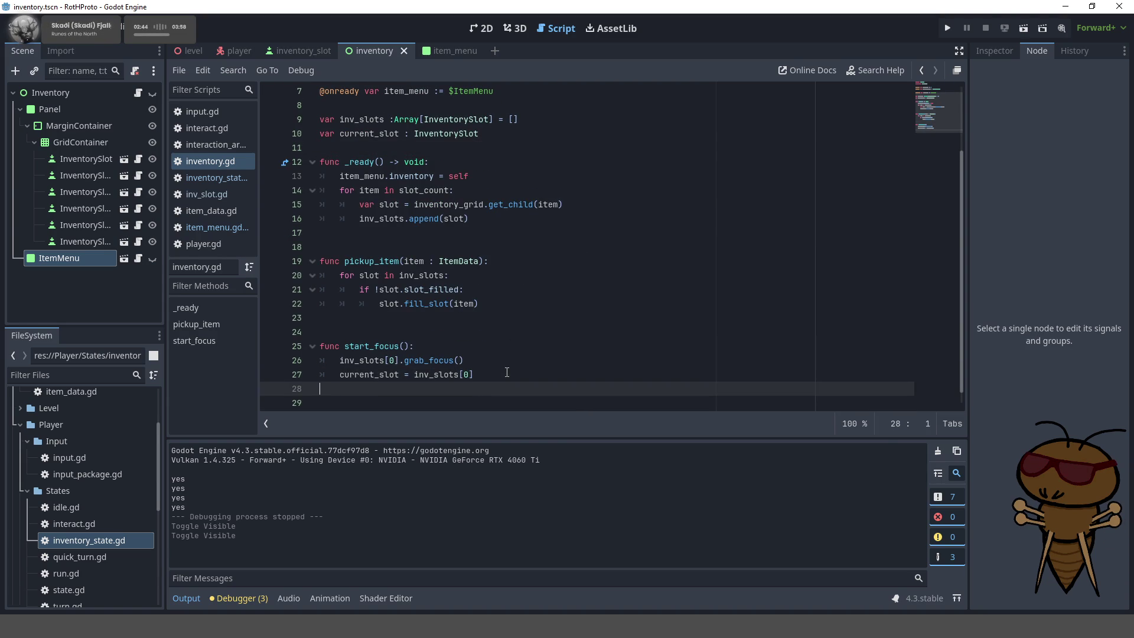
key(Return)
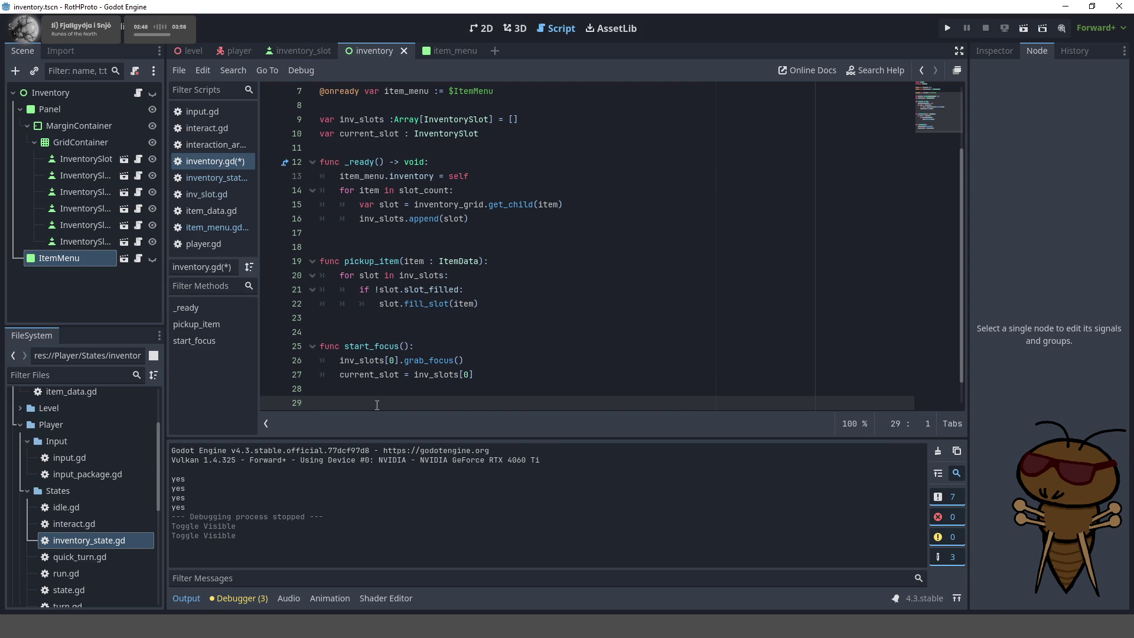
text(fu)
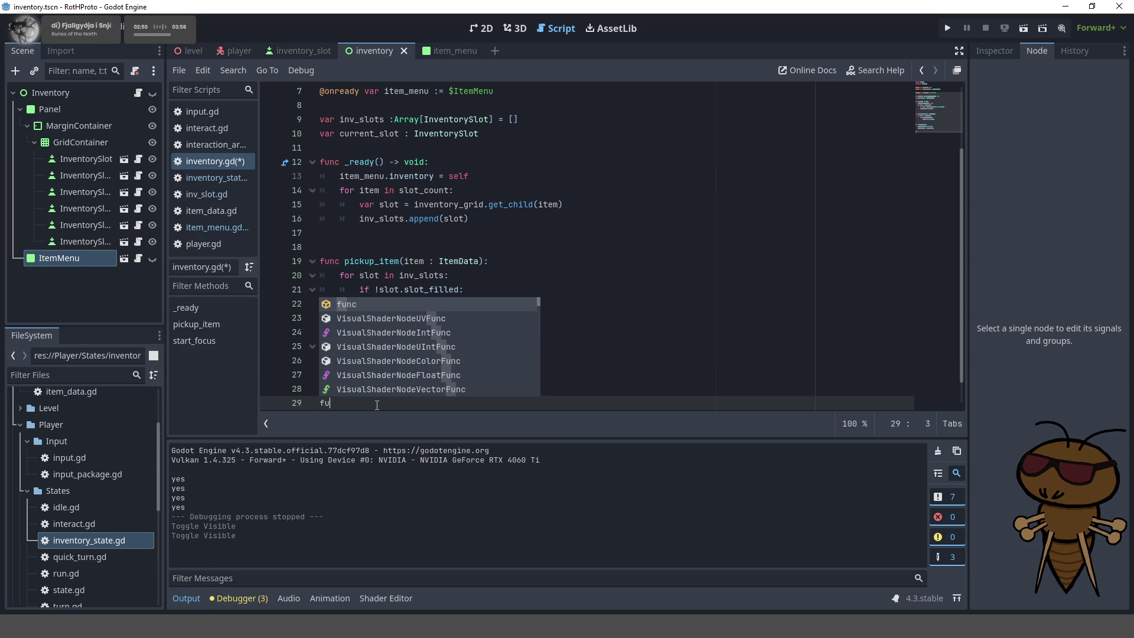
text(nc check)
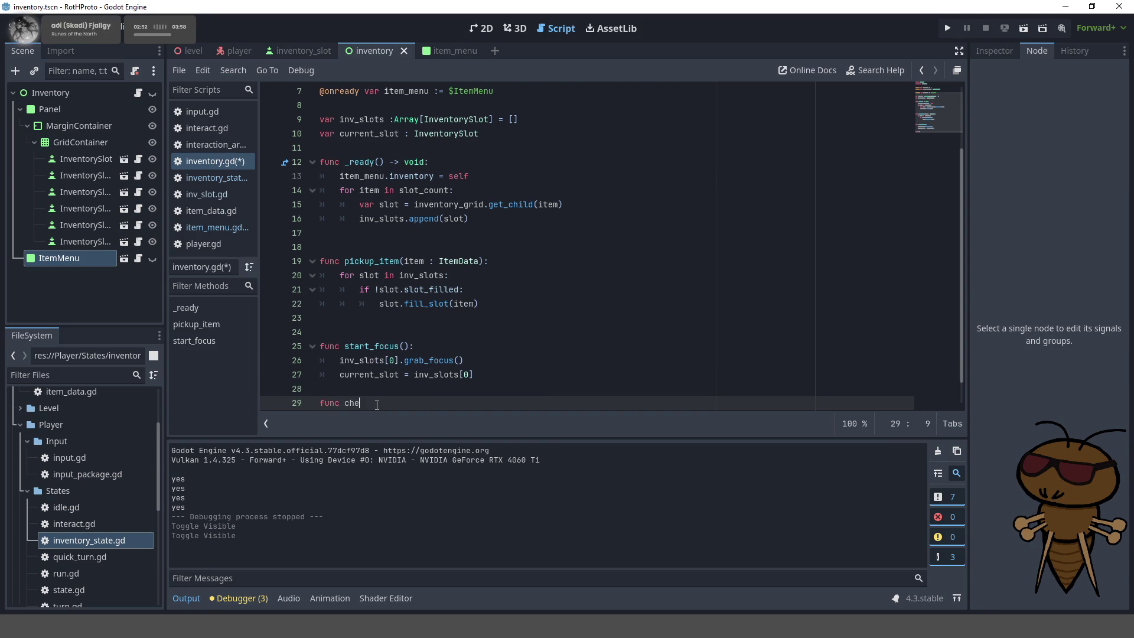
text(_foci)
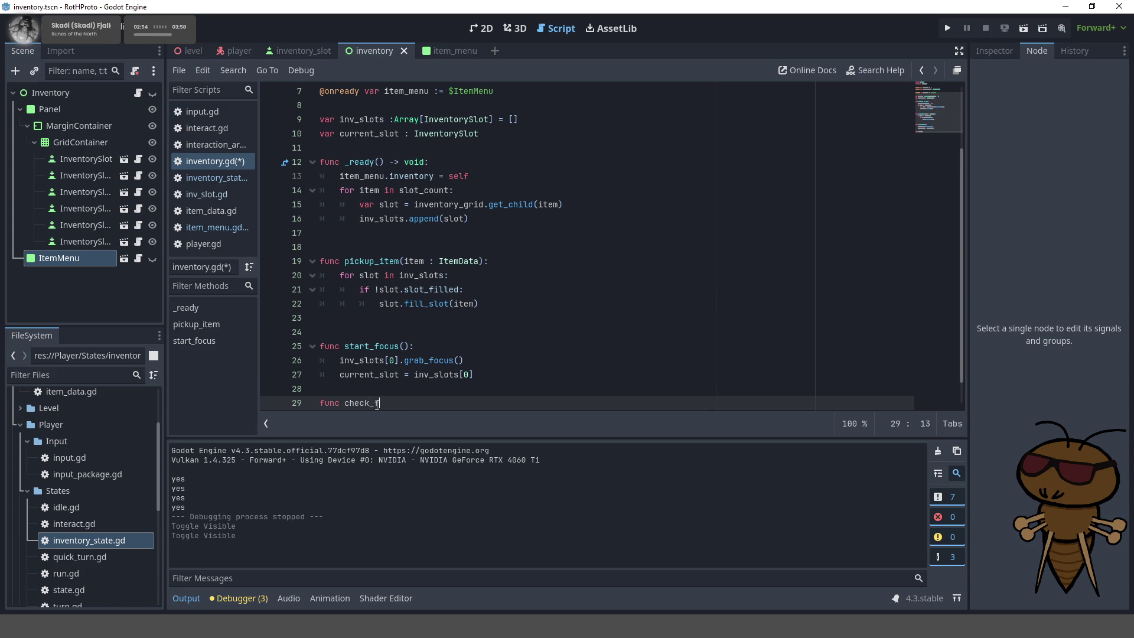
key(BackSpace)
text(us())
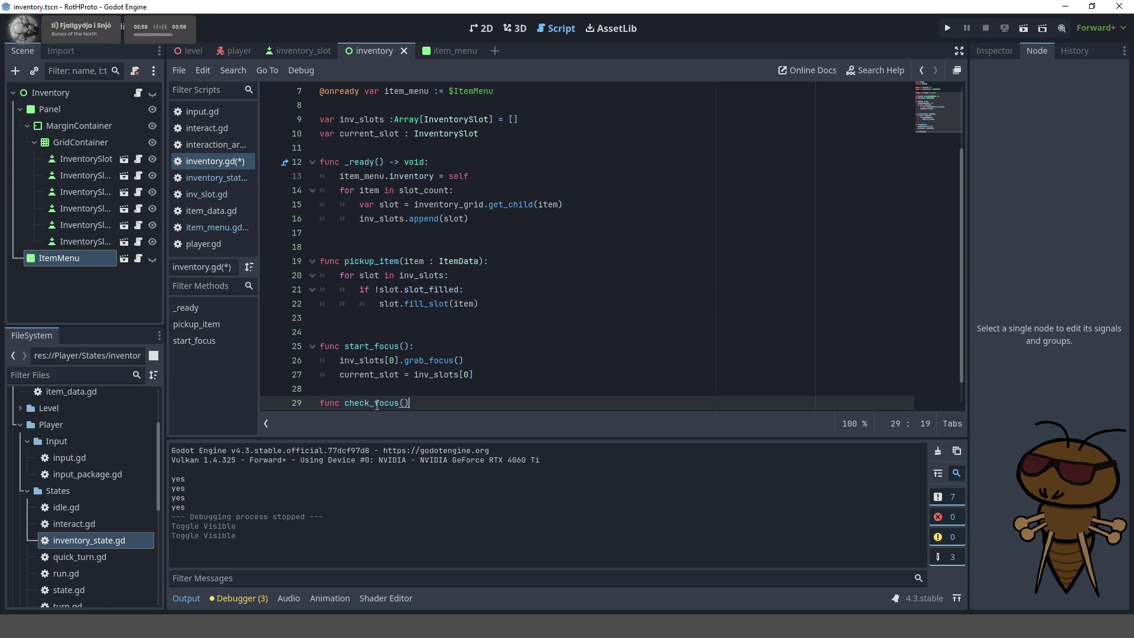
text(:)
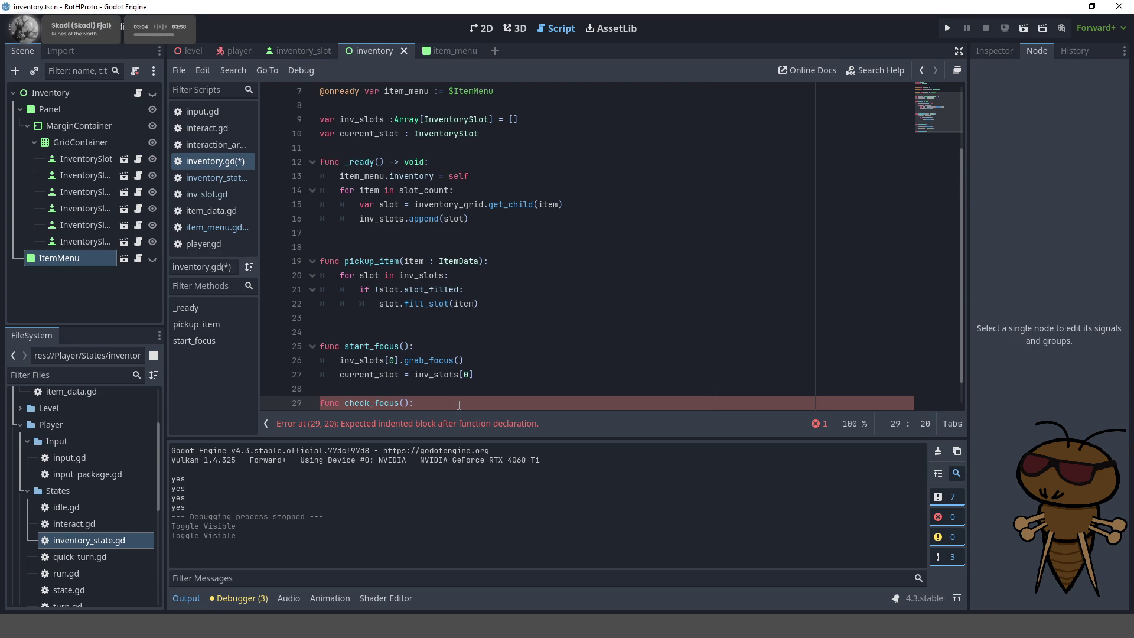
key(Return)
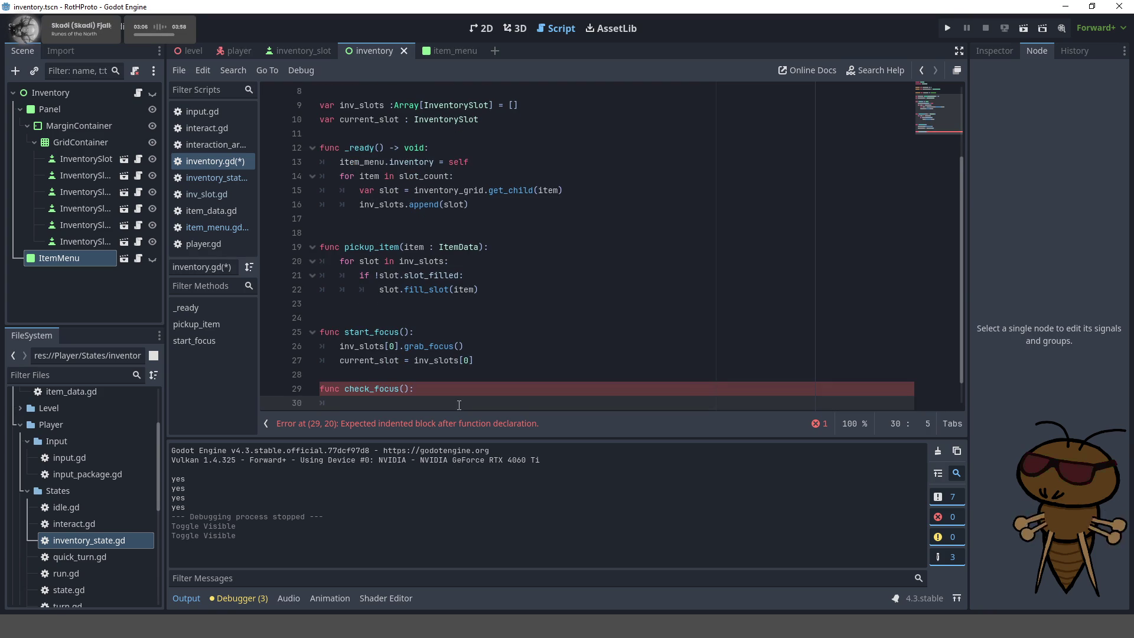
- Start its body with the loop 'for item in slot_count:'
text(for item )
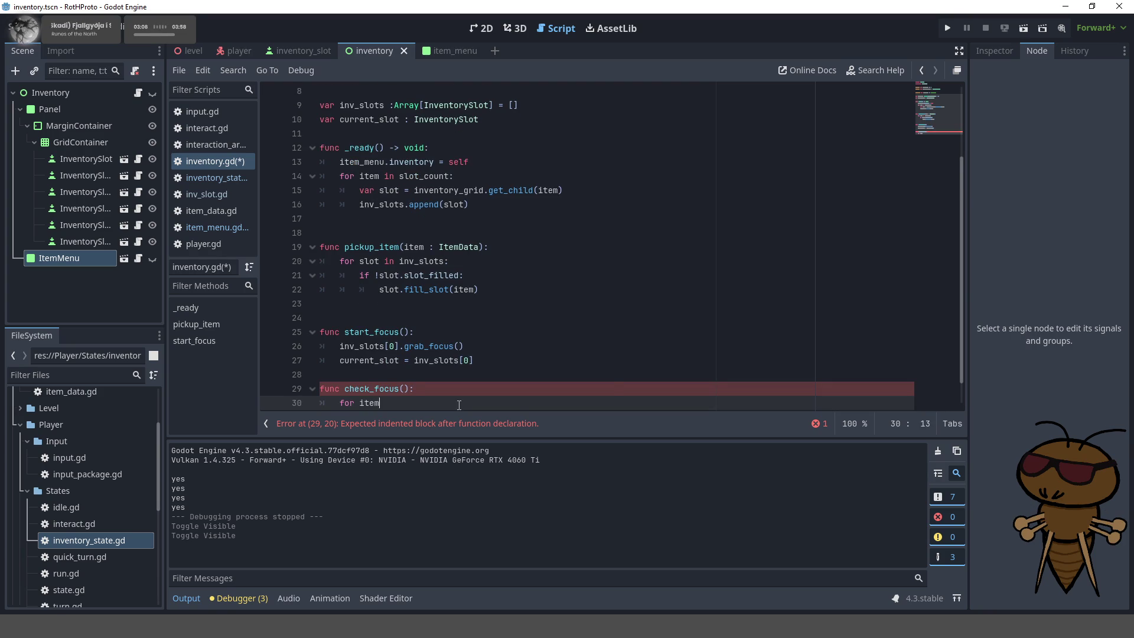
text(in sloyt)
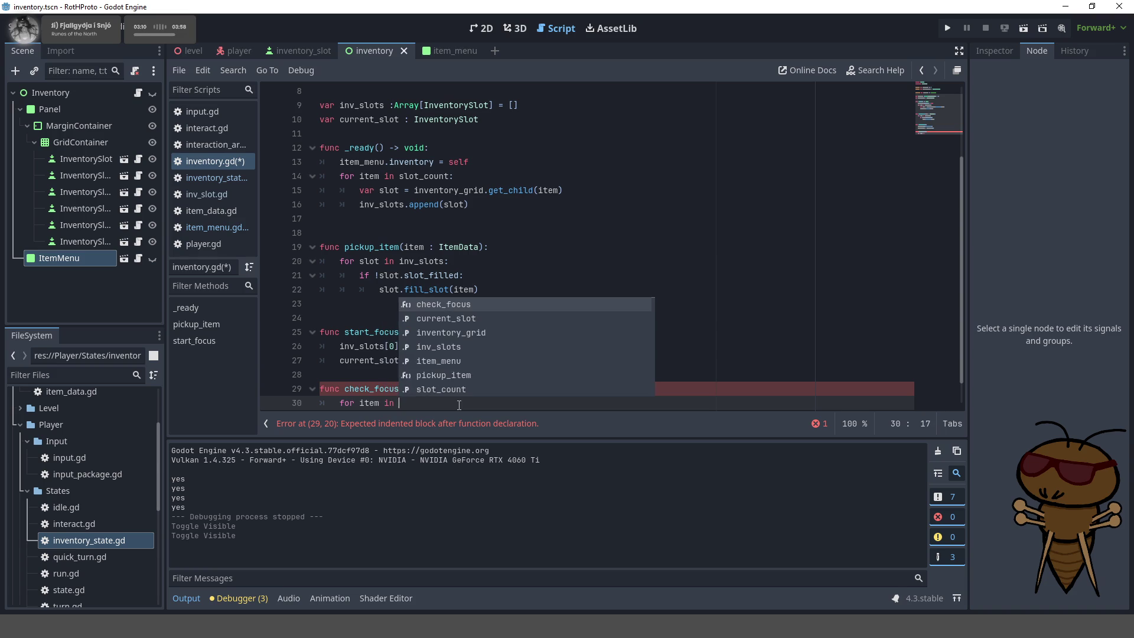
key(BackSpace)
key(BackSpace)
text(t)
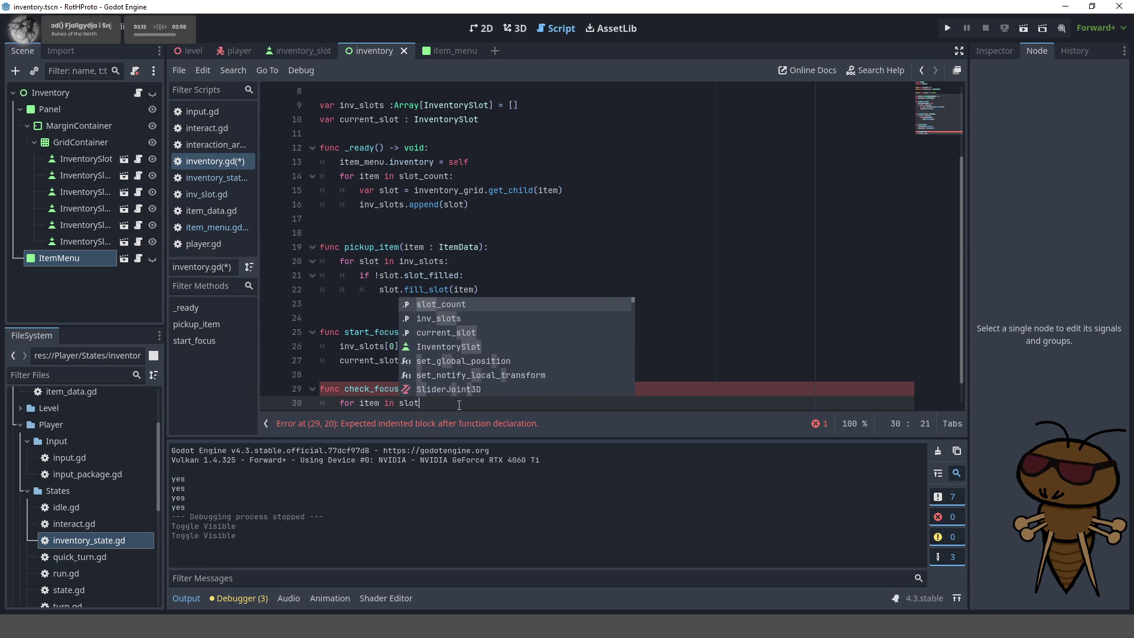
text(_count)
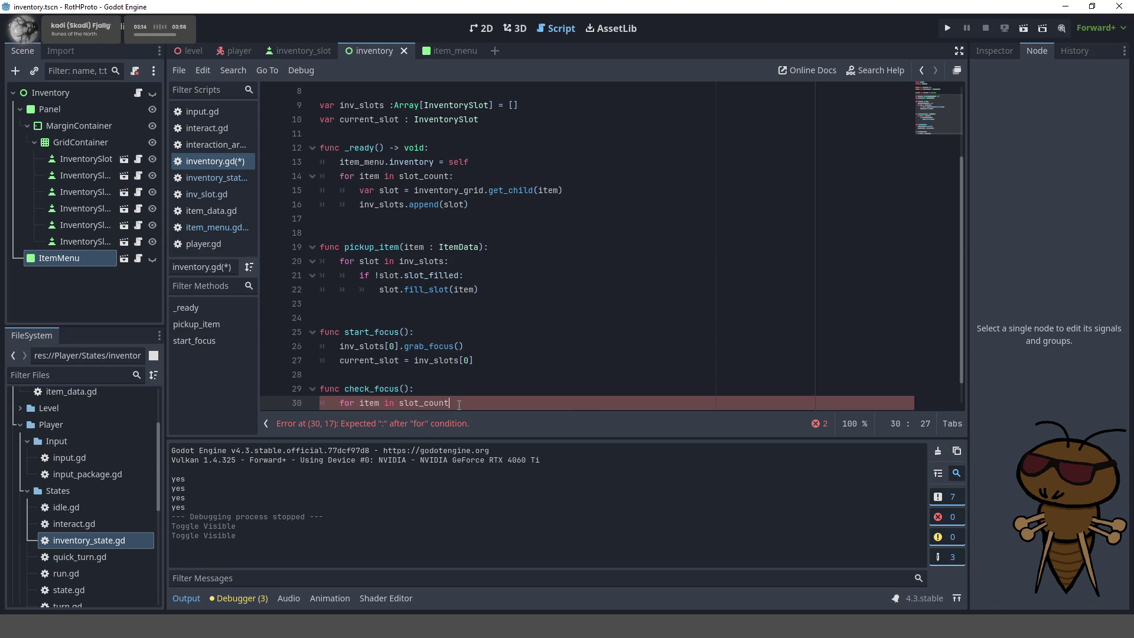
text(()
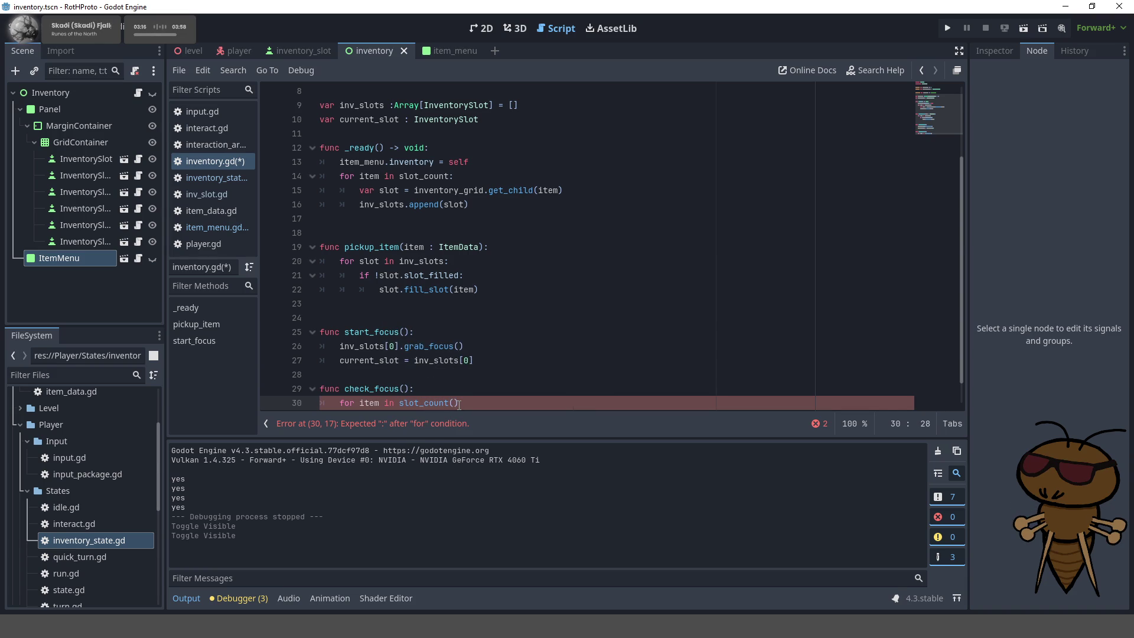
key(BackSpace)
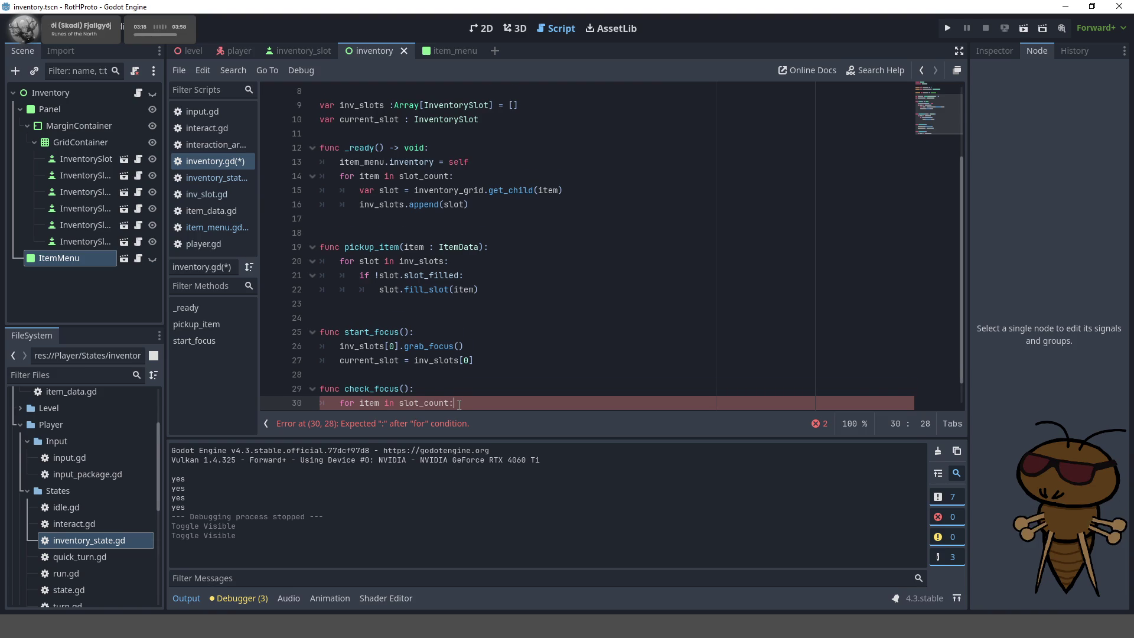
text(:)
key(Return)
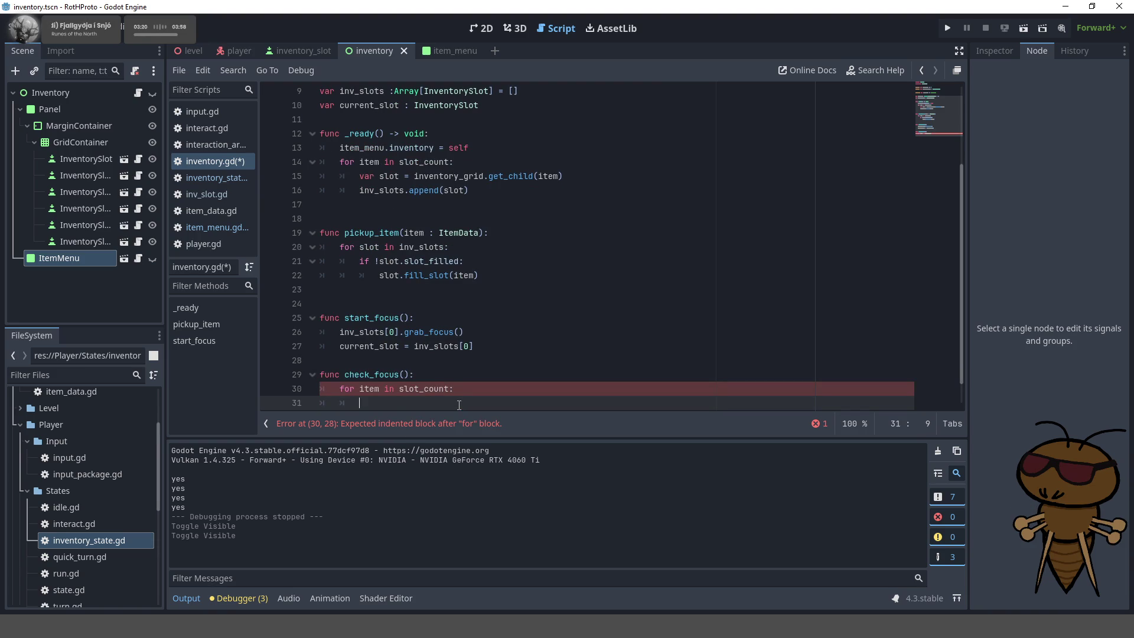
- Inside the loop, get each slot via inventory_grid.get_child(item) and test 'if slot.has_focus():'
text(var )
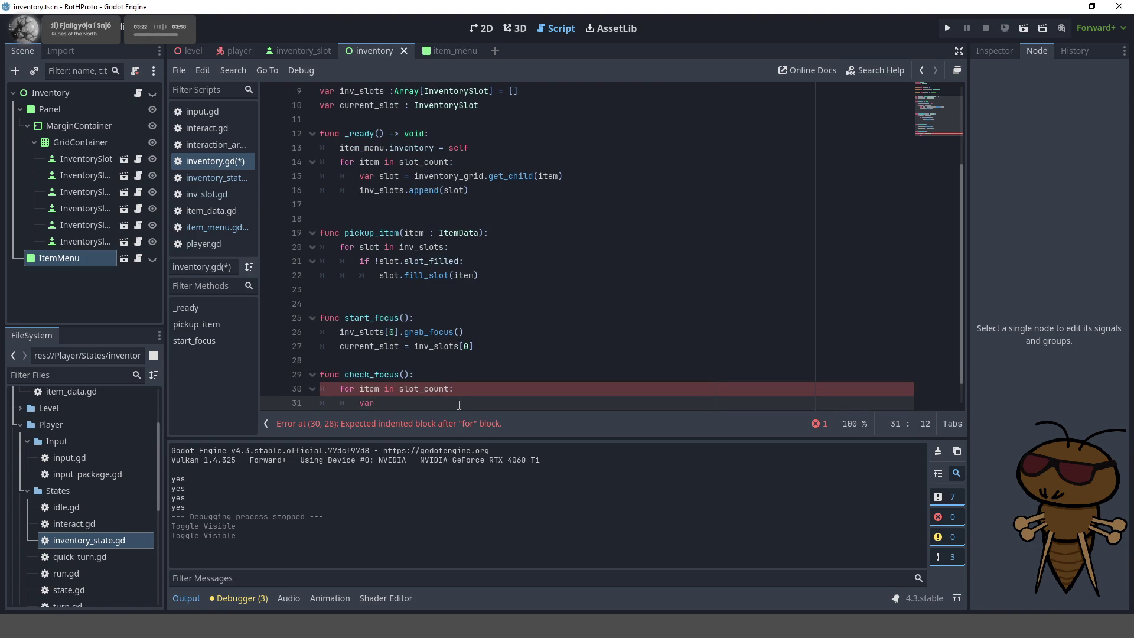
text(slot )
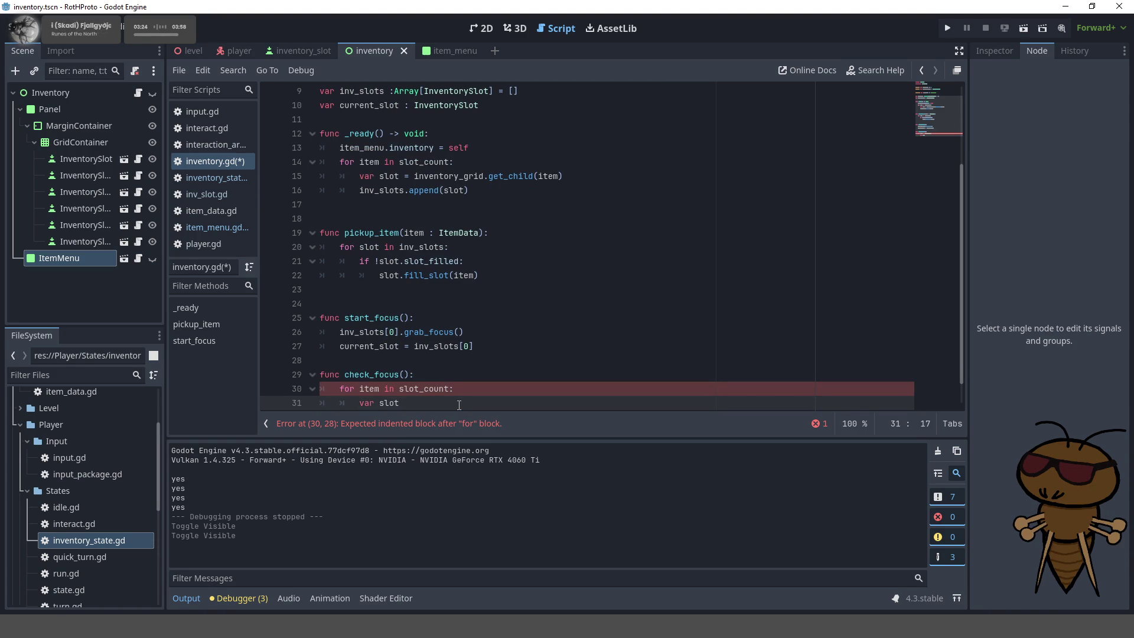
text(= in)
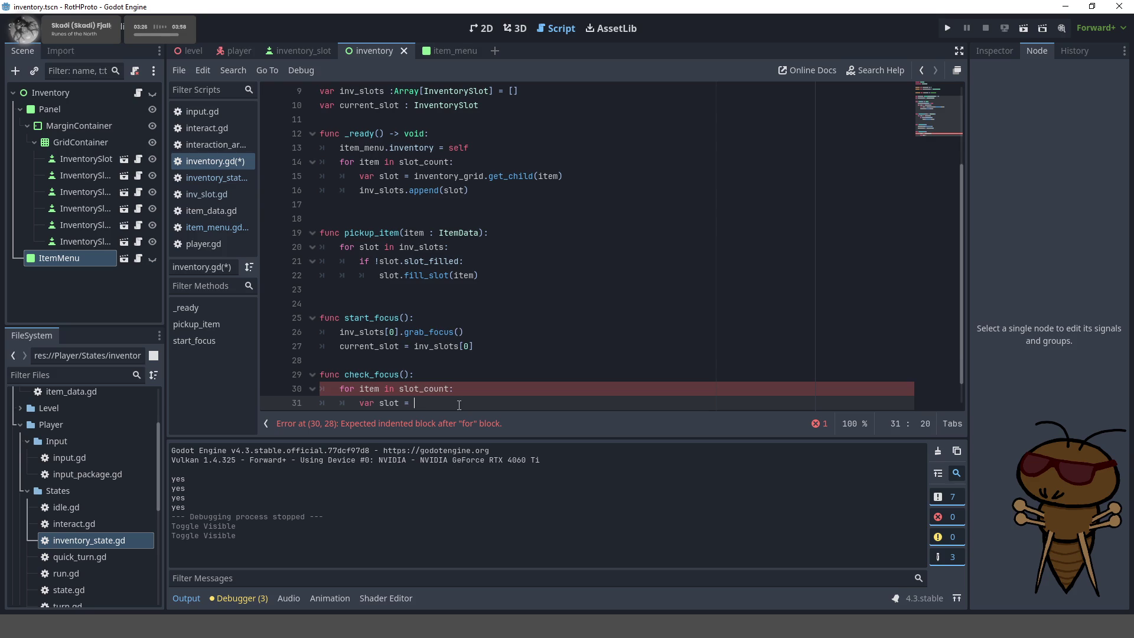
text(ve)
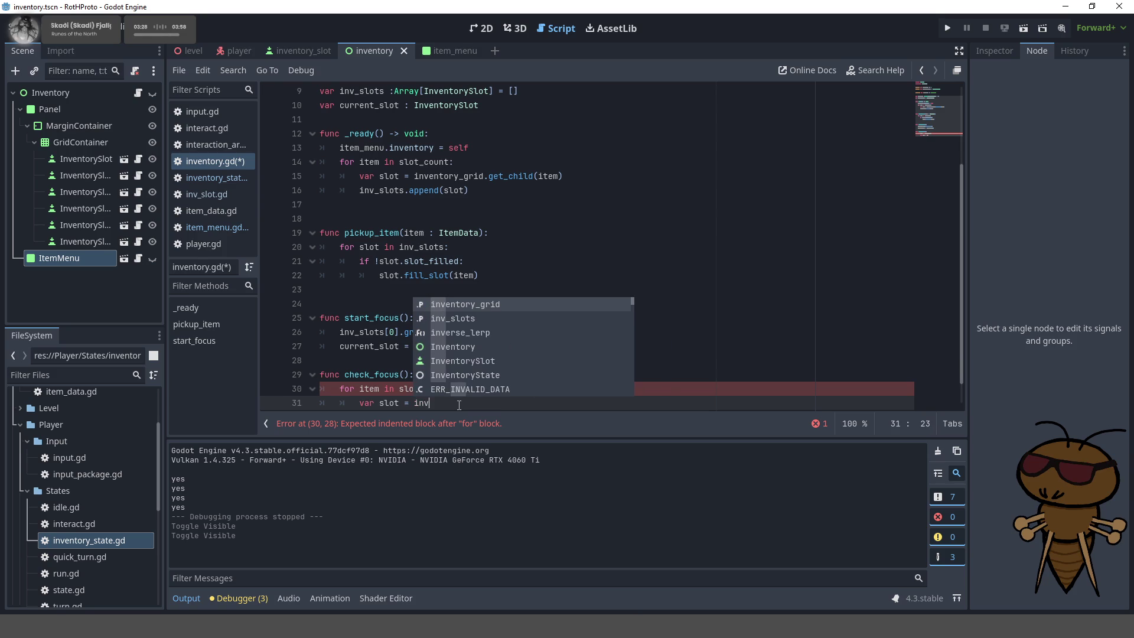
key(Return)
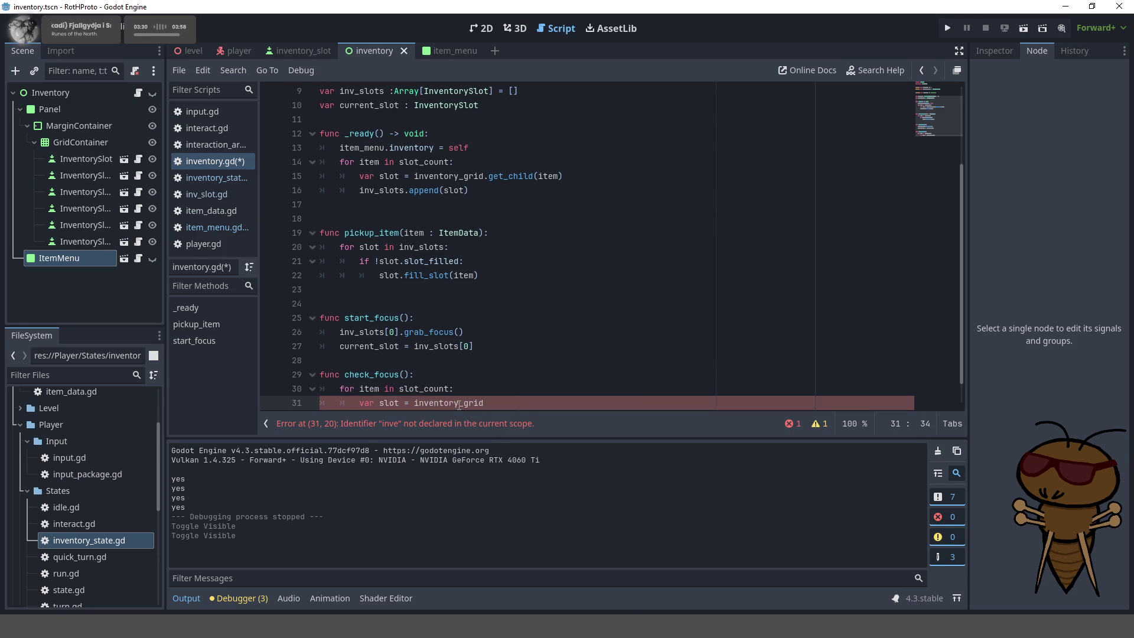
text(.get)
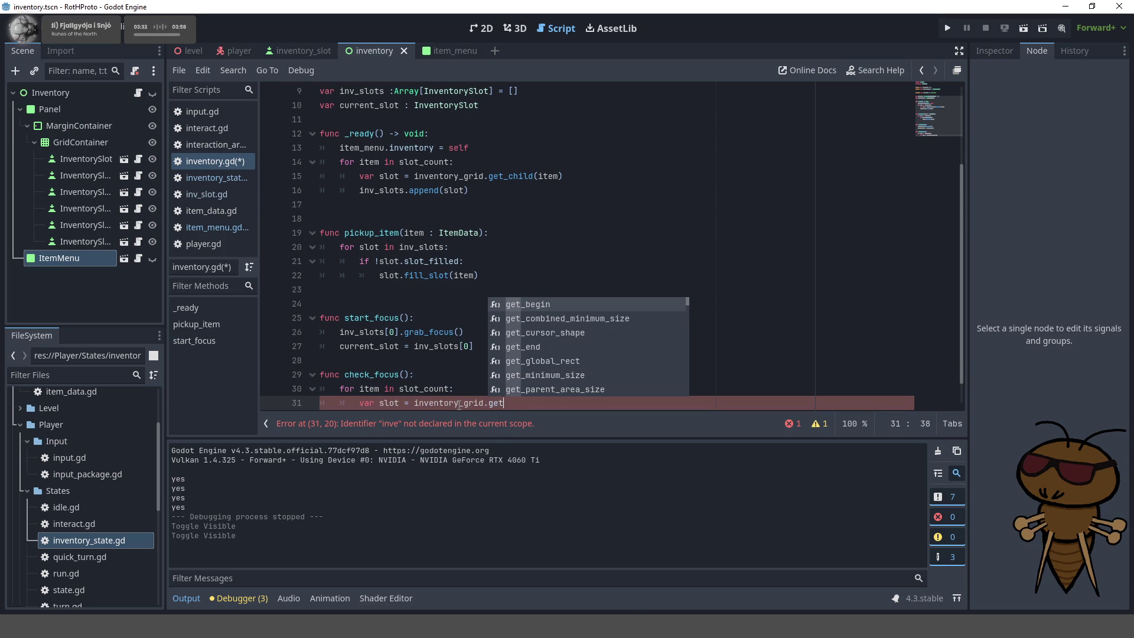
text(_cyh)
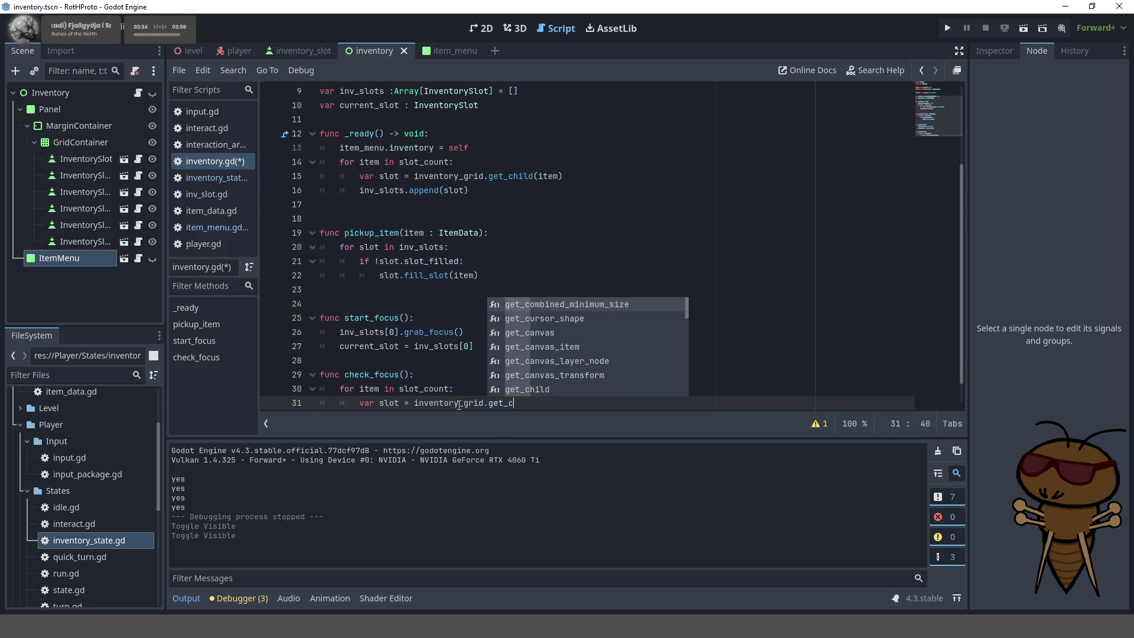
key(BackSpace)
key(BackSpace)
text(hild()
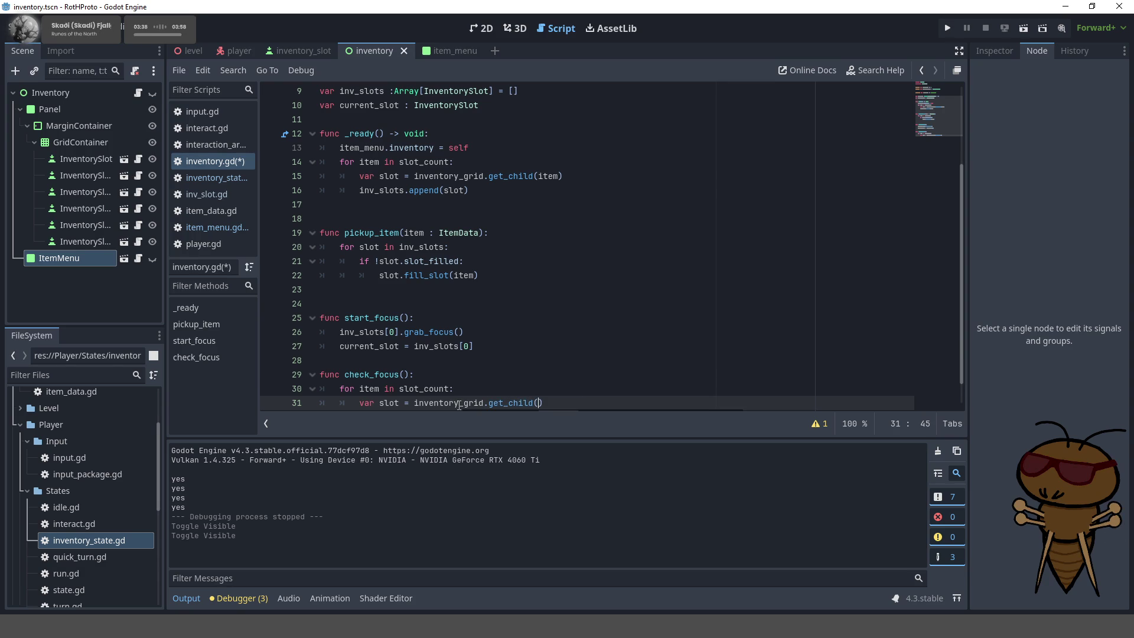
text(item))
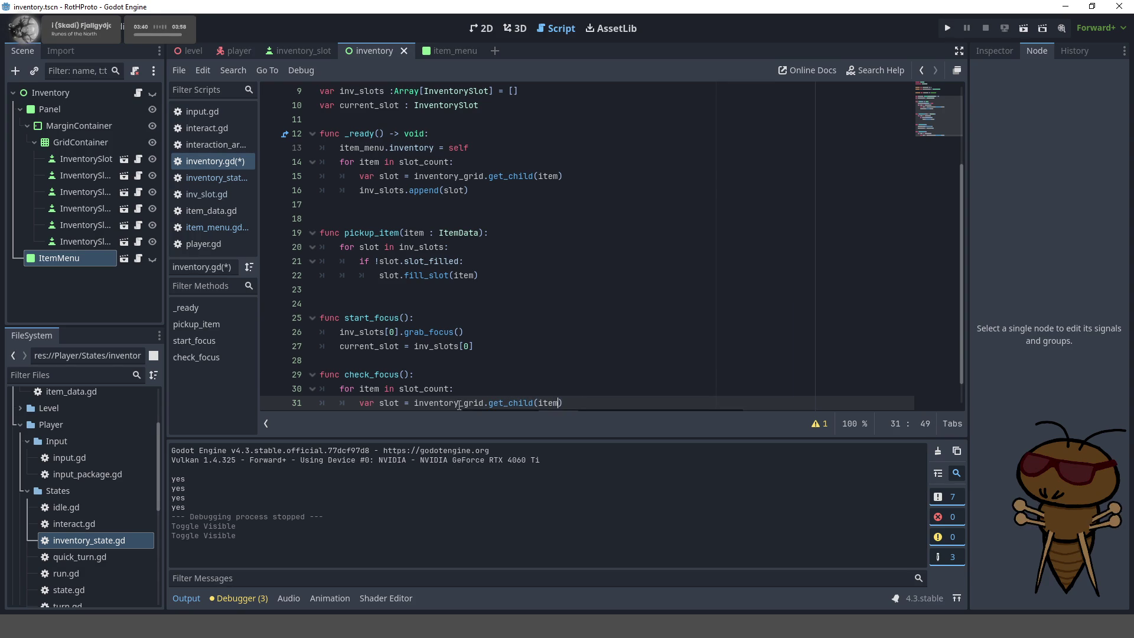
key(Return)
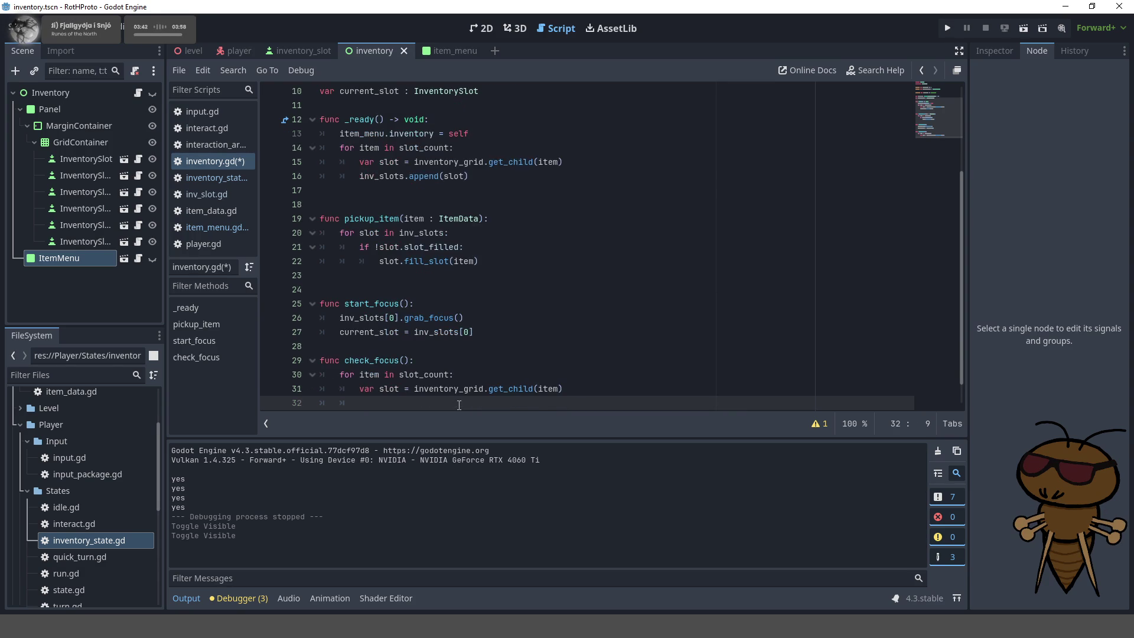
text(if )
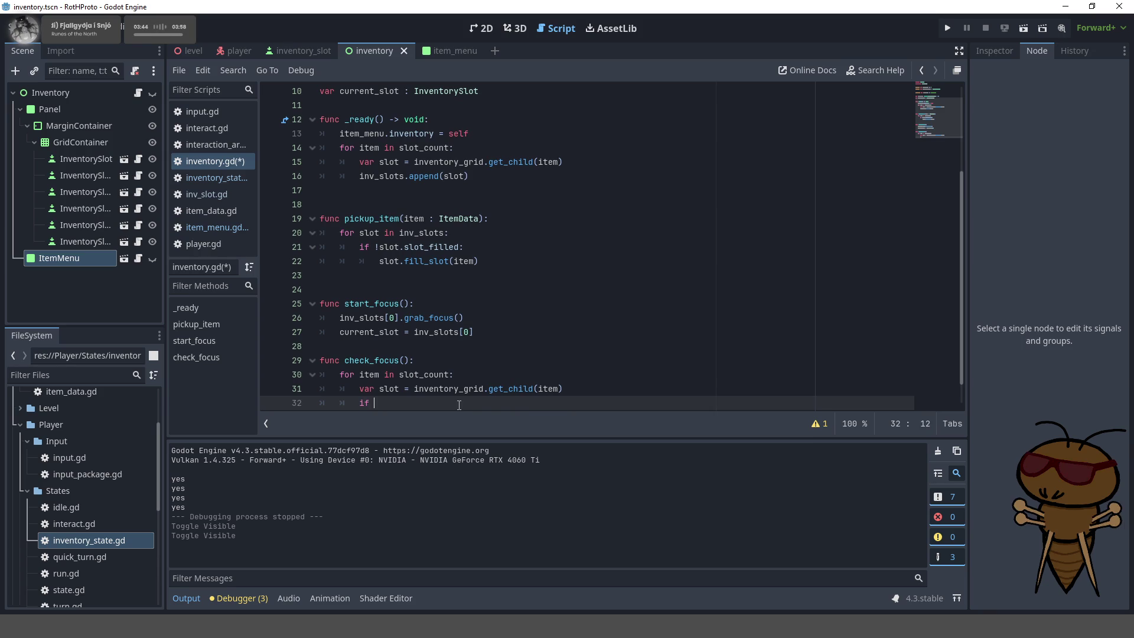
text(s)
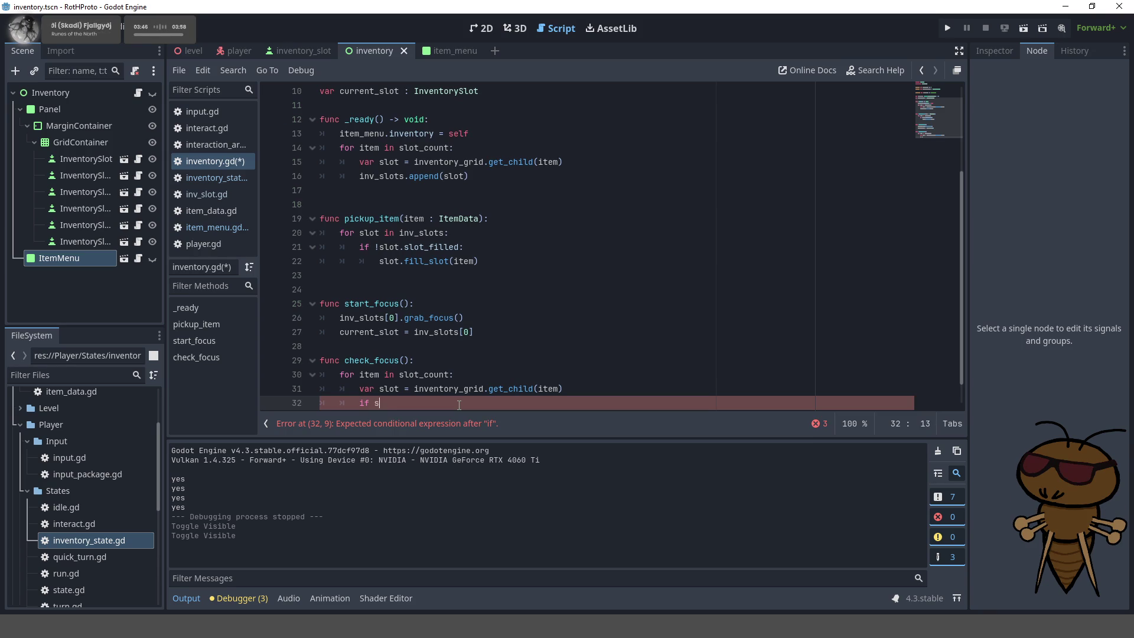
text(lot.ha)
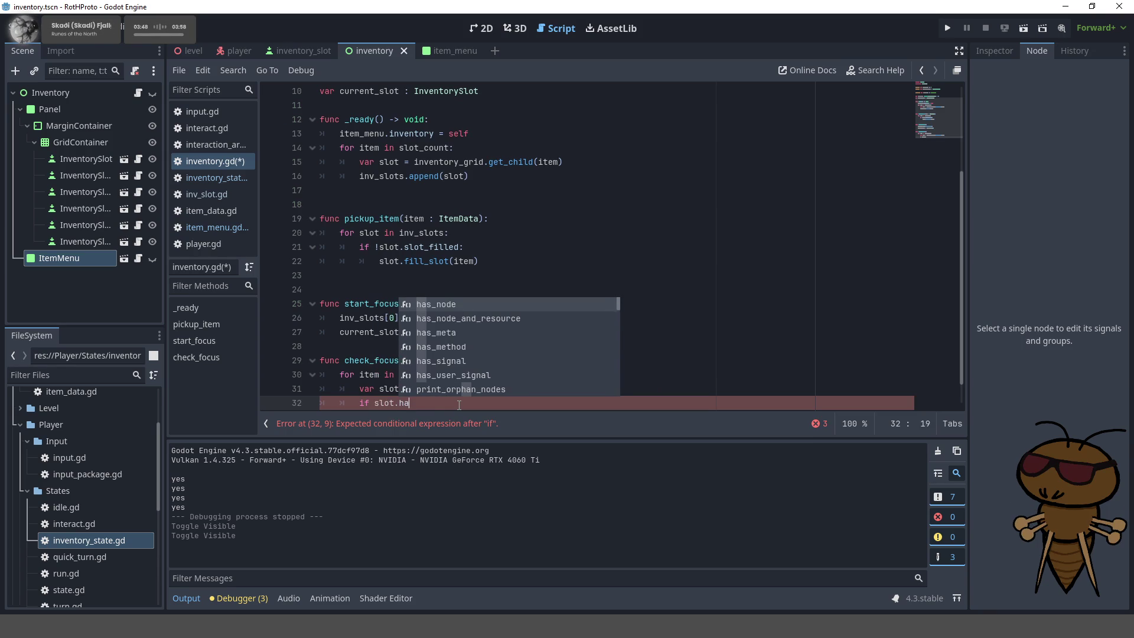
text(s_focus())
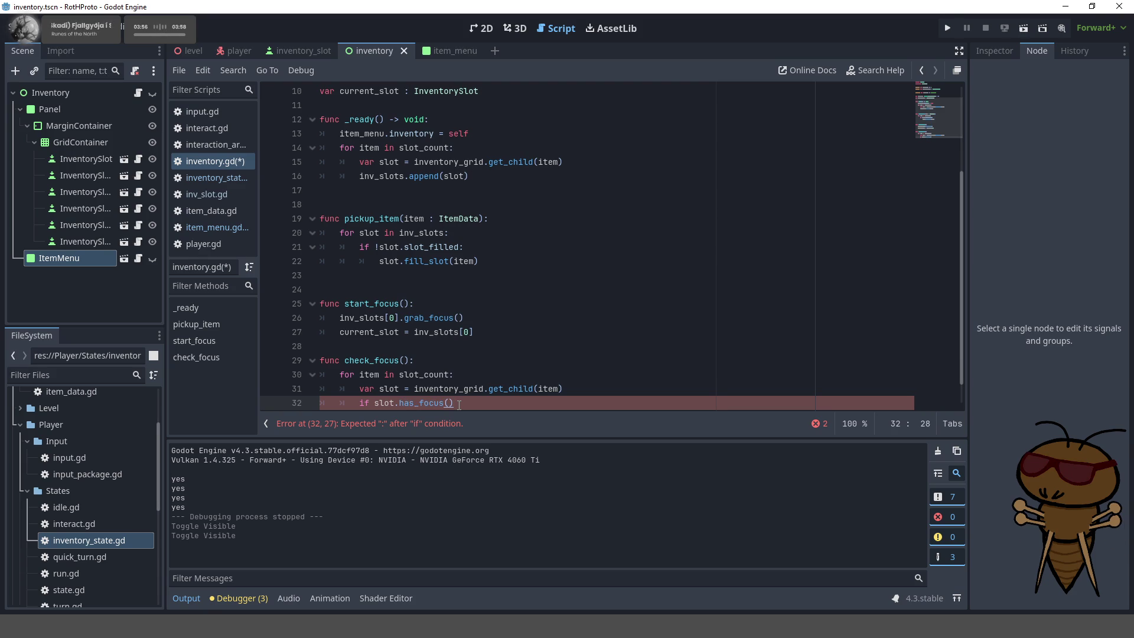
text(:)
key(Return)
- Write 'current_slot = slot' under the has_focus check, discarding a trial else branch
text(curr)
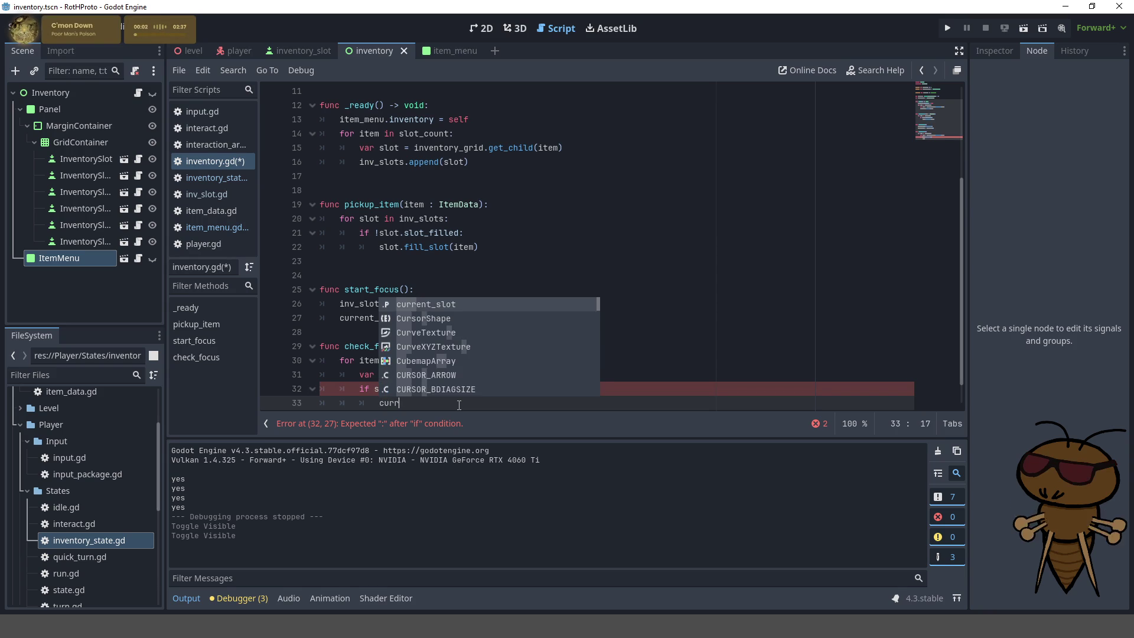
key(Return)
text(= slot)
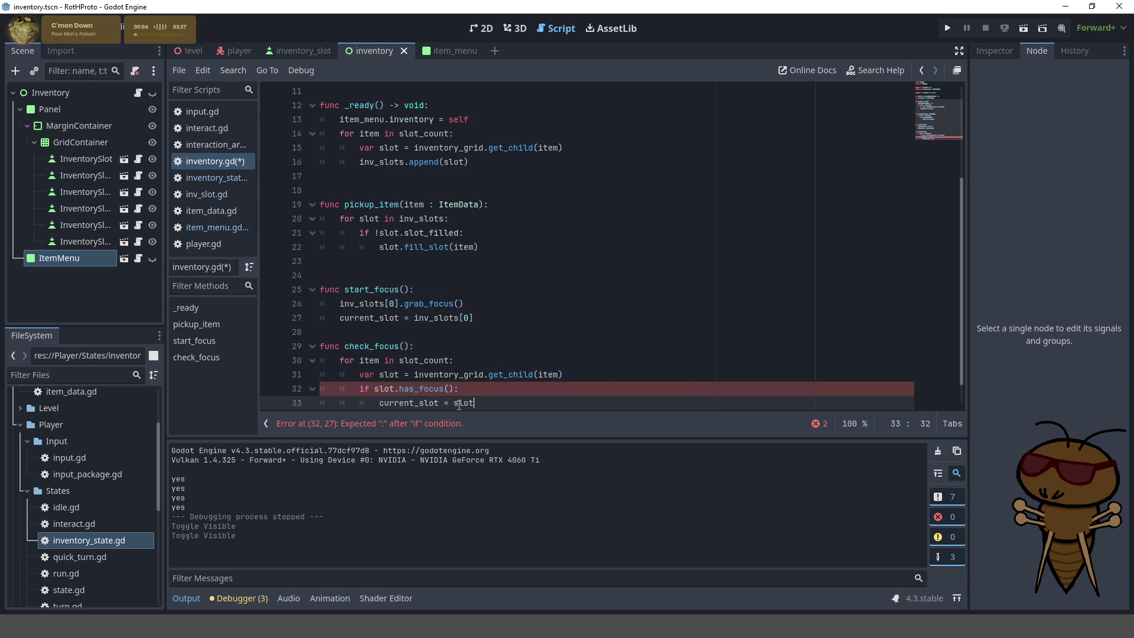
key(Return)
key(Return)
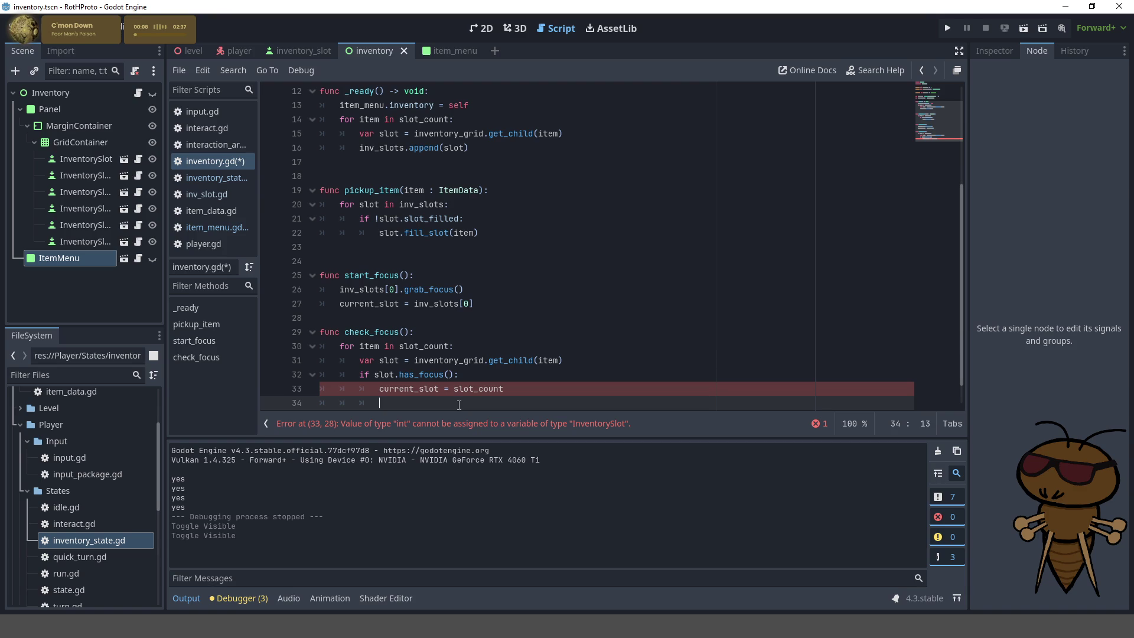
text(if)
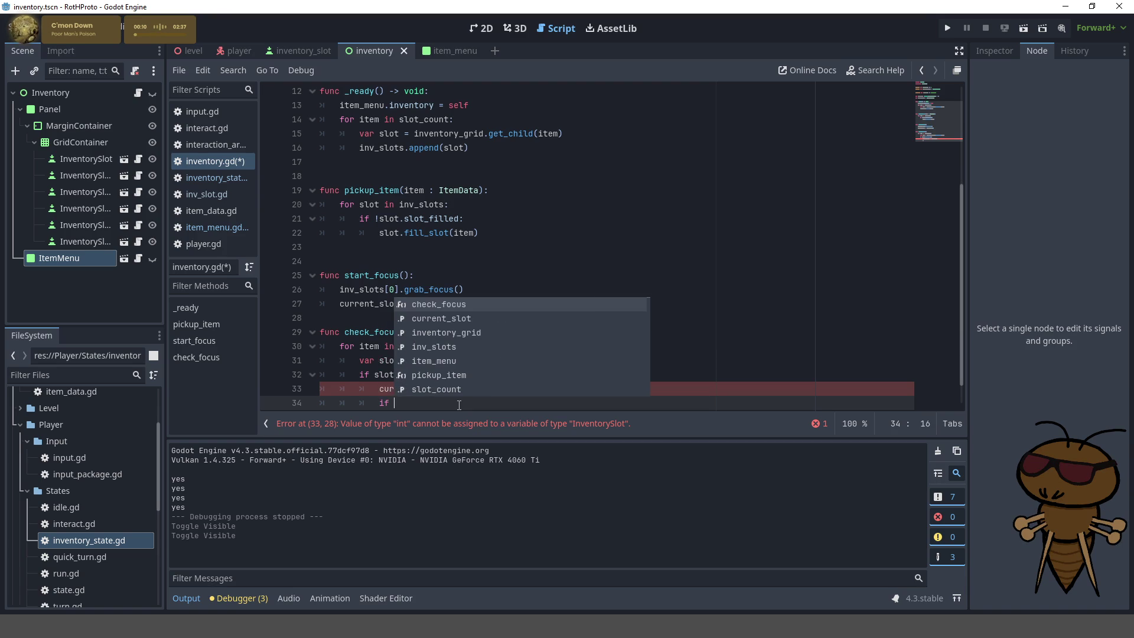
key(BackSpace)
key(BackSpace)
key(BackSpace)
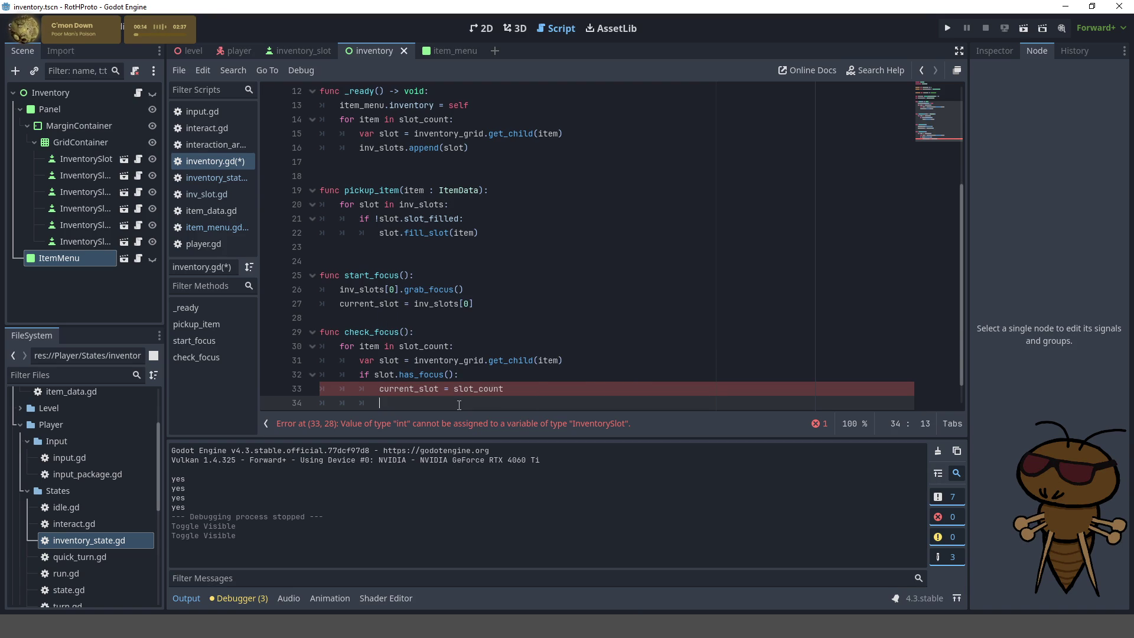
key(BackSpace)
text(else:)
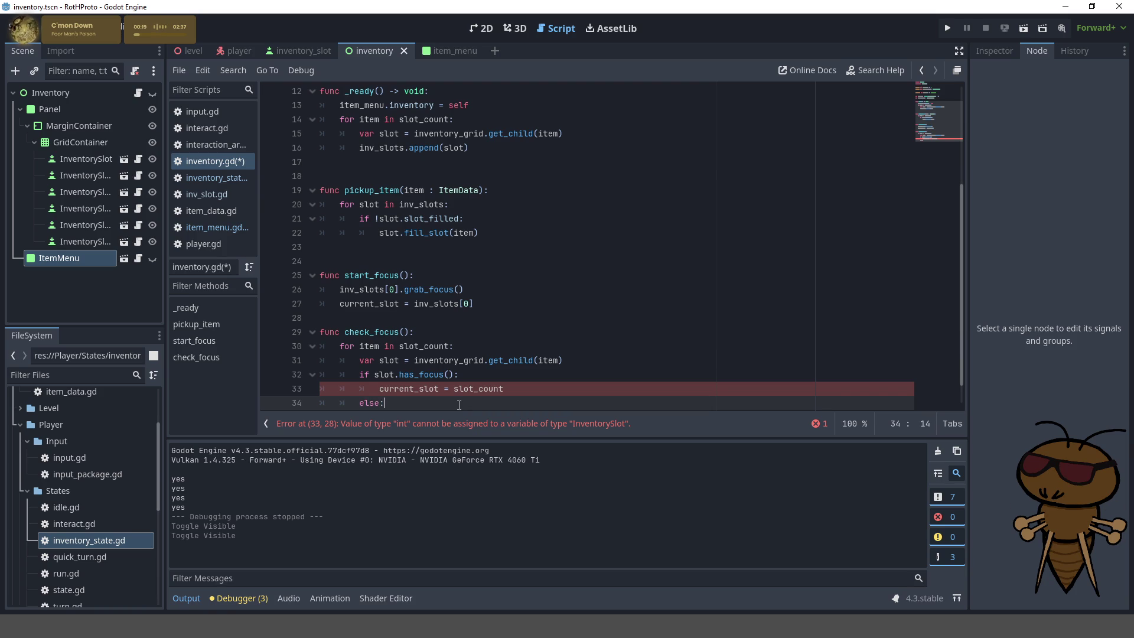
key(Return)
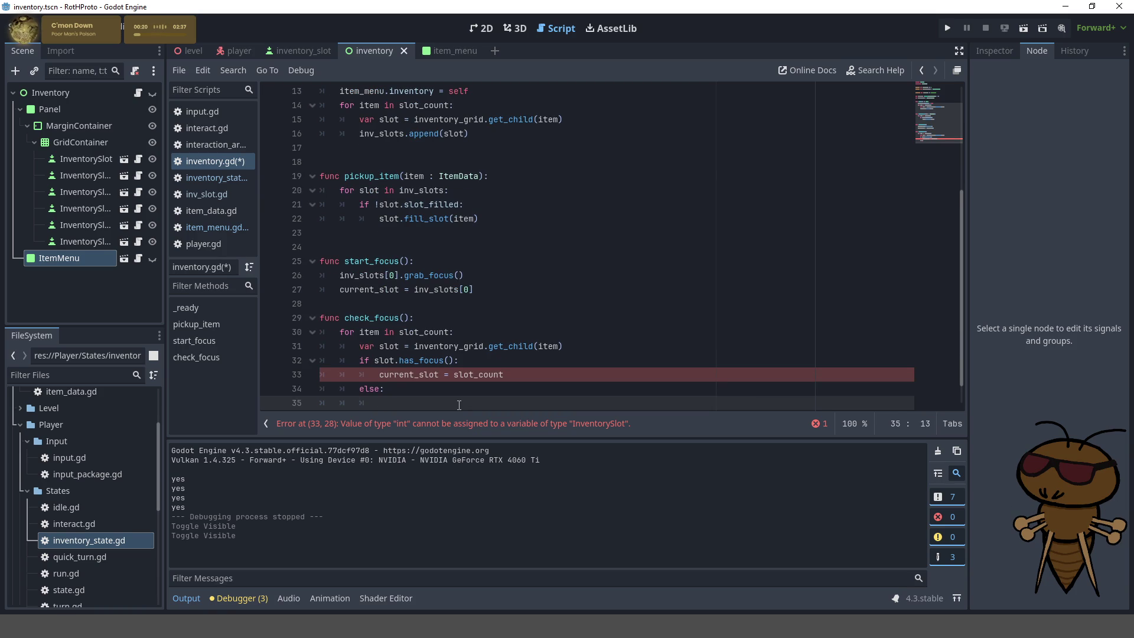
key(BackSpace)
key(BackSpace)
key(BackSpace)
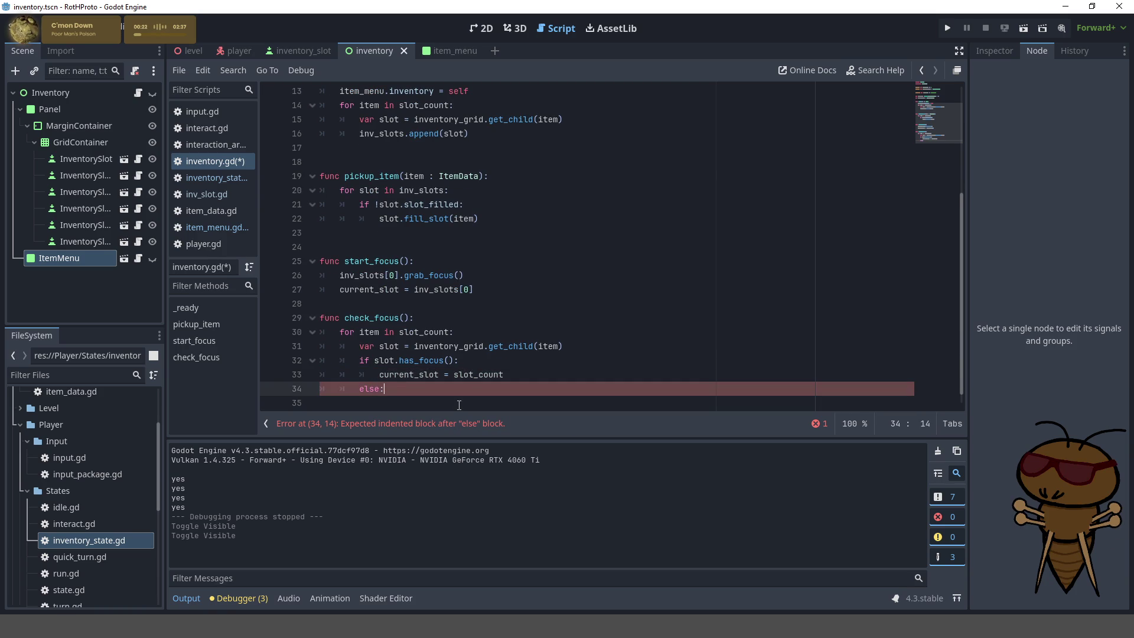
key(BackSpace)
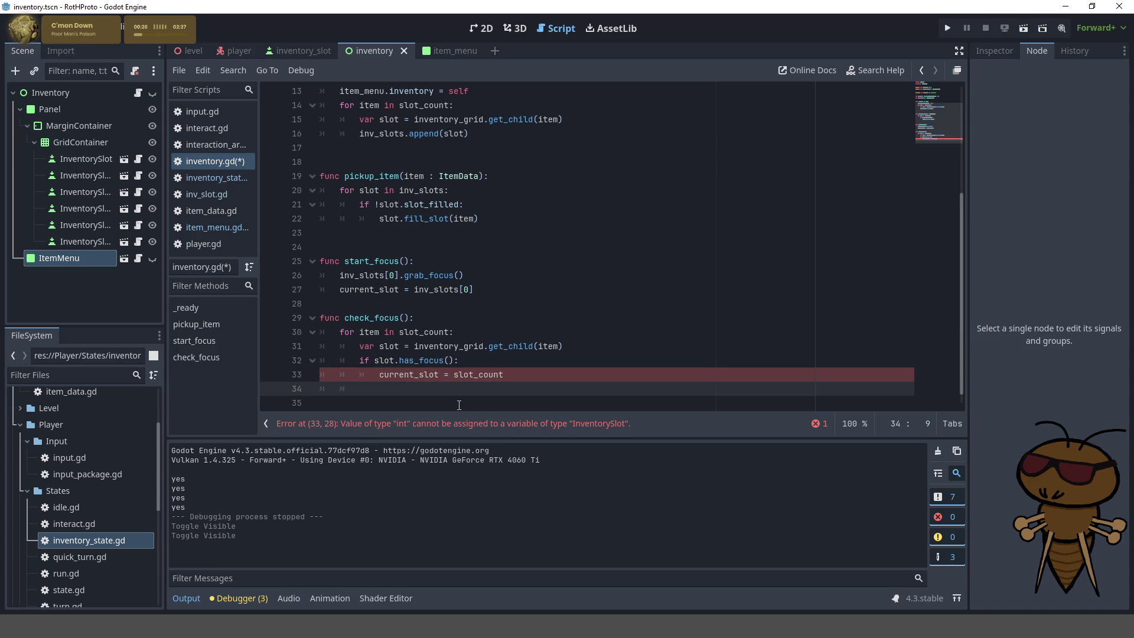
- Fix the mistyped ending of the current_slot = slot line so it reads slot
click(513, 381)
key(BackSpace)
key(BackSpace)
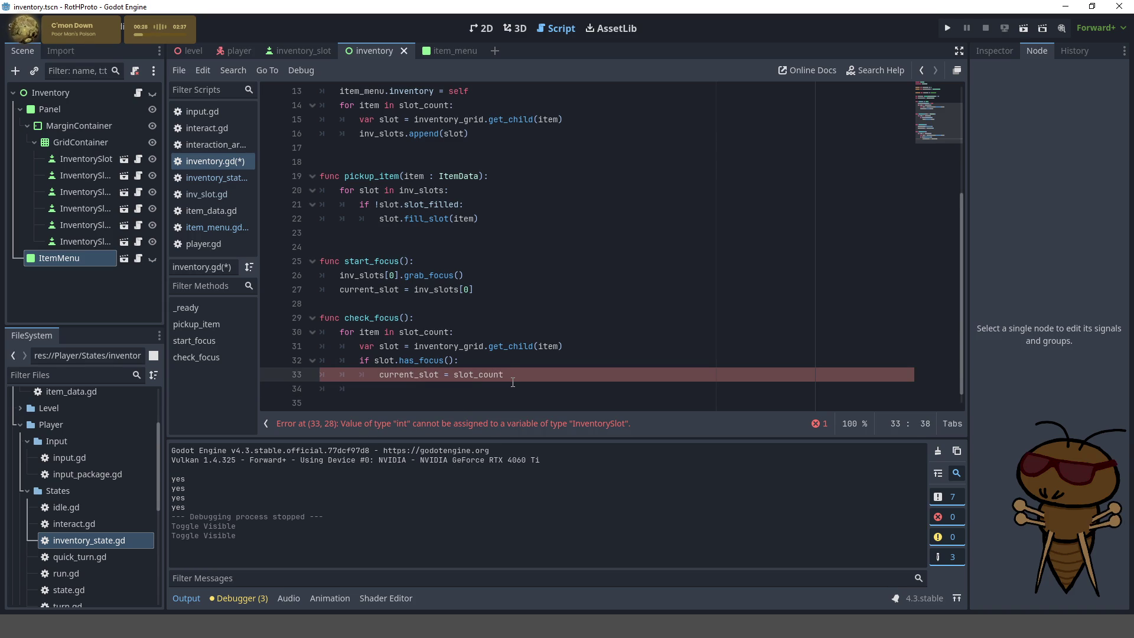
key(BackSpace)
key(BackSpace)
key(BackSpace)
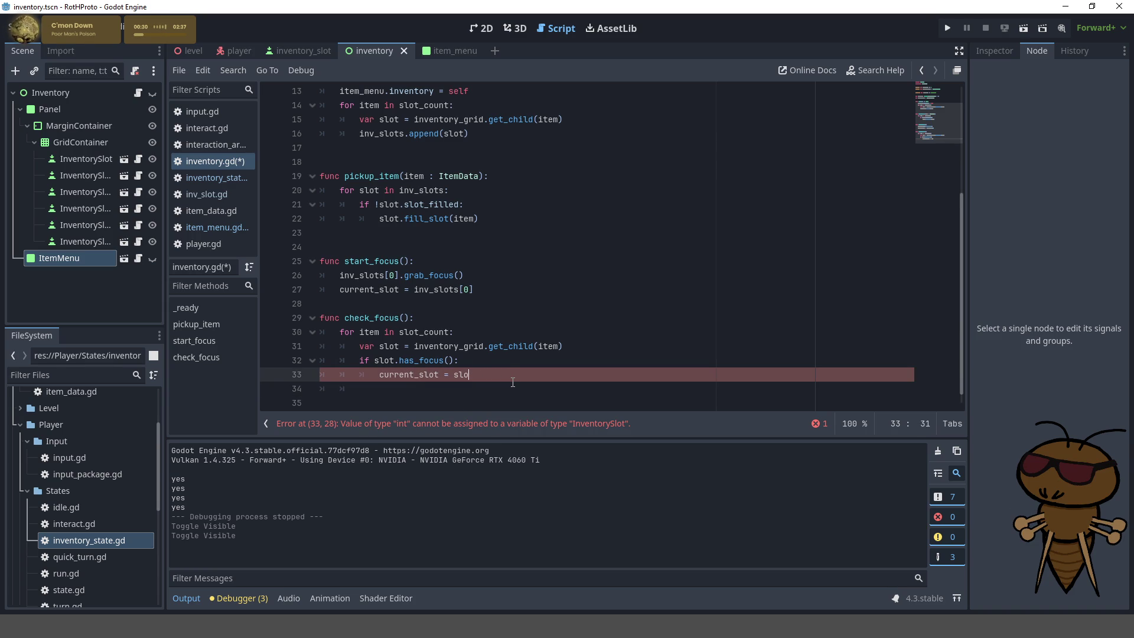
text(or)
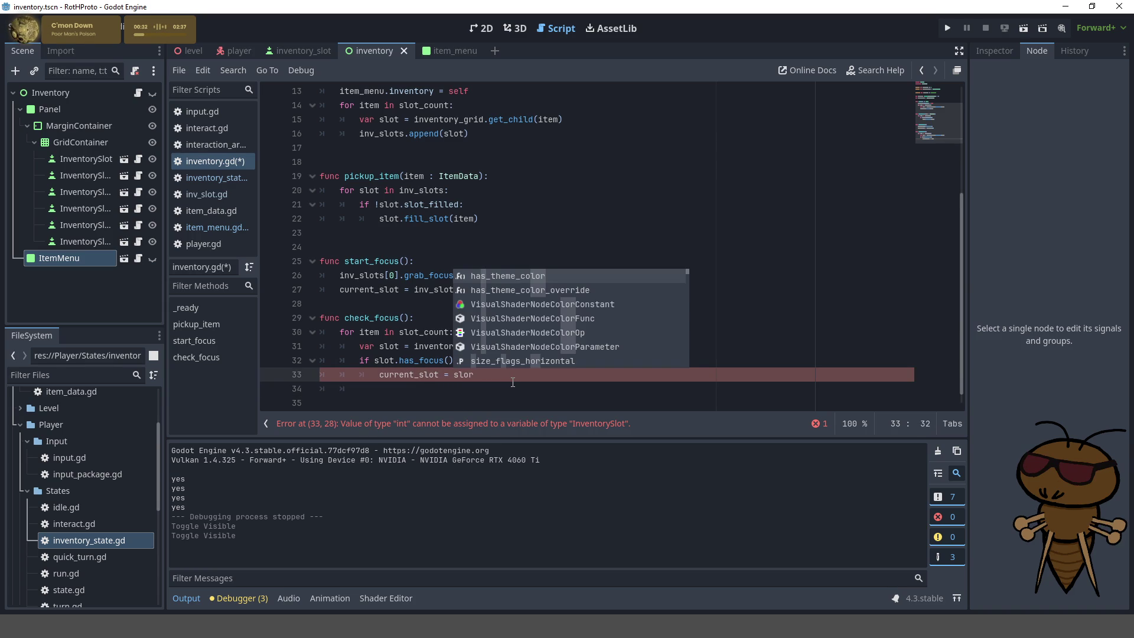
key(BackSpace)
text(t)
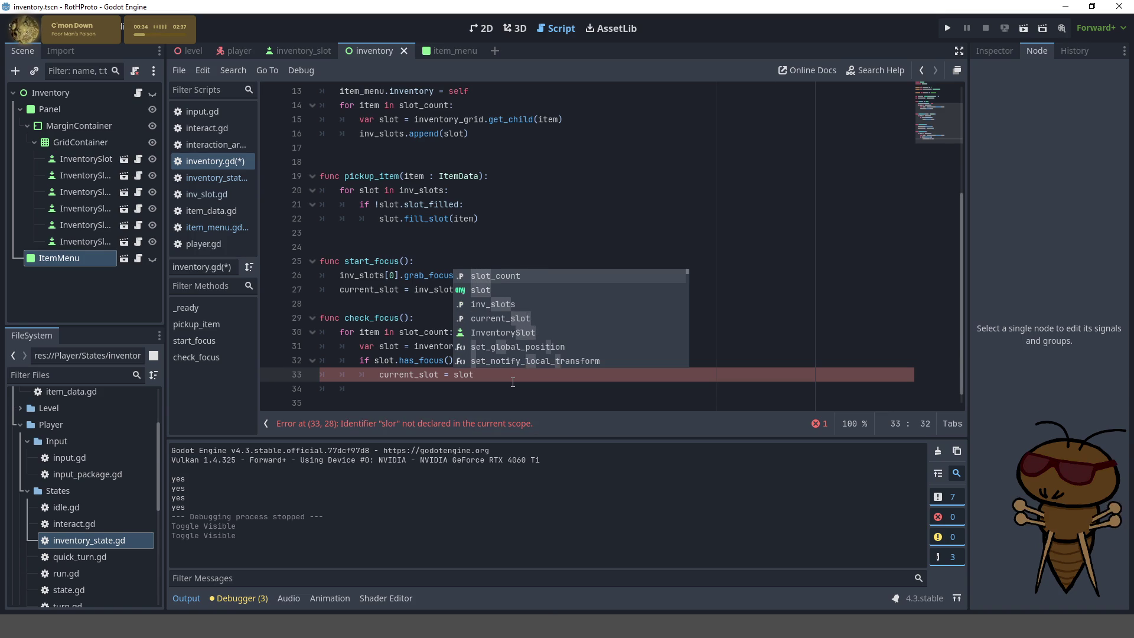
key(Escape)
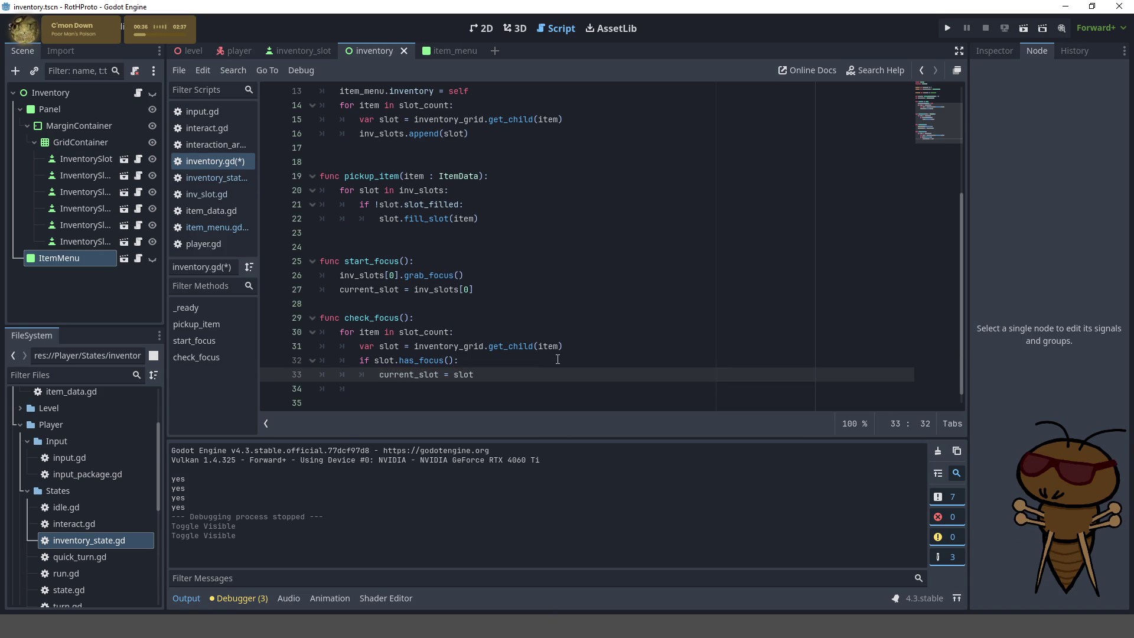
click(606, 332)
- Save the edited inventory scripts
key(ctrl+s)
scroll(553, 321, up, 1)
scroll(551, 322, down, 2)
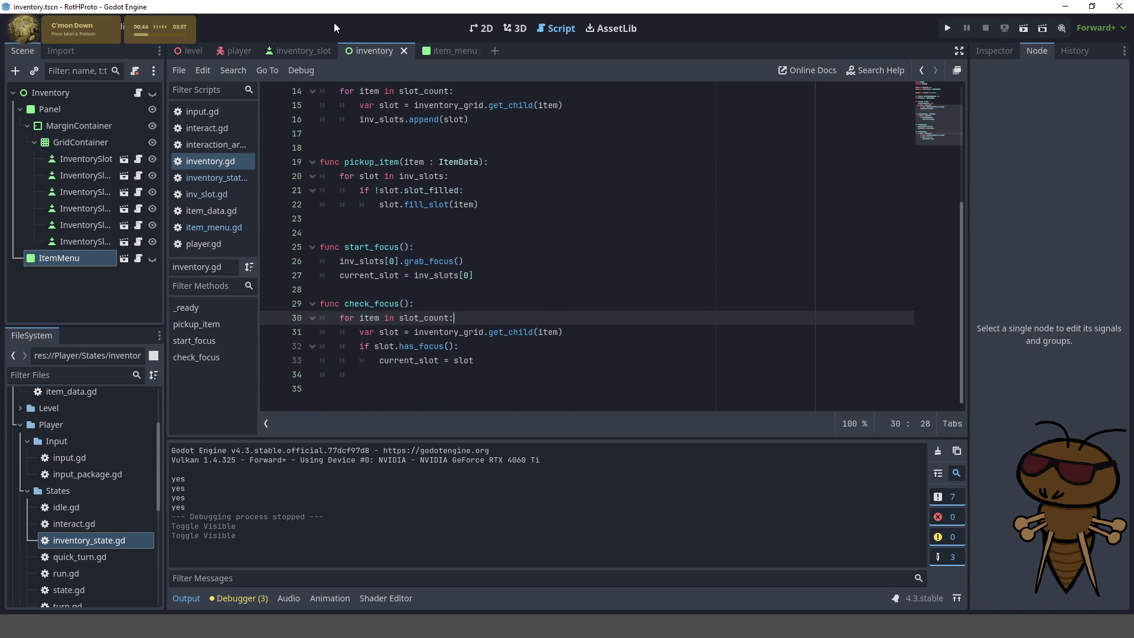
click(578, 233)
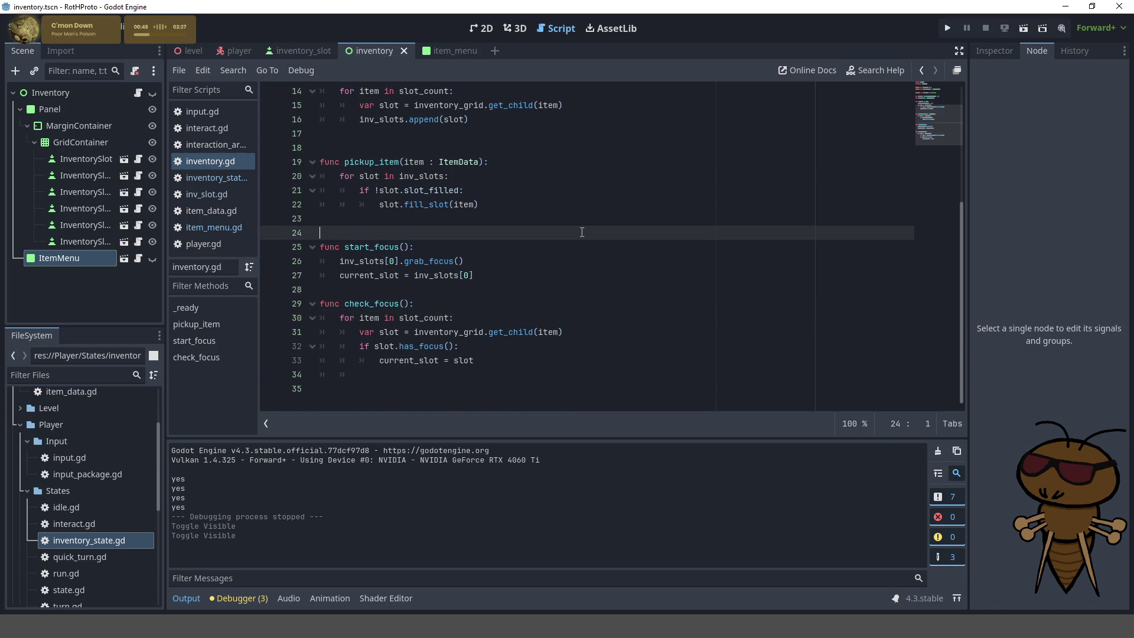
- Review inventory_state.gd's enter and exit handlers, then return to the top of inventory.gd
click(219, 183)
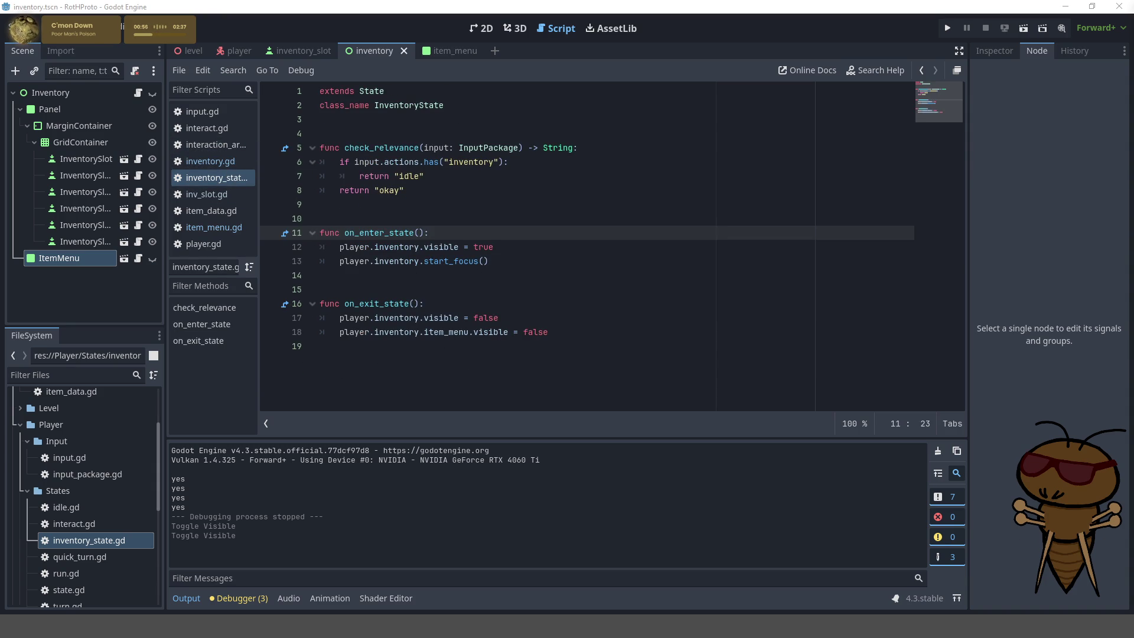
click(505, 290)
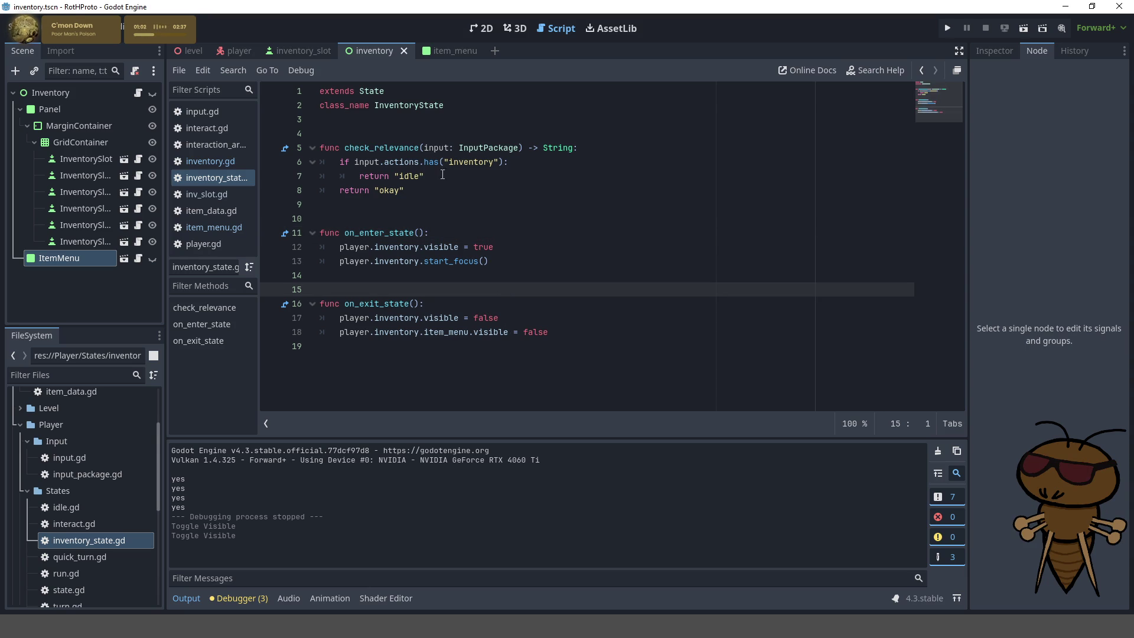
click(370, 121)
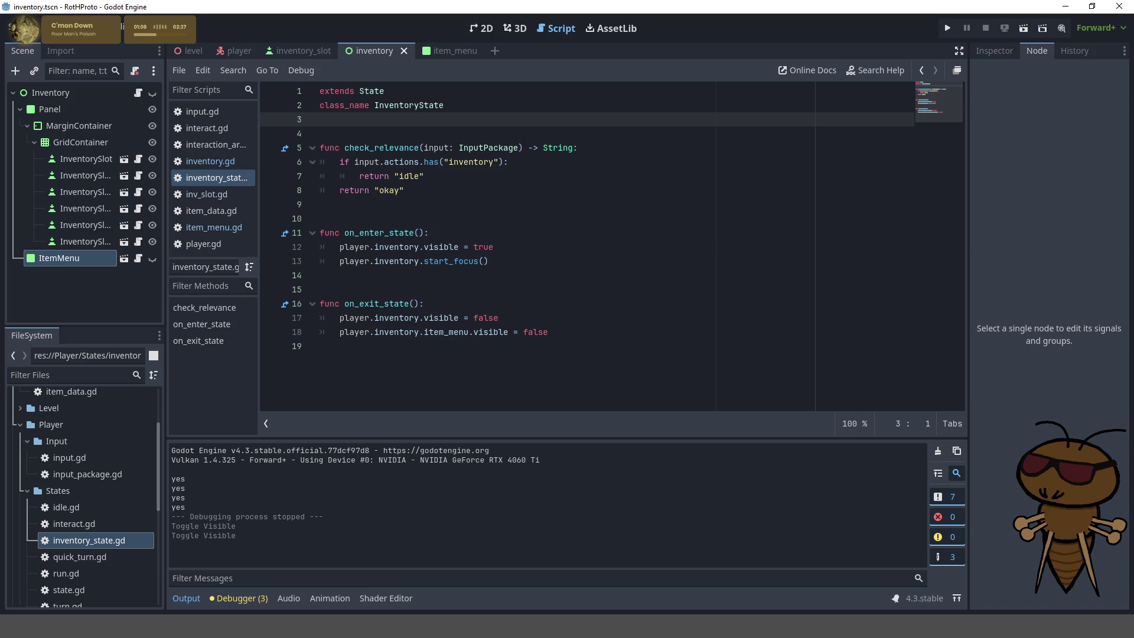
click(501, 215)
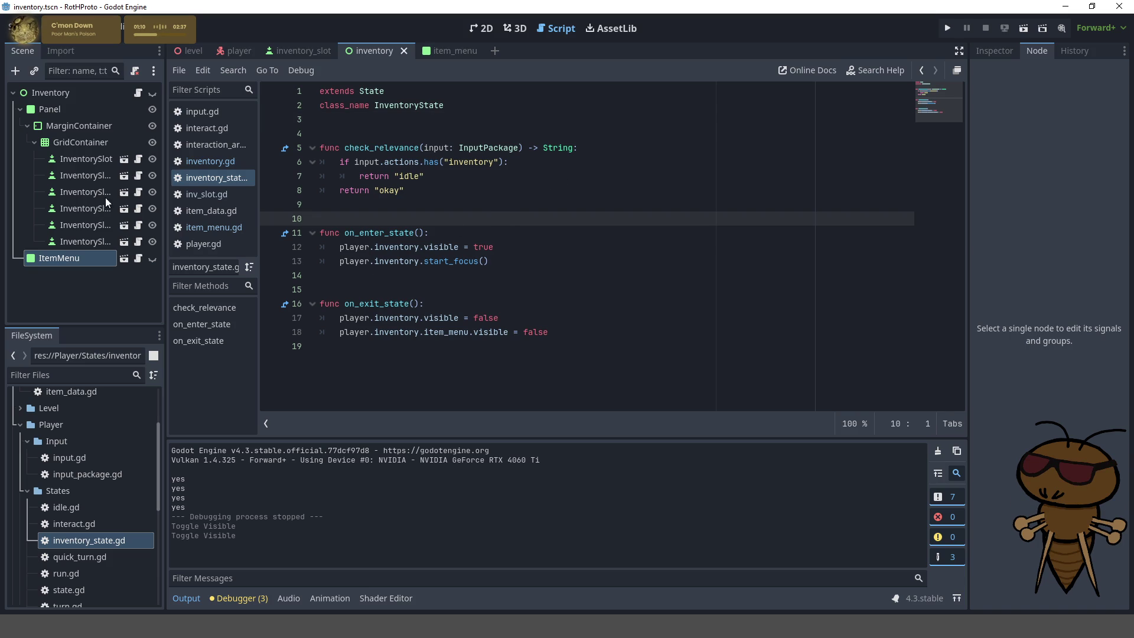
click(206, 162)
scroll(477, 220, up, 4)
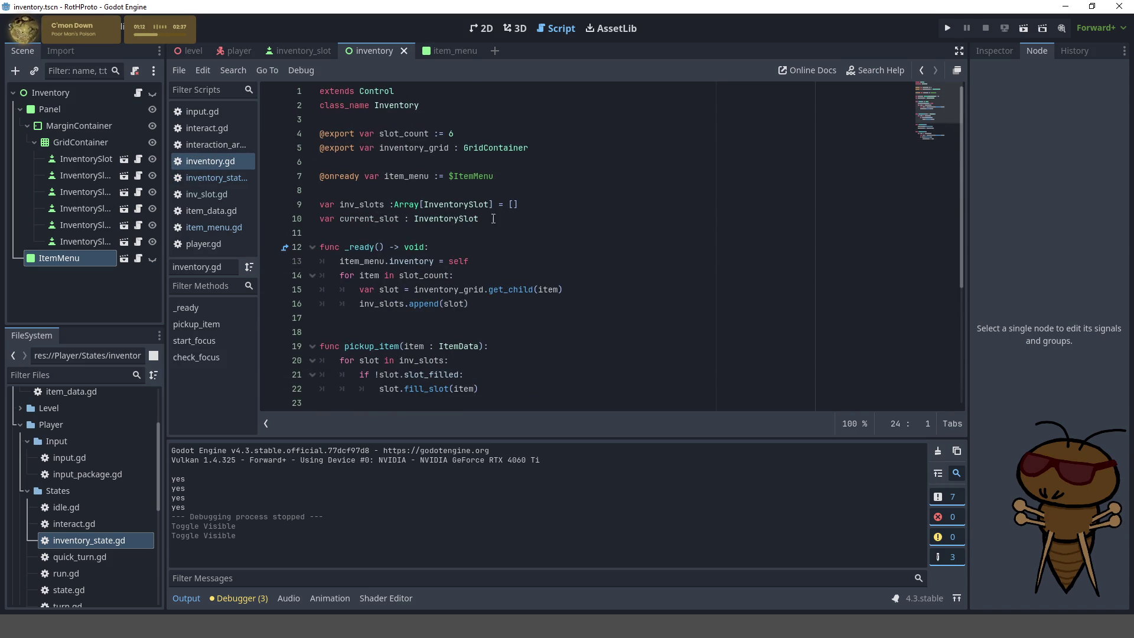
- Declare 'var closing := false' below current_slot on line 11 and save inventory.gd
click(478, 221)
key(Return)
text(var )
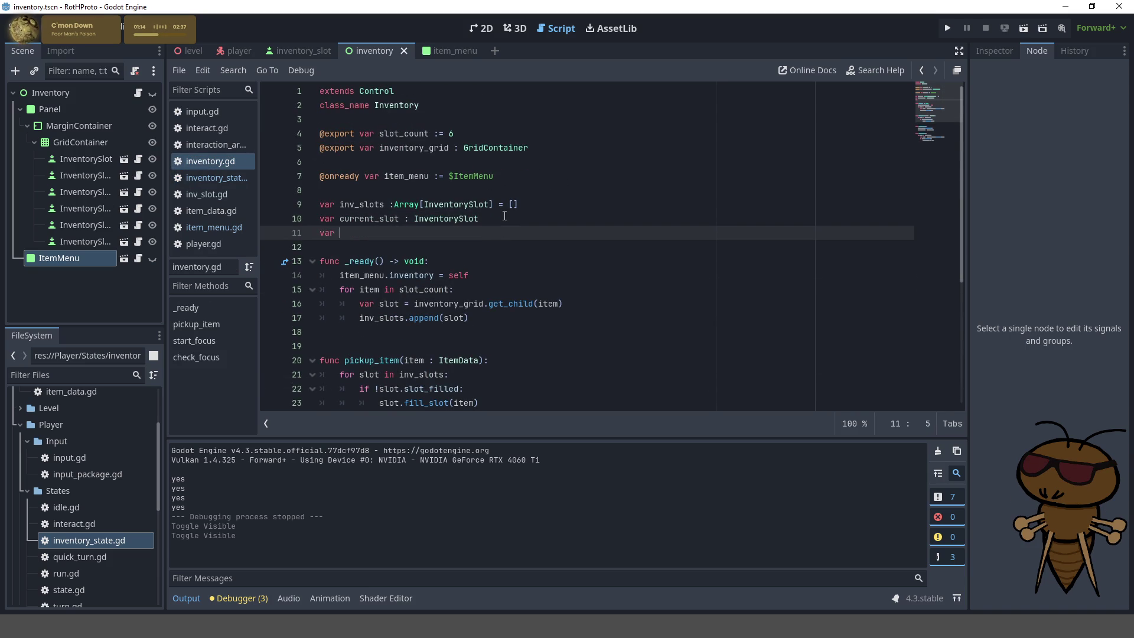
text(closing =)
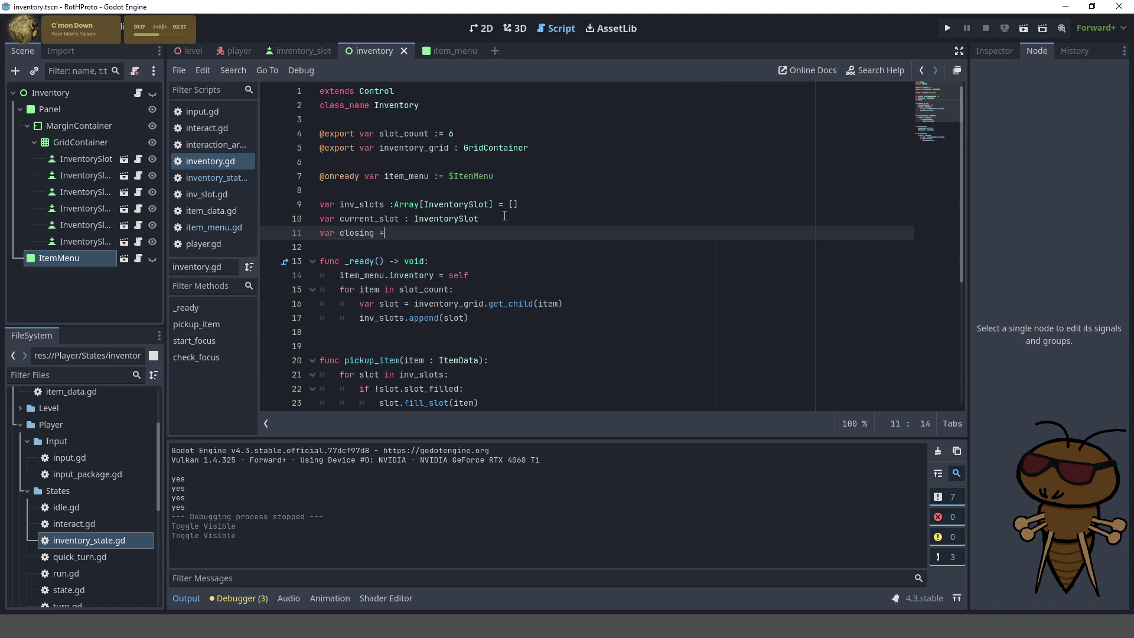
key(ctrl+space)
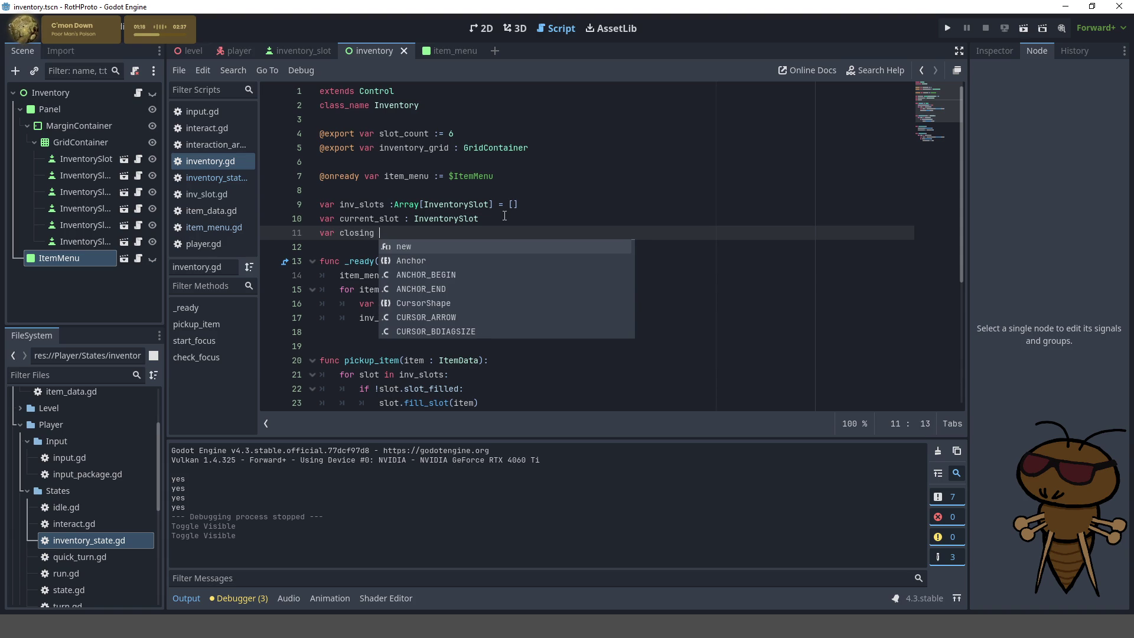
text(:= false)
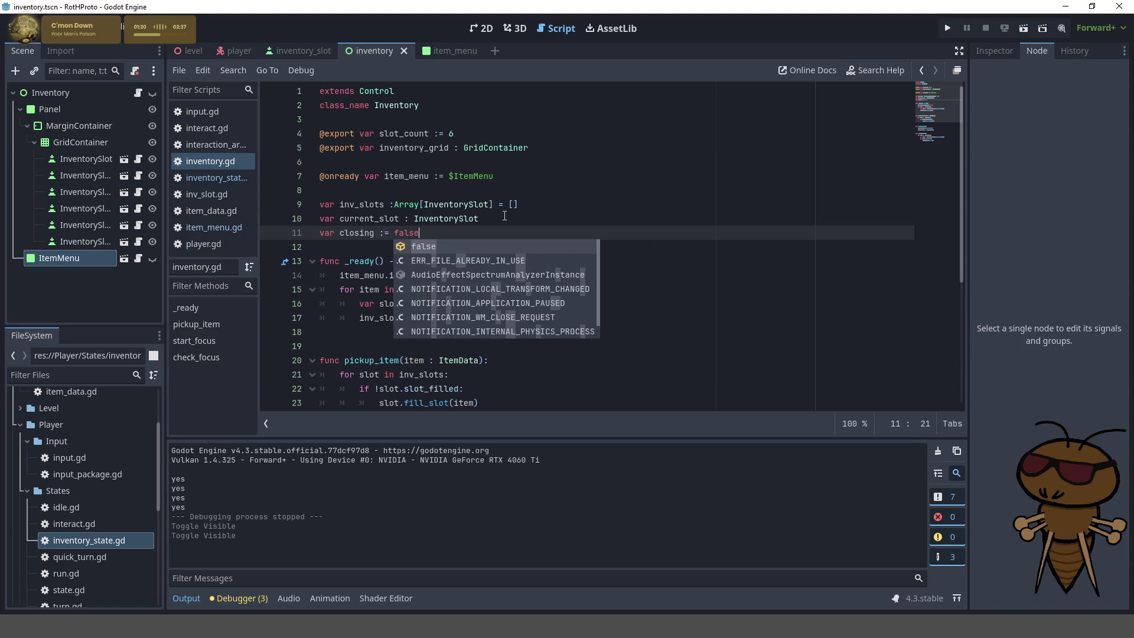
click(505, 216)
key(ctrl+s)
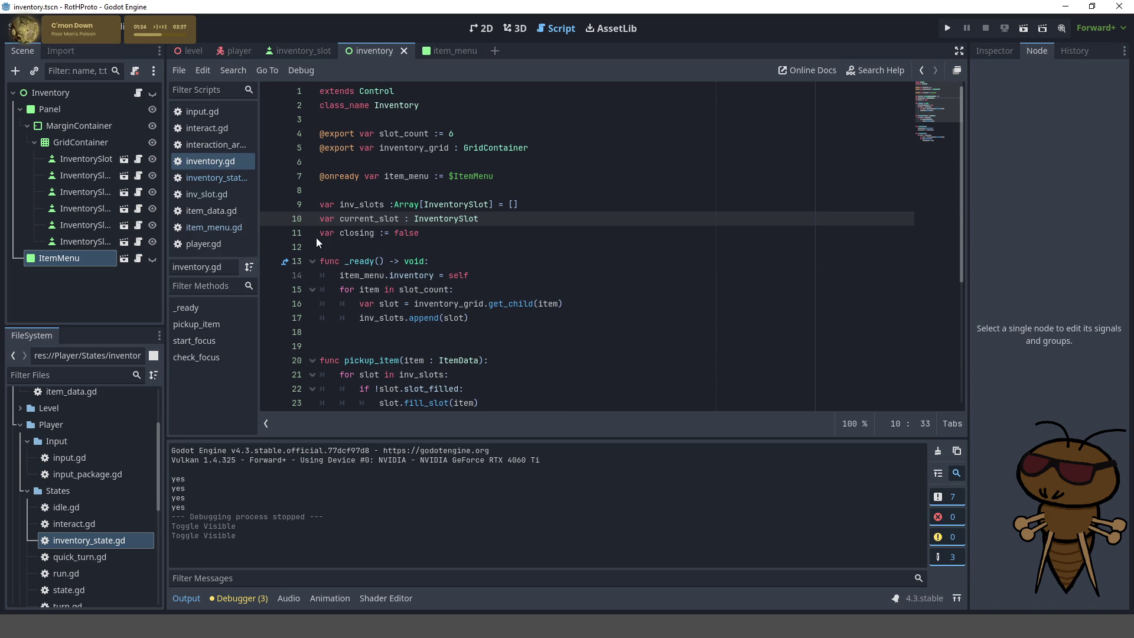
drag(317, 237, 450, 233)
click(449, 233)
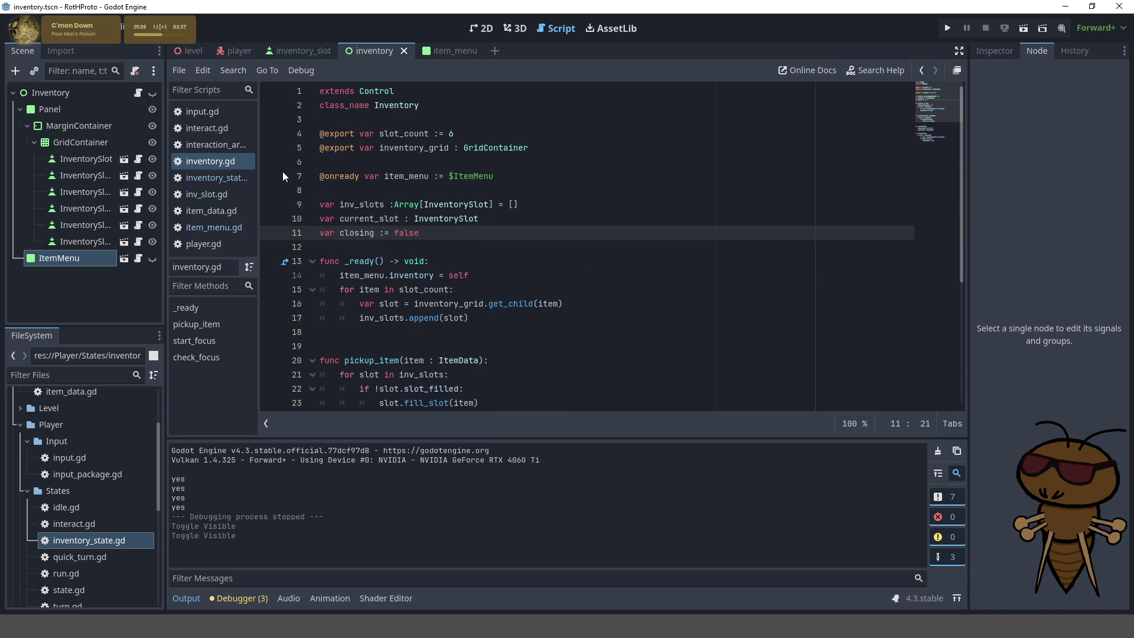
- In inventory_state.gd, add 'player.inventory.closing = false' as the first line of on_enter_state
click(214, 177)
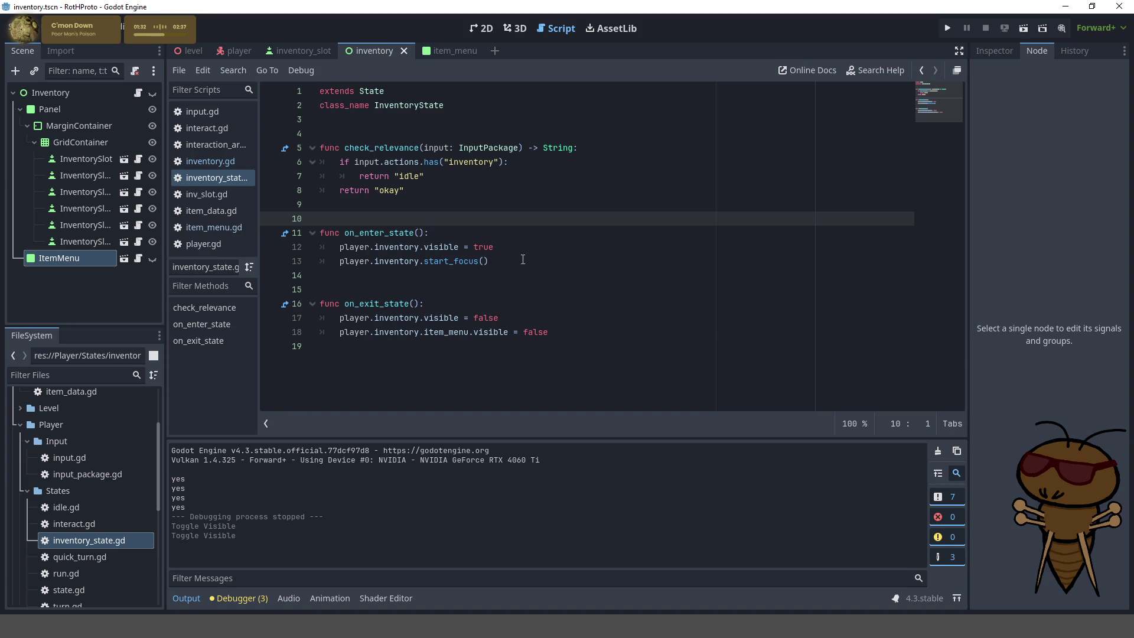
click(459, 234)
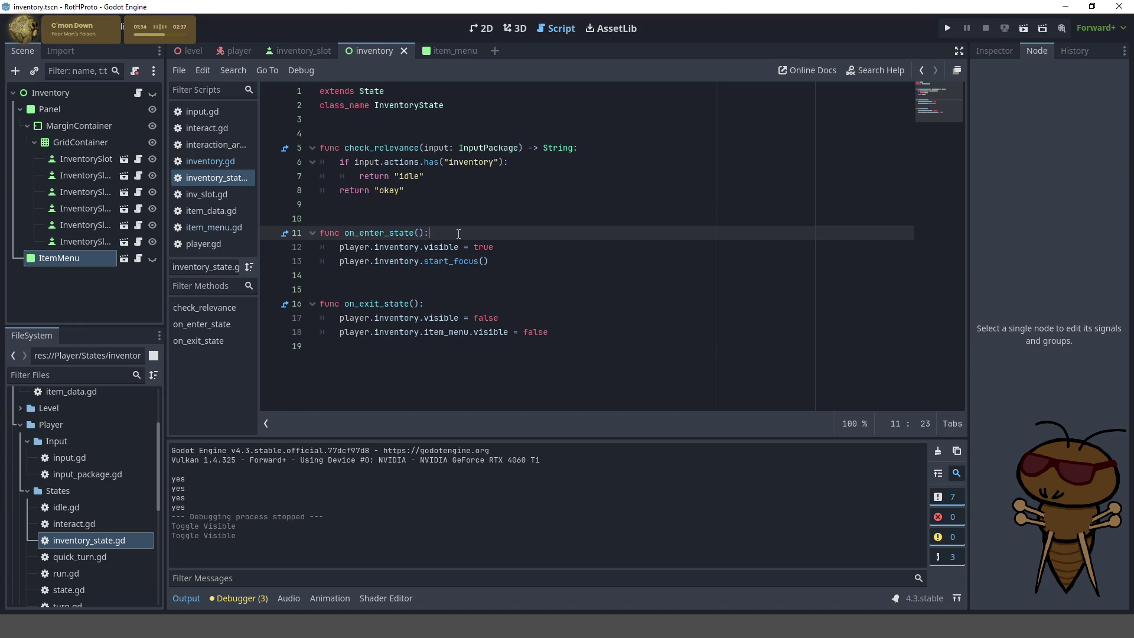
key(Return)
text(player)
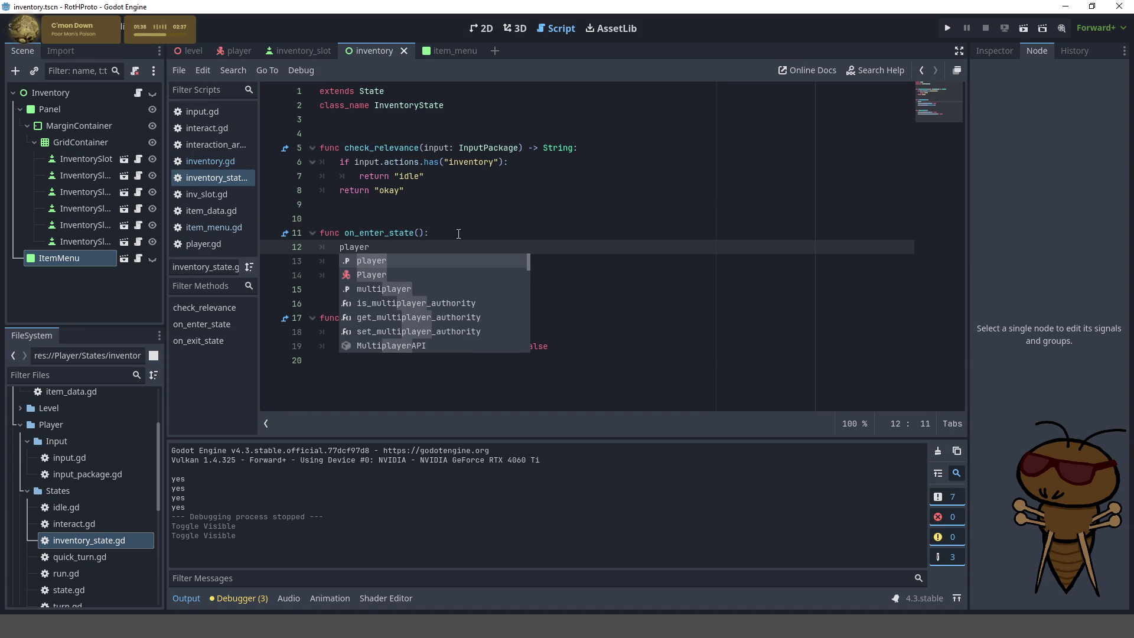
text(.inven)
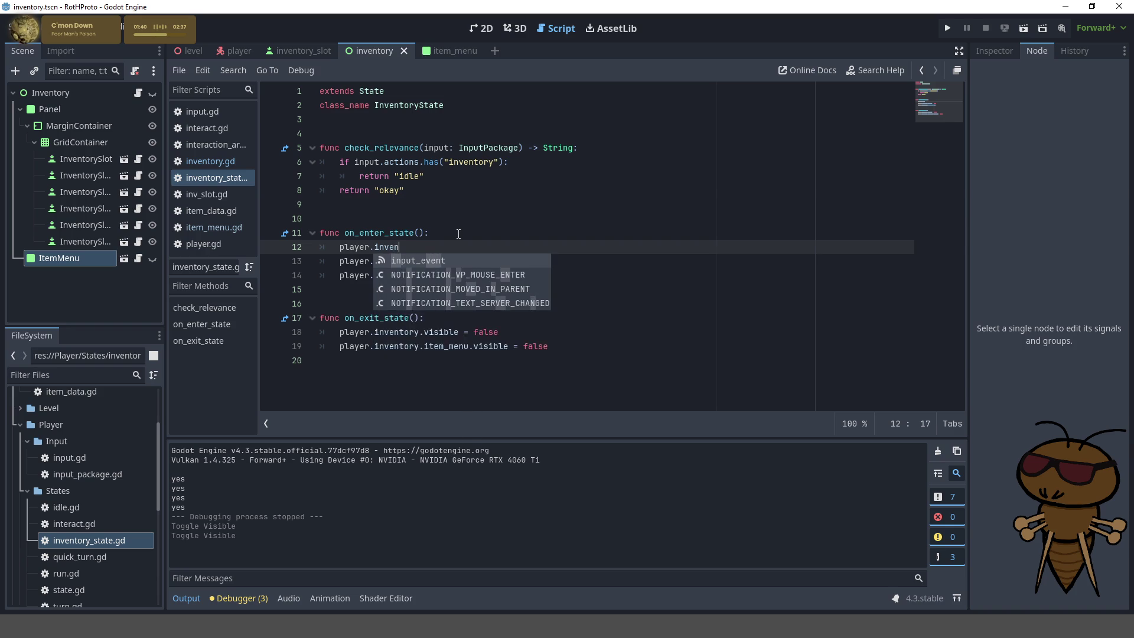
text(tory)
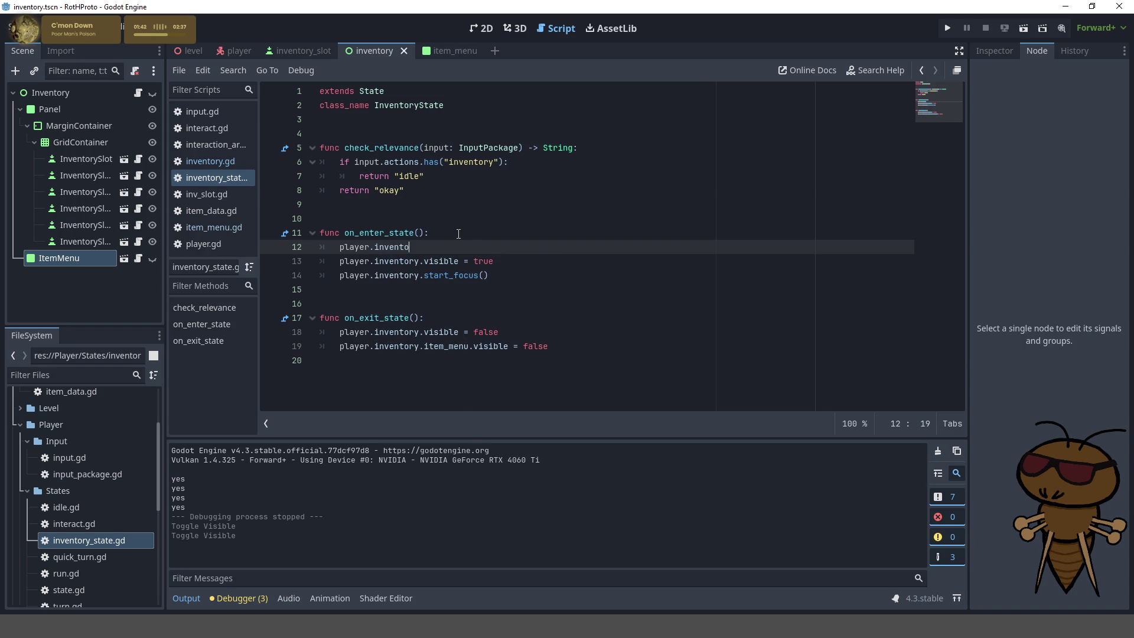
text(.closing - f)
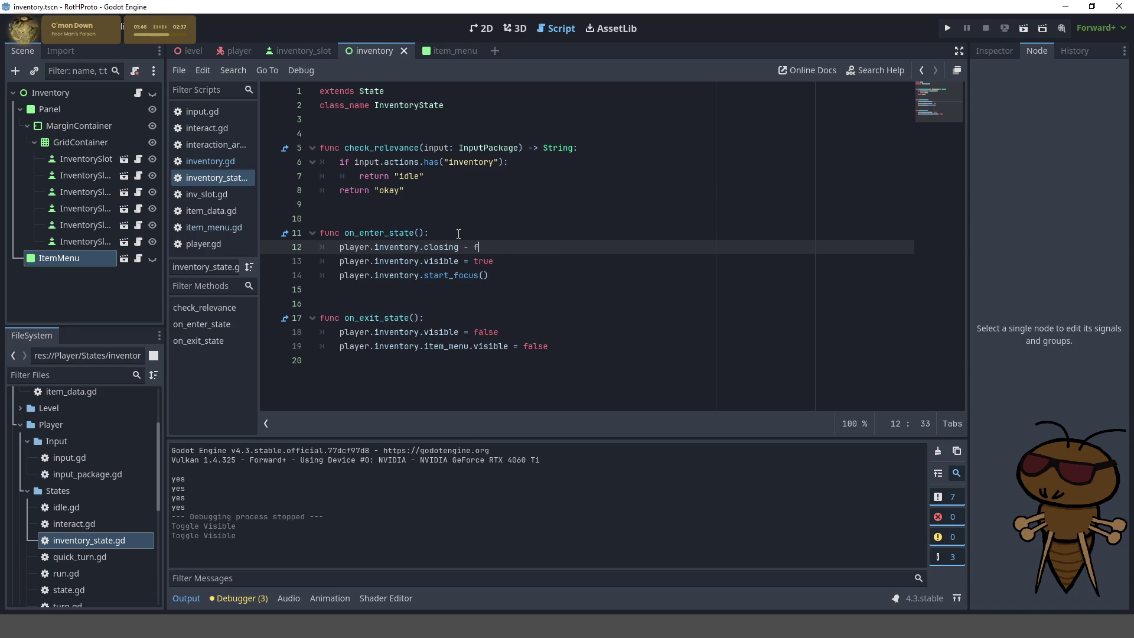
text(=f)
key(BackSpace)
key(BackSpace)
text(false)
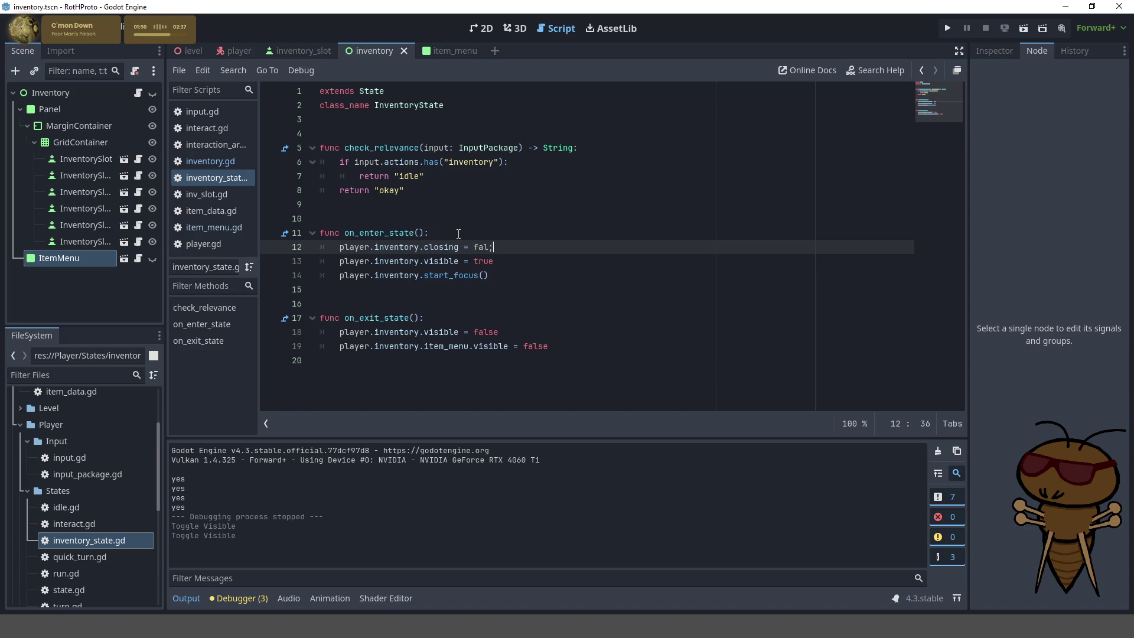
key(ctrl+space)
key(Escape)
- Start a current_slot assignment after the start_focus call, then erase it again
key(Down)
key(Down)
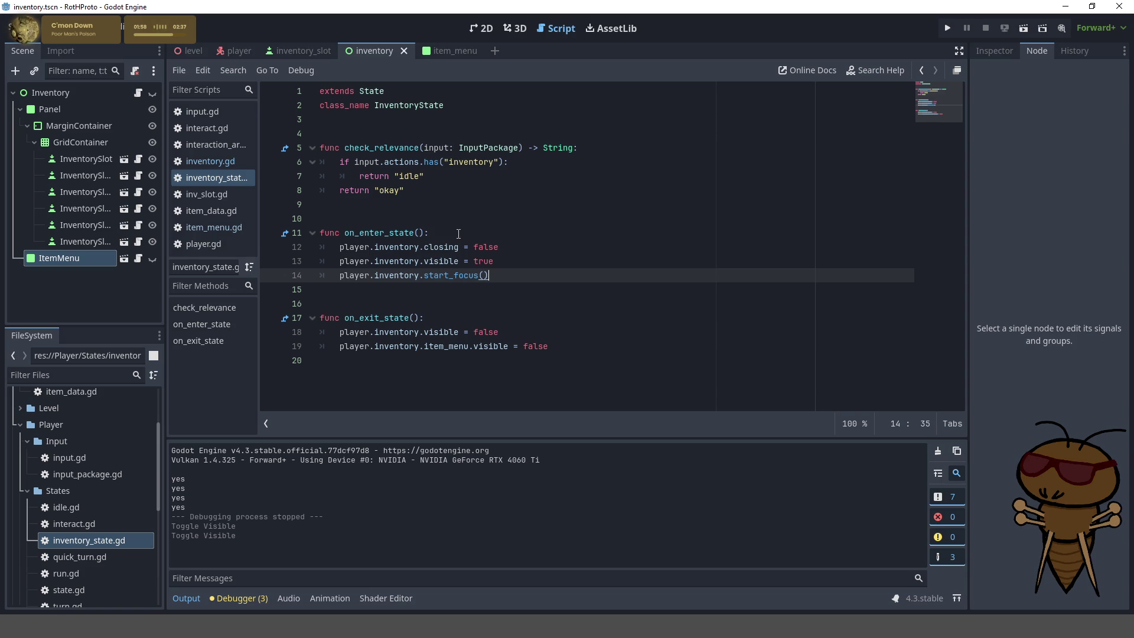
key(Return)
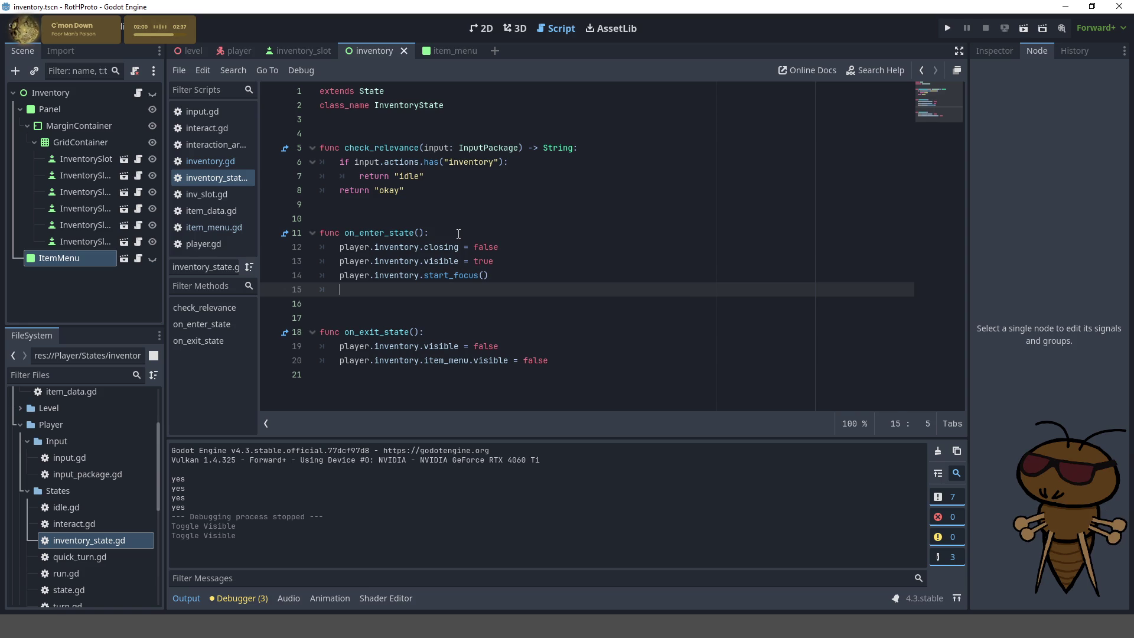
text(player)
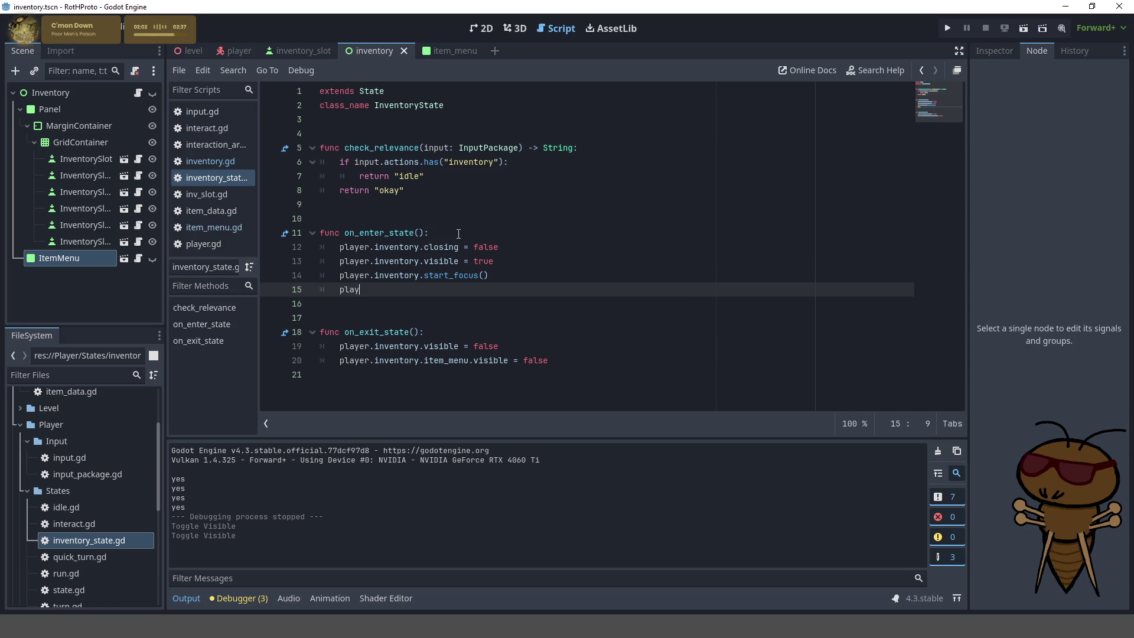
text(.inve)
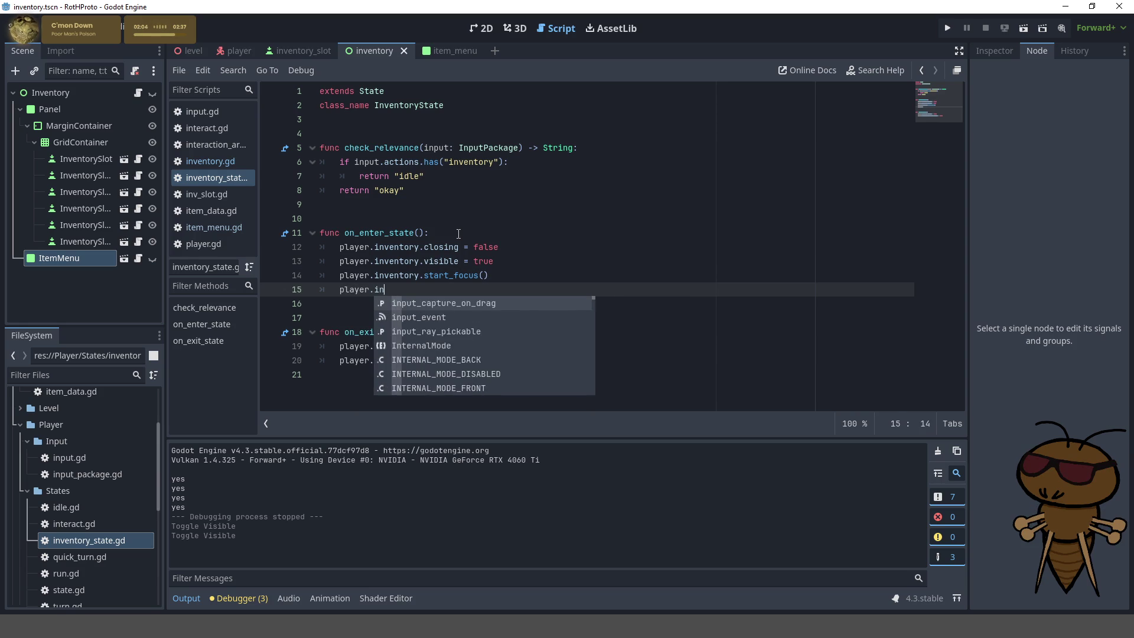
text(ntor)
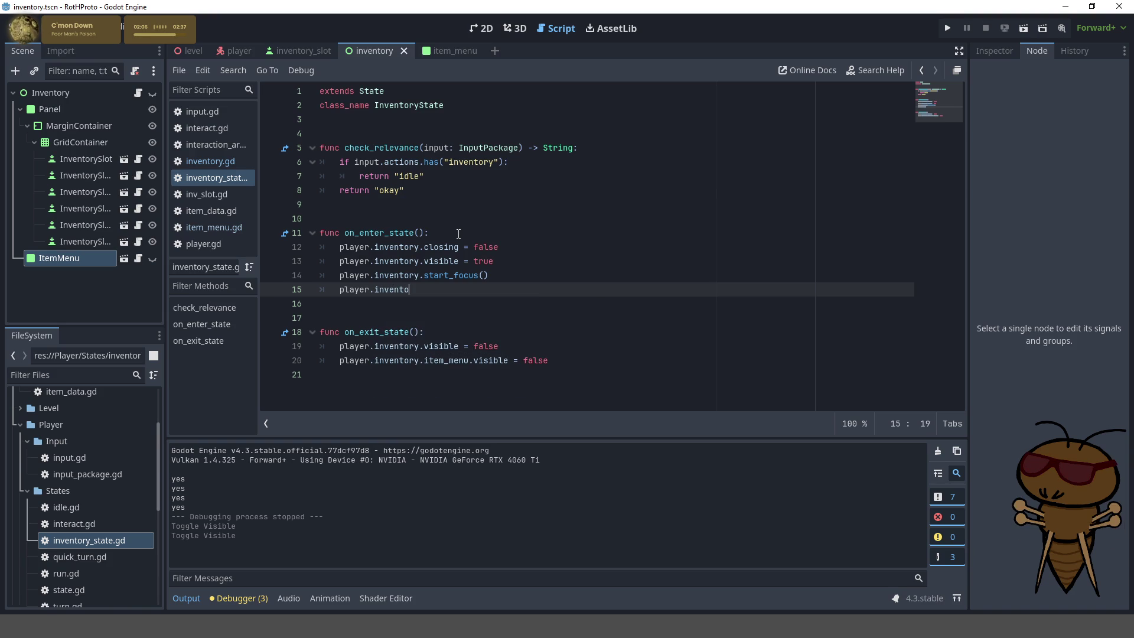
text(y)
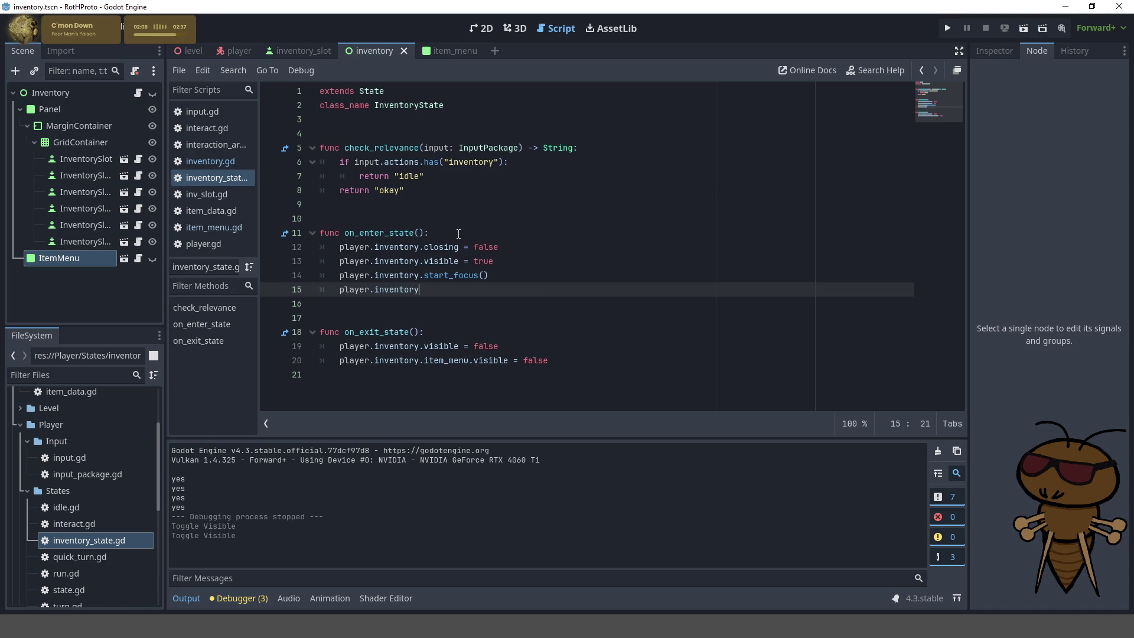
text(.current)
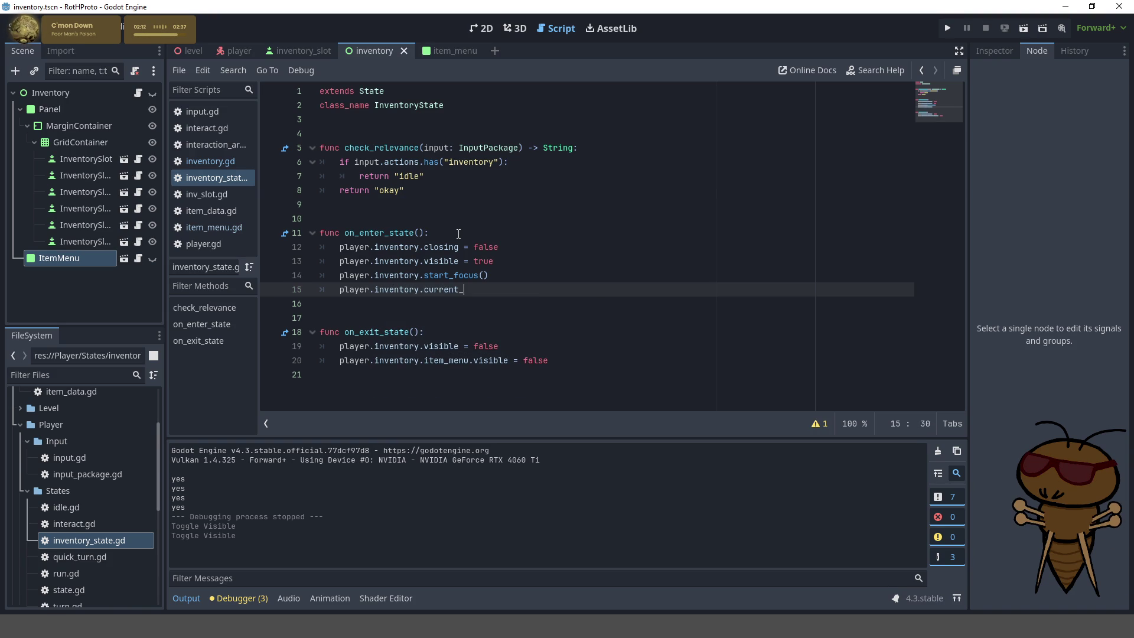
text(_slot )
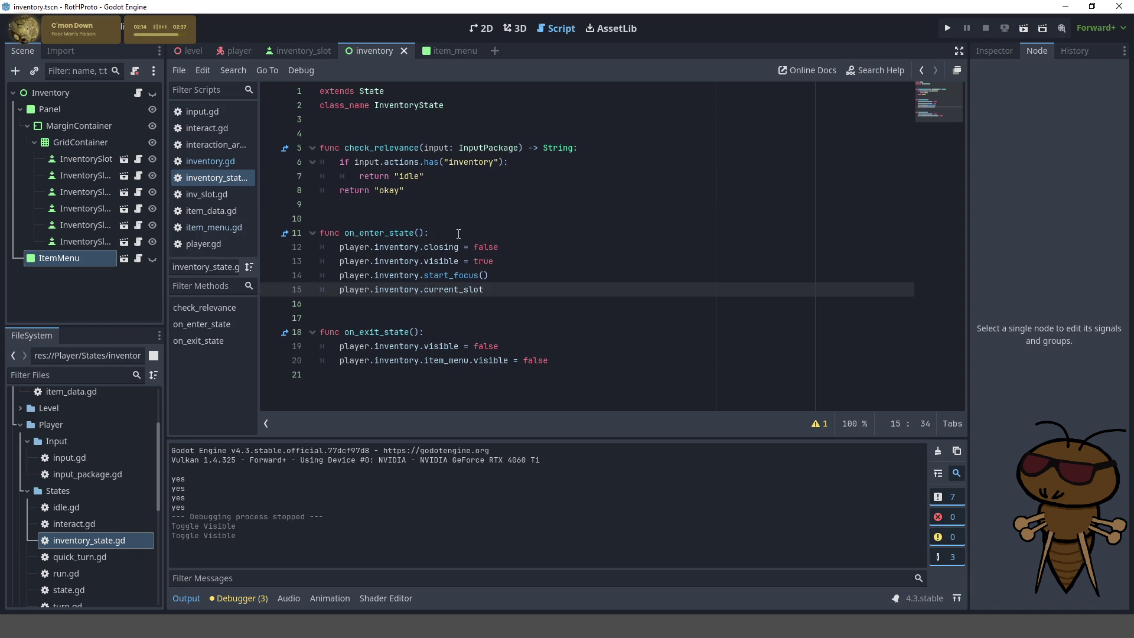
text(=)
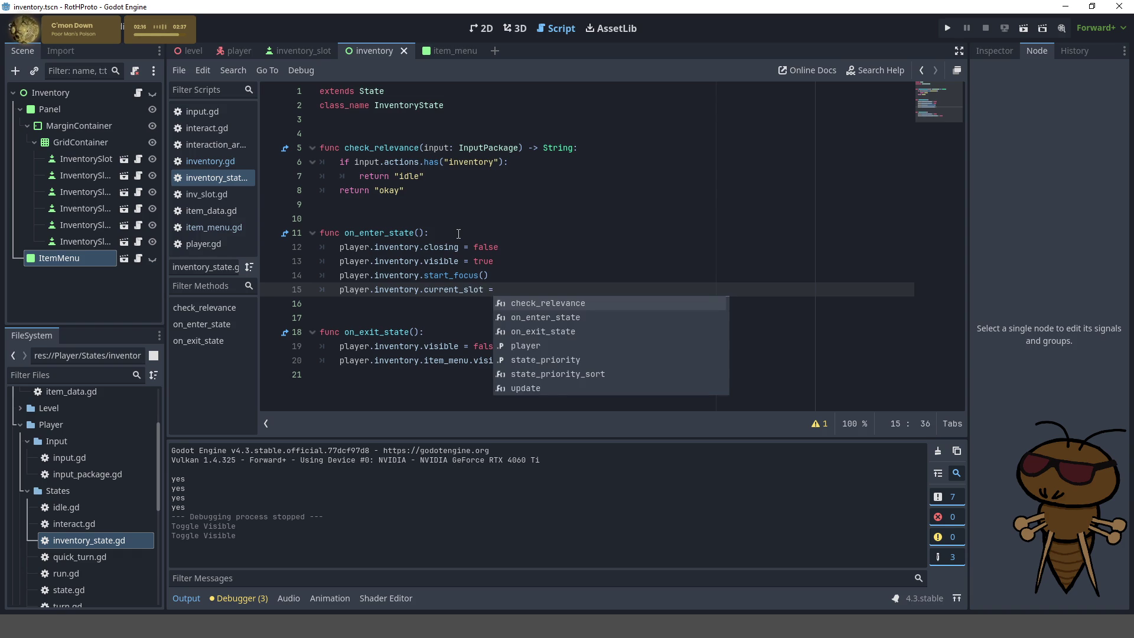
text( player)
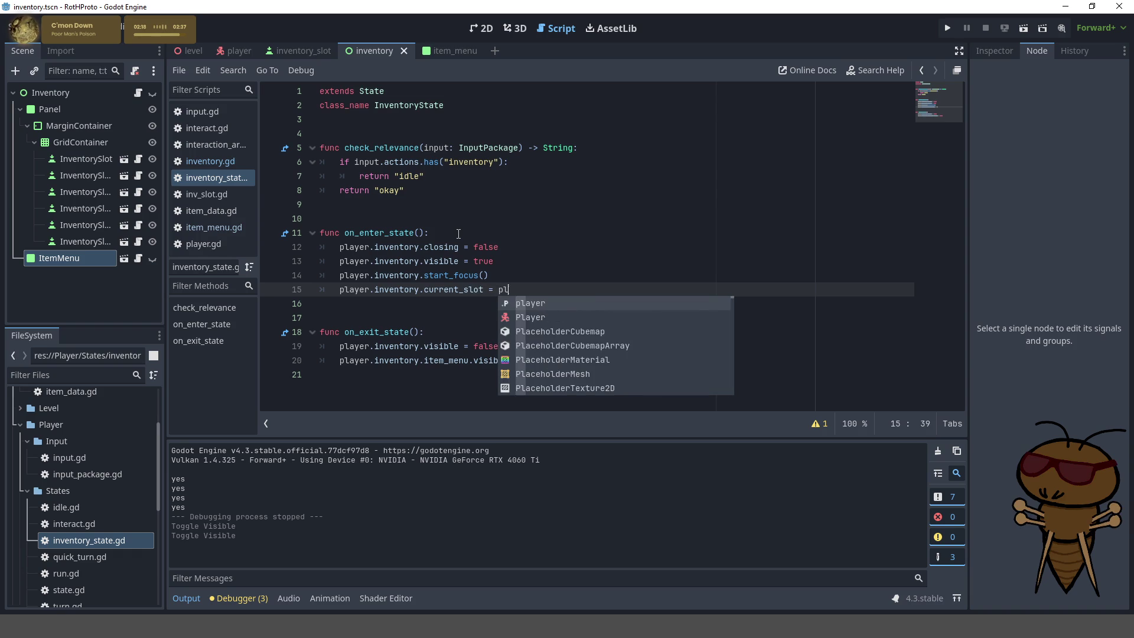
text(.in)
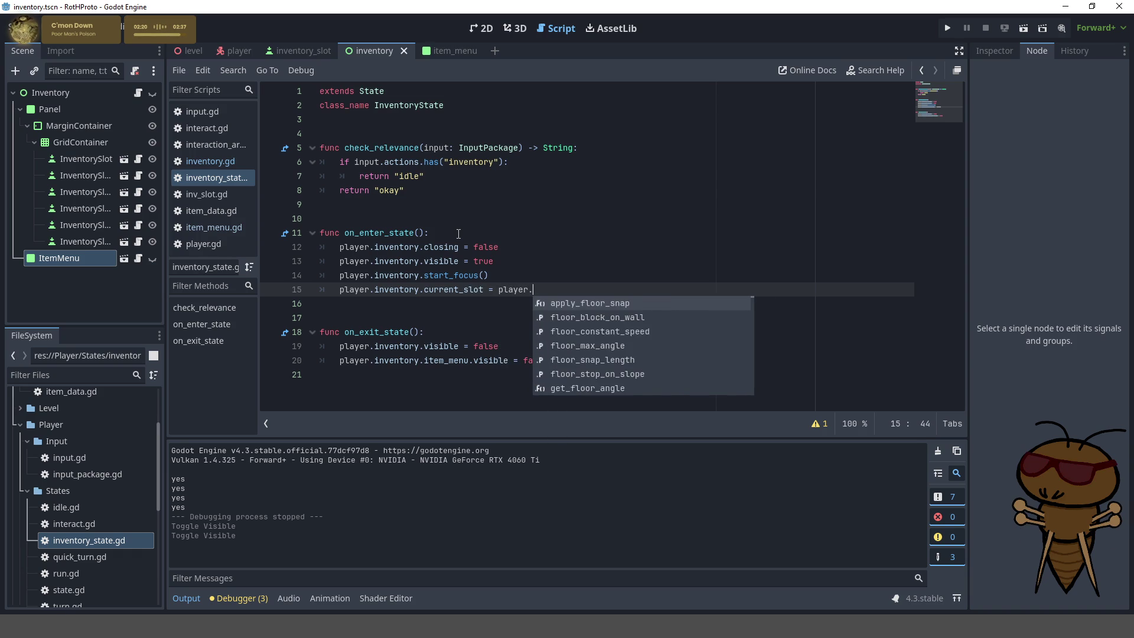
text(vent)
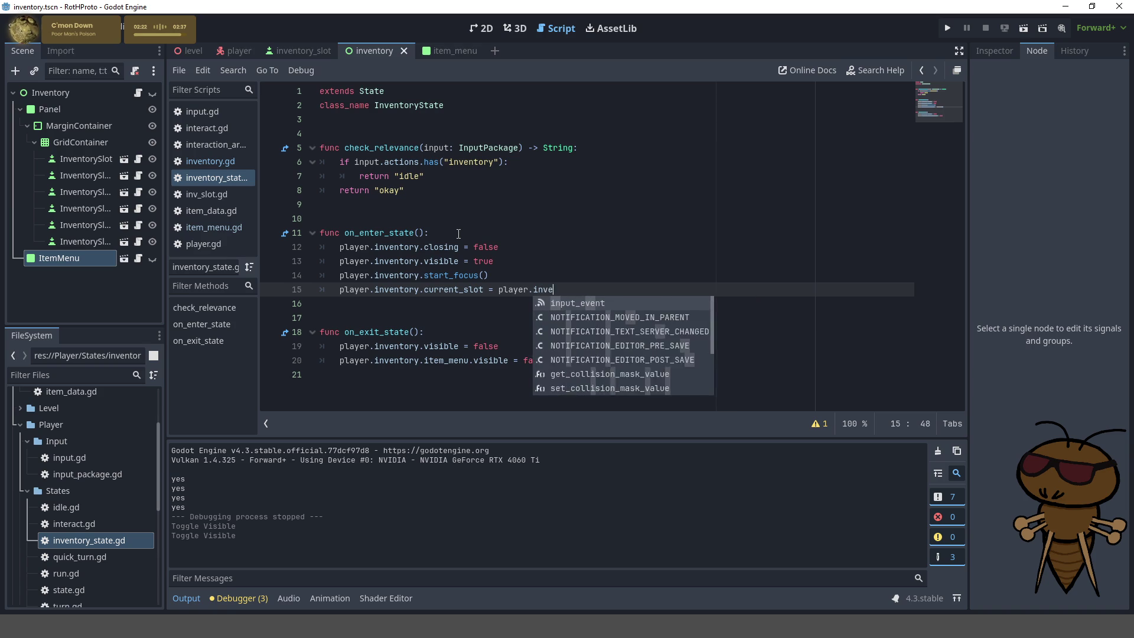
text(ory)
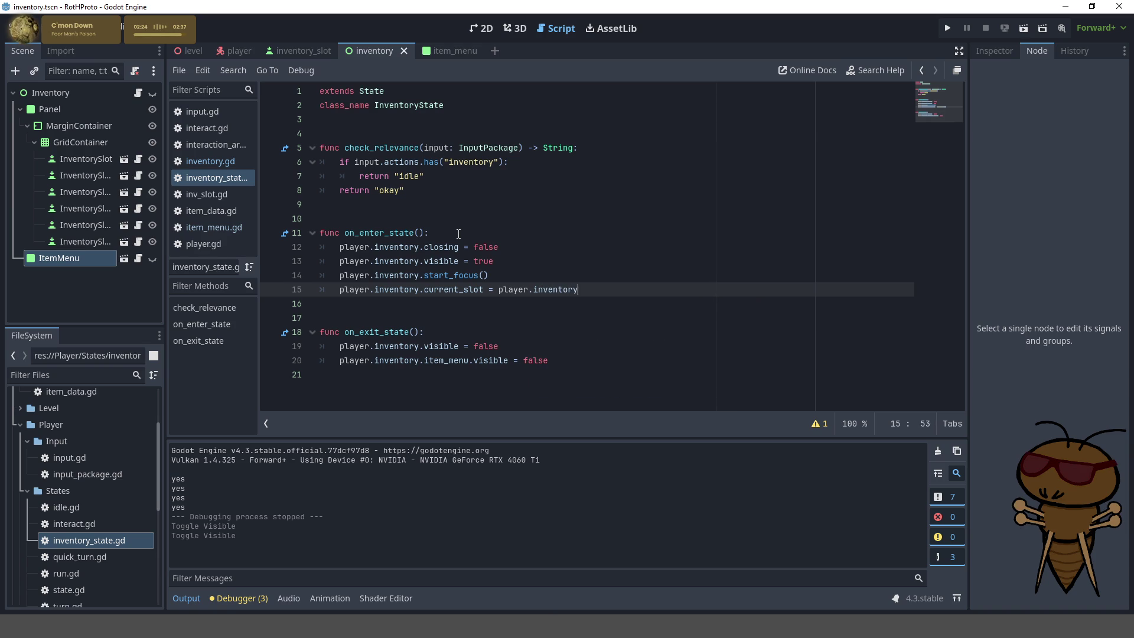
key(BackSpace)
key(BackSpace)
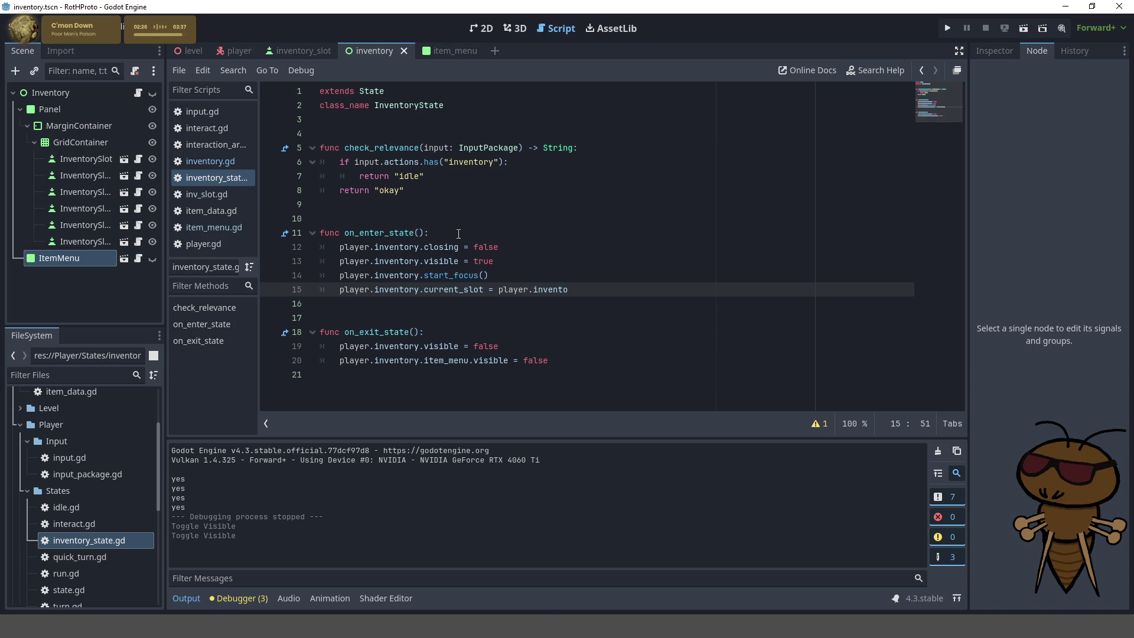
key(BackSpace)
key(BackSpace)
key(BackSpace)
key(BackSpace)
key(BackSpace)
key(BackSpace)
key(BackSpace)
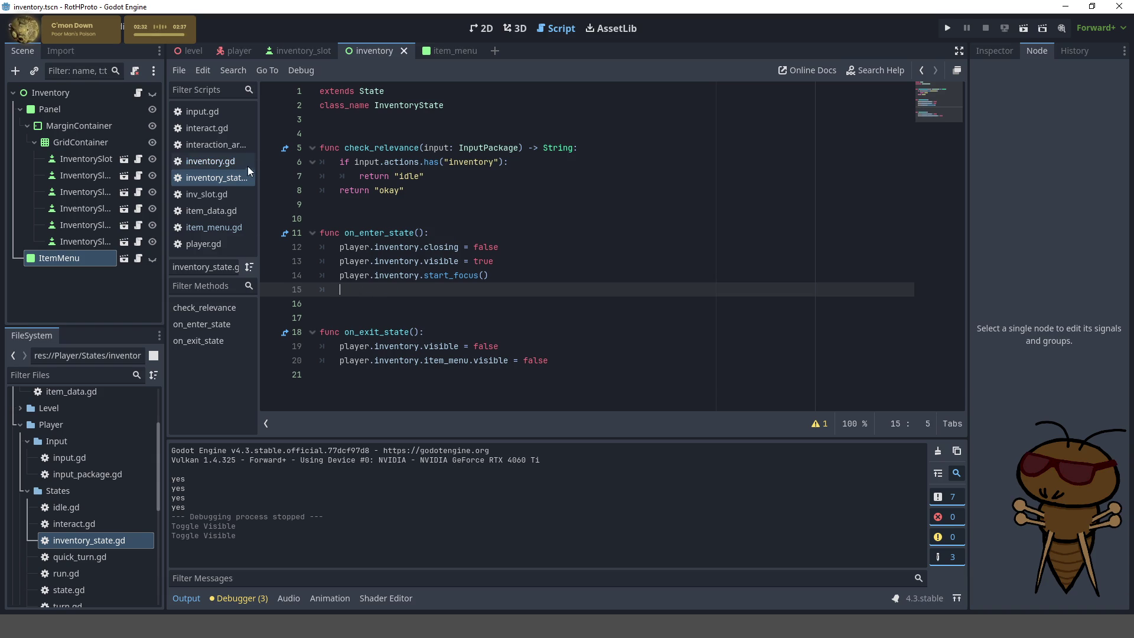
click(218, 162)
scroll(434, 172, down, 2)
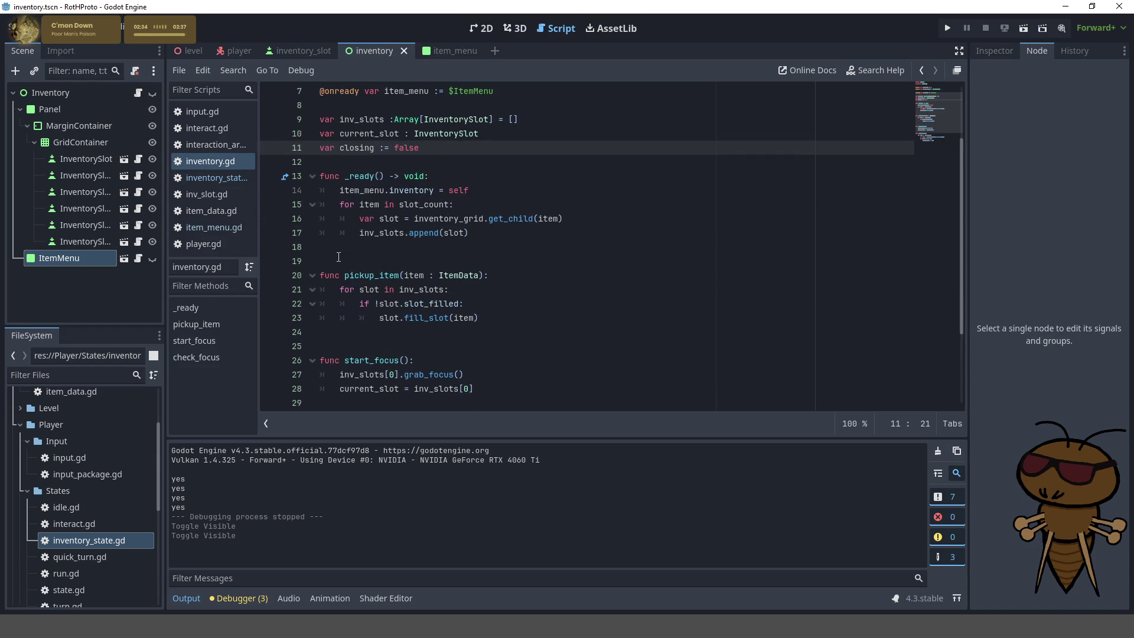
scroll(391, 282, down, 3)
triple_click(377, 270)
click(314, 236)
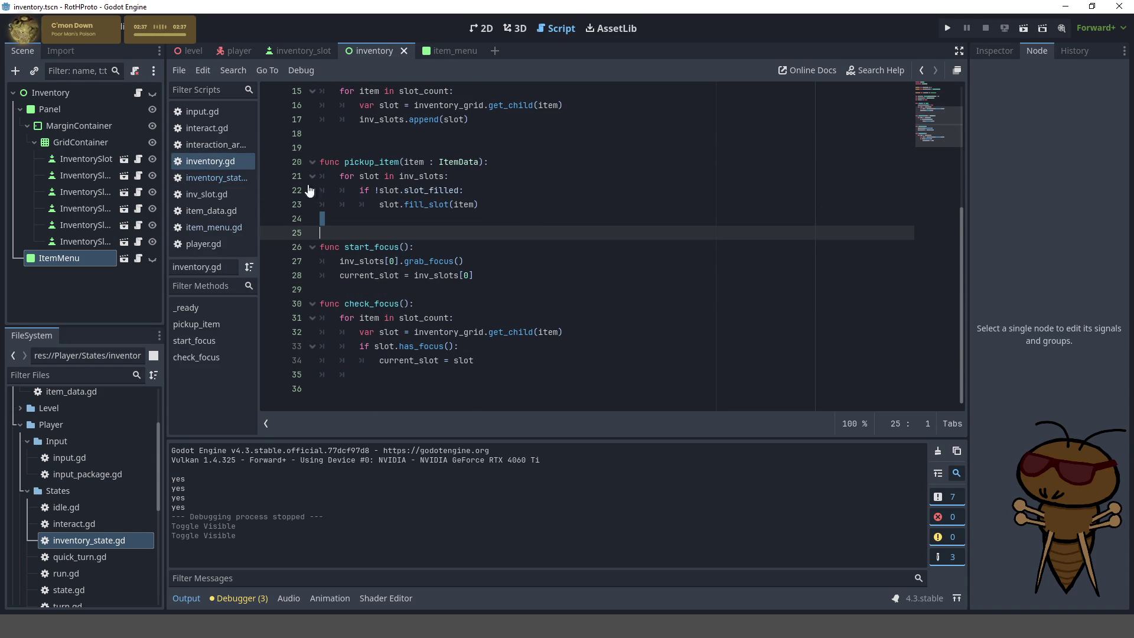
click(235, 179)
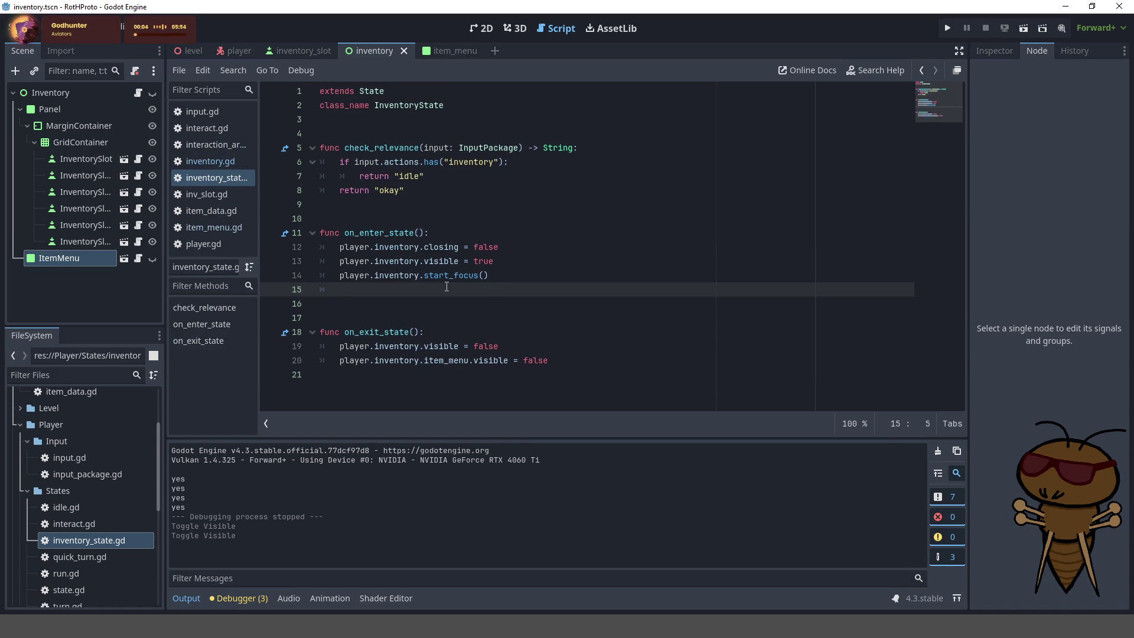
text(var )
text(slot)
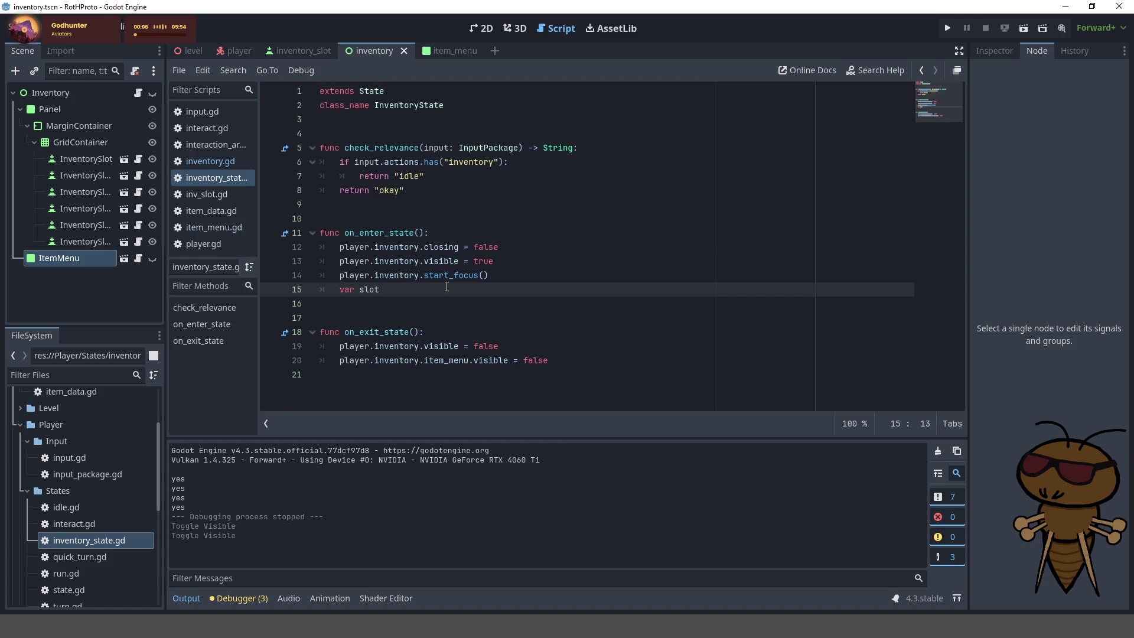
text(_dat)
text(a)
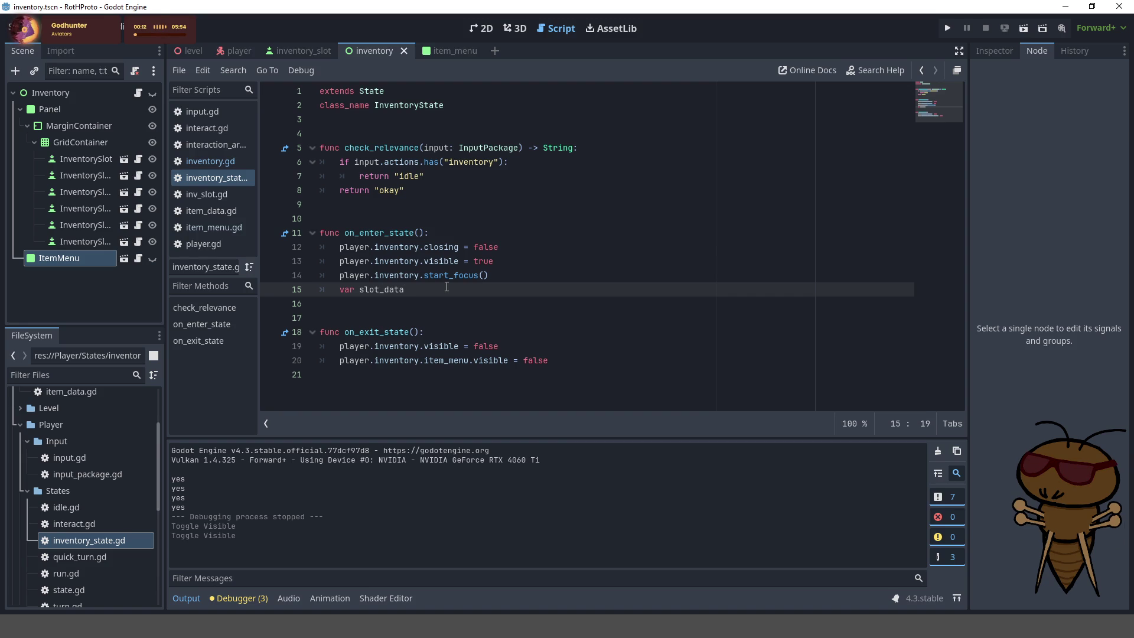
key(BackSpace)
key(BackSpace)
key(BackSpace)
key(BackSpace)
key(BackSpace)
key(BackSpace)
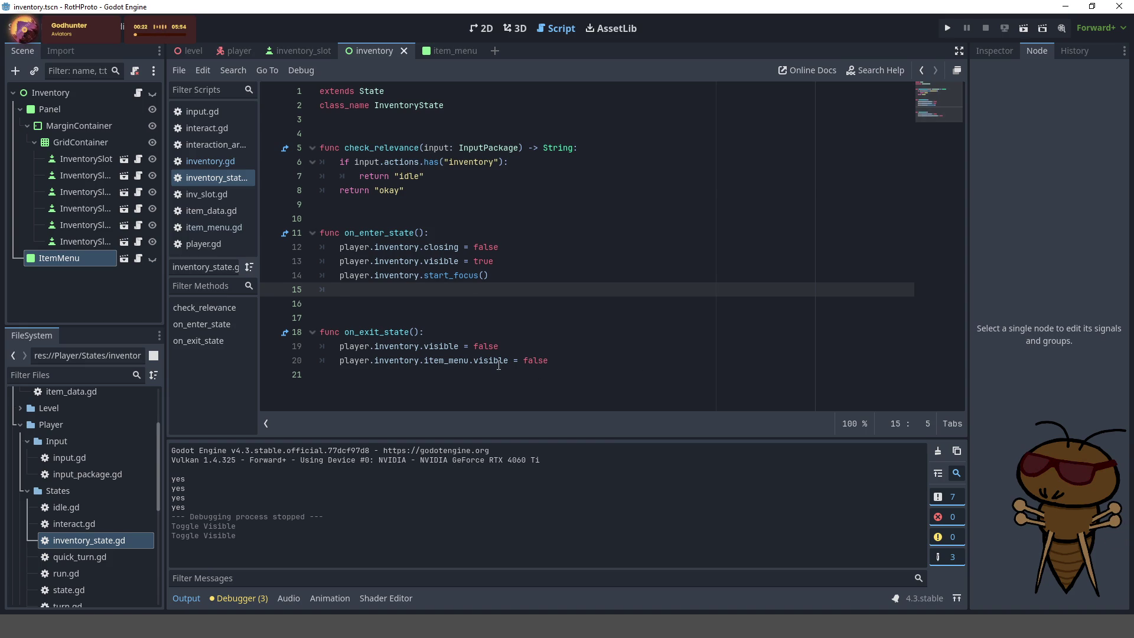
click(547, 277)
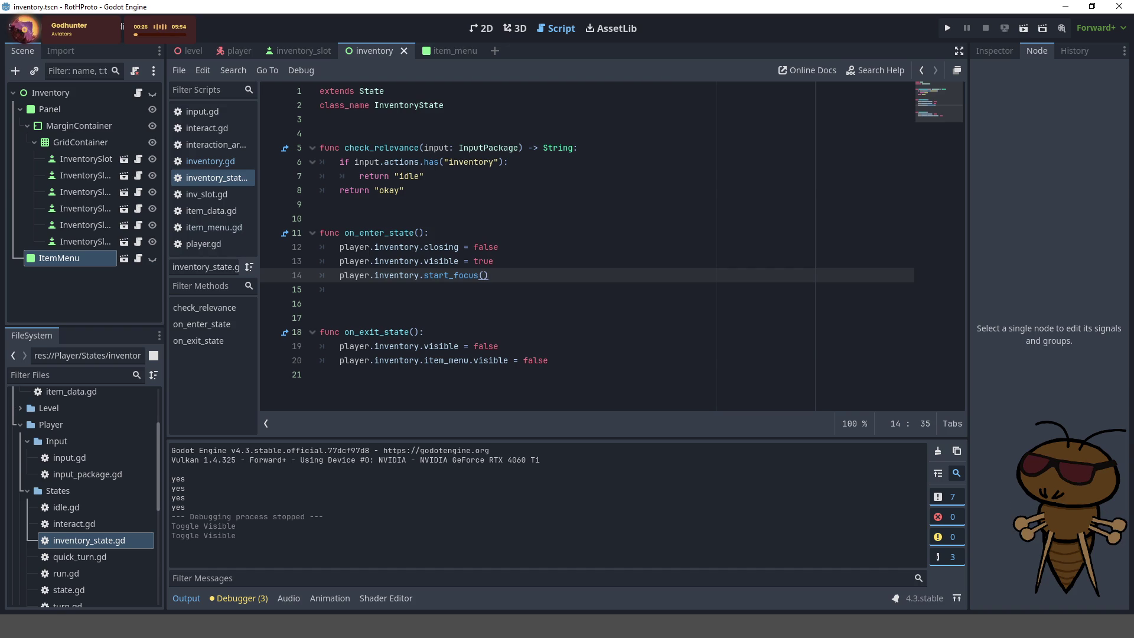
click(422, 203)
- Write 'func update(input : InputPackage, _delta):' with a pass body in inventory_state.gd
key(Return)
key(Return)
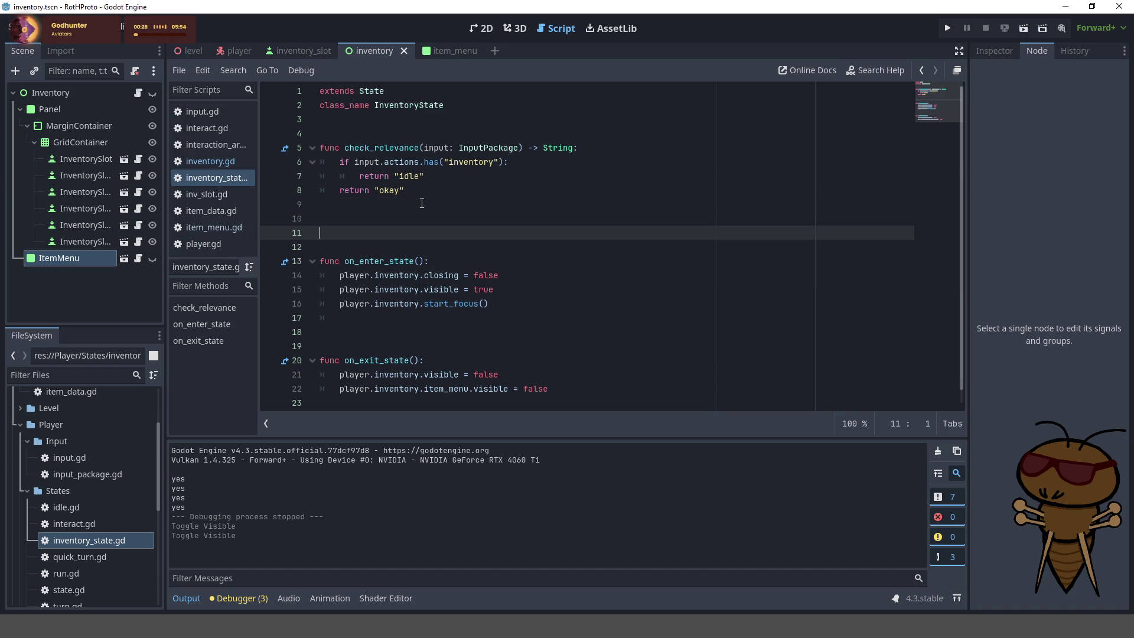
key(Up)
key(Return)
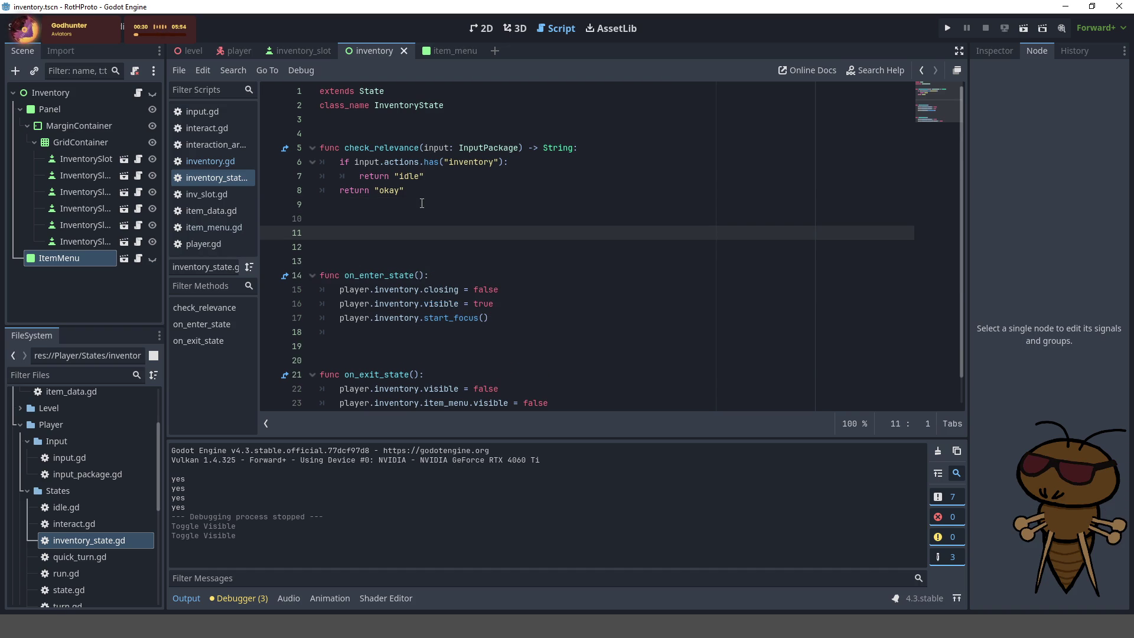
text(func update)
text(()
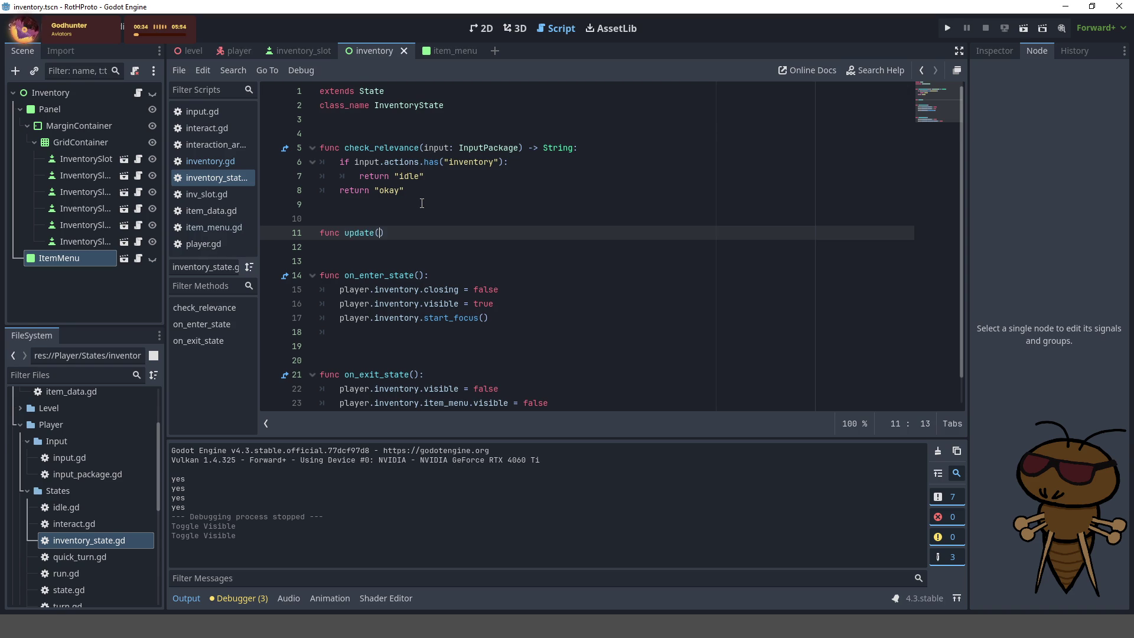
text(input )
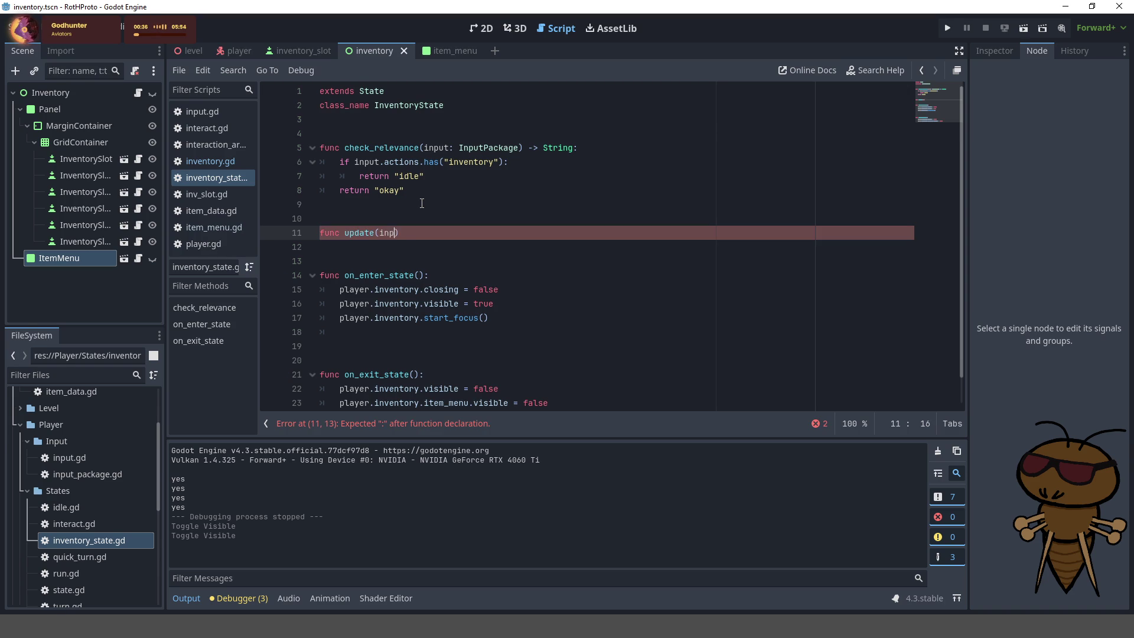
text(: inp)
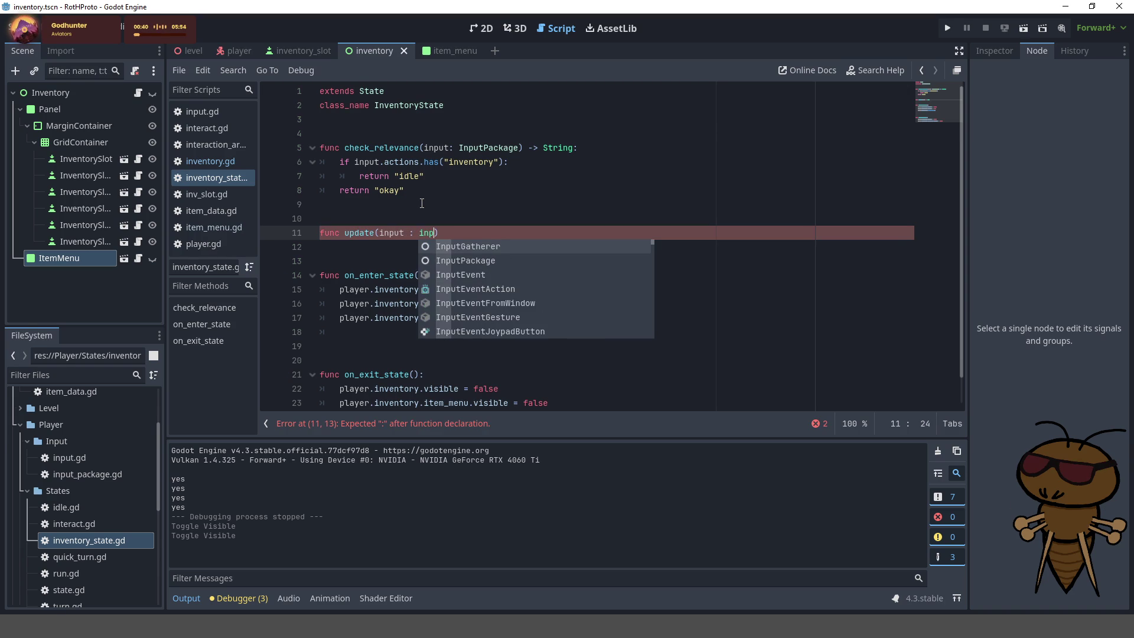
key(Down)
key(Return)
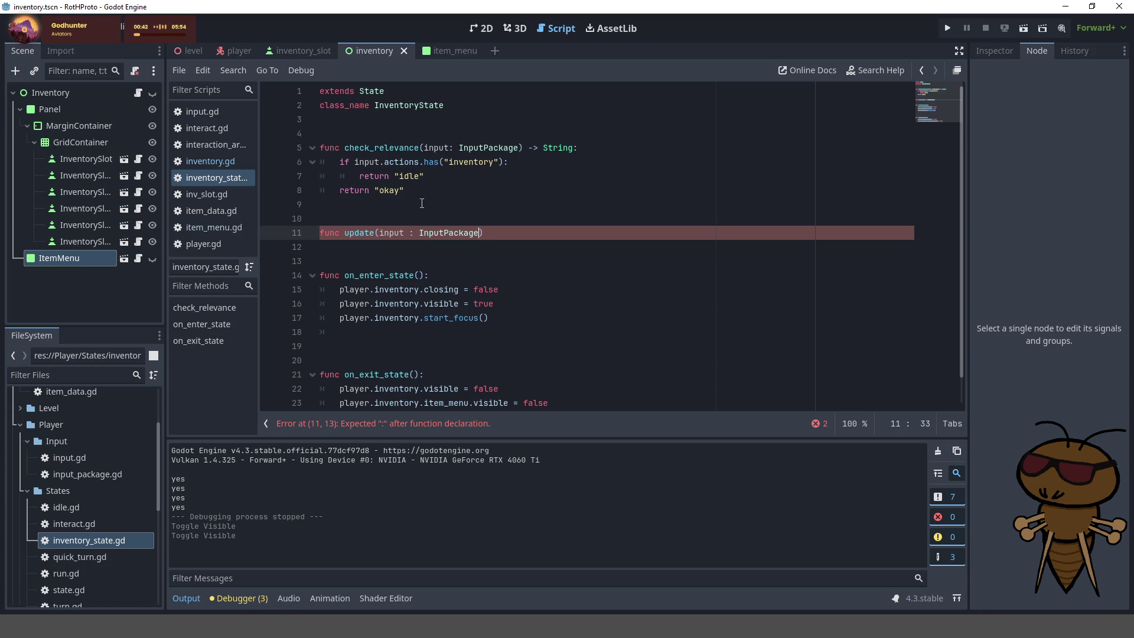
text(, )
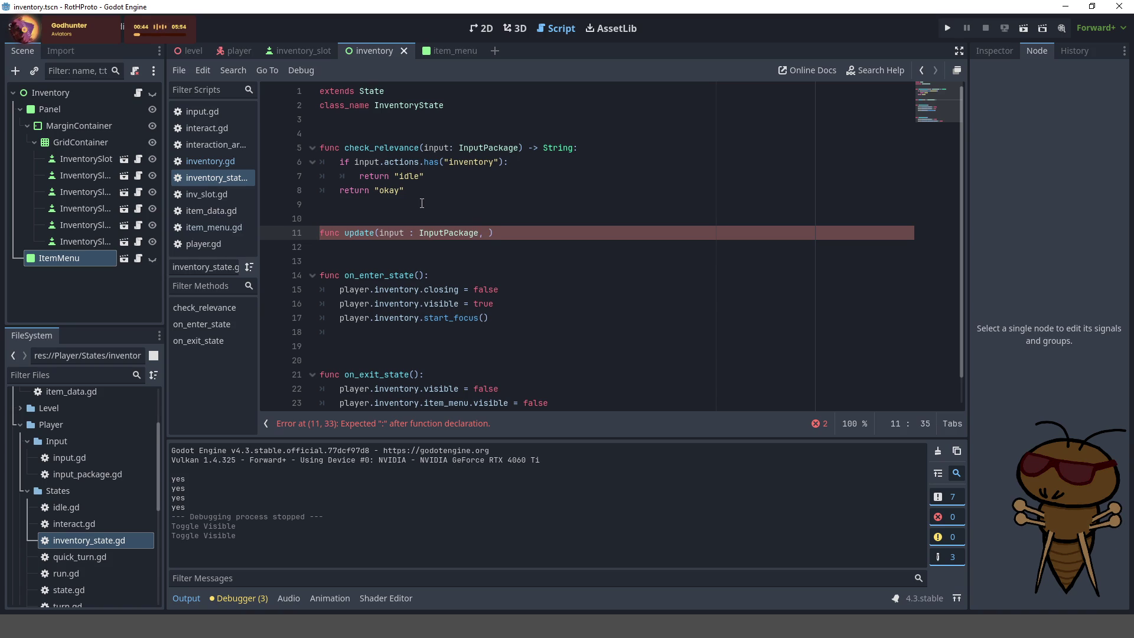
text(_delta)
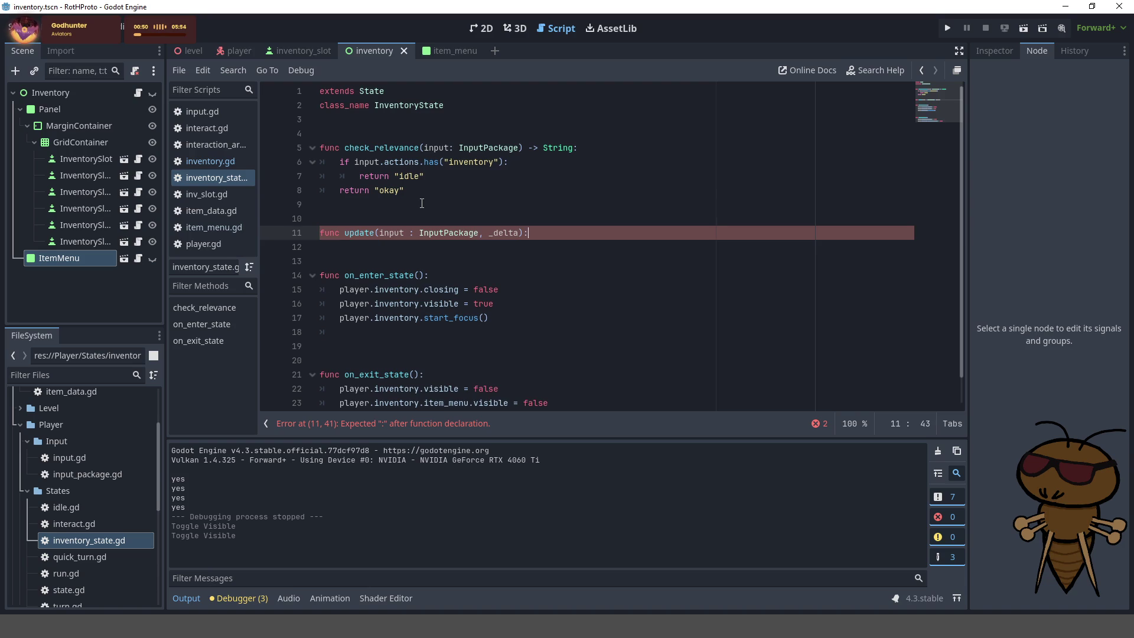
key(Return)
text(pass)
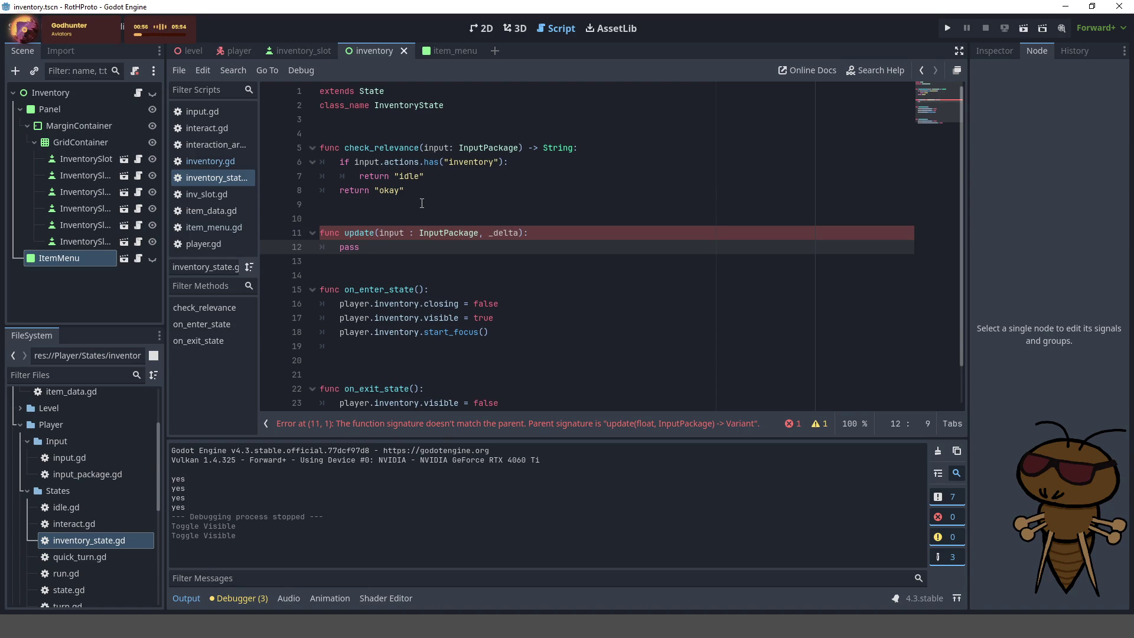
- Try an 'if input' condition in the body, then restore the placeholder pass
key(BackSpace)
key(BackSpace)
key(BackSpace)
text(if )
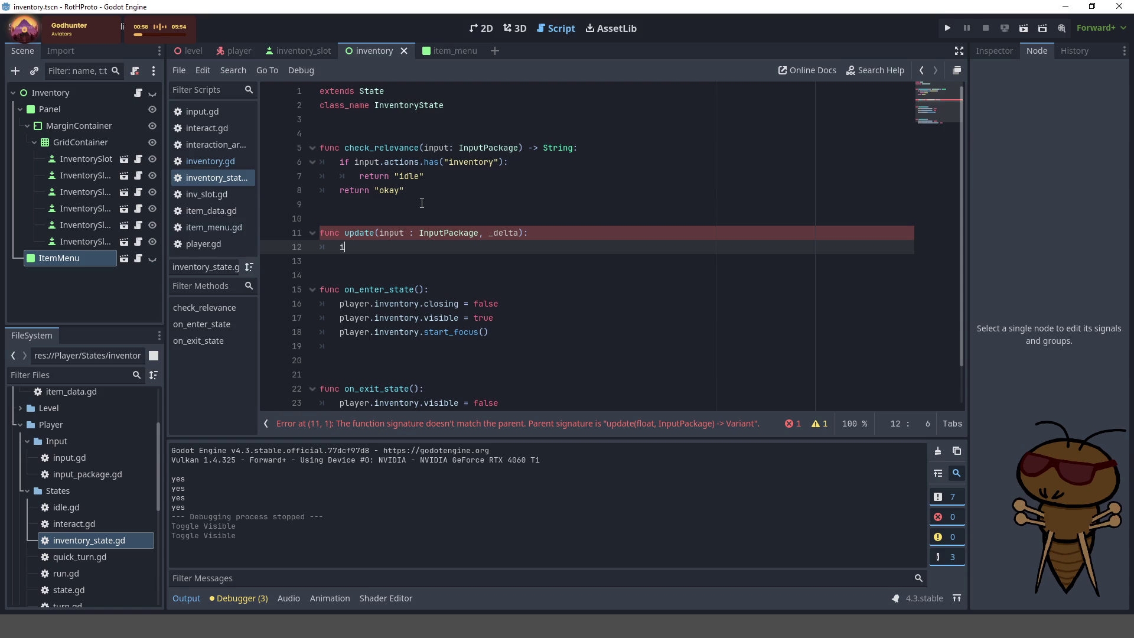
text(inpu)
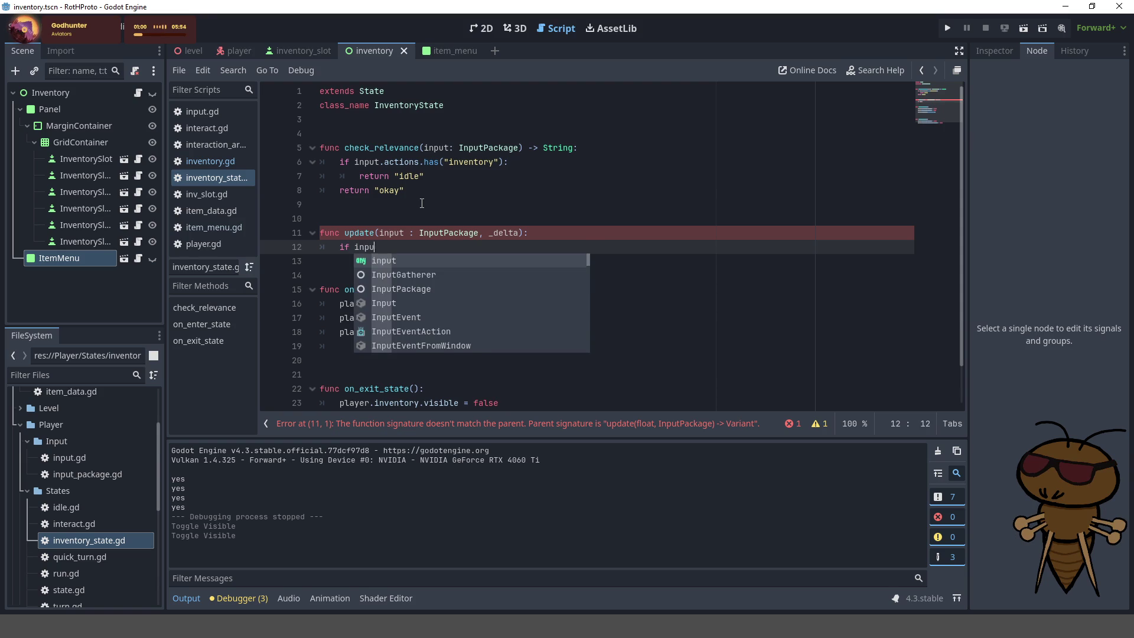
key(Return)
key(BackSpace)
key(BackSpace)
key(BackSpace)
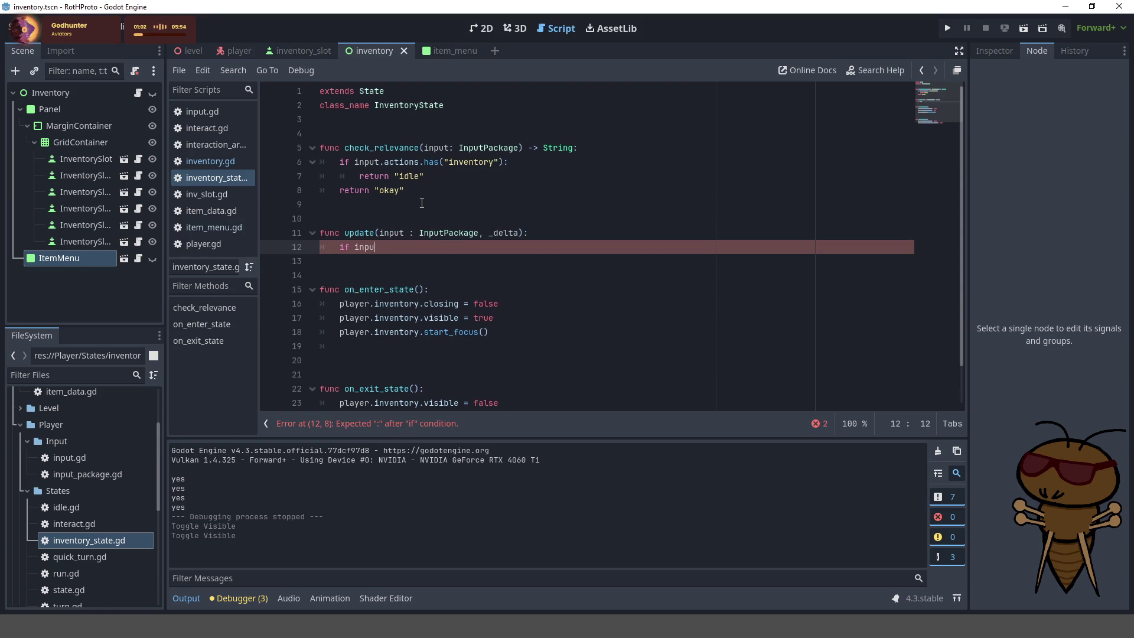
text(pass)
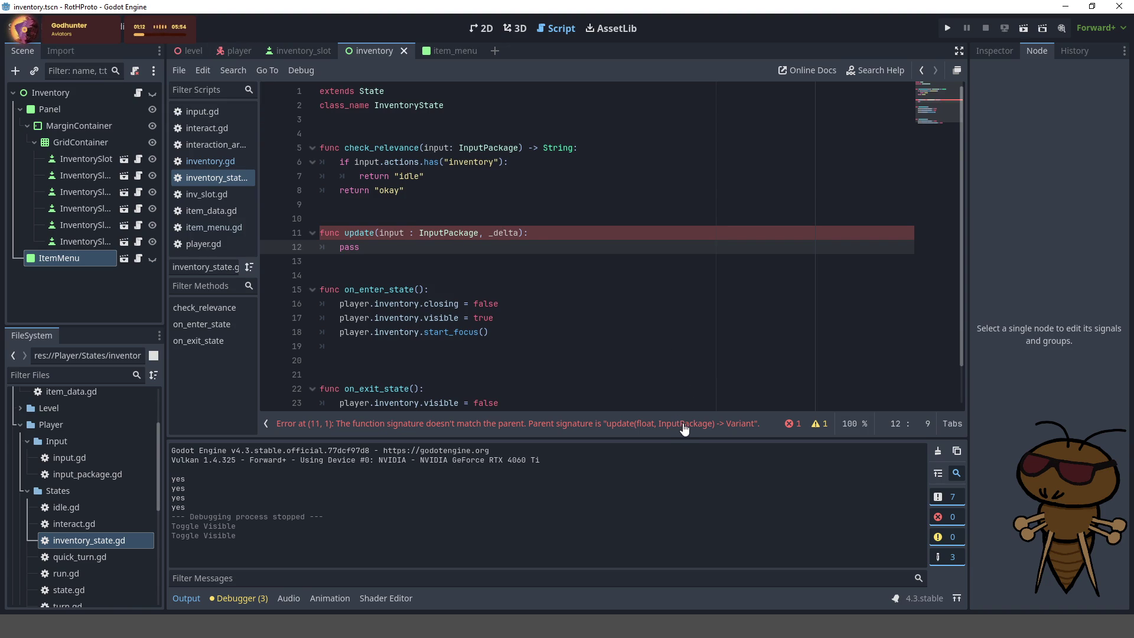
- Reorder the parameters to 'update(_delta, input : InputPackage)'
drag(520, 236, 436, 234)
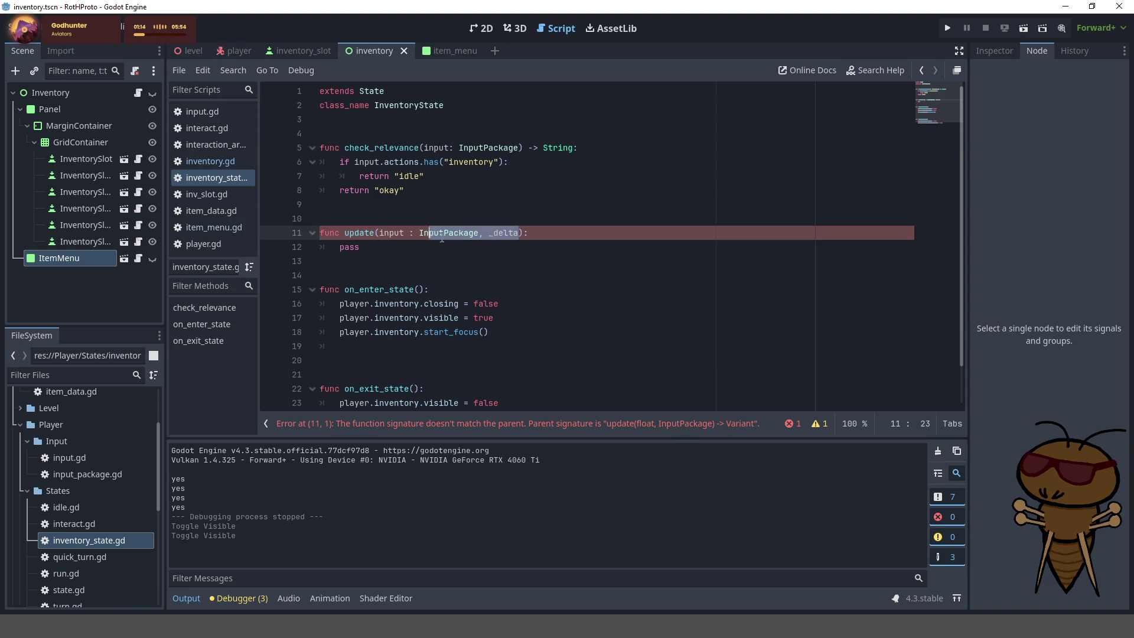
drag(519, 233, 479, 233)
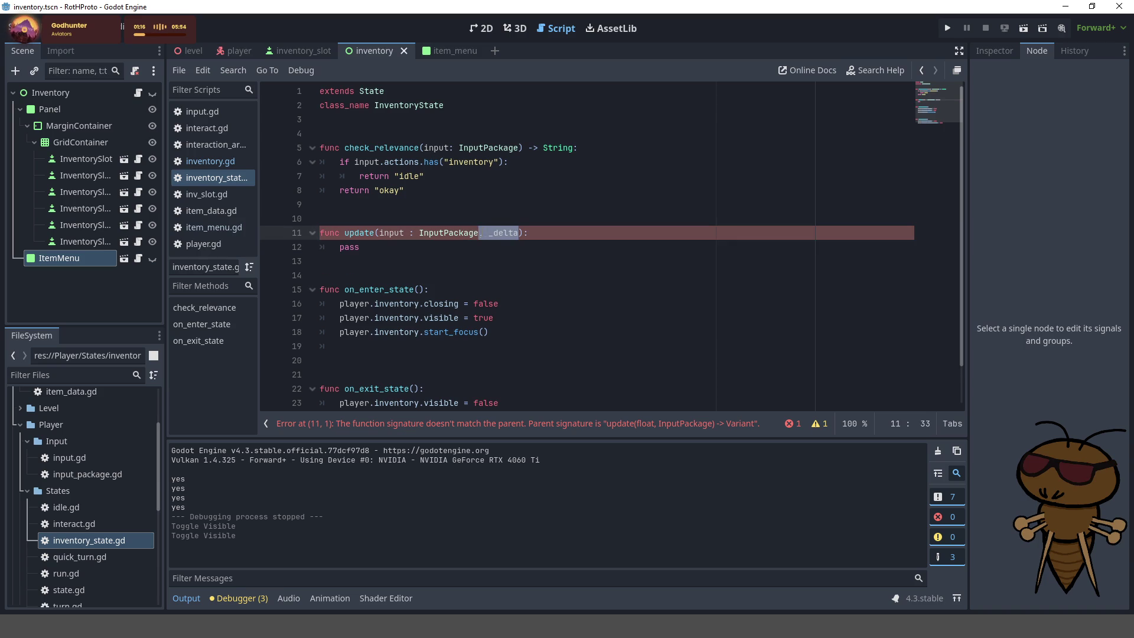
key(BackSpace)
key(Left)
key(Left)
key(Left)
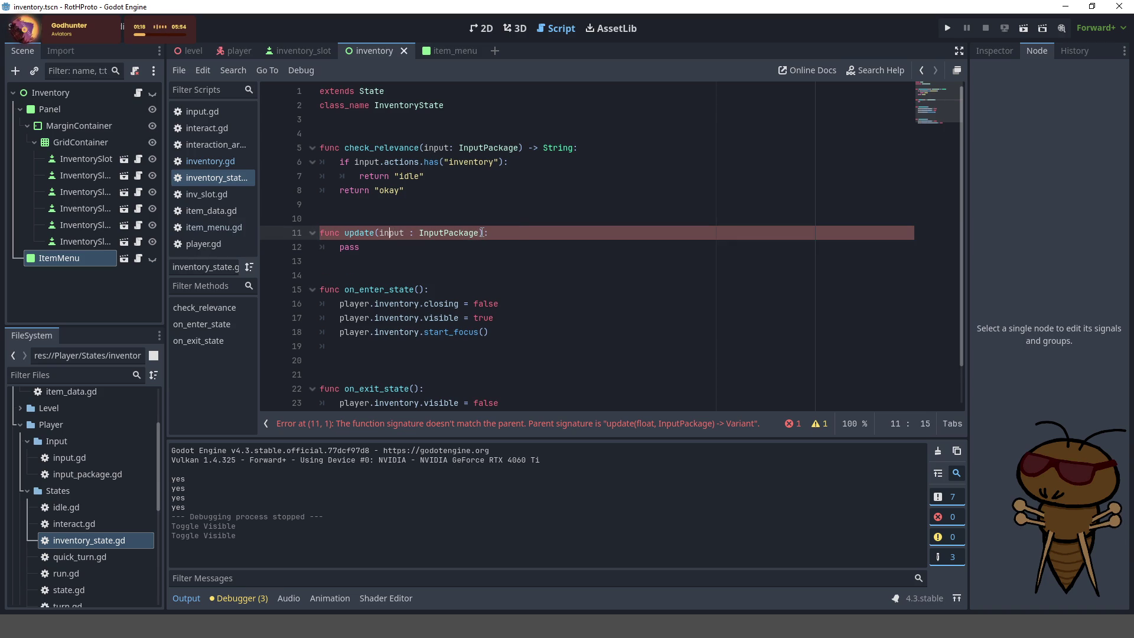
text(_delta)
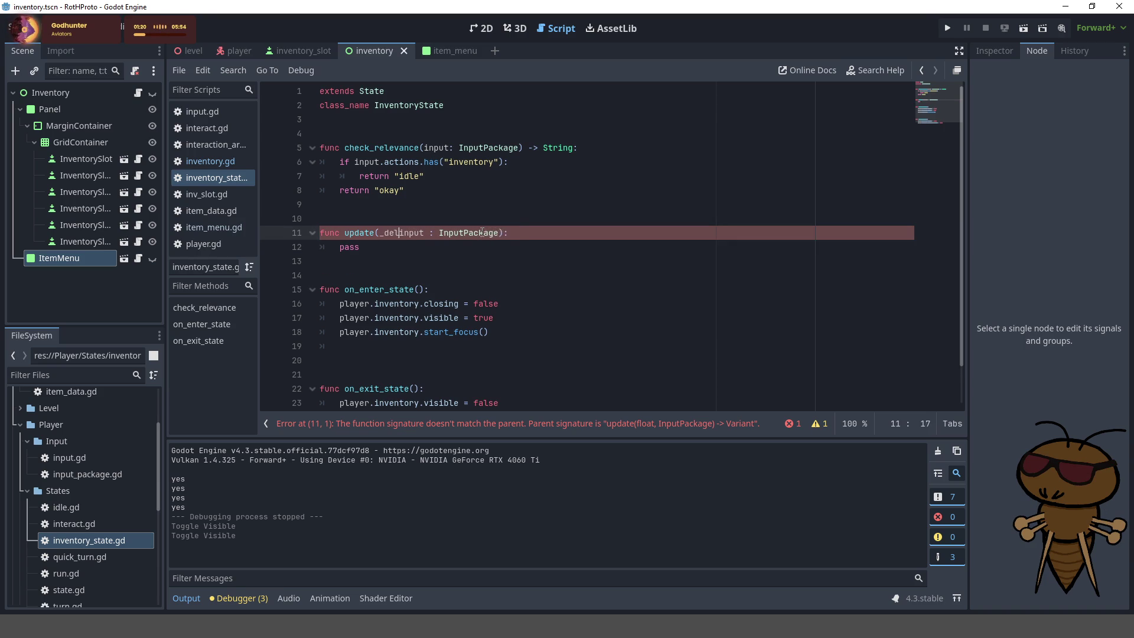
text(,)
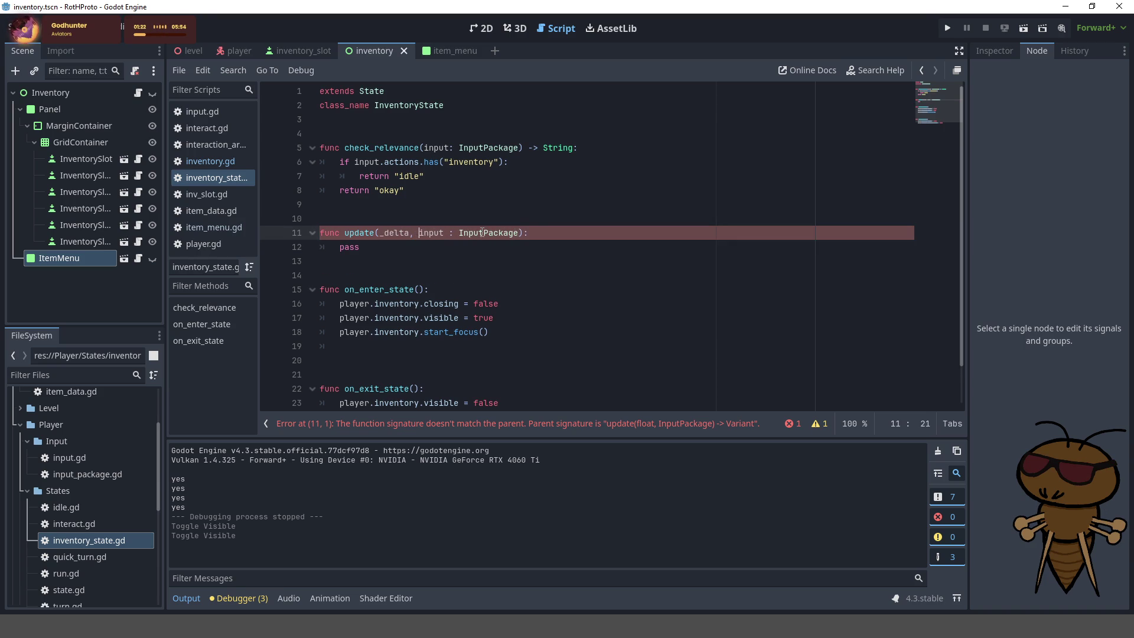
click(207, 110)
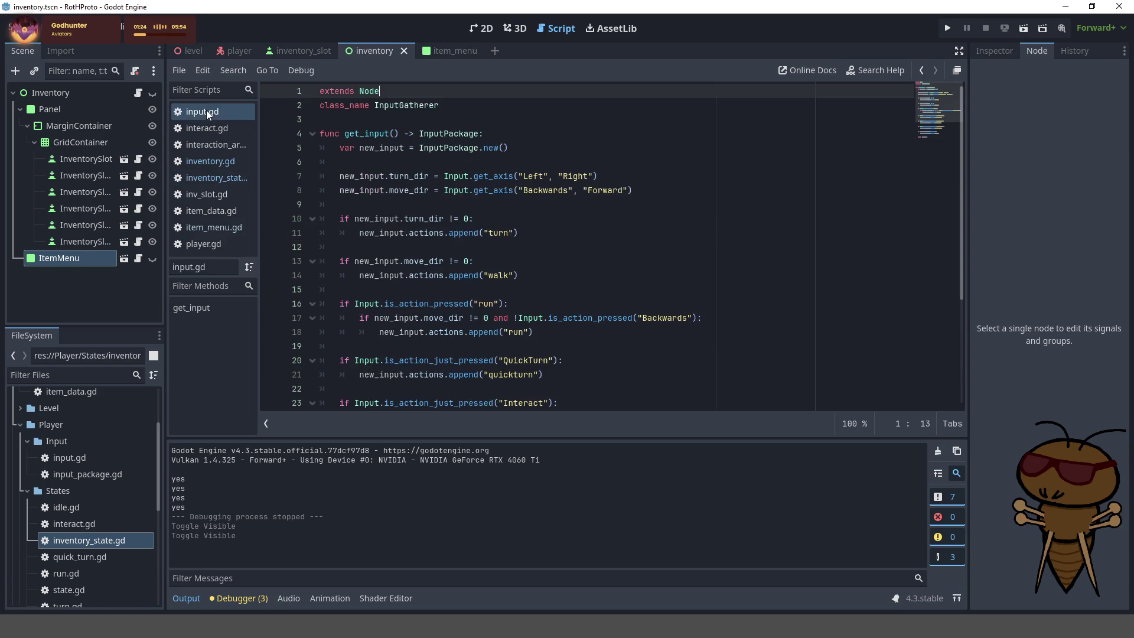
- Open input_package.gd and declare 'var navigate_dir : Vector2' on line 8 after move_dir
scroll(541, 260, down, 3)
scroll(541, 264, up, 3)
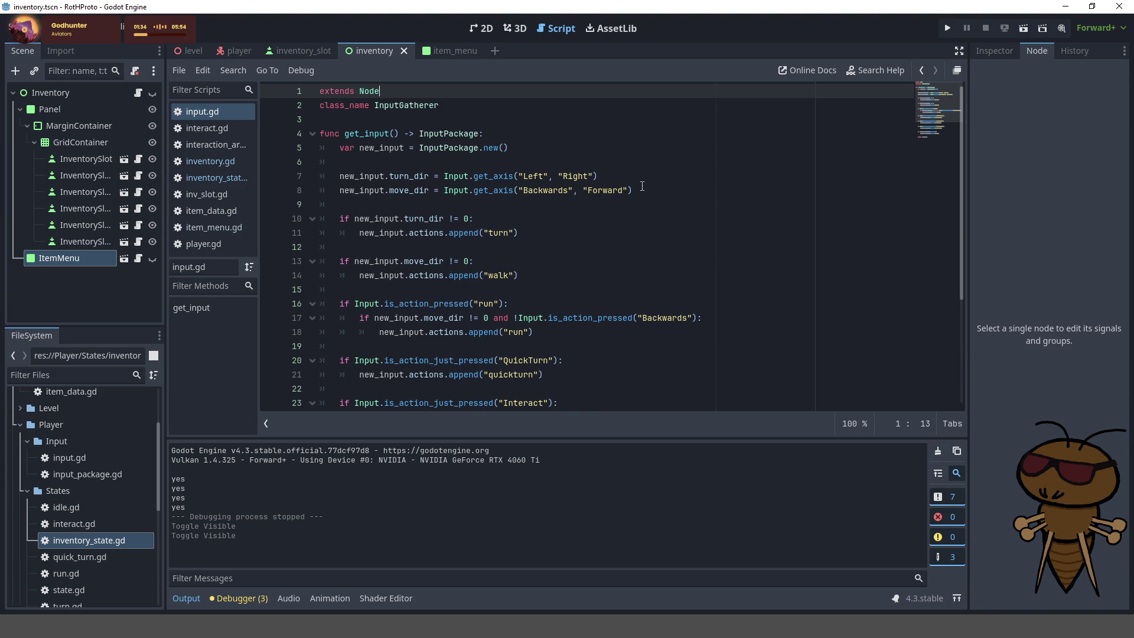
scroll(92, 490, down, 3)
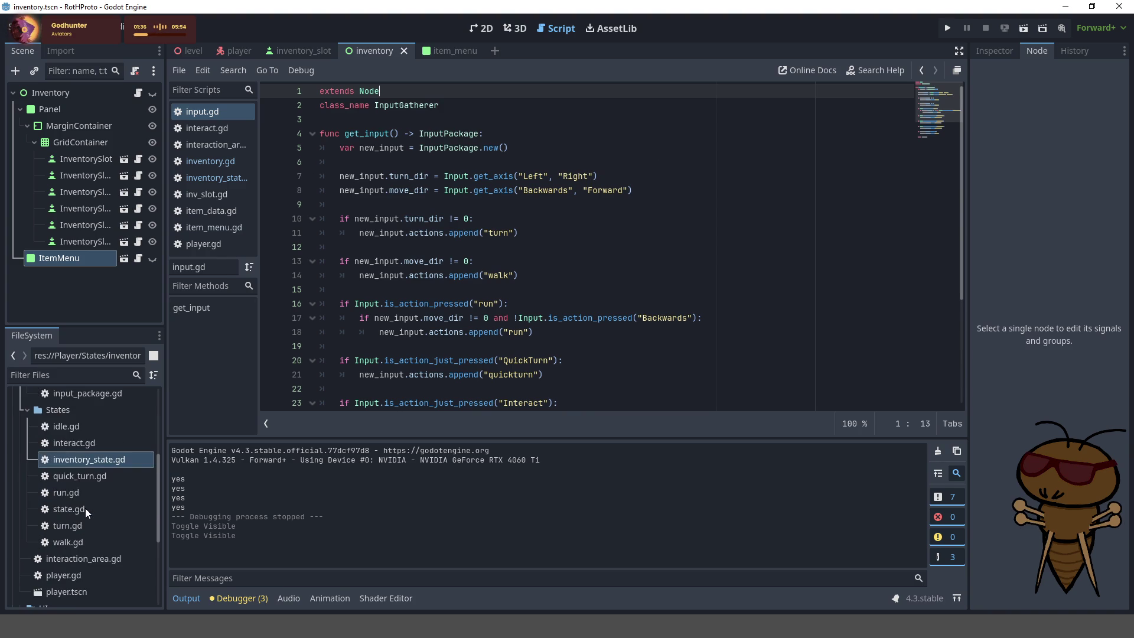
scroll(111, 464, up, 1)
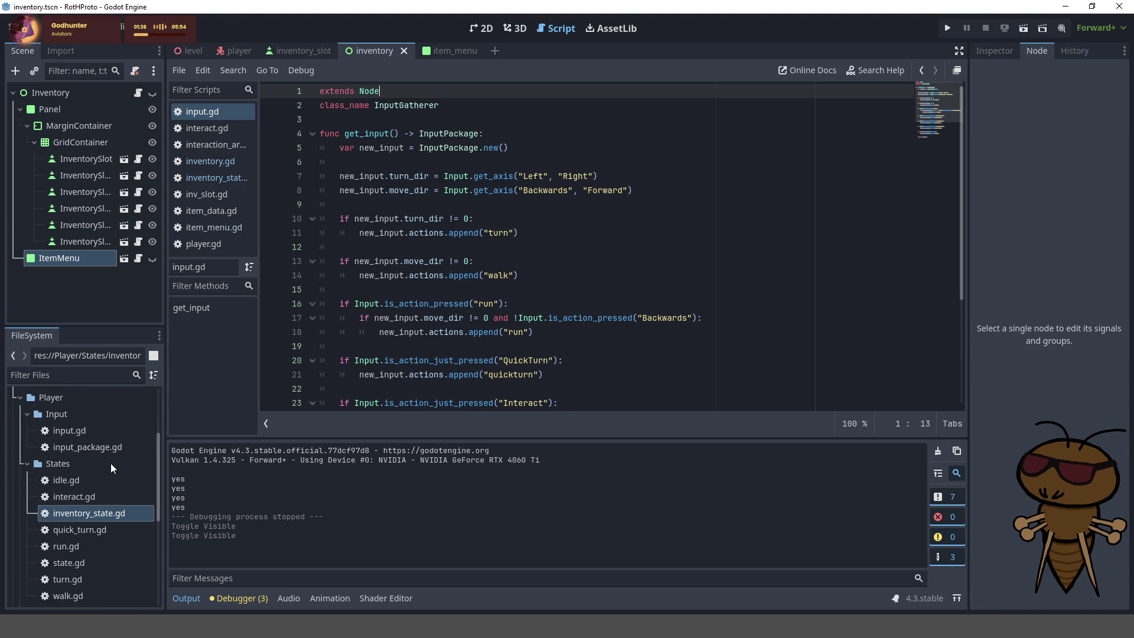
double_click(96, 447)
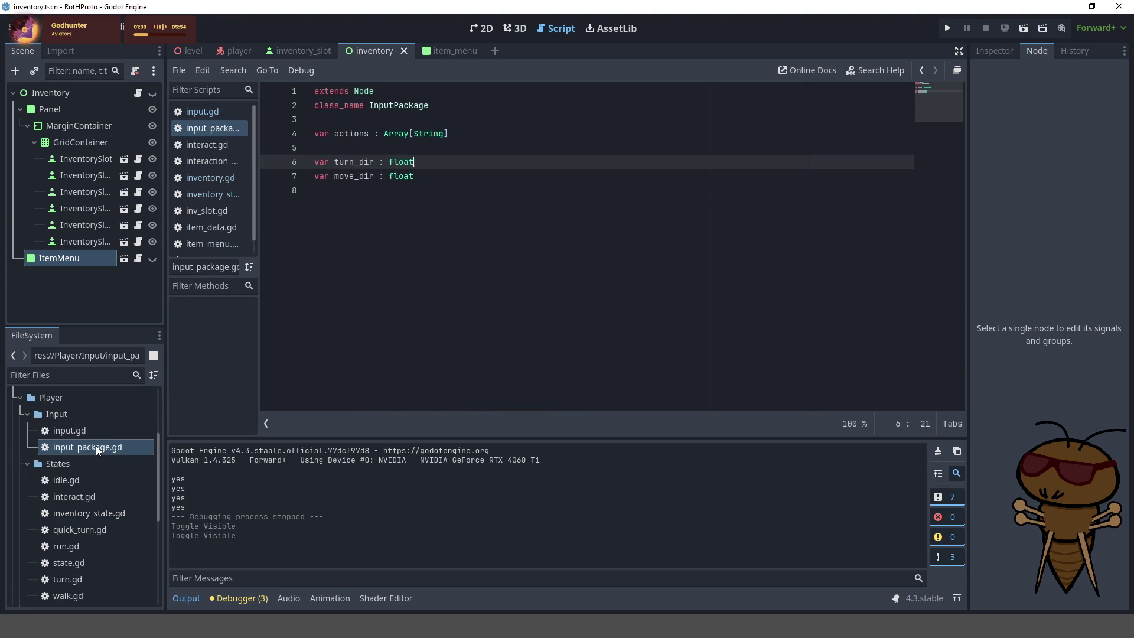
click(456, 178)
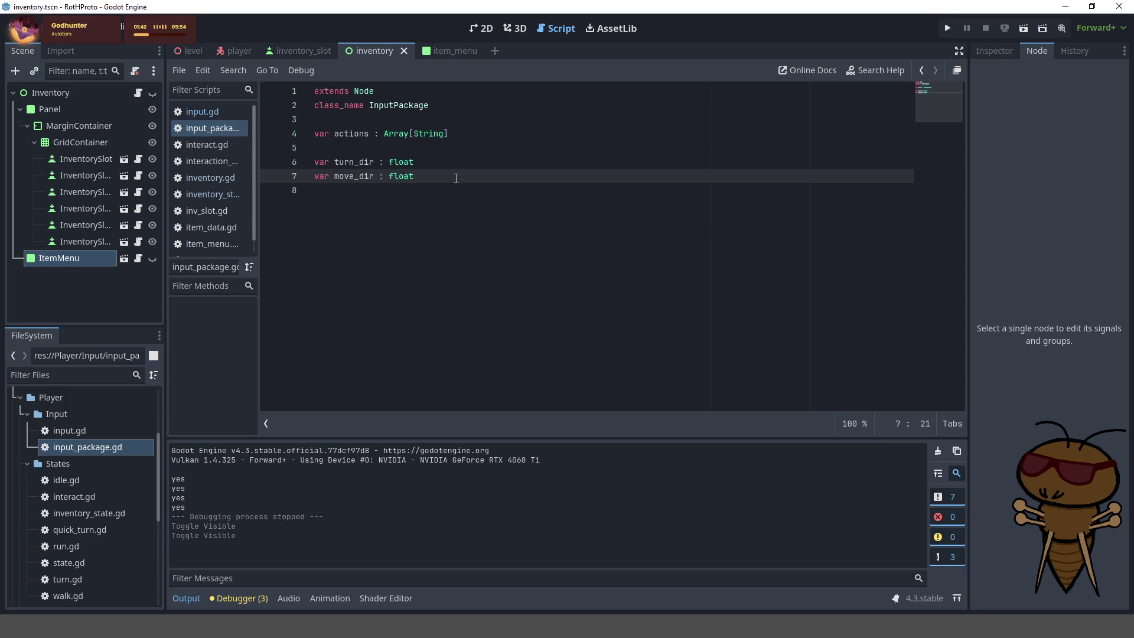
key(Return)
text(var)
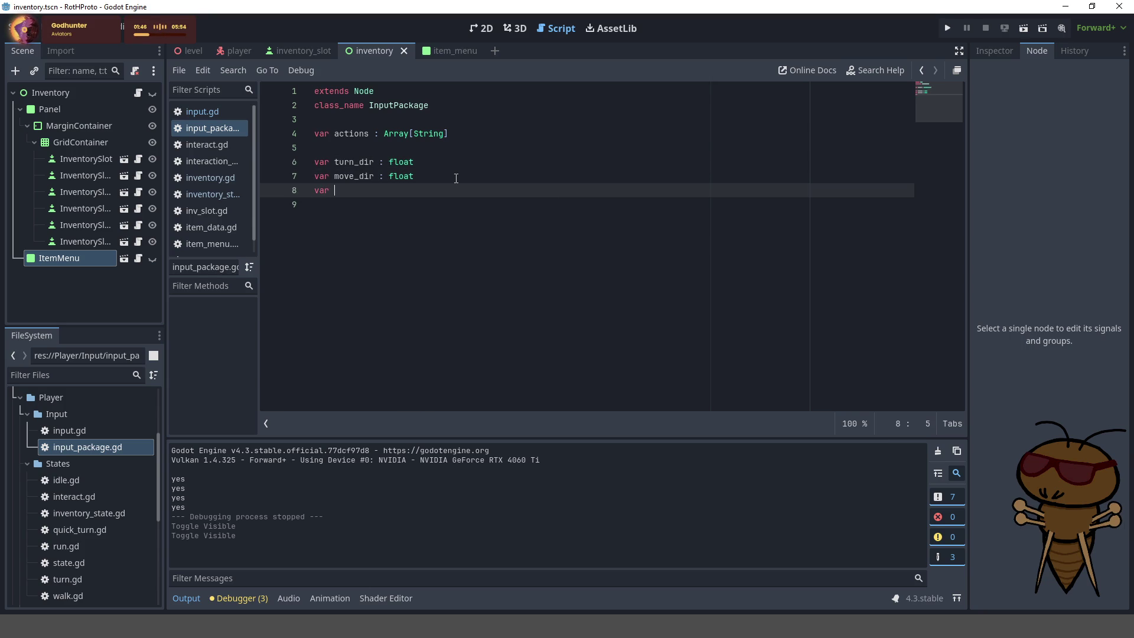
key(BackSpace)
key(BackSpace)
key(BackSpace)
text(var )
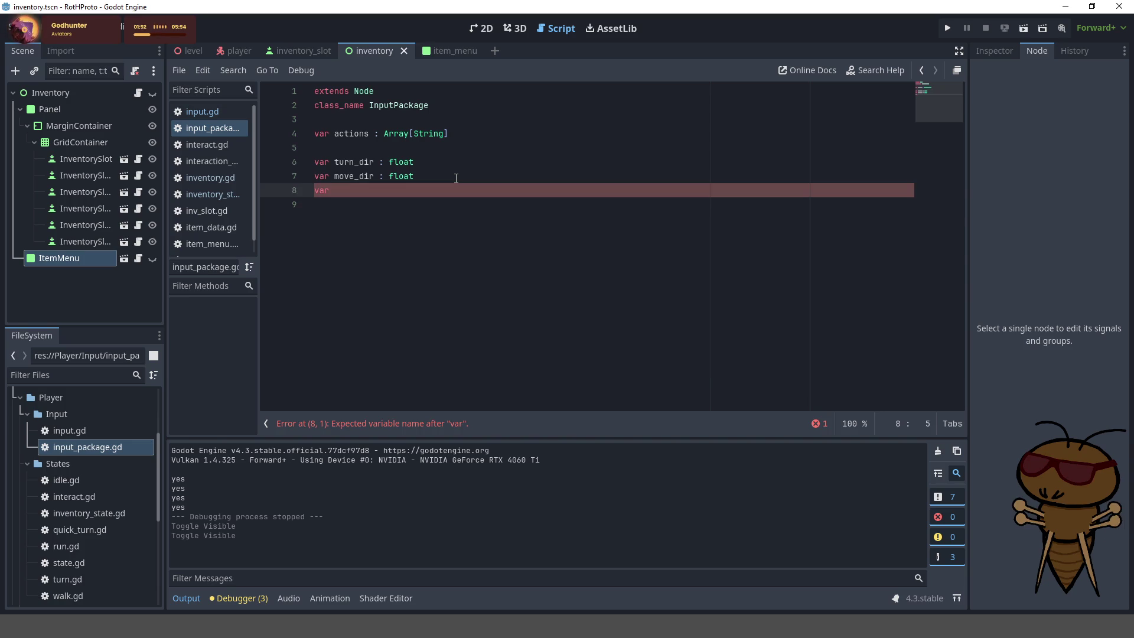
text(navigat)
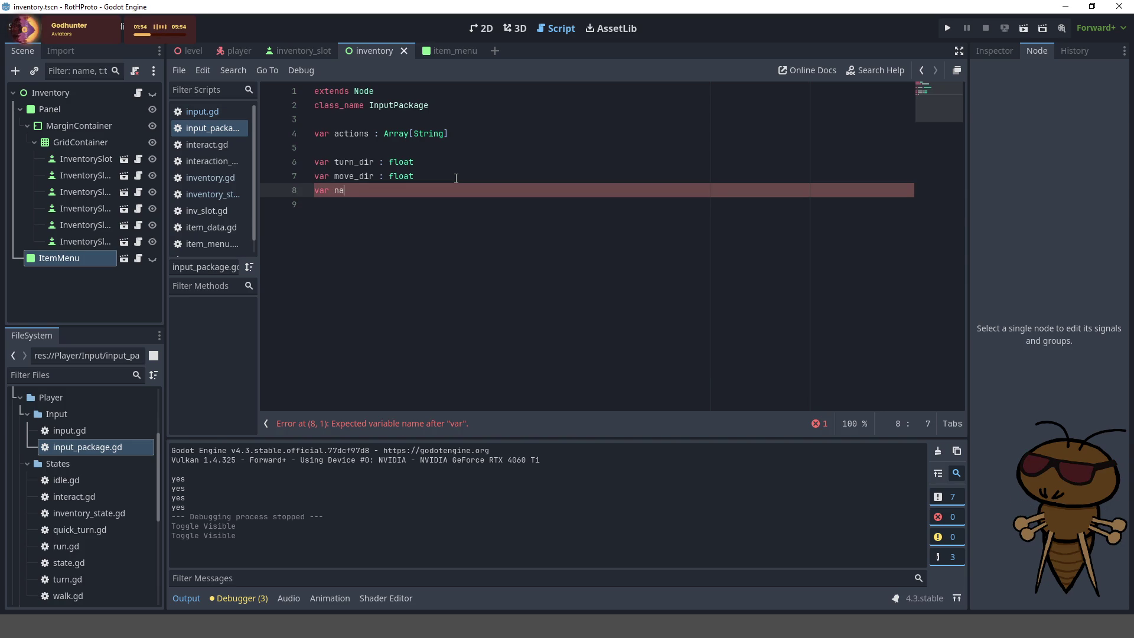
text(e_dir :)
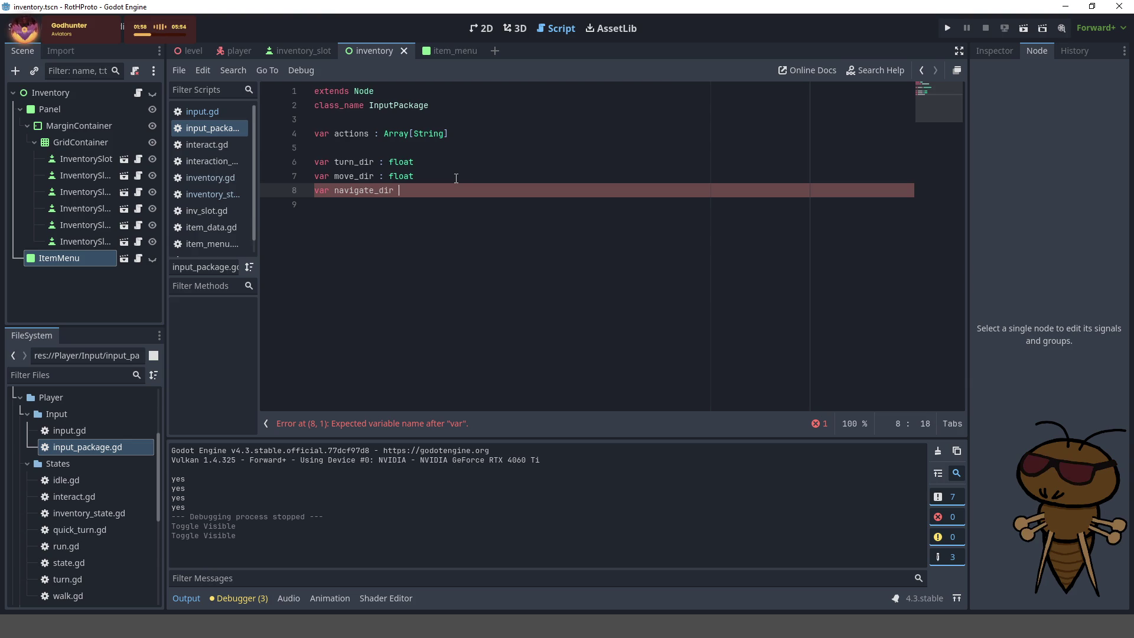
text( Vec)
key(Return)
click(456, 178)
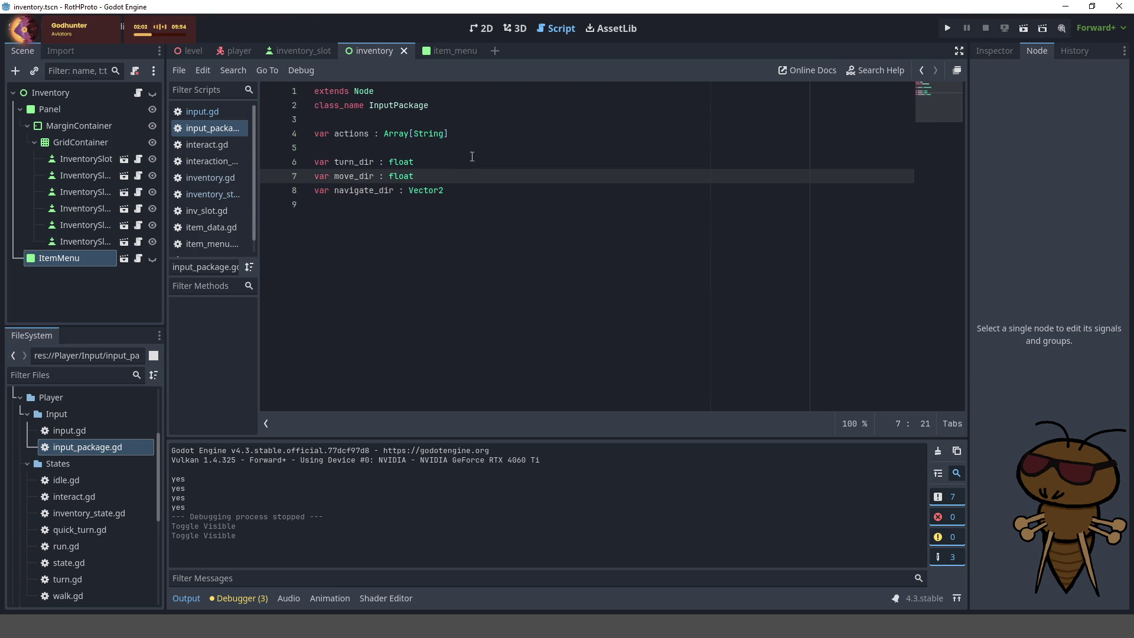
- In input.gd, add a line below move_dir starting new_input.navigate_dir = Input.get_vector(
click(201, 111)
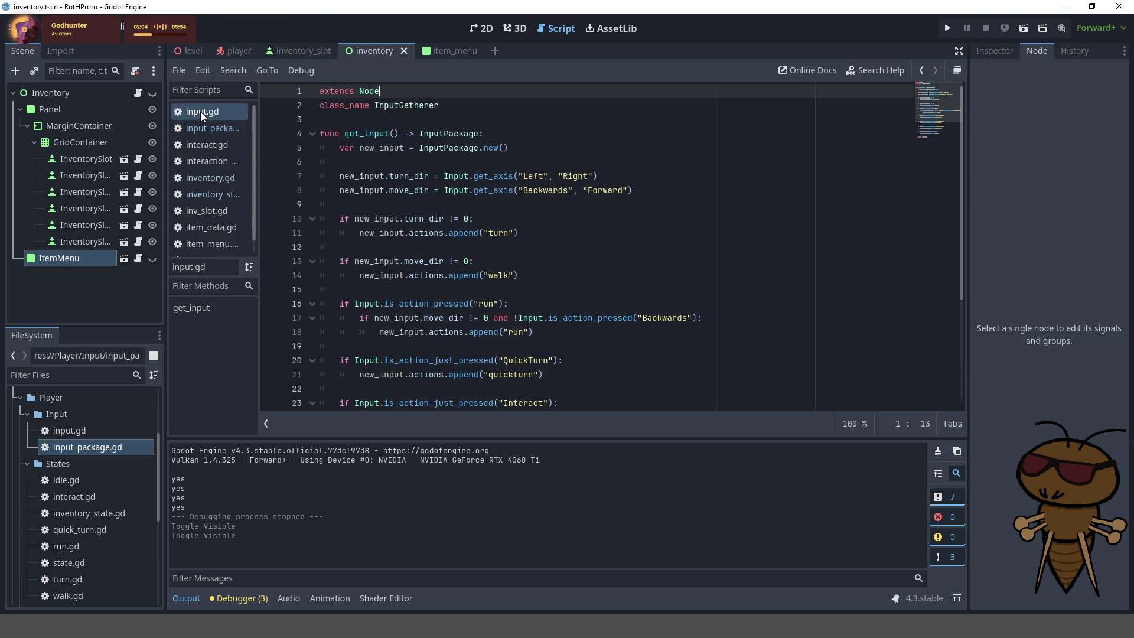
click(645, 195)
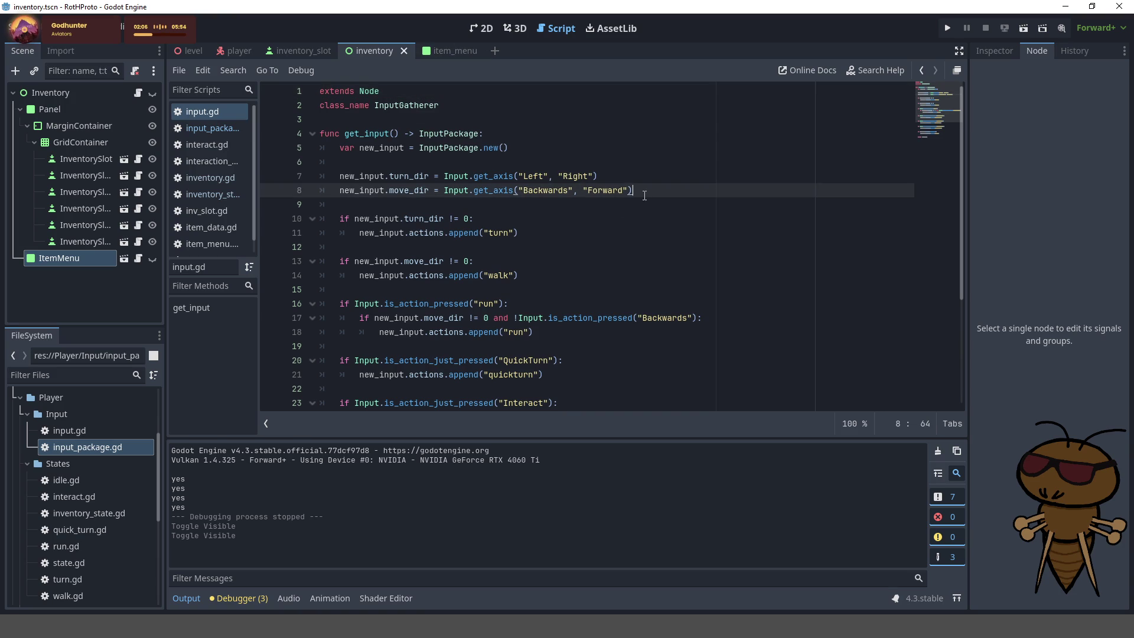
key(Return)
text(bew)
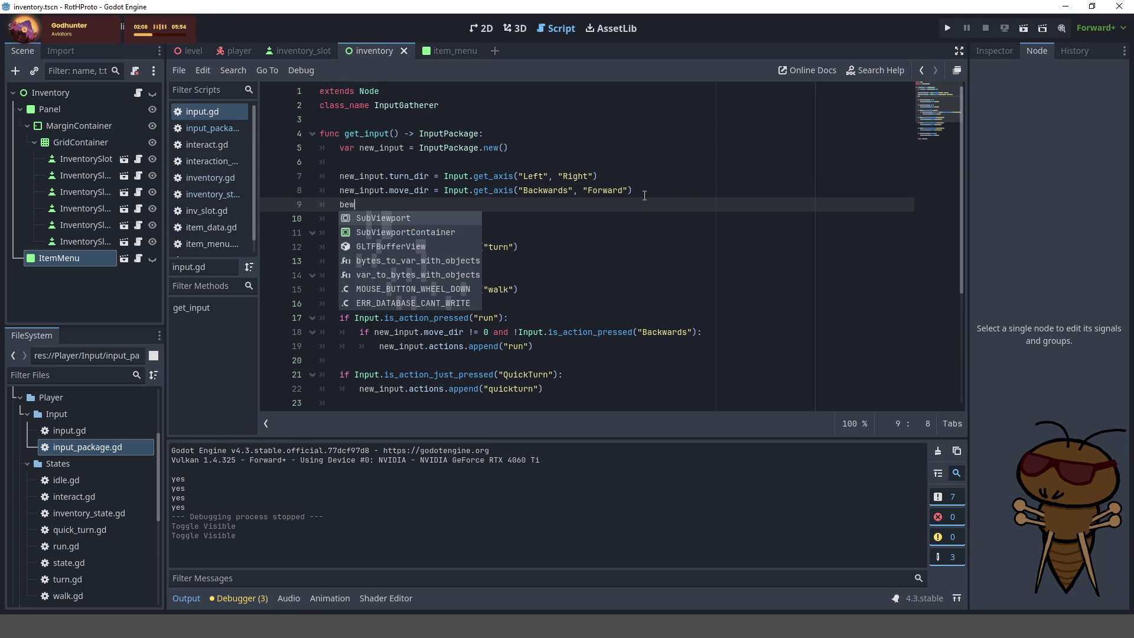
key(BackSpace)
key(BackSpace)
key(BackSpace)
text(new_input =)
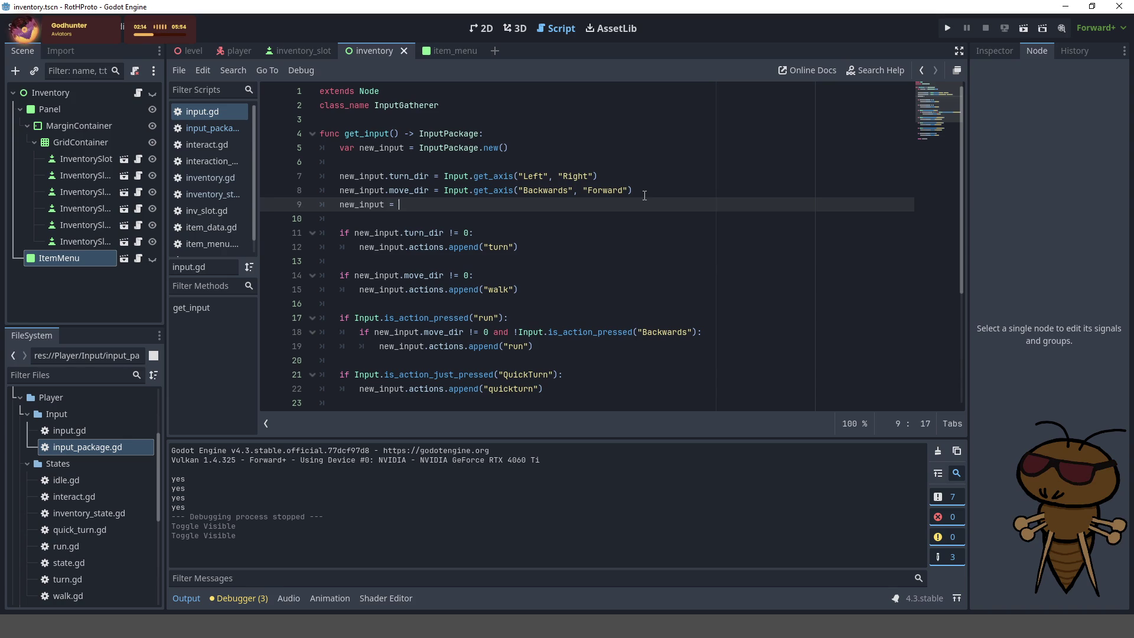
key(BackSpace)
key(BackSpace)
key(BackSpace)
text(t)
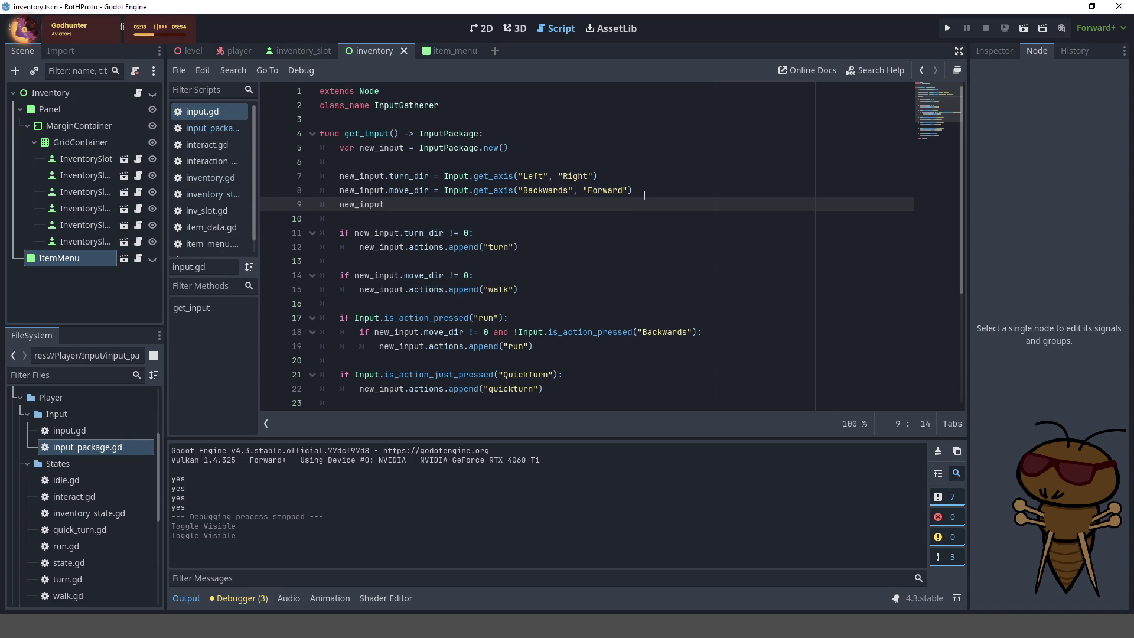
text(.)
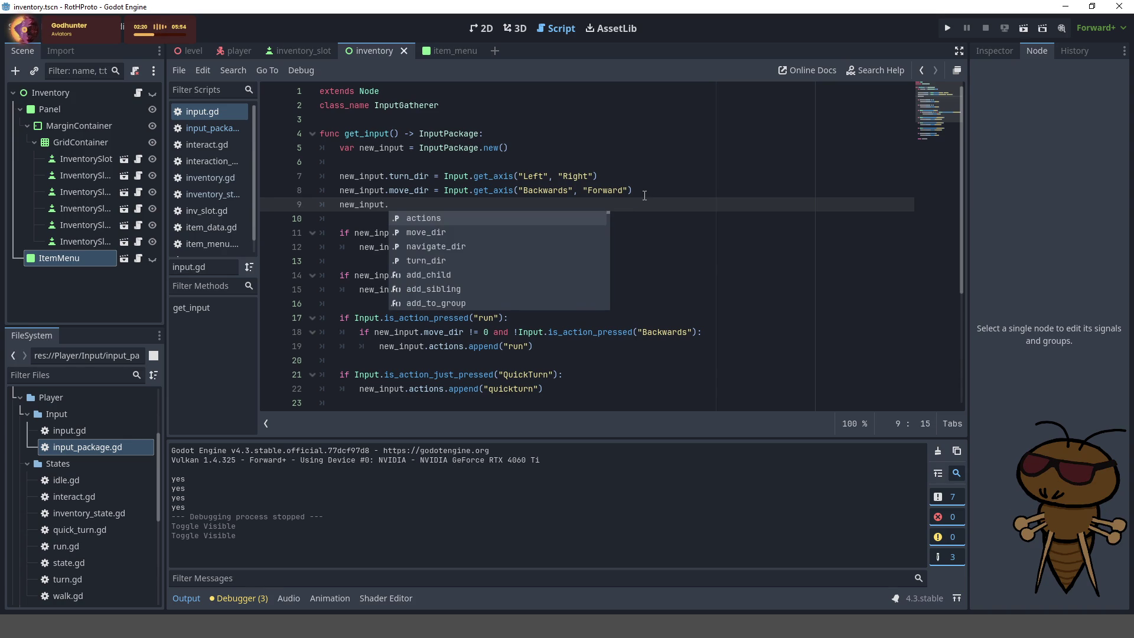
text(na)
key(Return)
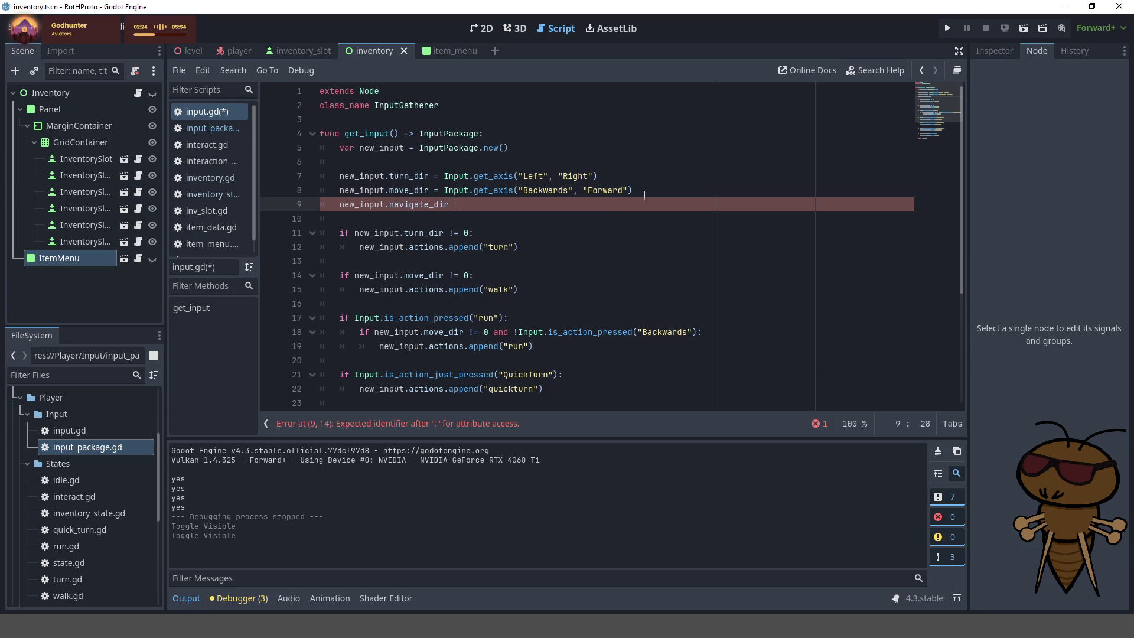
text(= )
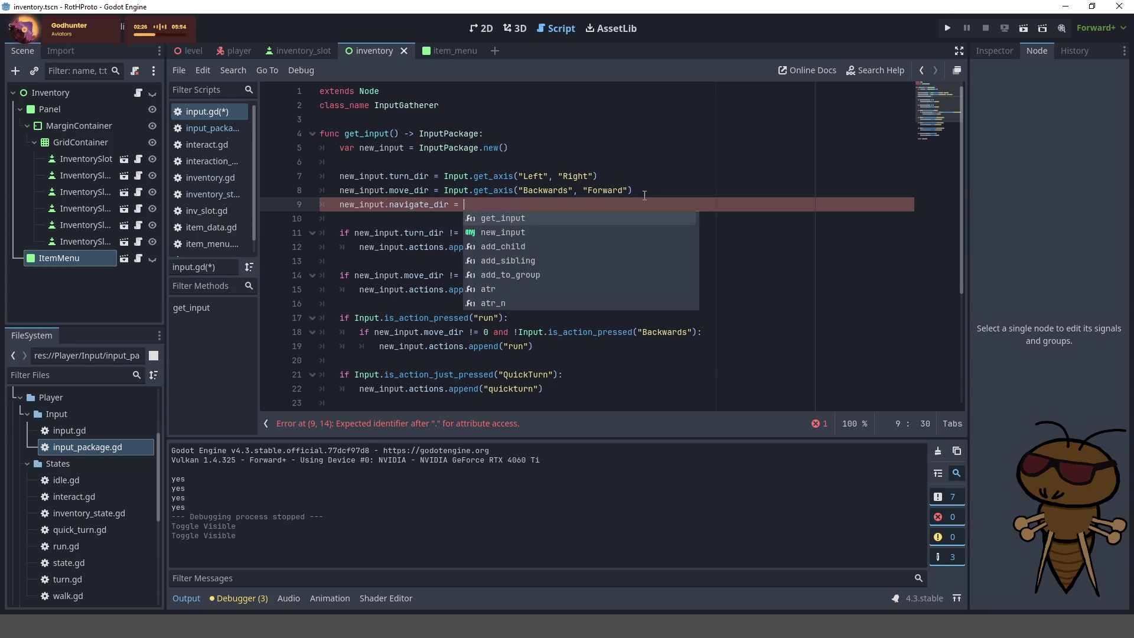
text(Input)
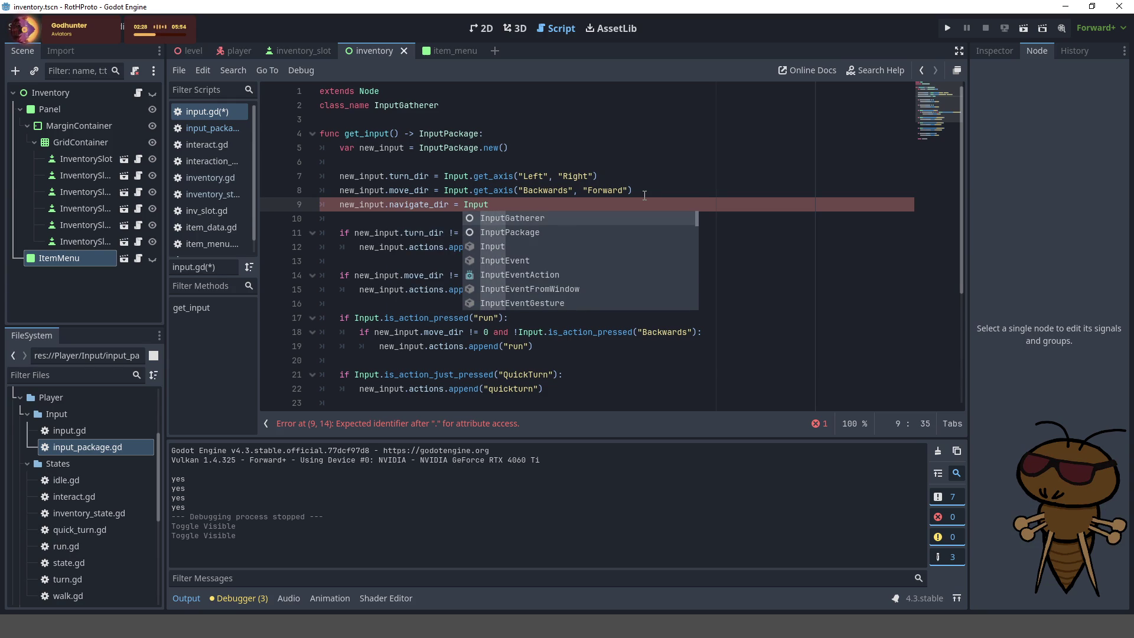
text(.get)
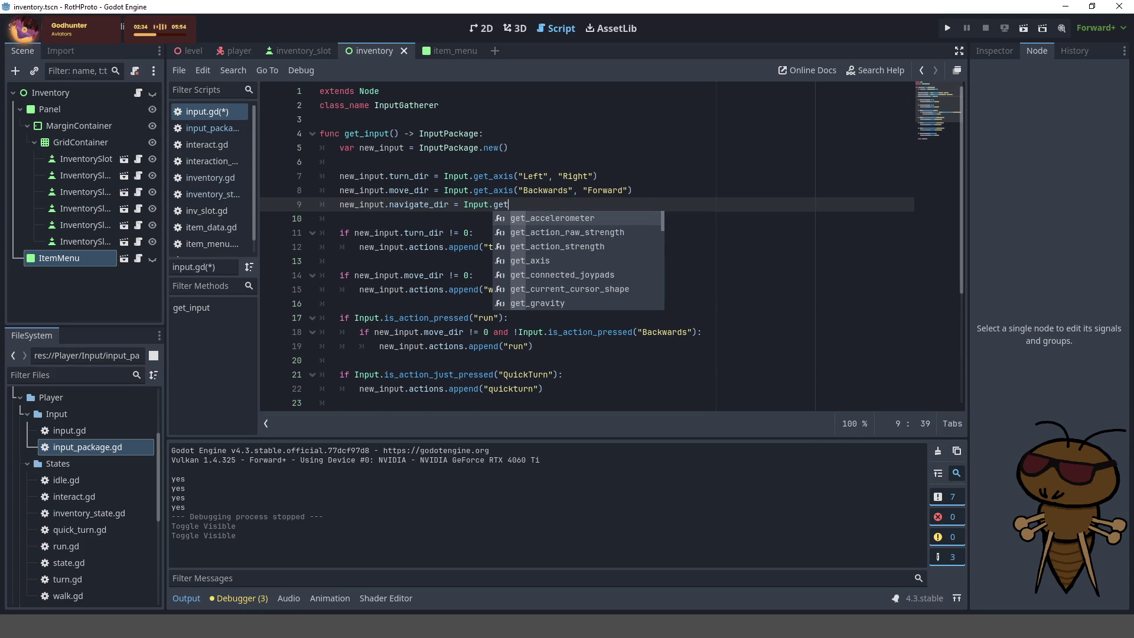
text(_vector()
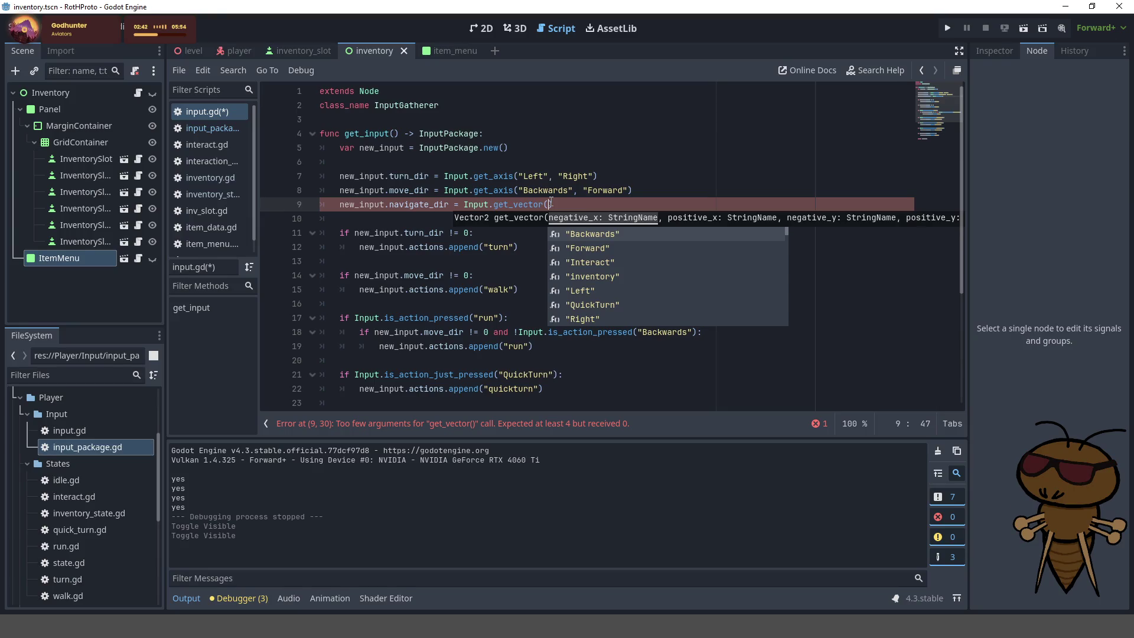
- Fill the get_vector arguments with "Left", "Right", "Forward", "Backwards" and close the call
key(Down)
key(Down)
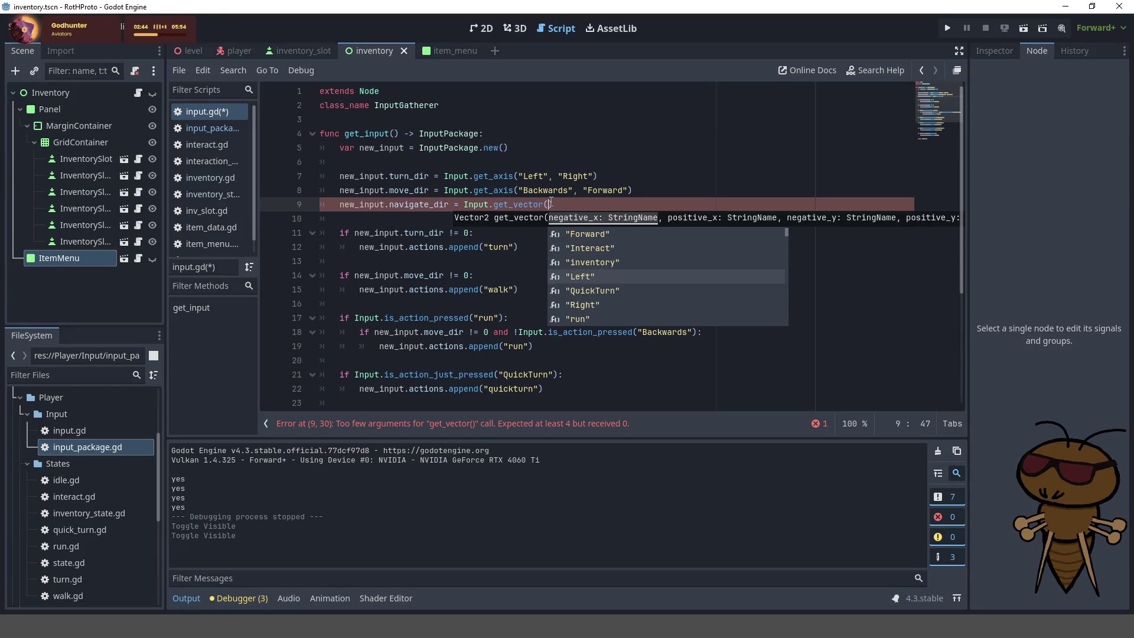
key(Return)
text(,)
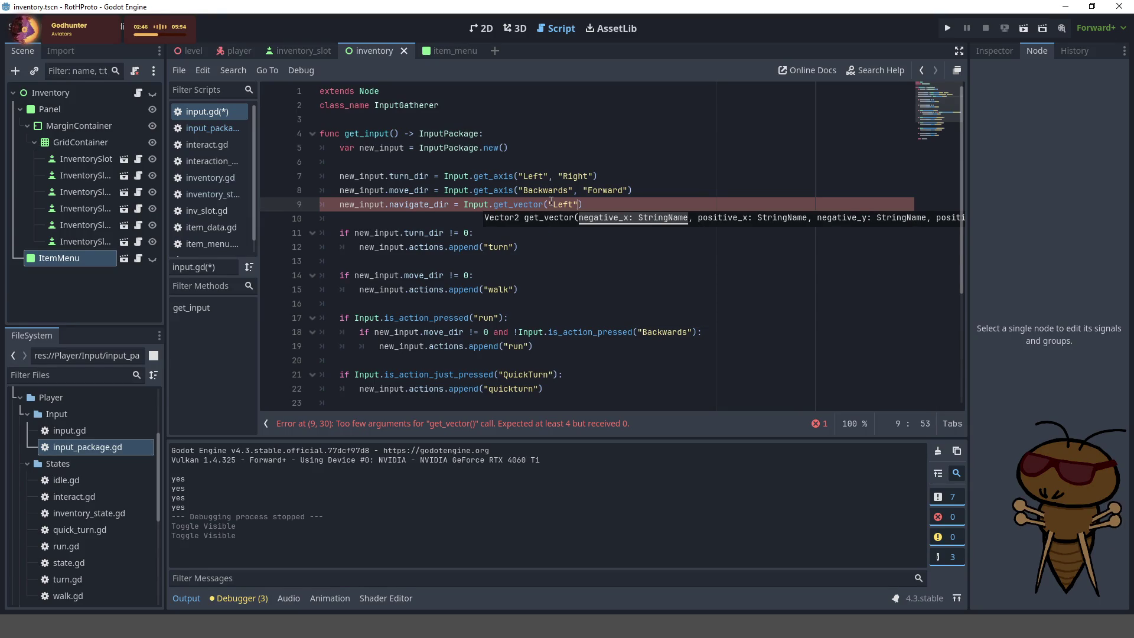
key(Down)
key(Down)
key(Return)
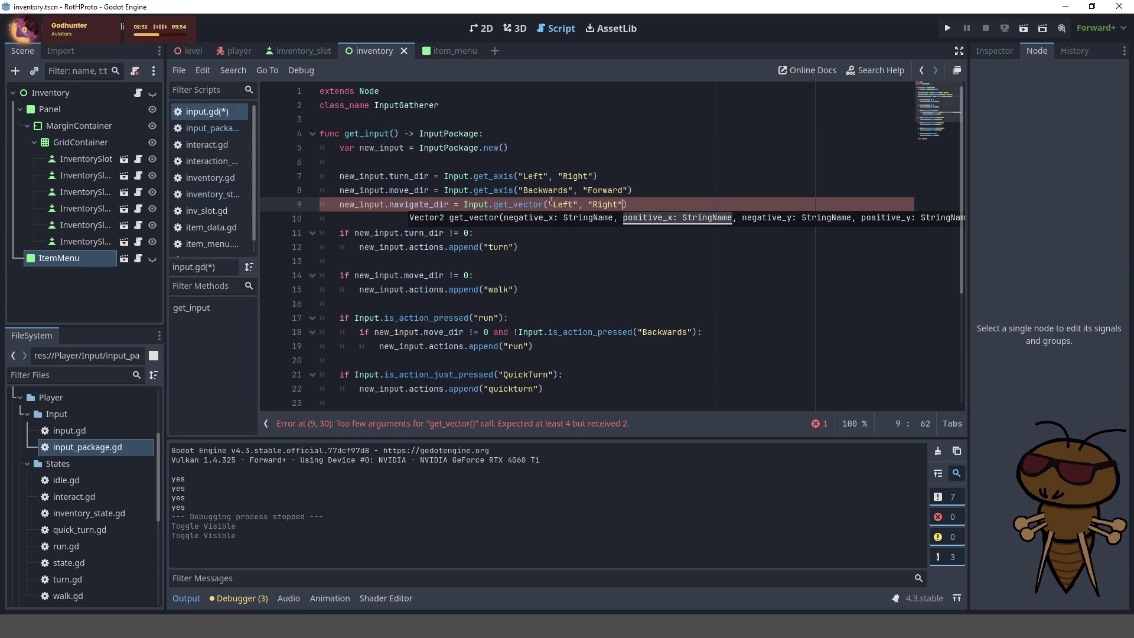
text(,)
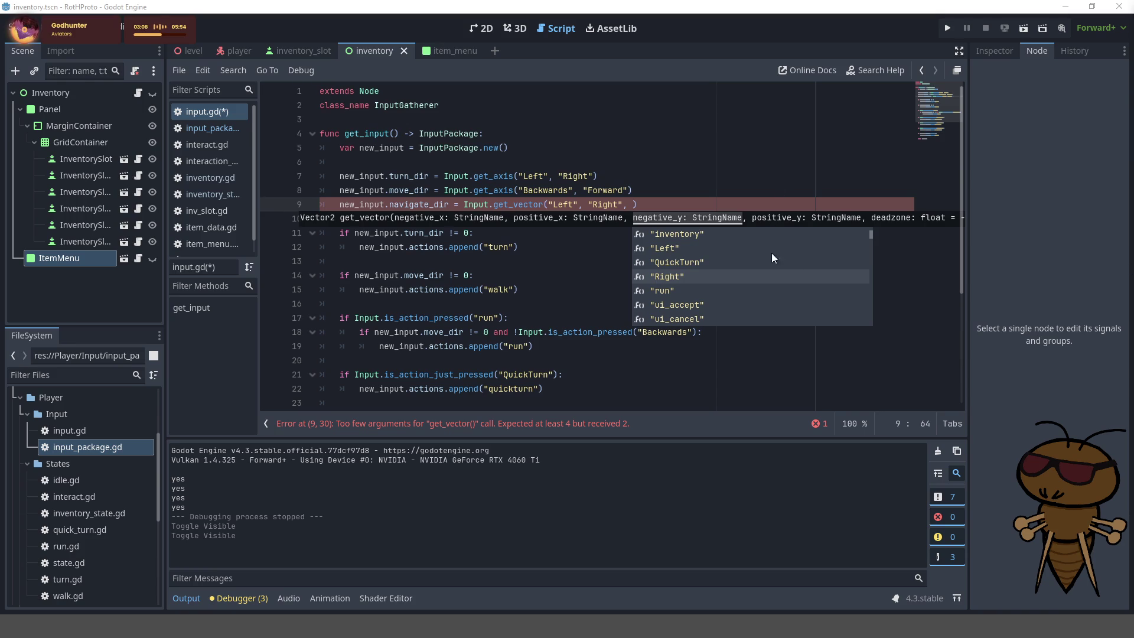
click(632, 196)
click(636, 206)
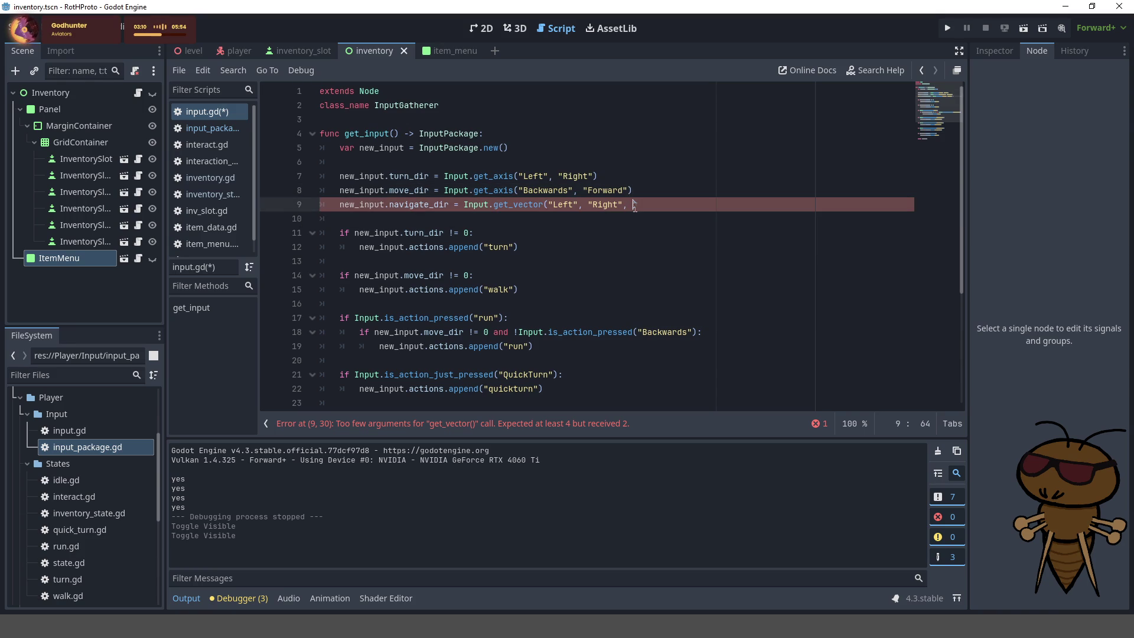
text(")
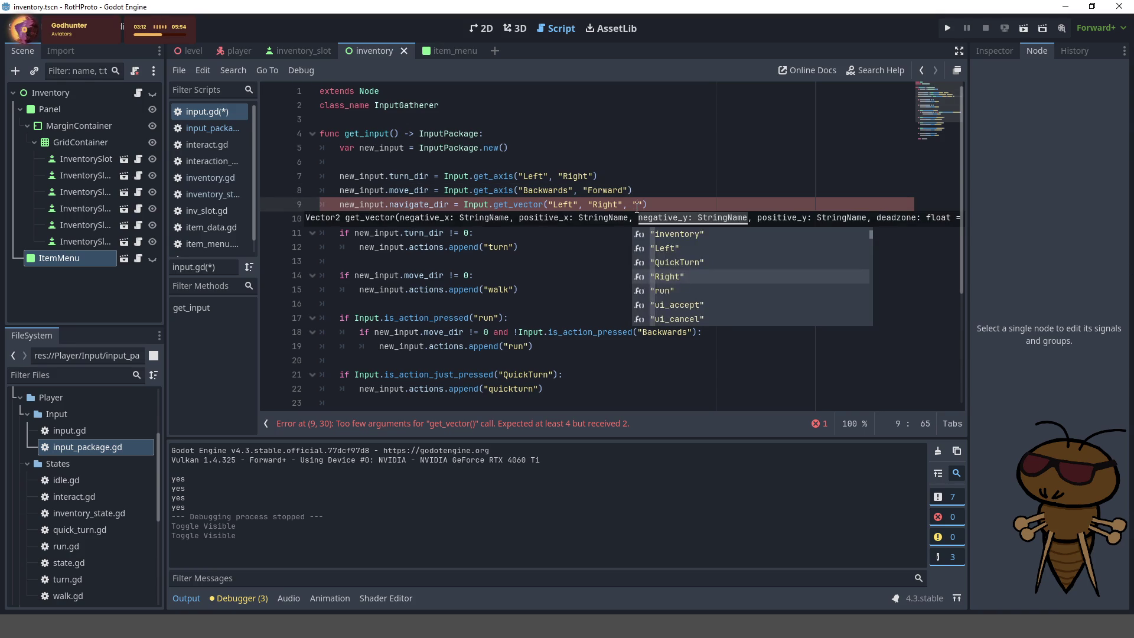
text(Fo)
key(Return)
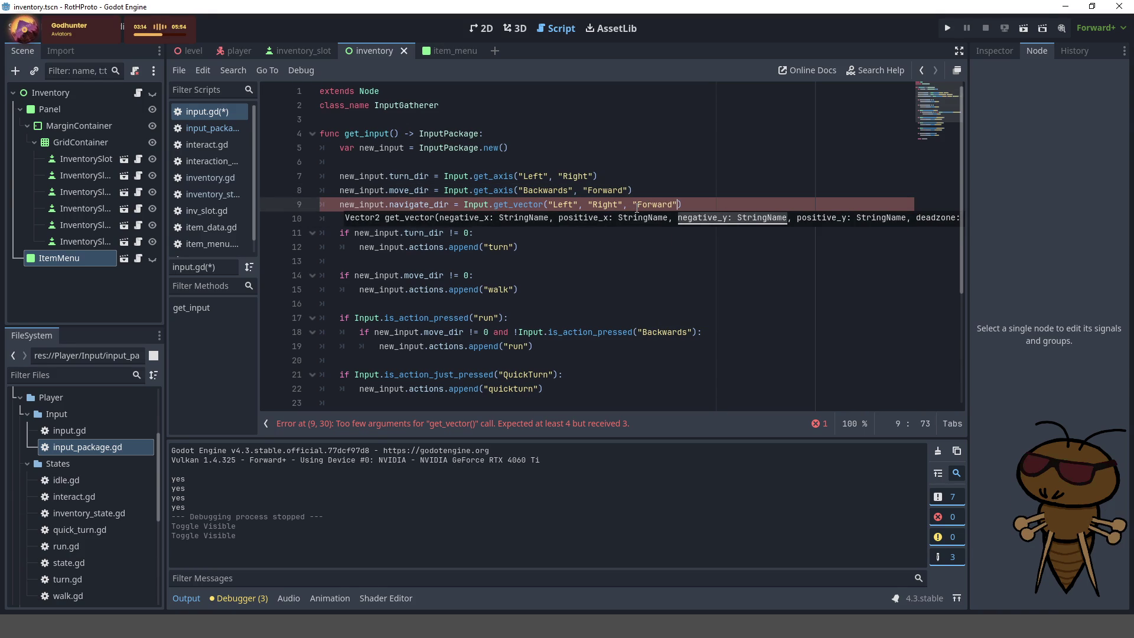
text(,)
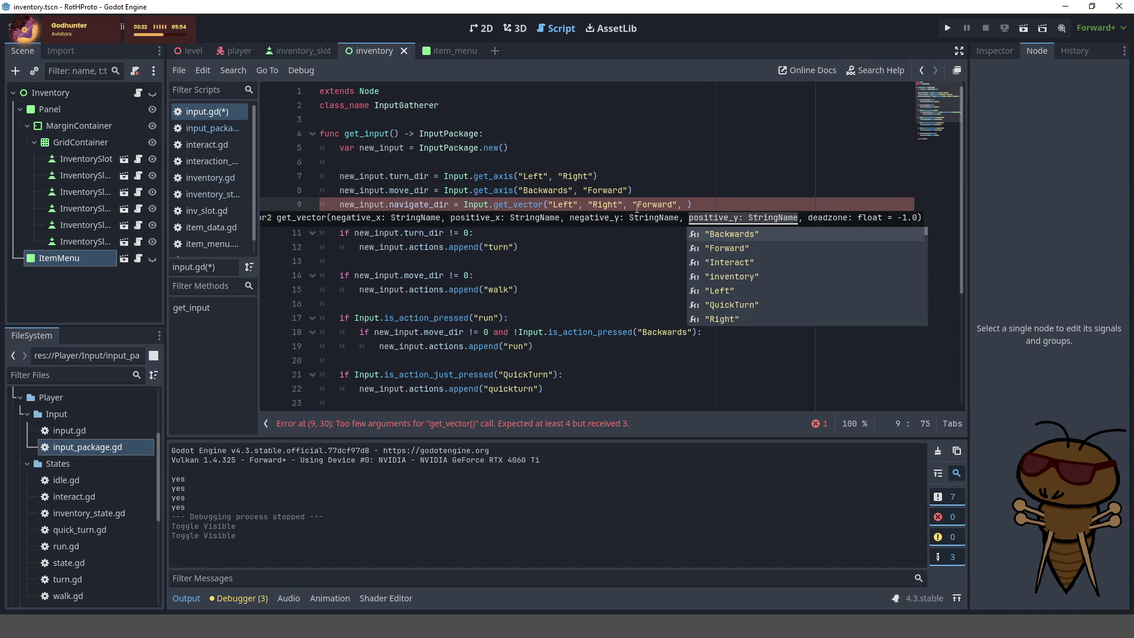
key(Return)
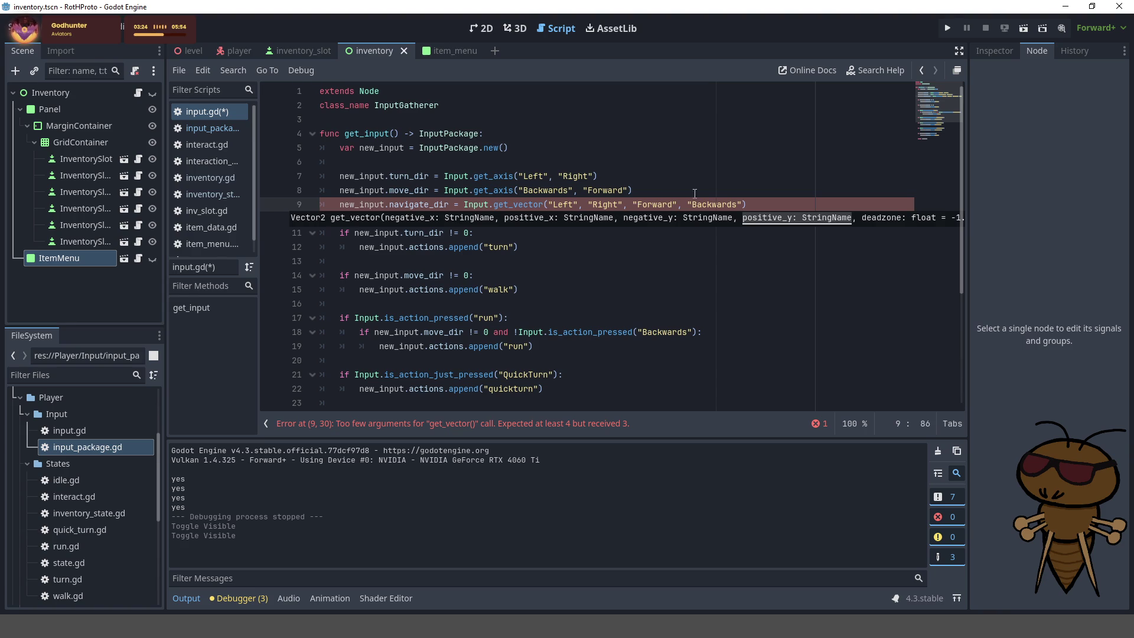
text())
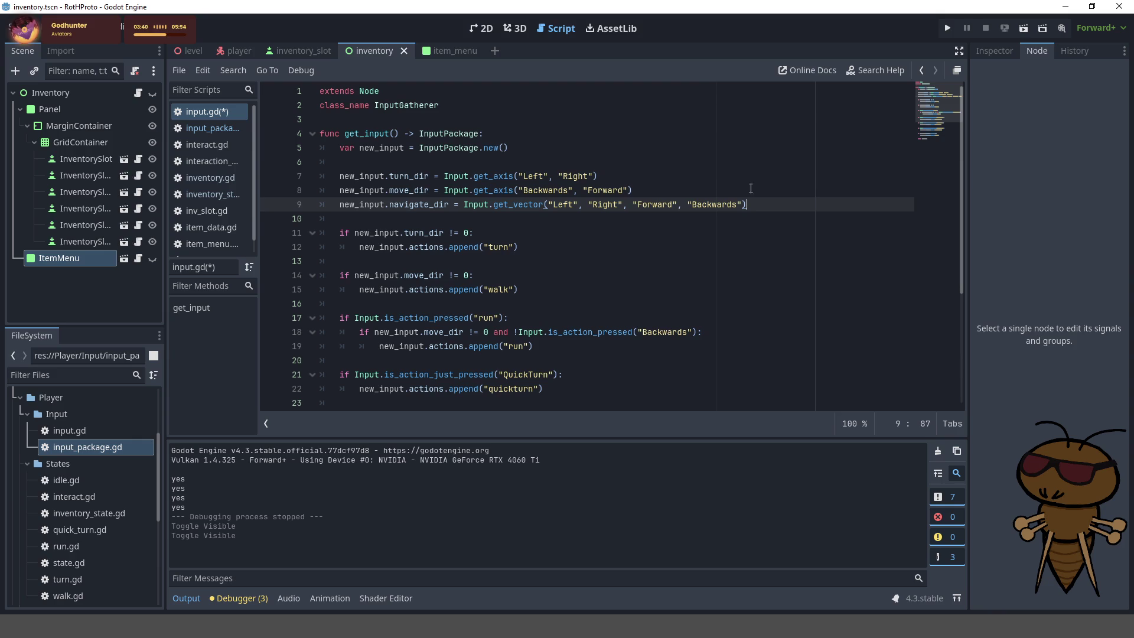
- Review the get_input code in input.gd around the new navigate_dir line
scroll(613, 260, down, 5)
scroll(667, 325, up, 5)
click(597, 263)
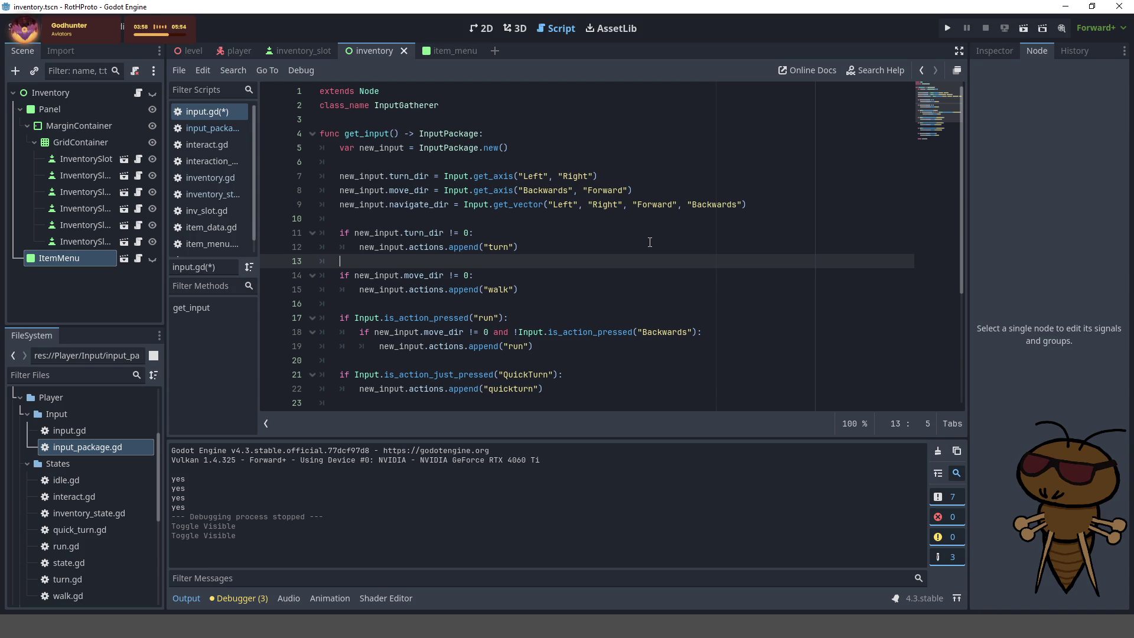
click(765, 204)
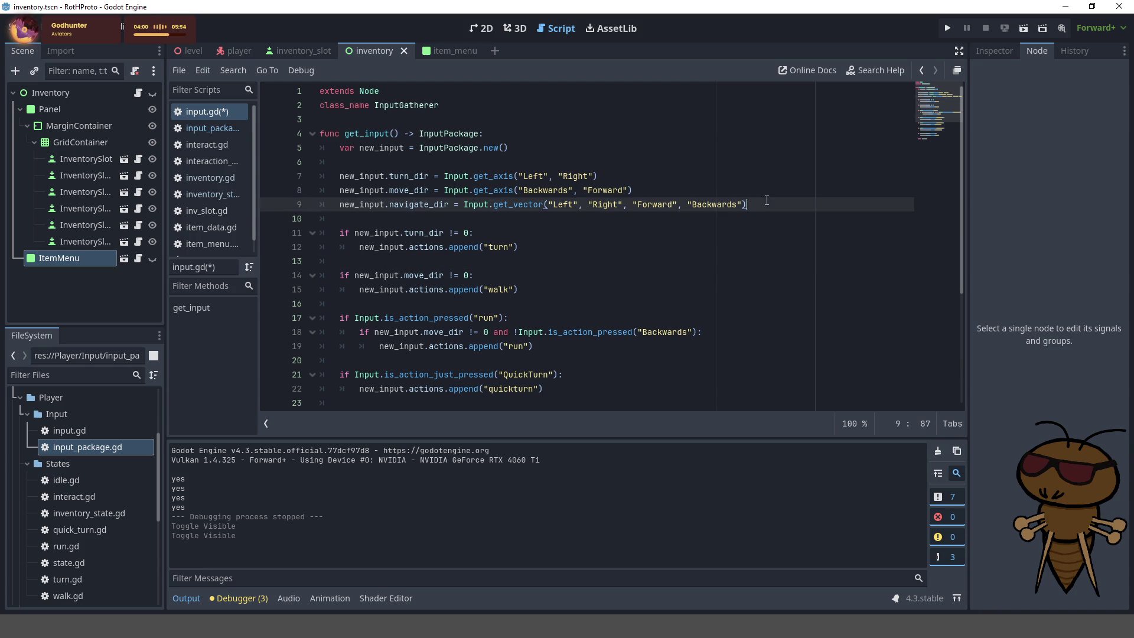
scroll(631, 286, down, 5)
scroll(631, 286, up, 5)
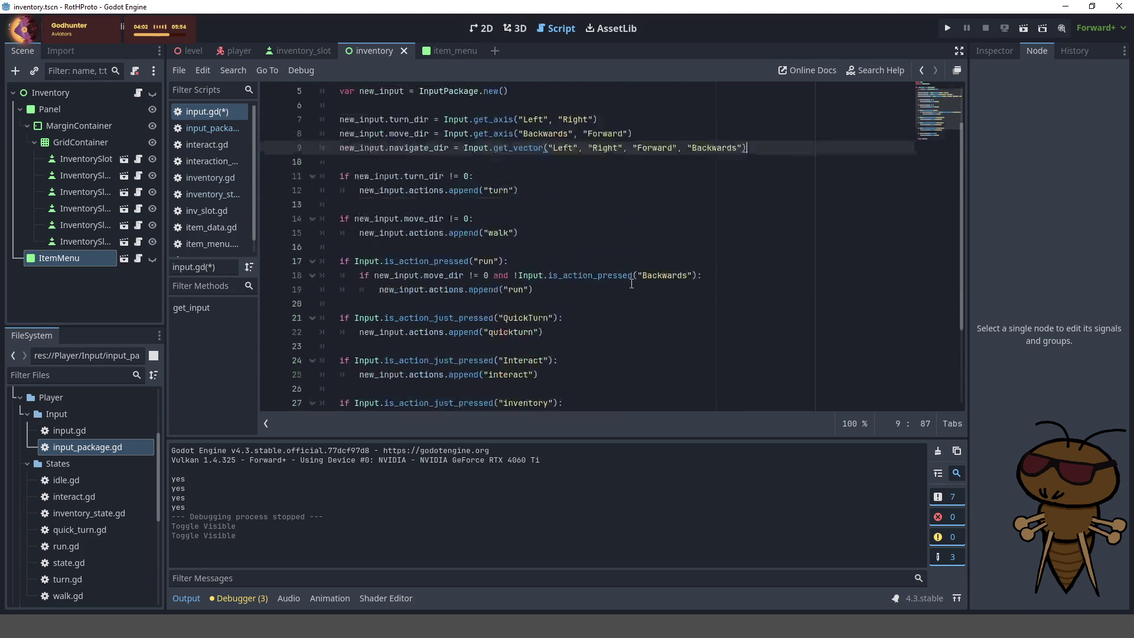
scroll(631, 286, down, 4)
scroll(631, 286, up, 2)
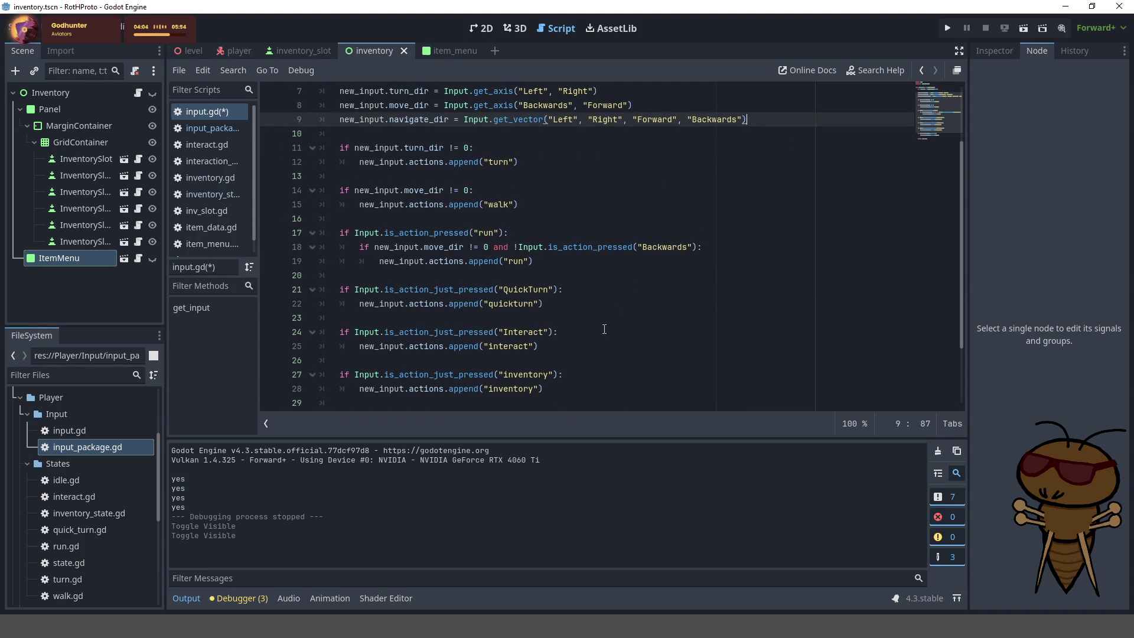
scroll(701, 305, up, 2)
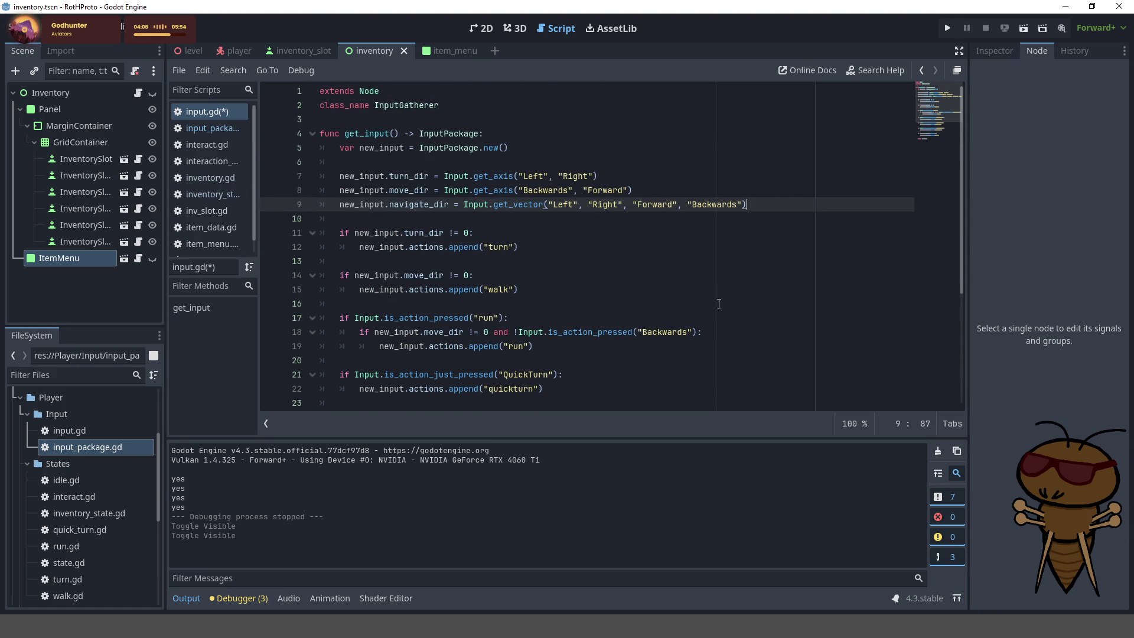
scroll(721, 300, down, 4)
scroll(722, 301, up, 4)
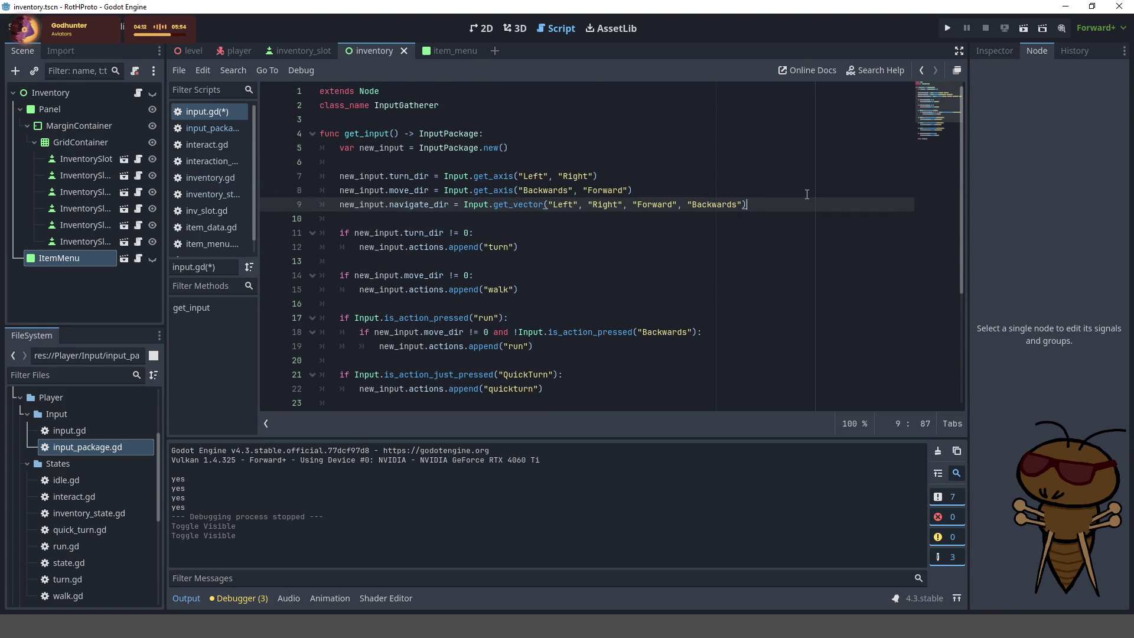
click(701, 178)
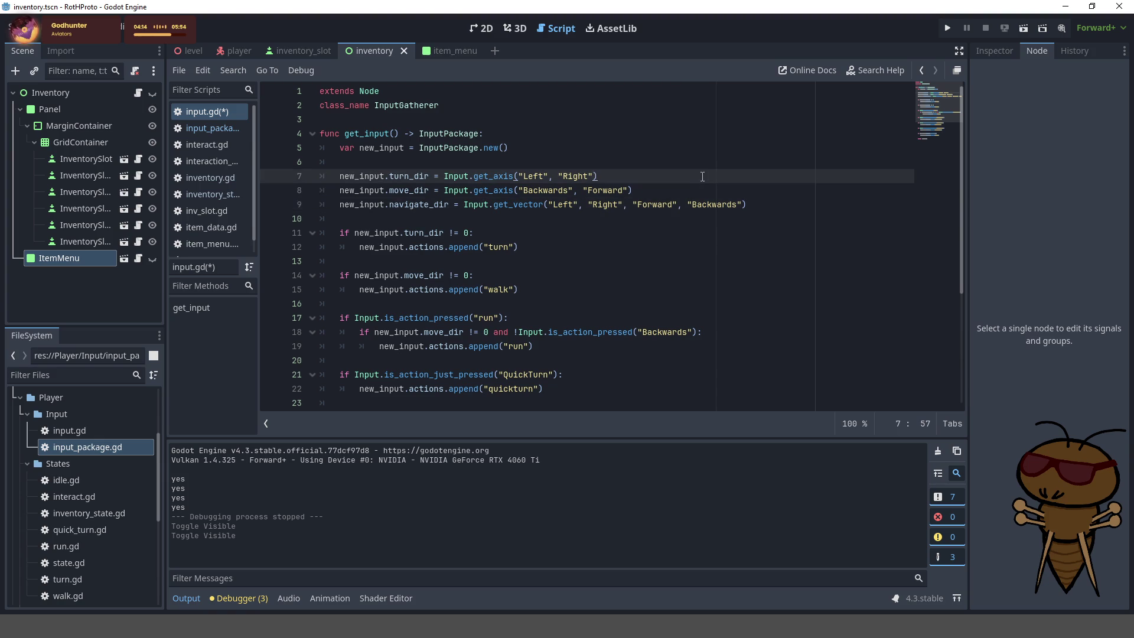
- Save input.gd and switch to the inventory_state.gd script
key(ctrl+s)
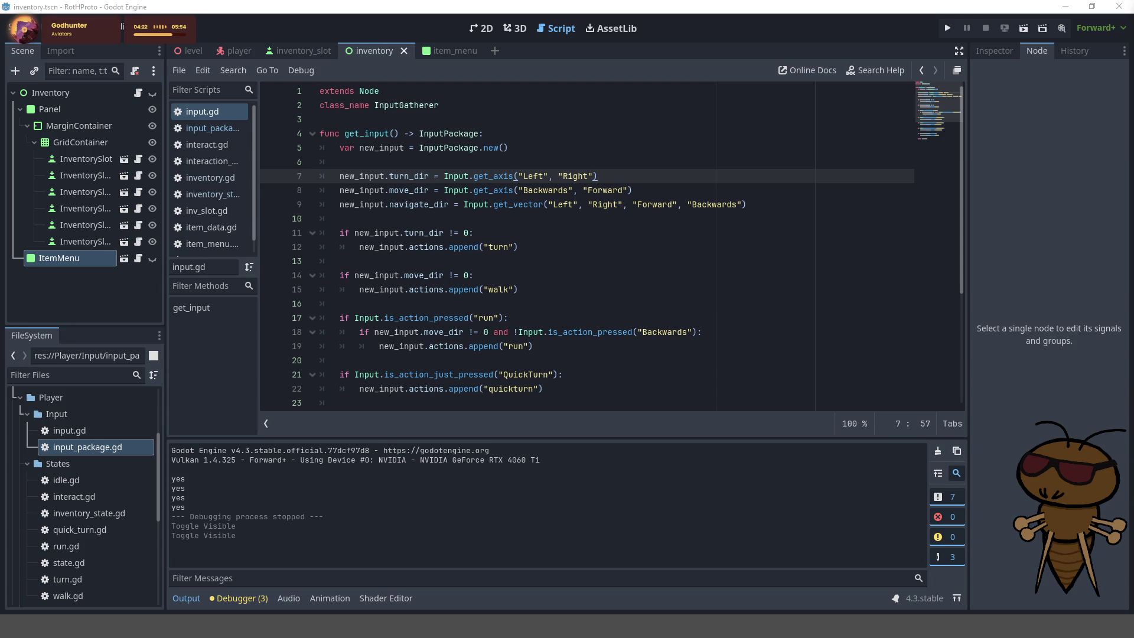
click(458, 262)
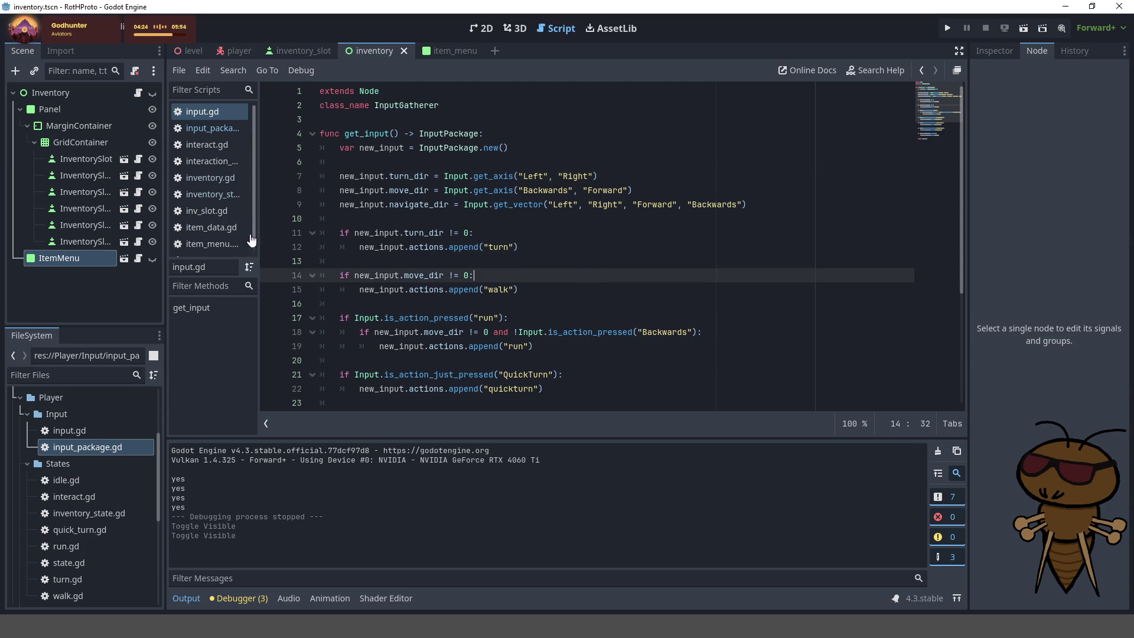
click(221, 195)
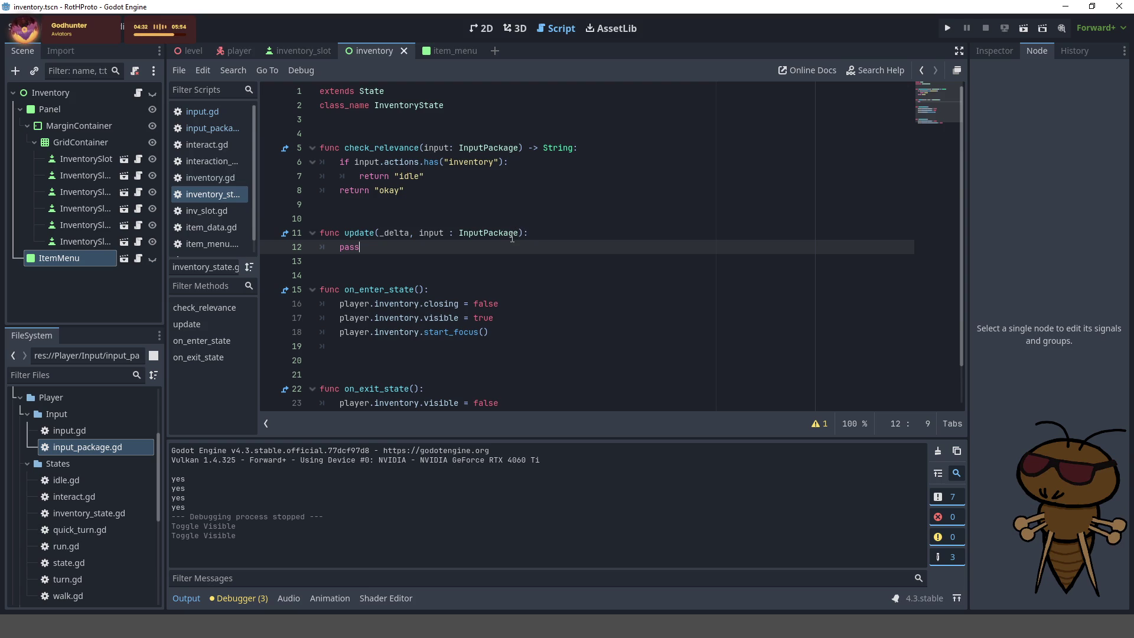
- Replace update's pass with the condition if input.navigate_dir != Vector2.ZERO
scroll(512, 238, down, 1)
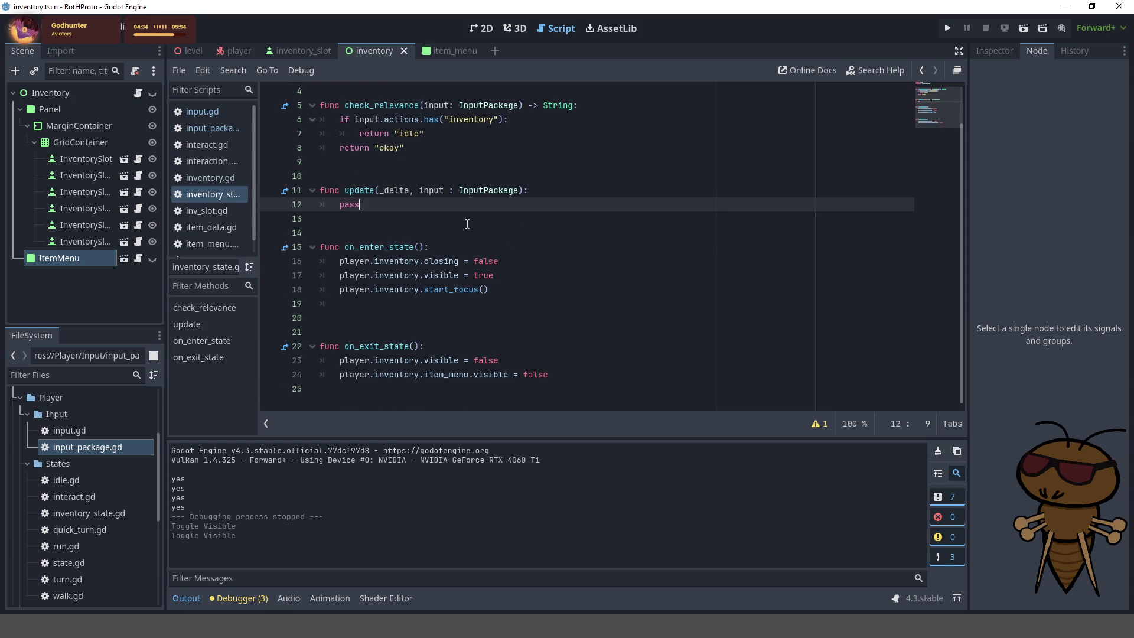
key(BackSpace)
key(BackSpace)
key(BackSpace)
text(if )
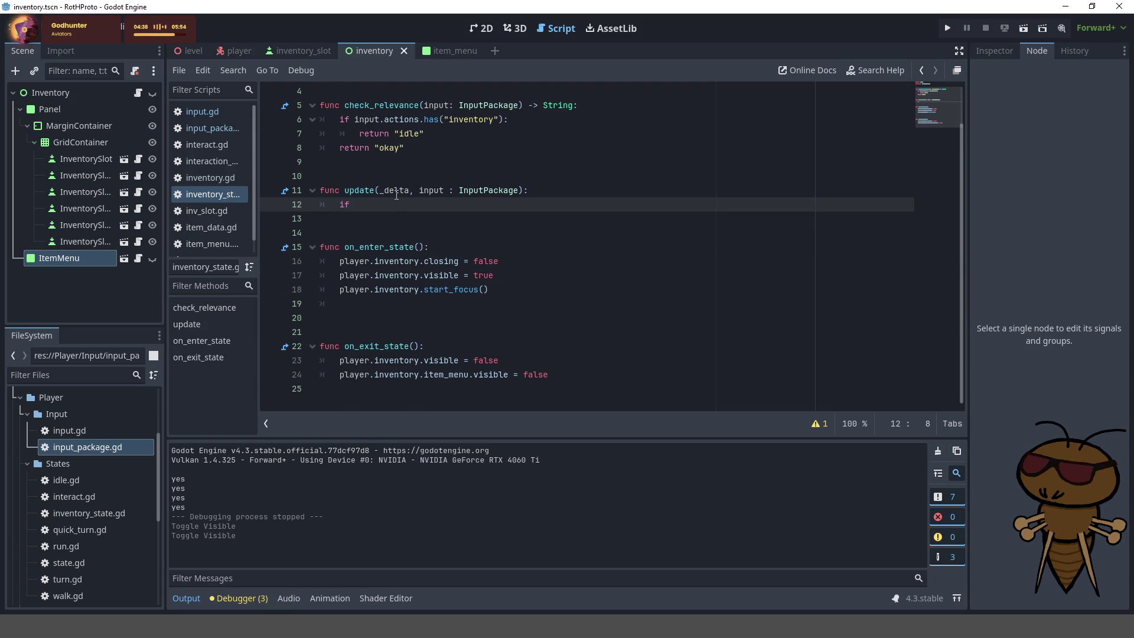
text(inpu)
key(Return)
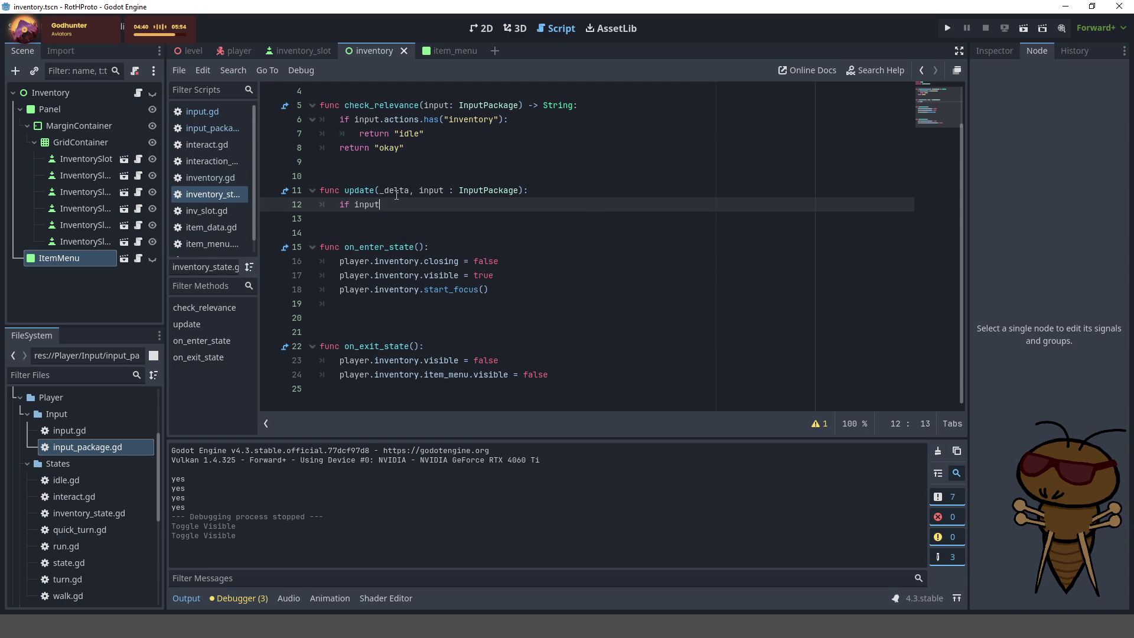
text(.nav)
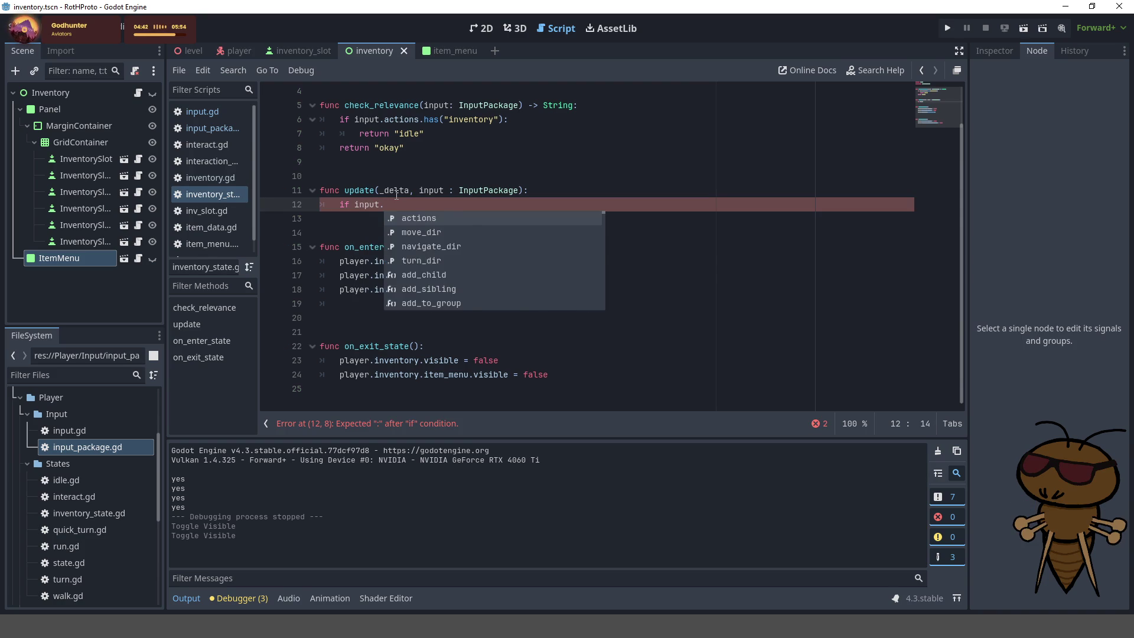
key(Return)
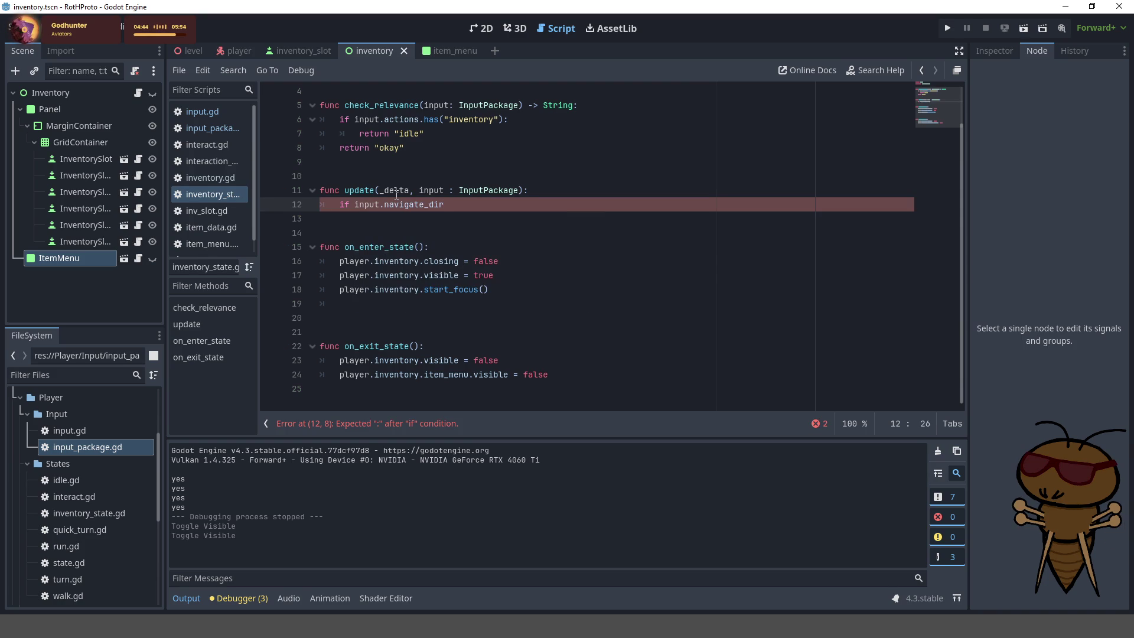
text(!= )
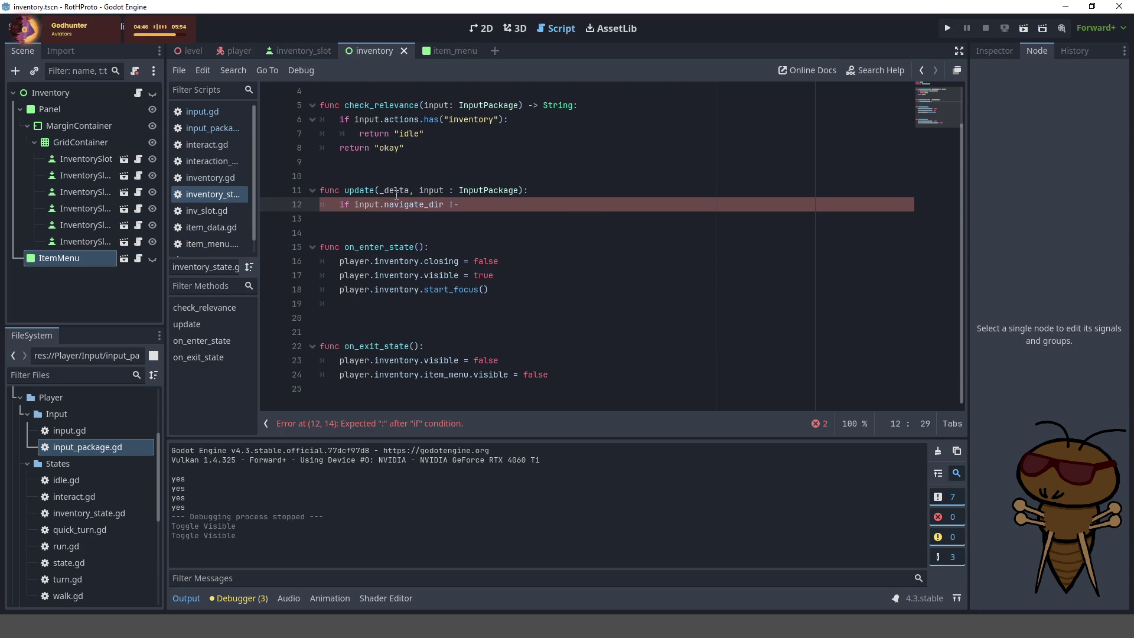
text(Vec)
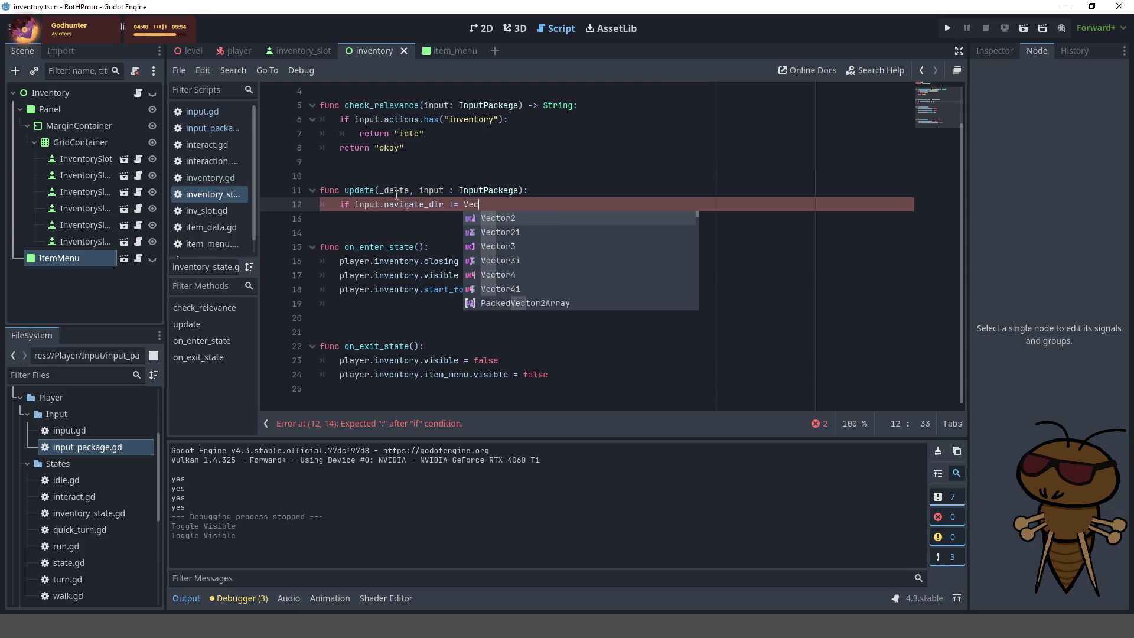
key(Return)
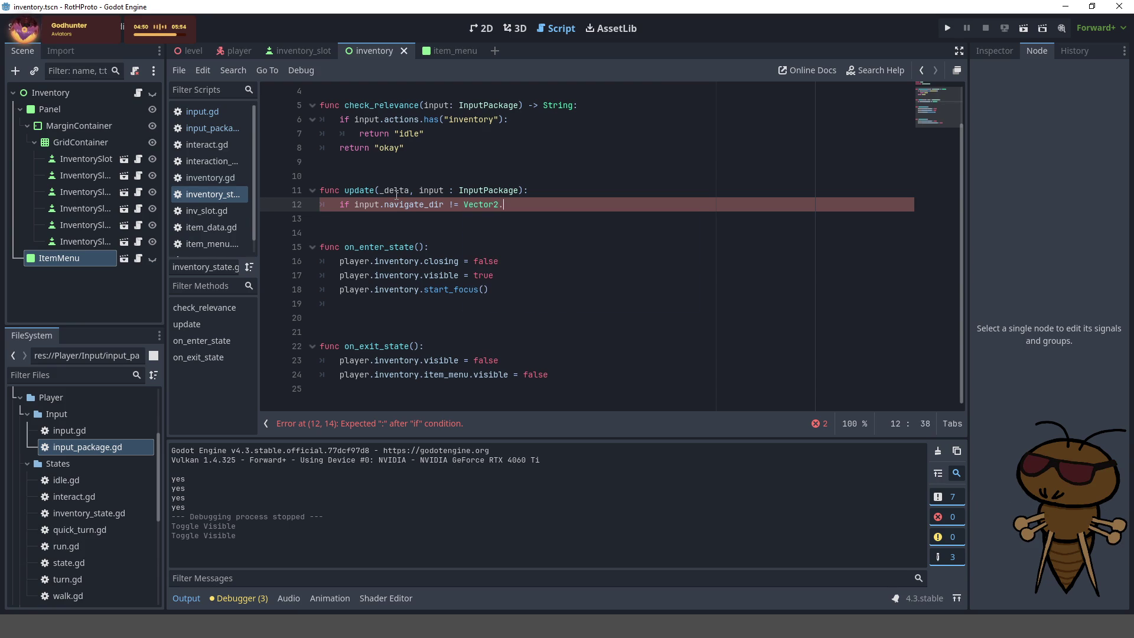
text(ZER)
key(Return)
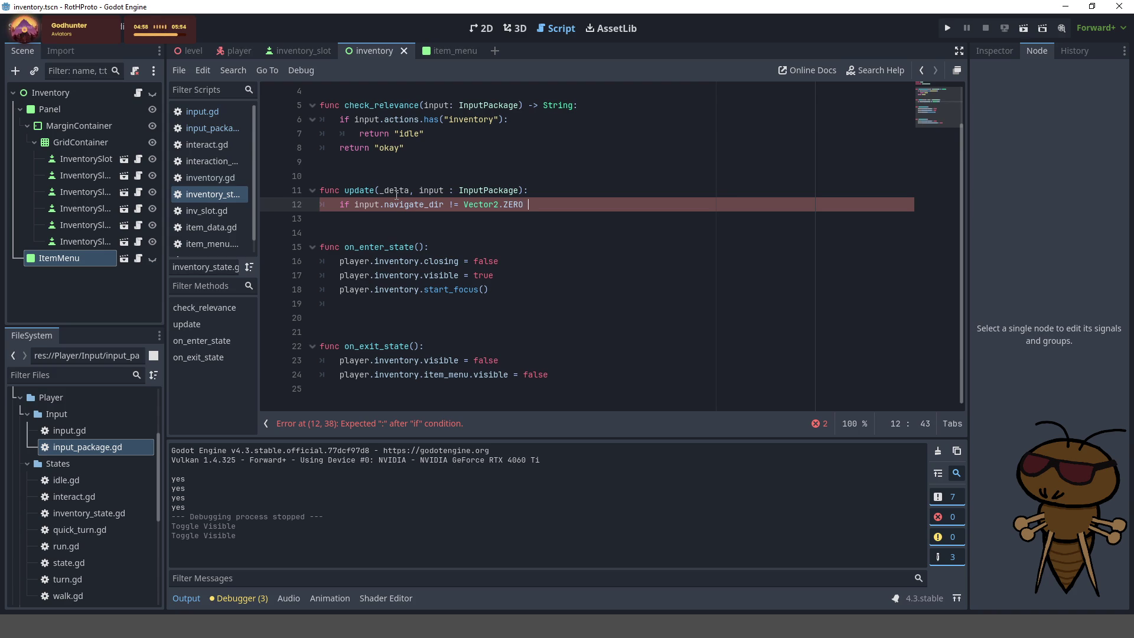
- Extend the condition with and !player.inventory.item_menu.visible, with pass as its body
text(and)
text(!pla)
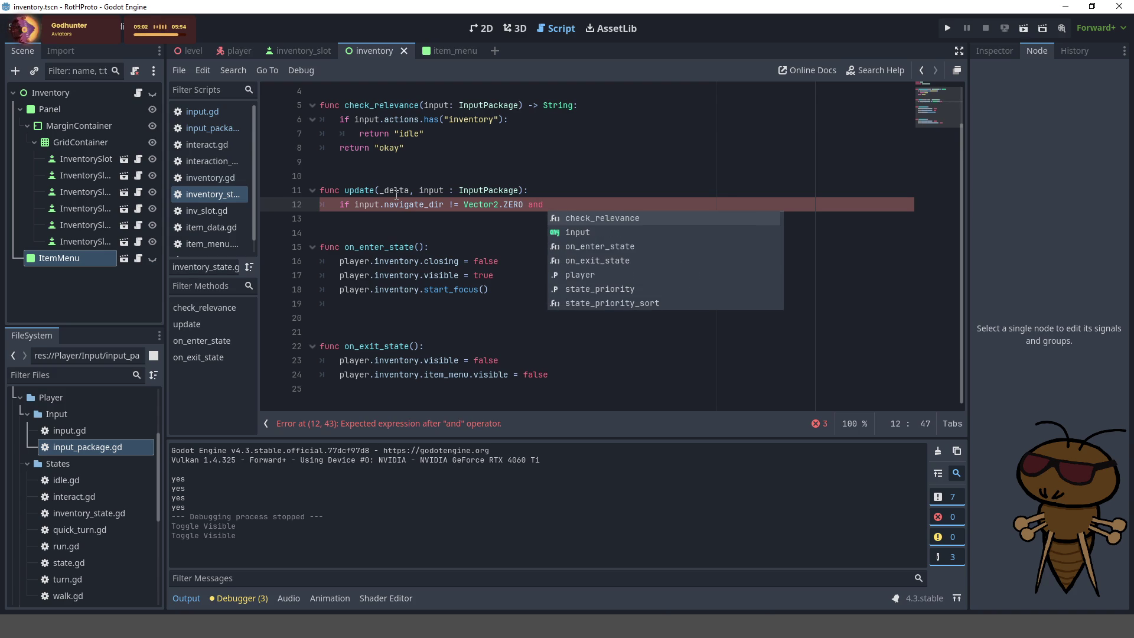
text(yer)
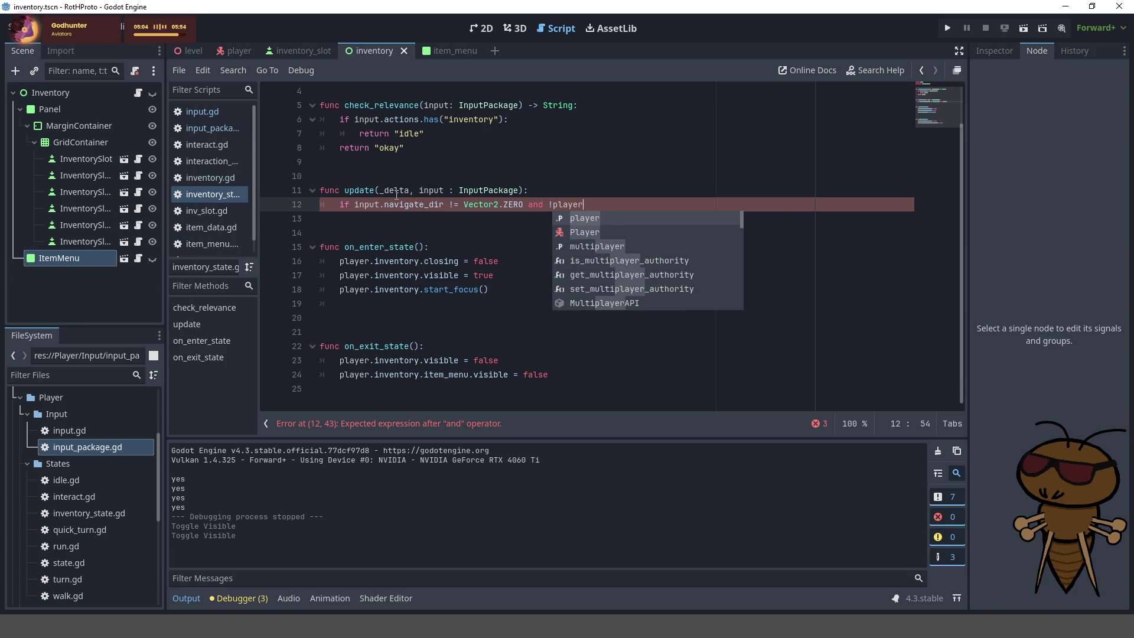
text(.)
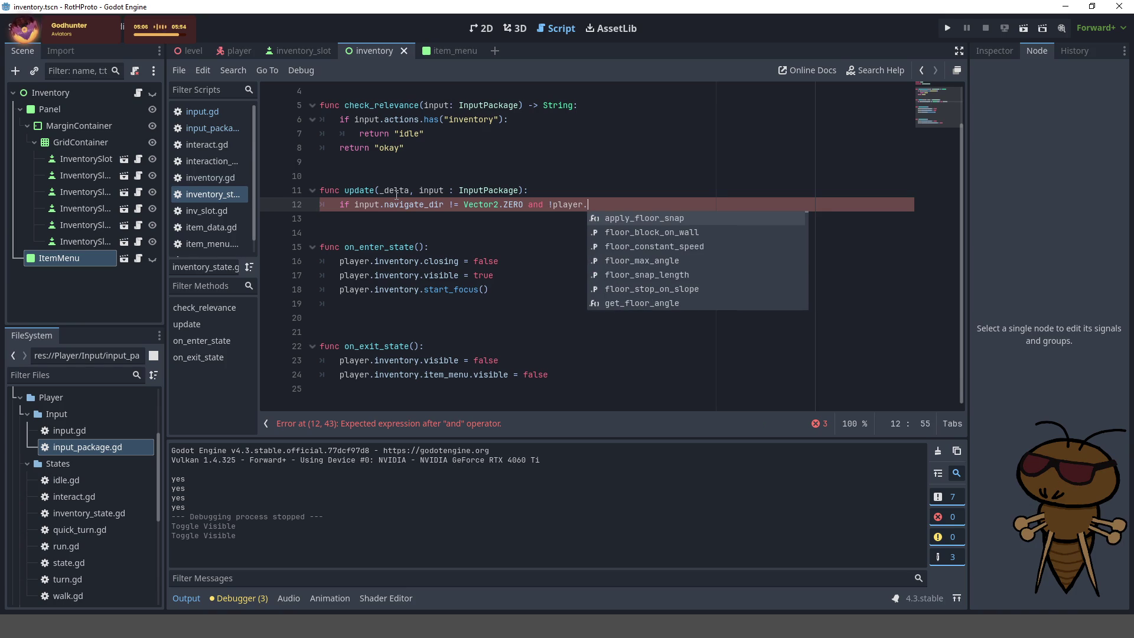
text(in)
text(ventor)
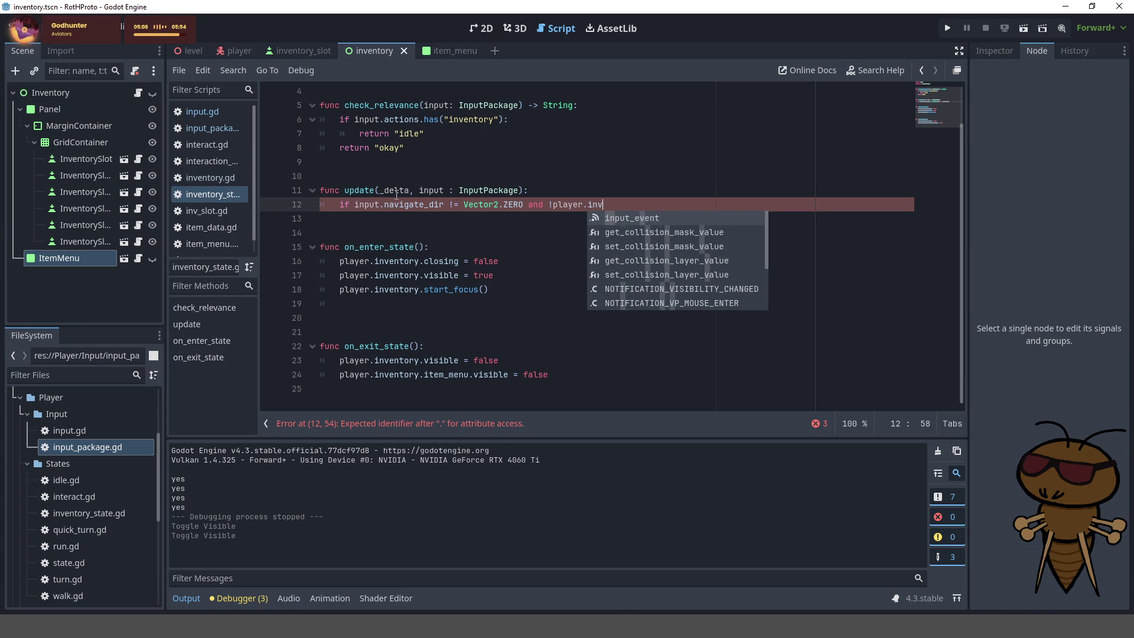
text(y)
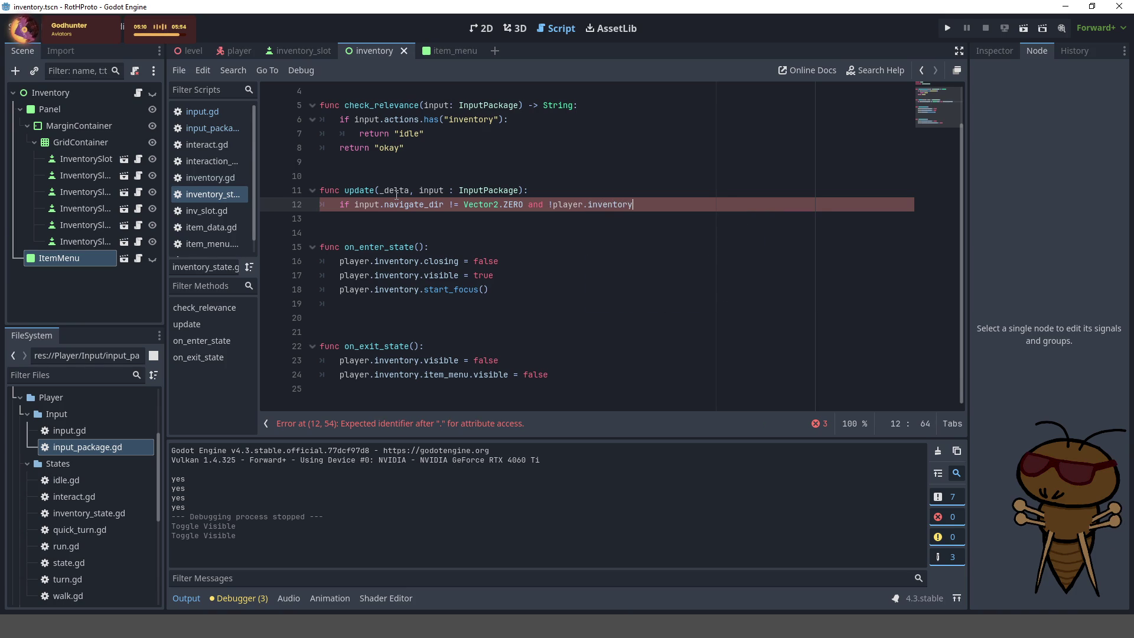
text(.item)
text(_menu.)
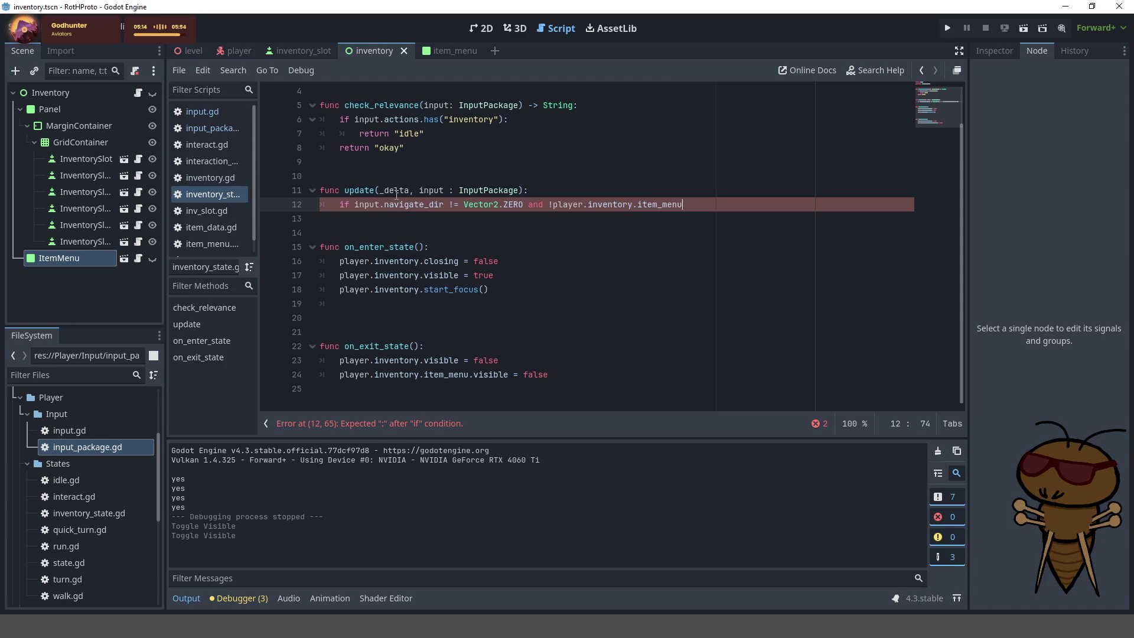
text(visible:)
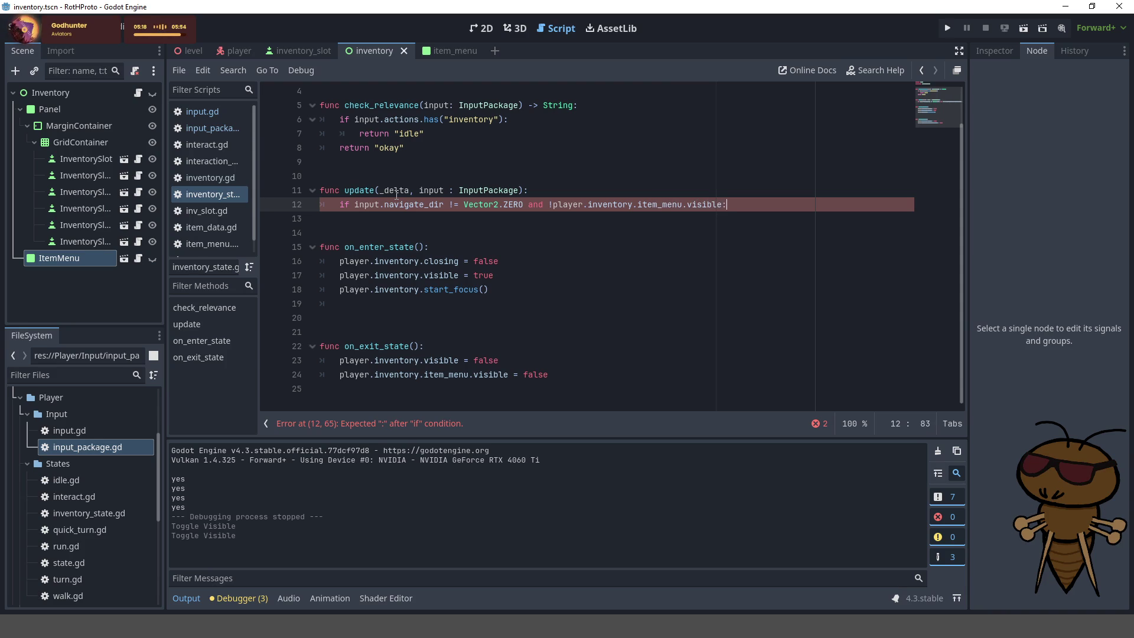
key(Return)
text(pass)
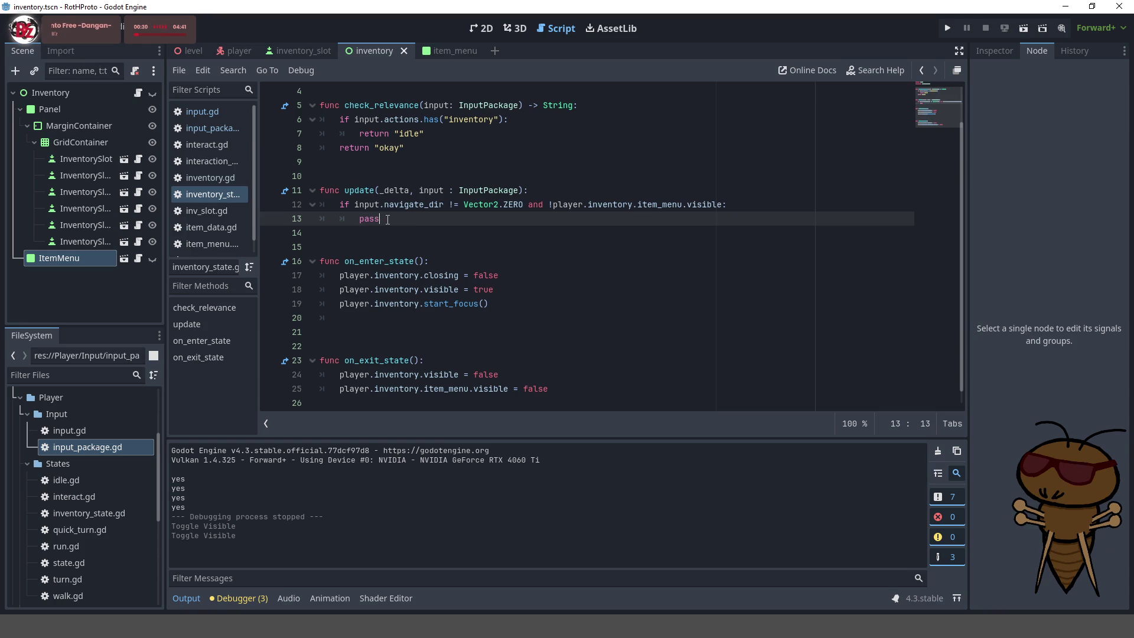
- Replace pass under the navigation condition with player.inventory.check_focus()
key(BackSpace)
key(BackSpace)
key(BackSpace)
text(player)
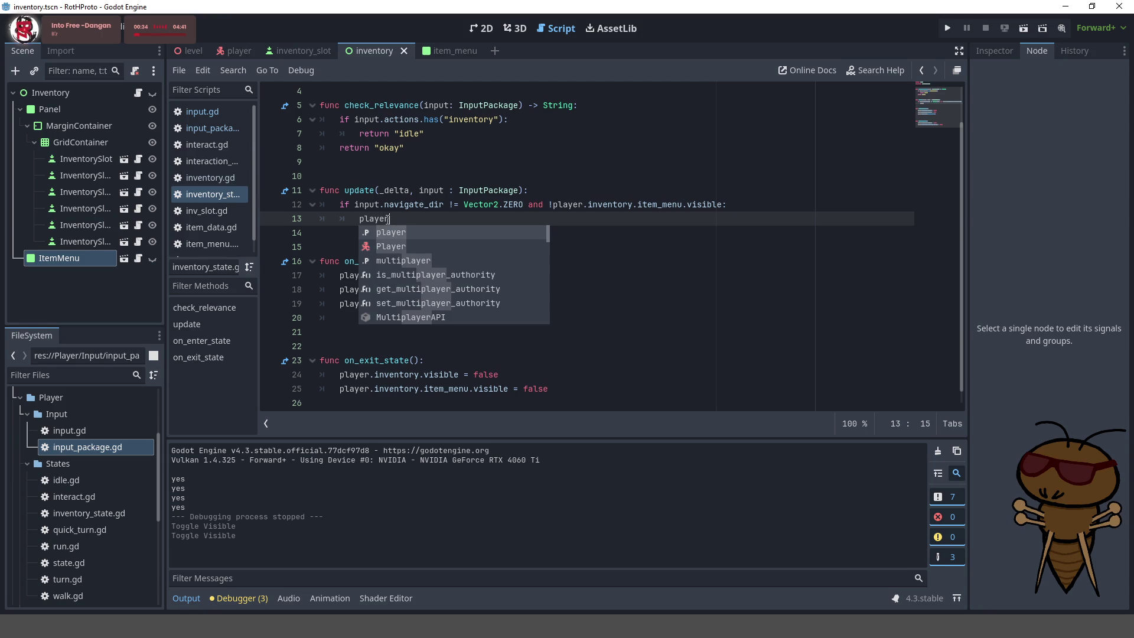
text(.inventory)
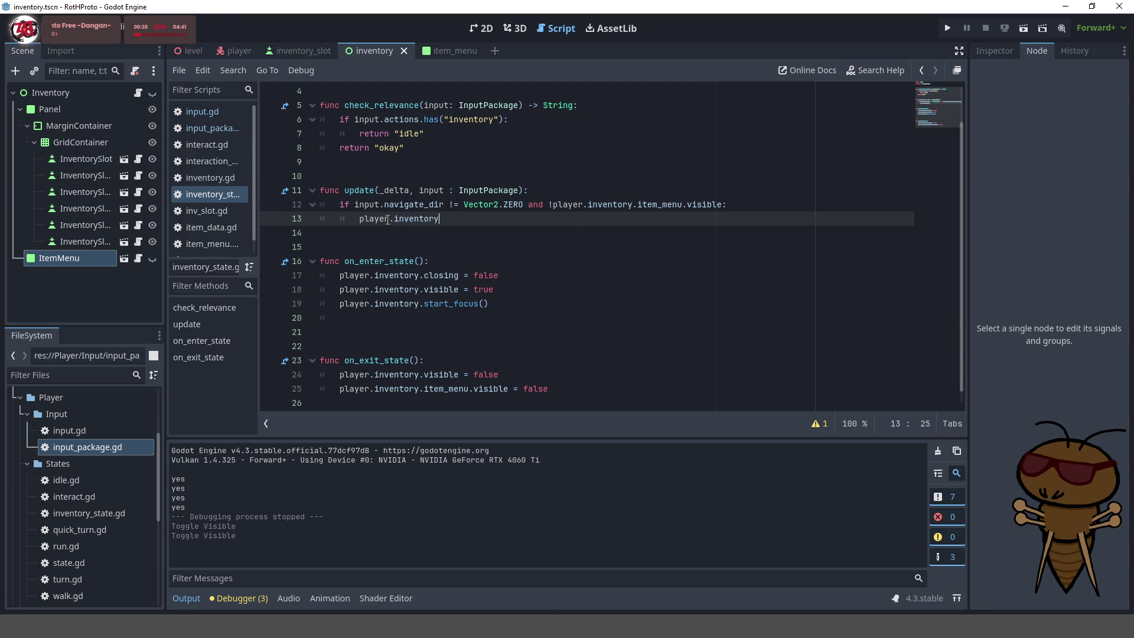
text(.check)
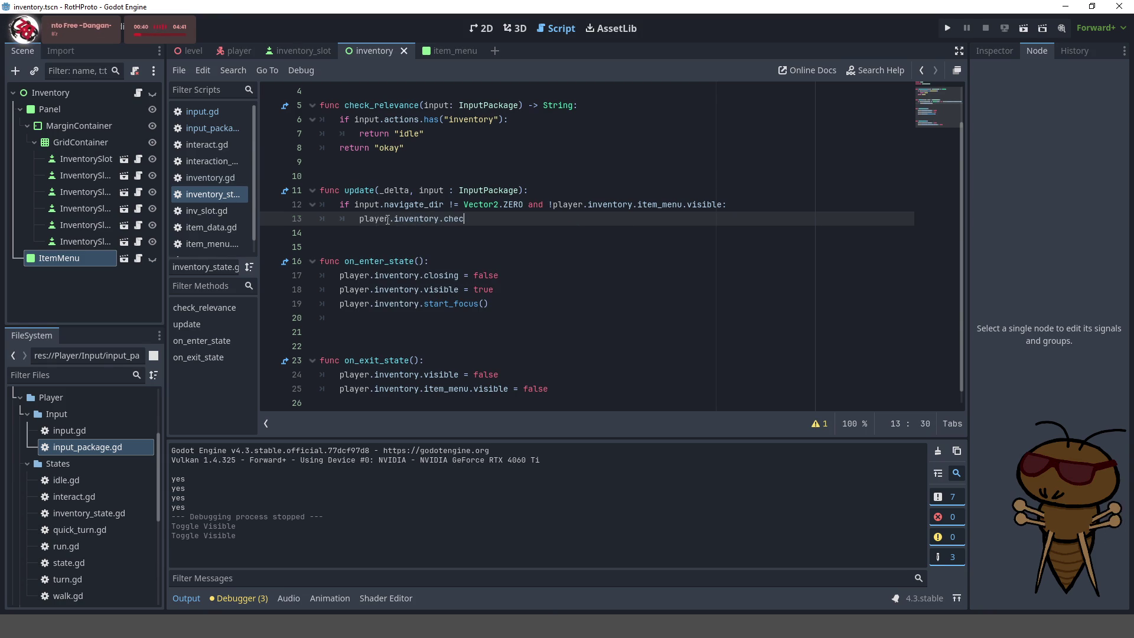
text(_focus)
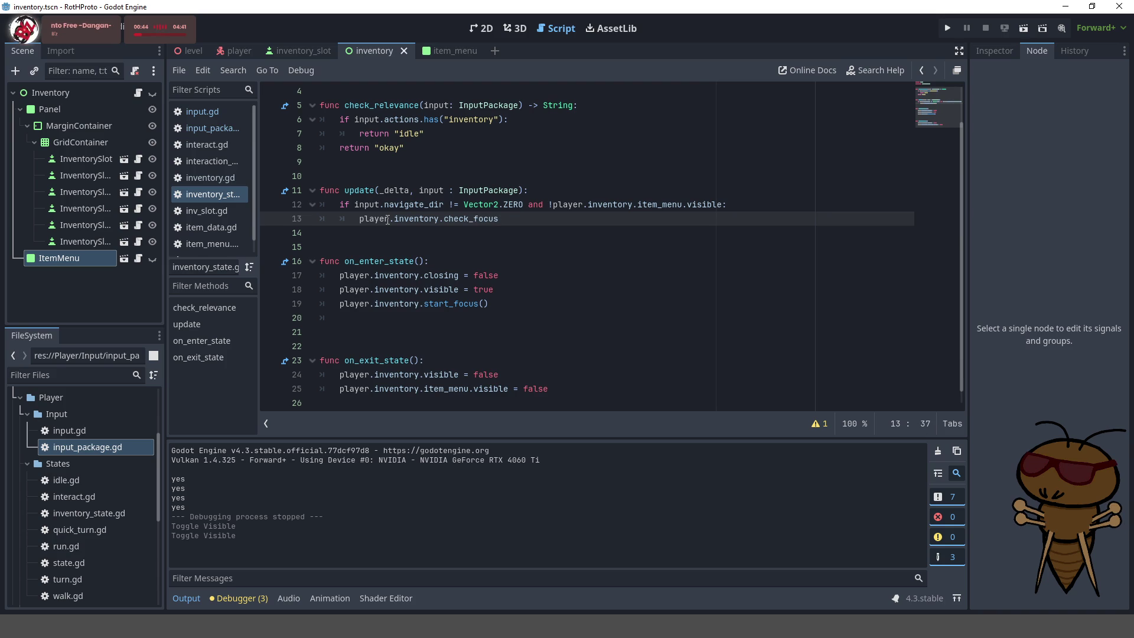
text(()
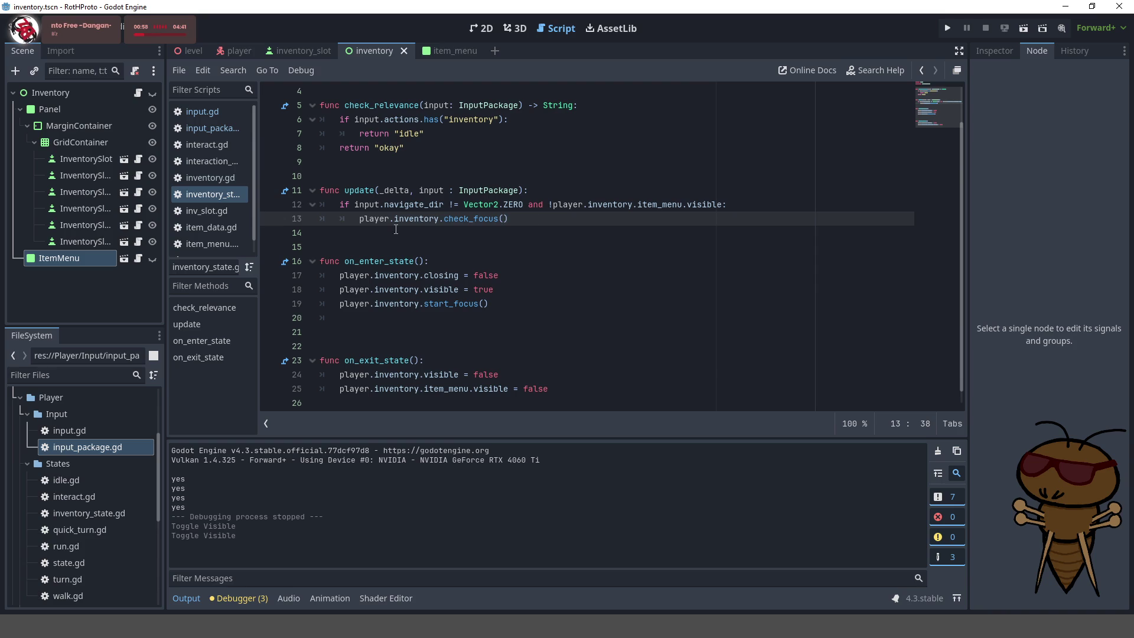
drag(356, 226, 557, 220)
click(557, 219)
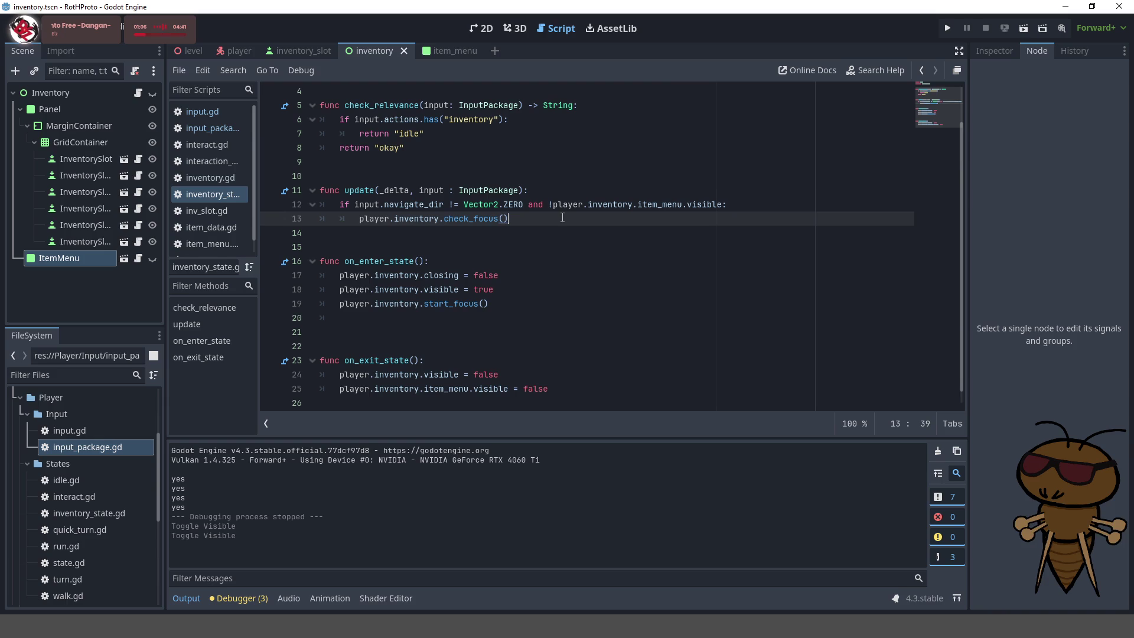
click(567, 194)
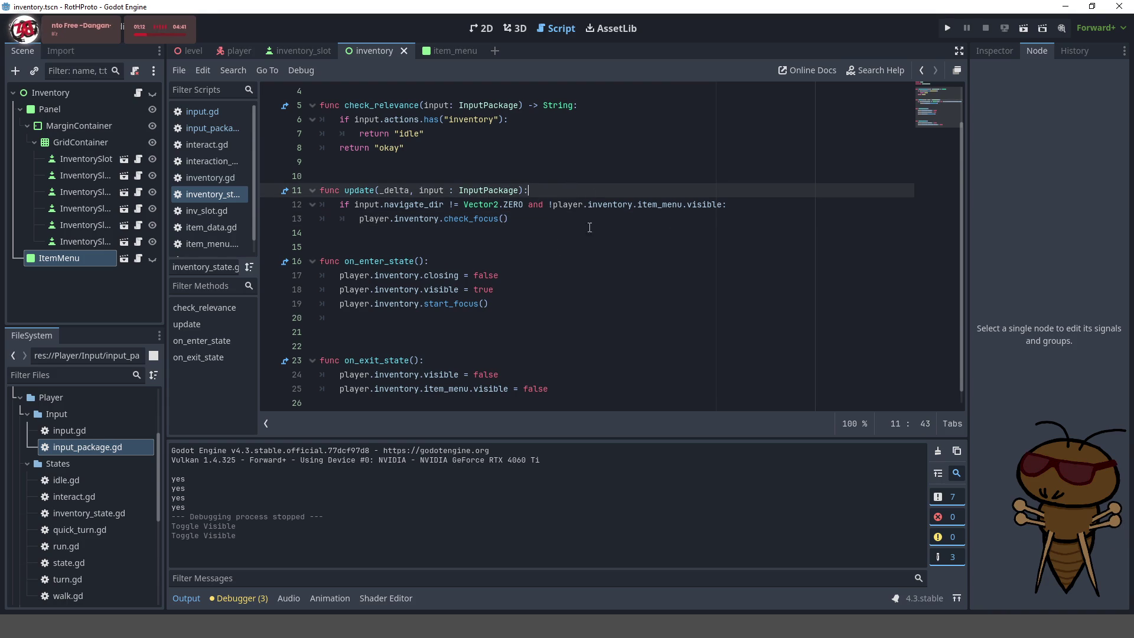
click(560, 222)
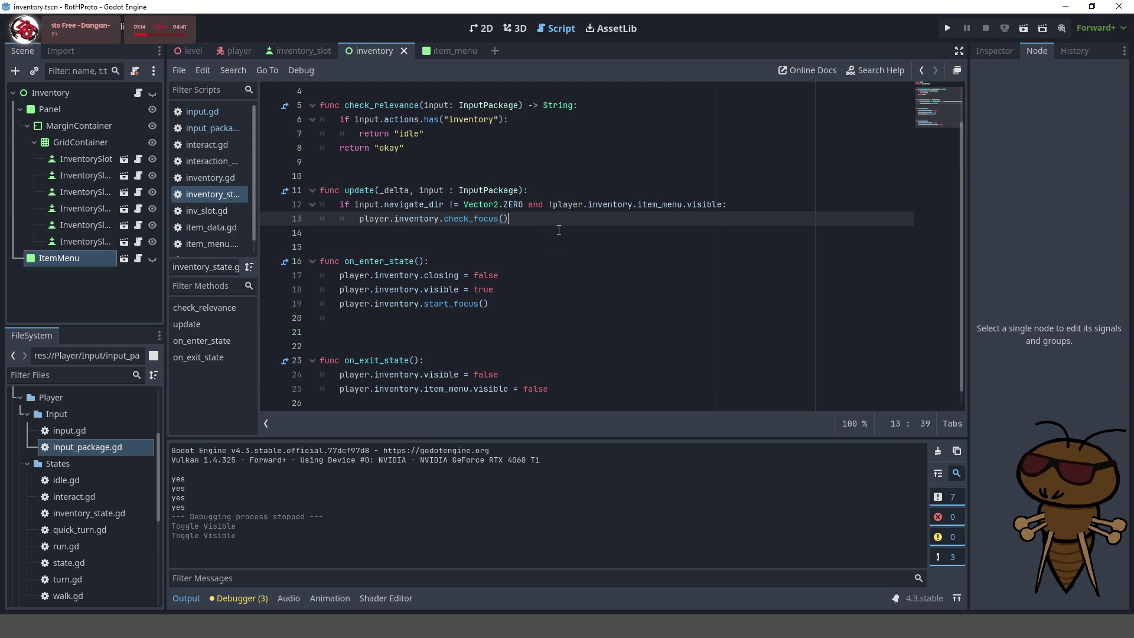
- Add print(player.inventory.current_slot) below the check_focus call
key(Return)
text(p)
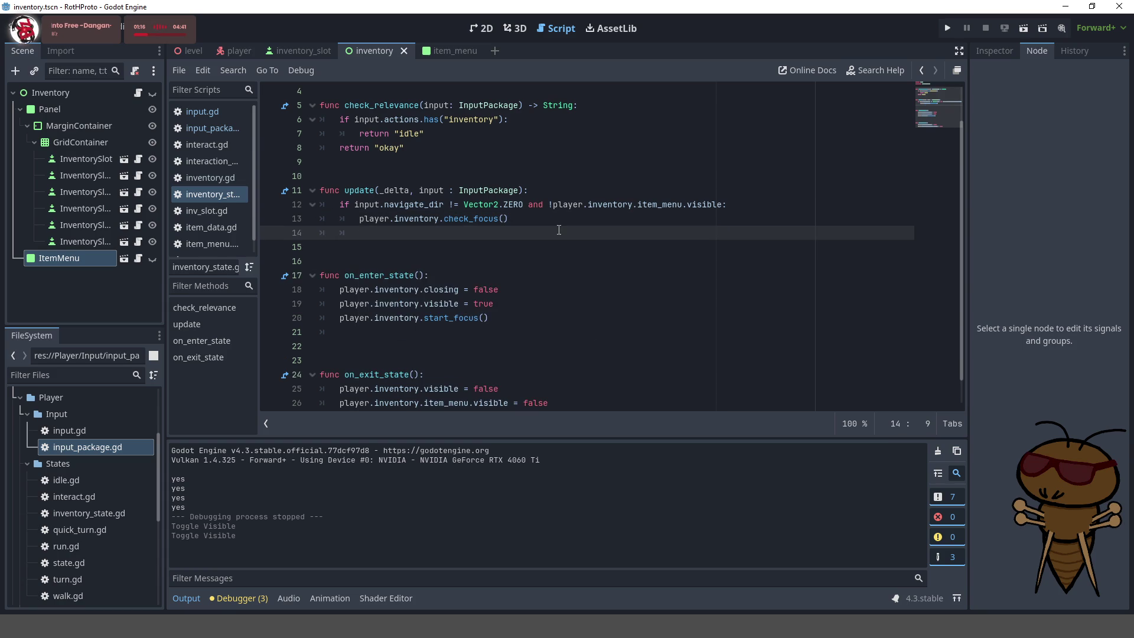
key(BackSpace)
text(player.)
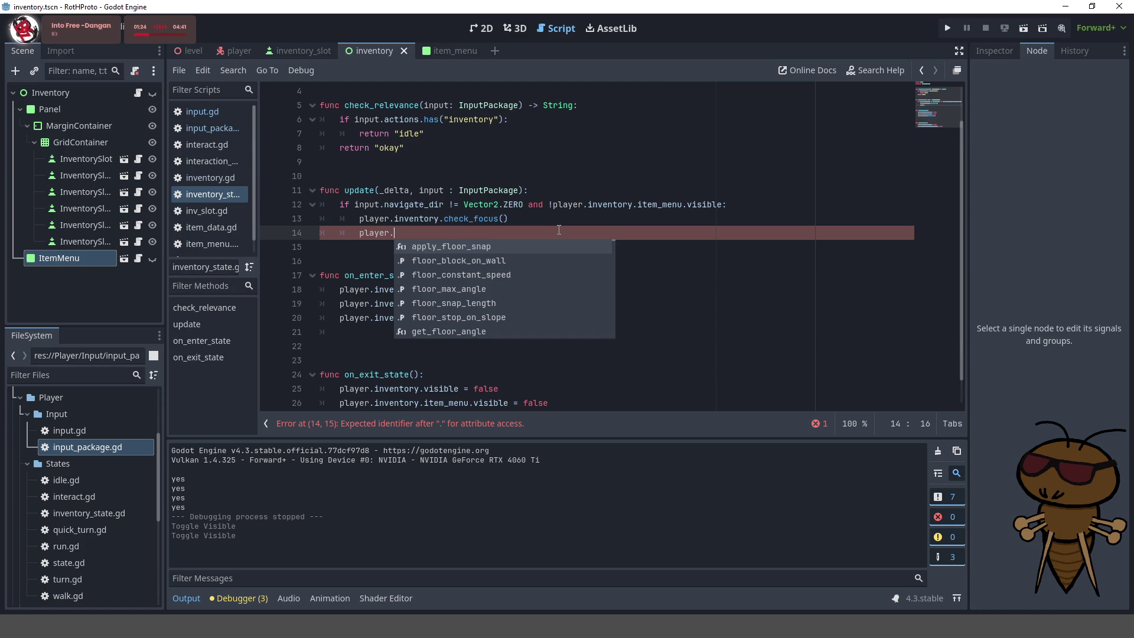
key(BackSpace)
key(BackSpace)
key(BackSpace)
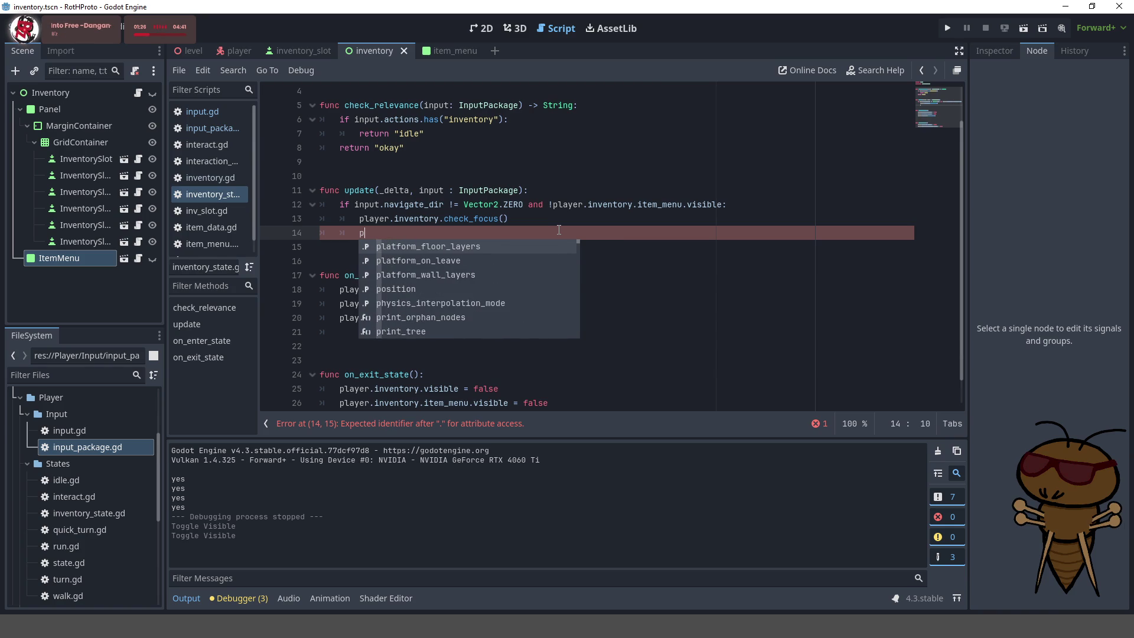
text(rint)
key(Return)
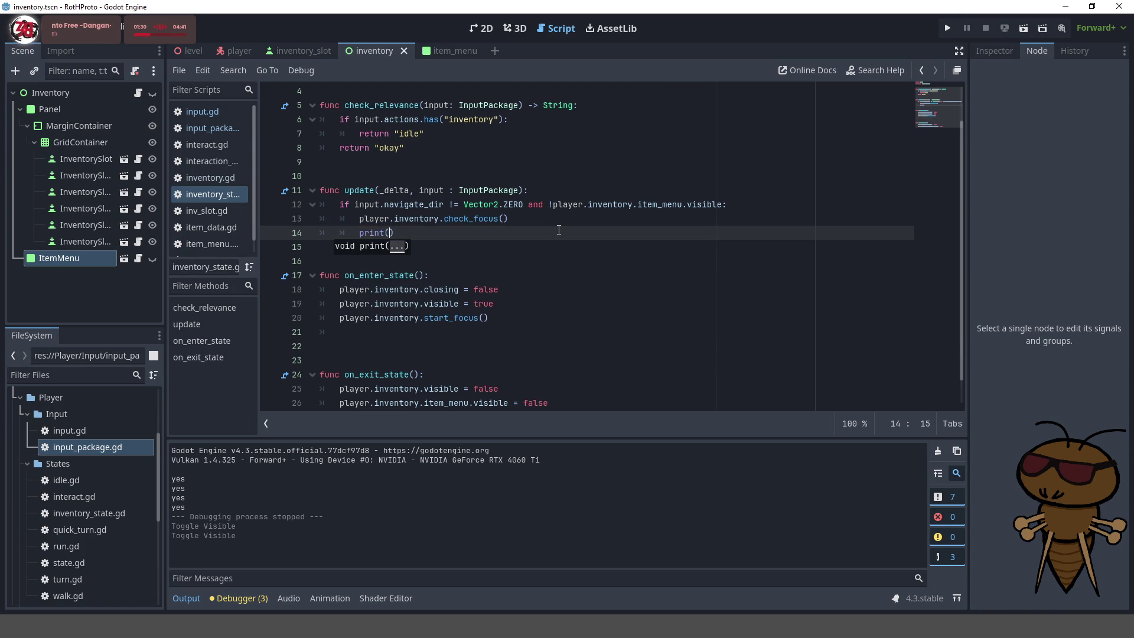
text(player)
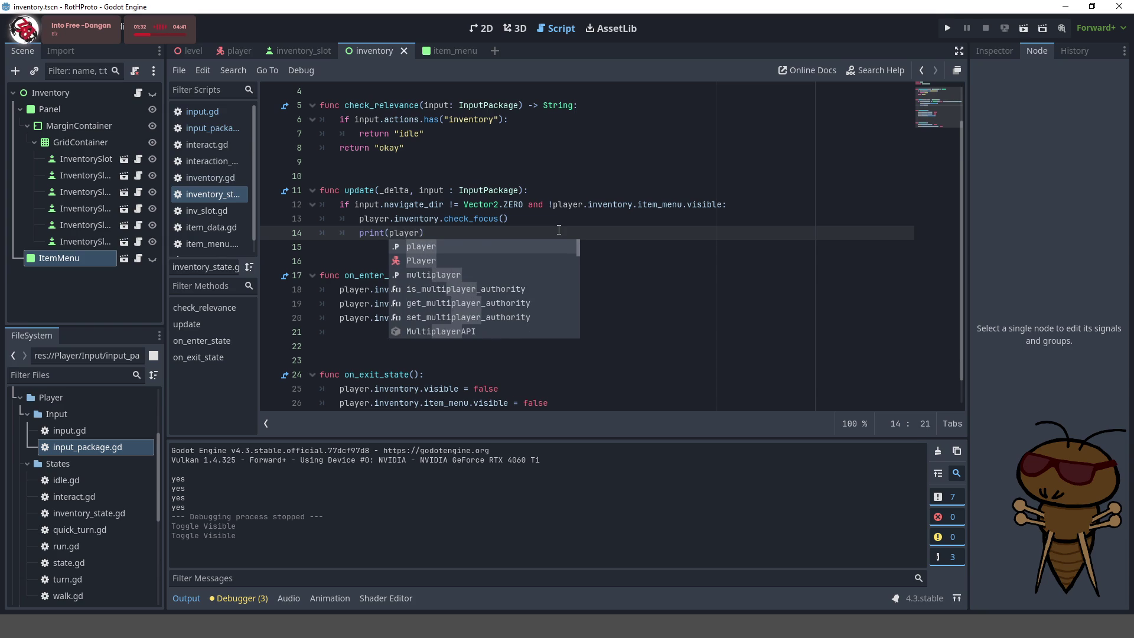
text(.inven)
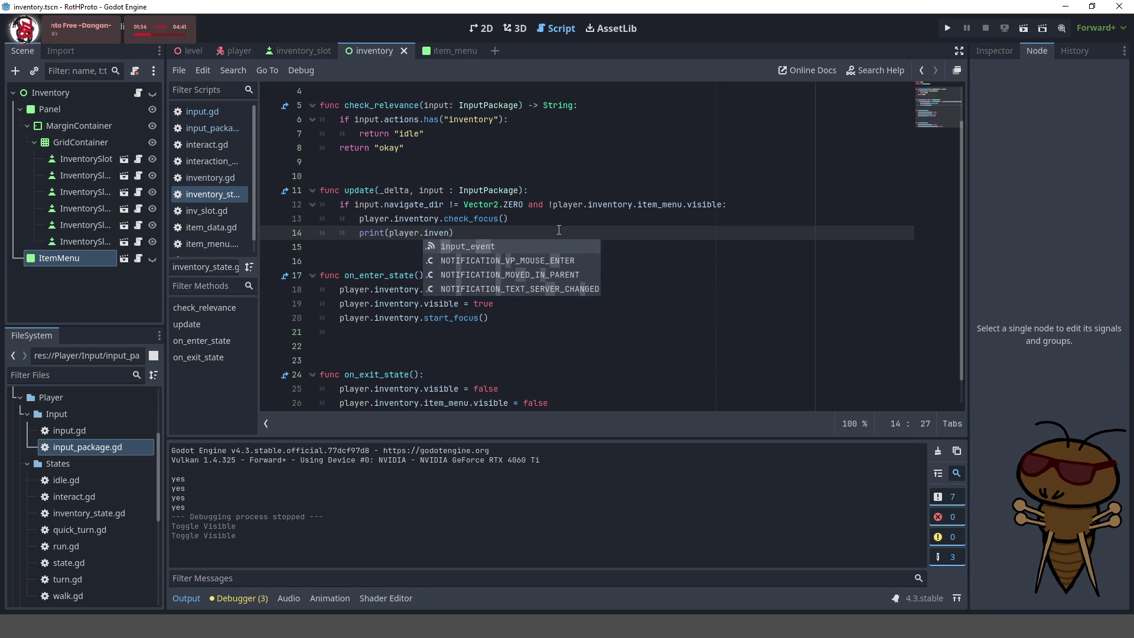
text(tory.current_slot)
- Save inventory_state.gd and switch to the level scene
click(555, 231)
key(ctrl+s)
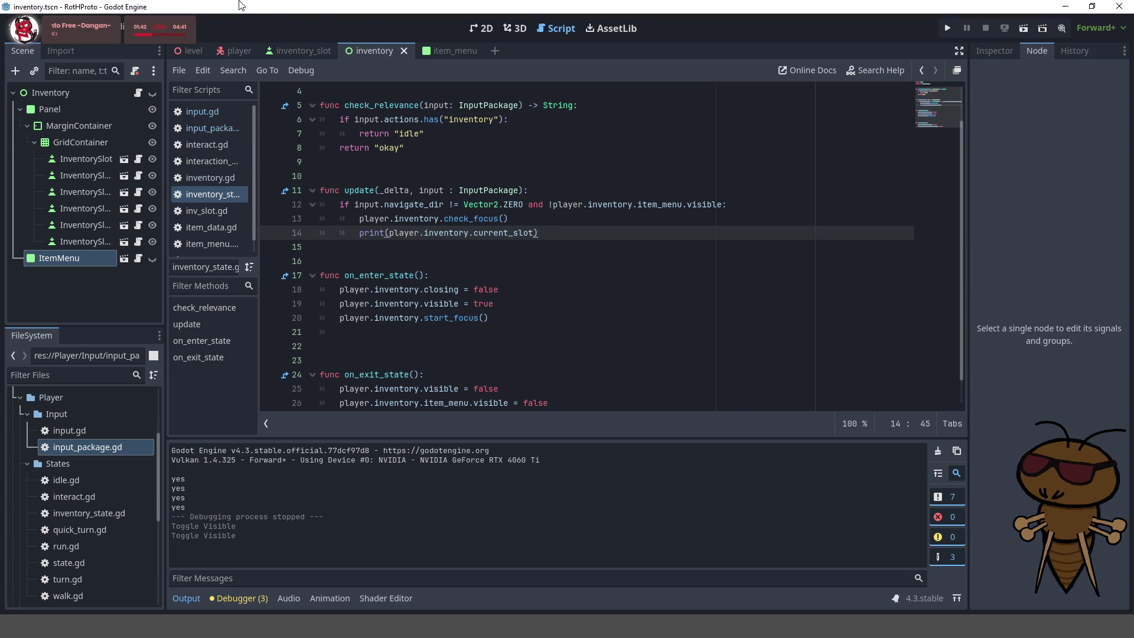
click(180, 51)
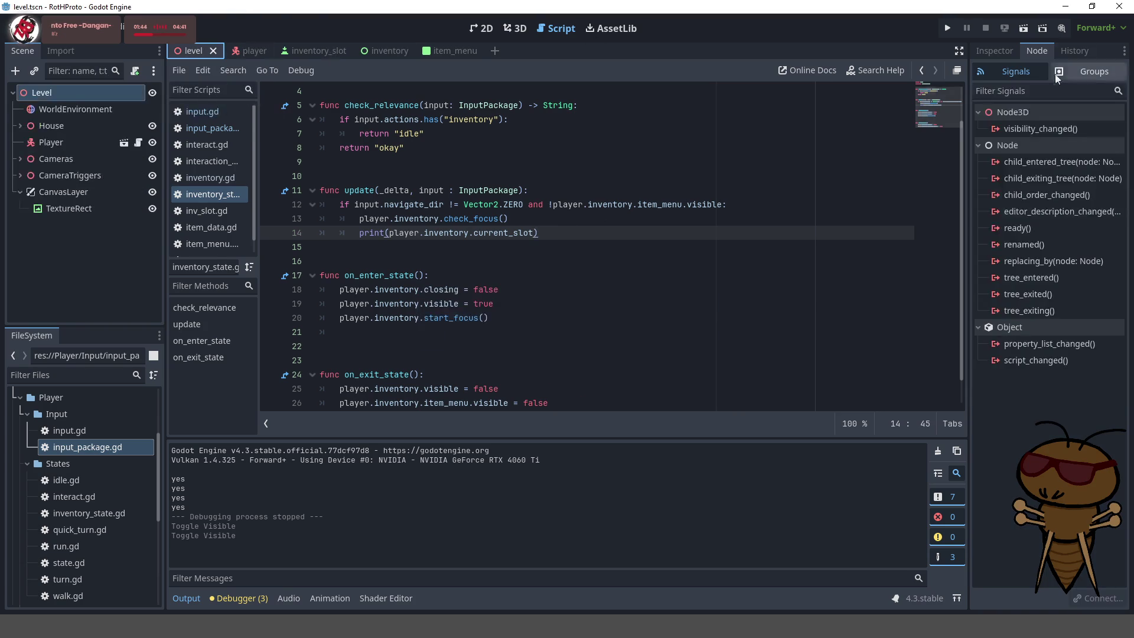
- Run the game, move Down, Up, Down through inventory slots, then stop it with F8
key(ctrl+s)
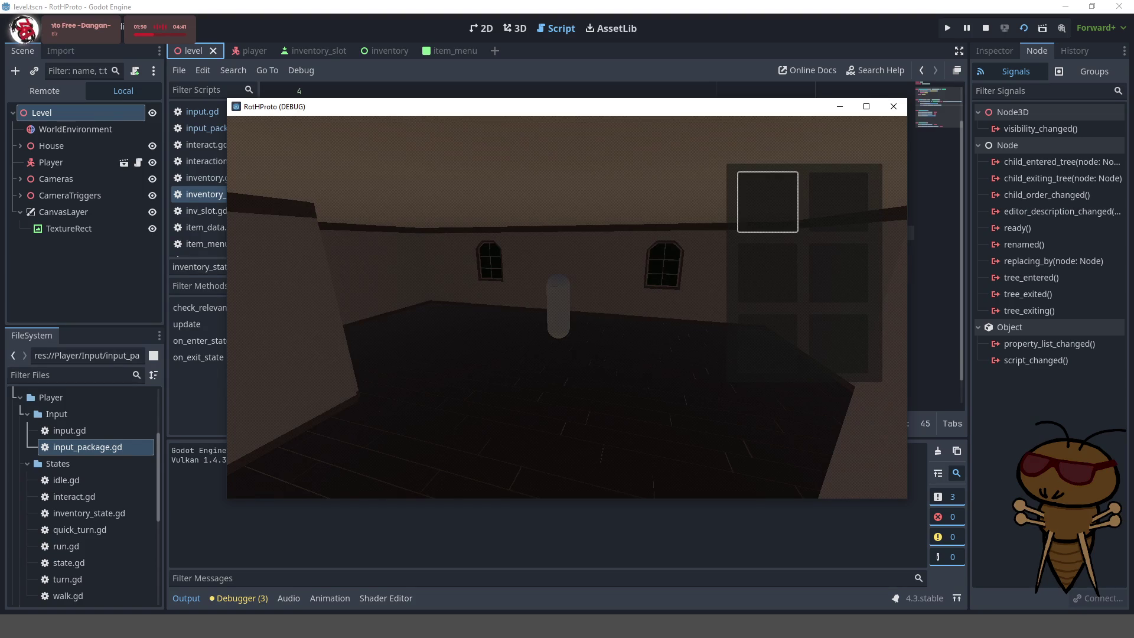
key(Down)
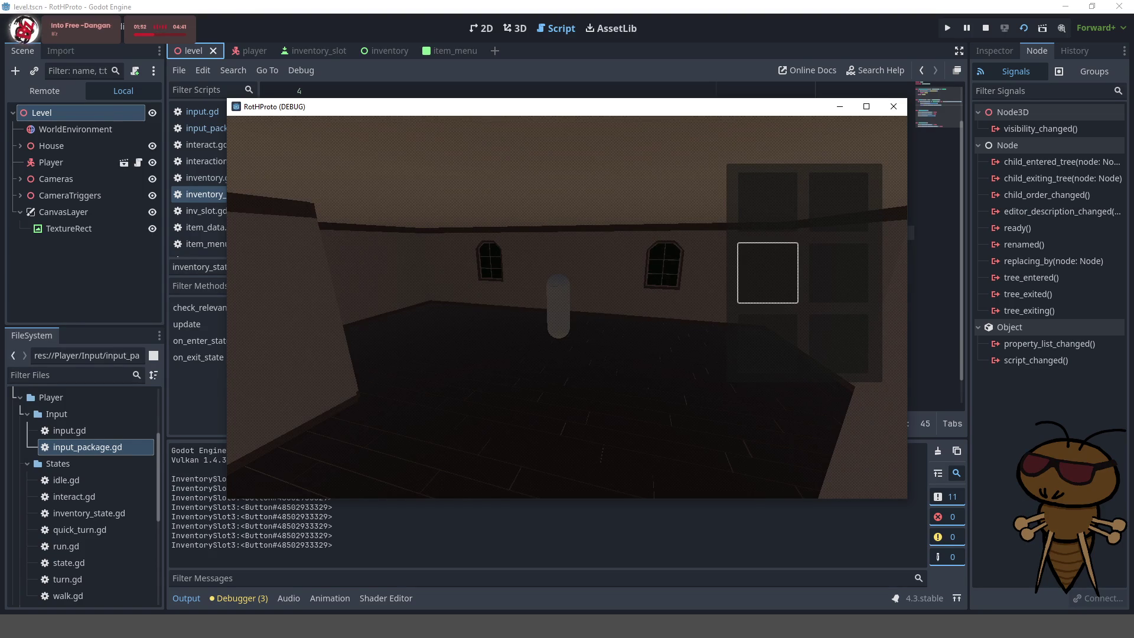
key(Up)
key(Down)
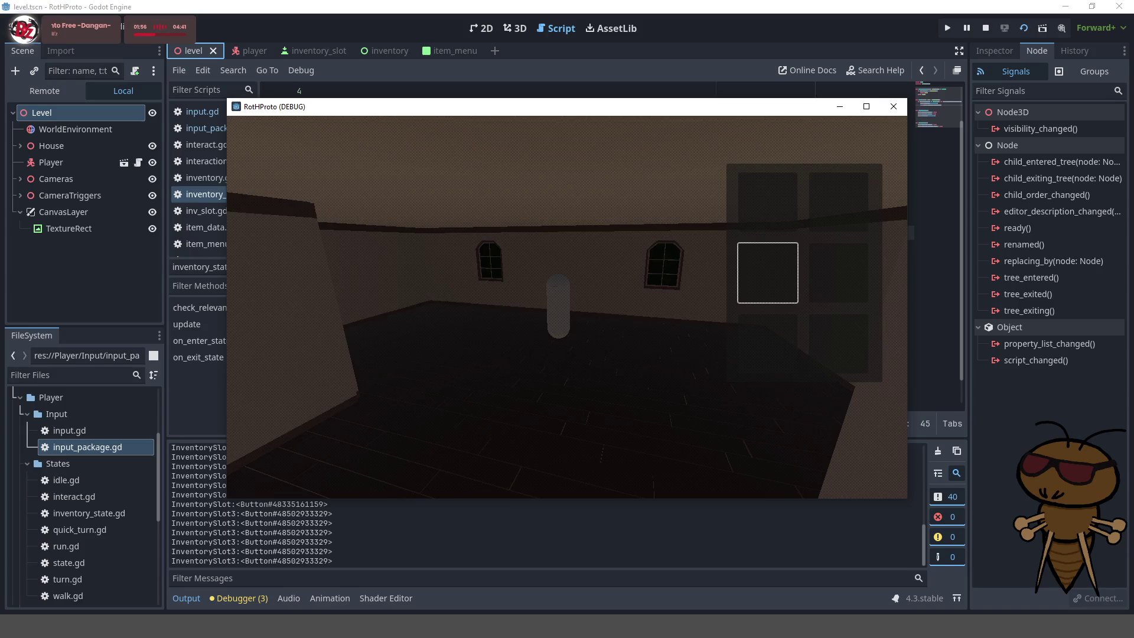
key(F8)
click(569, 248)
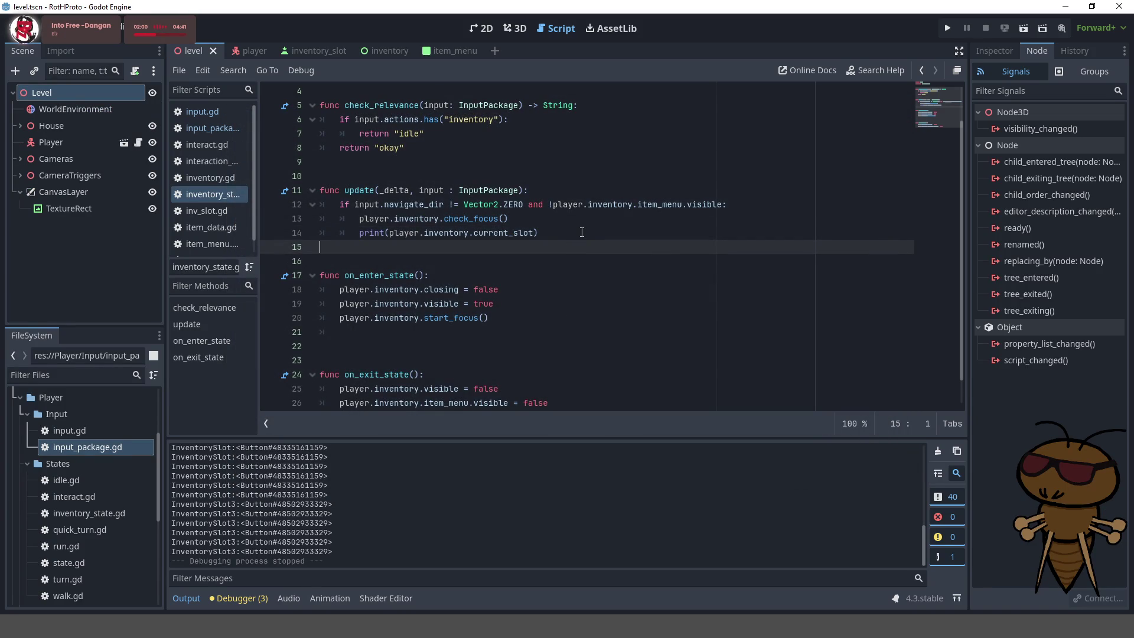
click(581, 233)
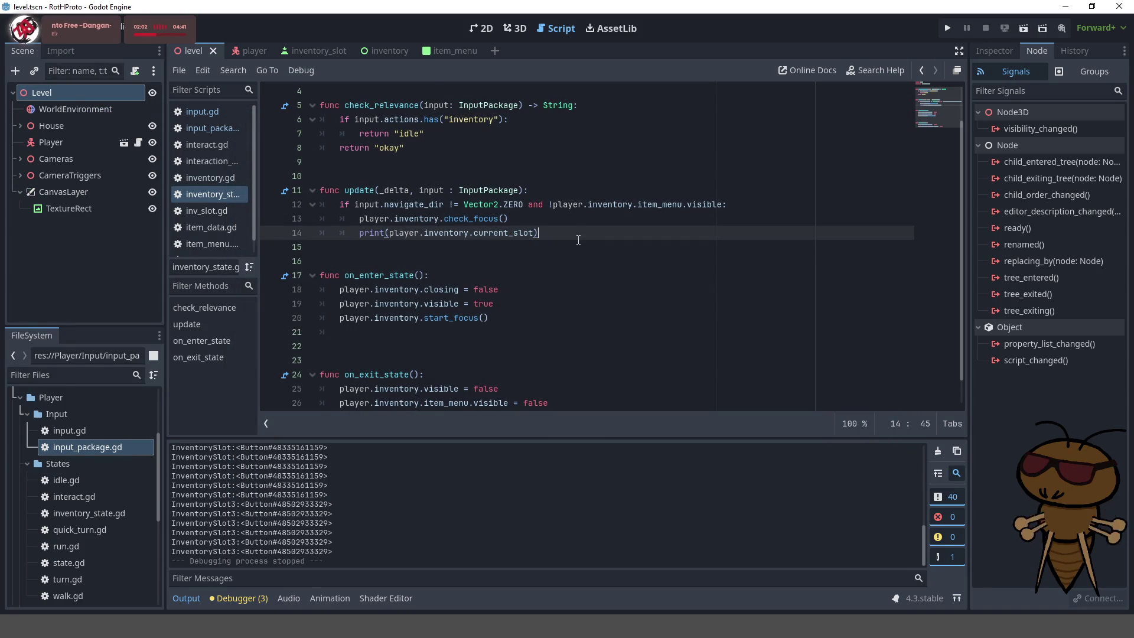
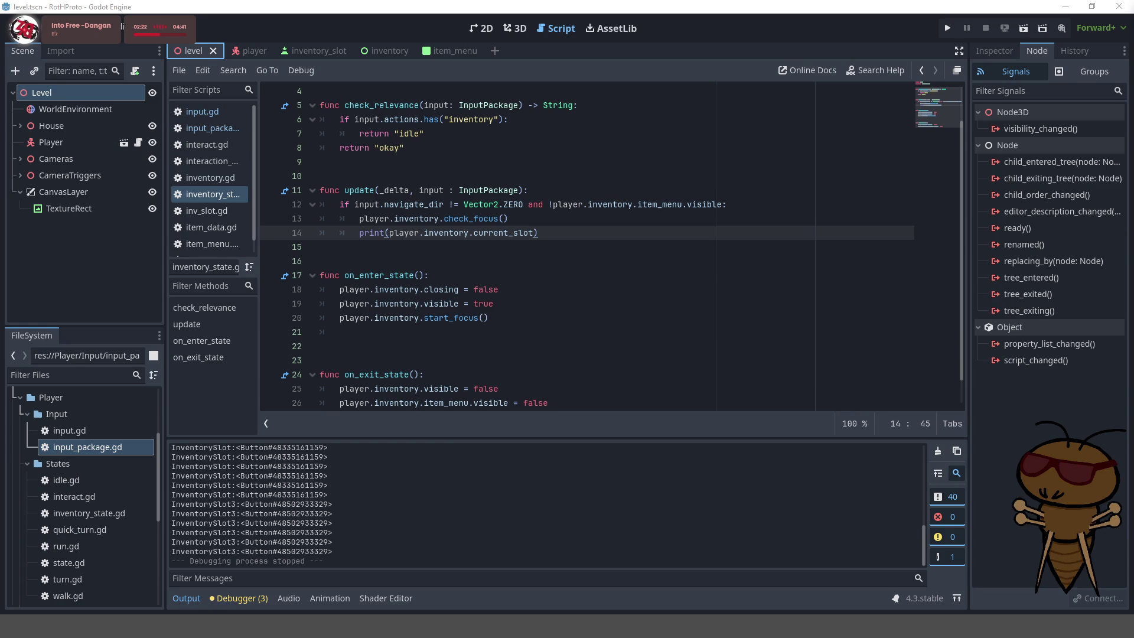
- Start a new scene whose root node is a RigidBody3D
click(495, 50)
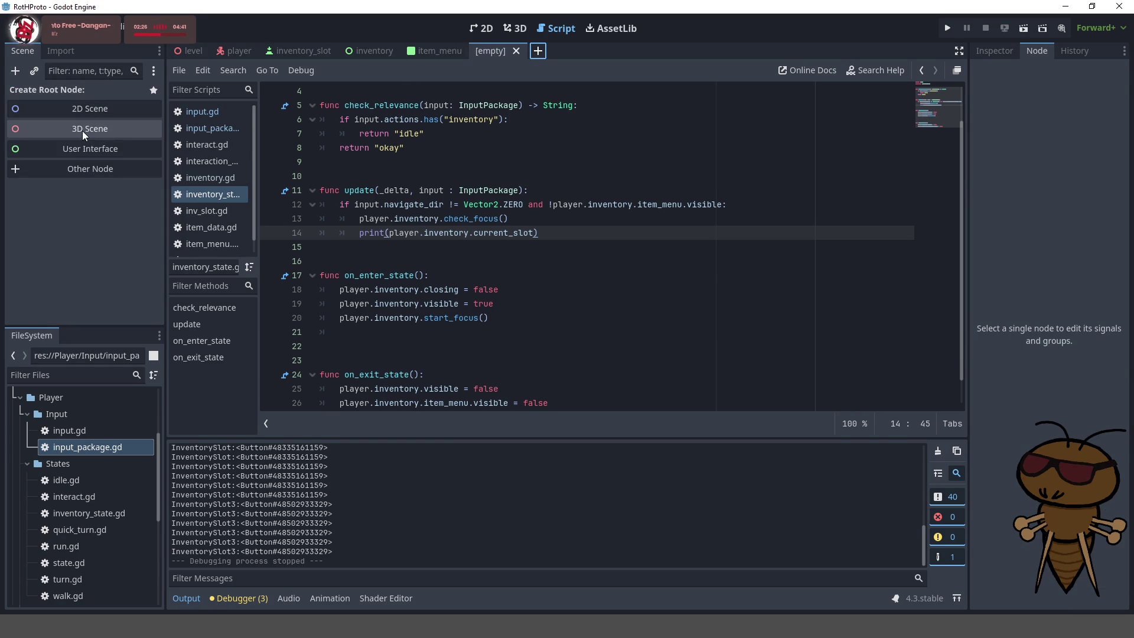
click(99, 175)
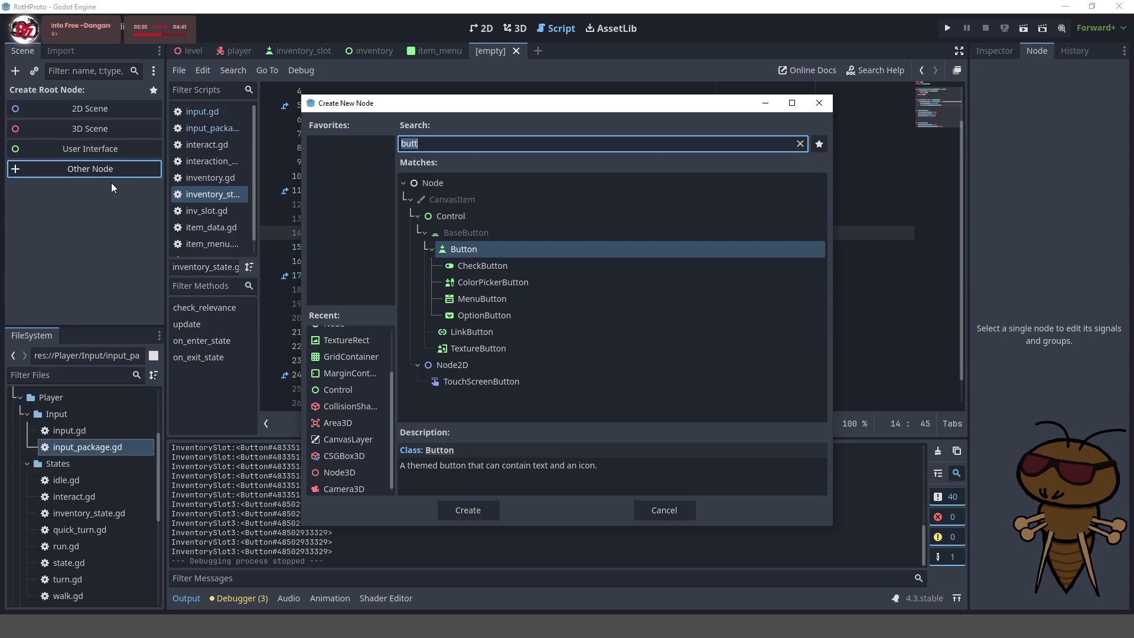
text(rid)
key(BackSpace)
key(Down)
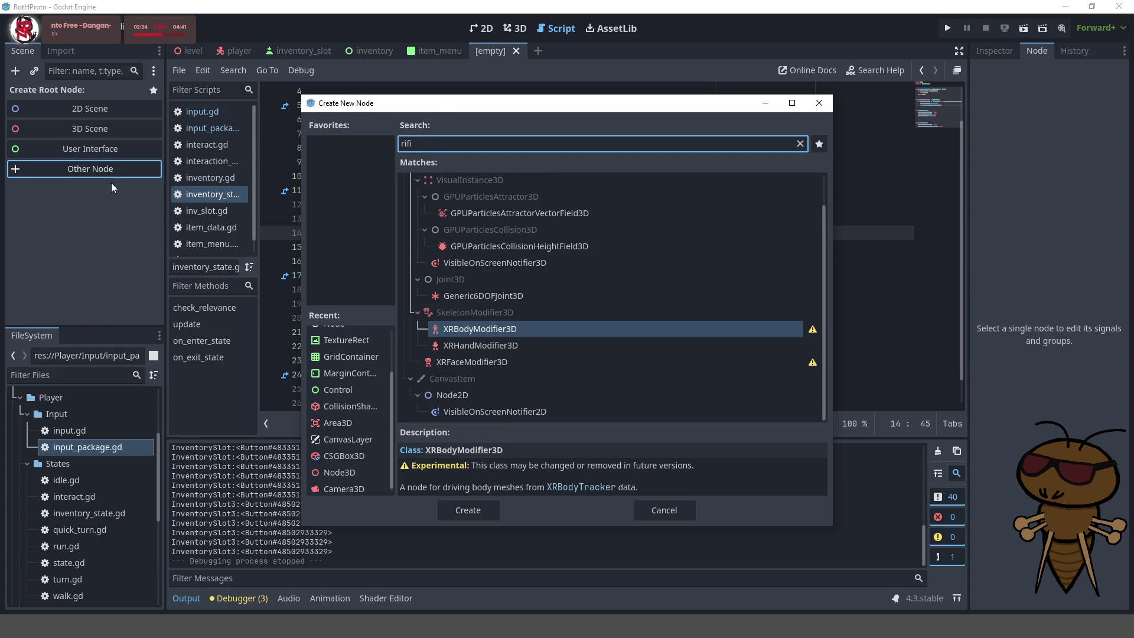
key(Up)
text(gis)
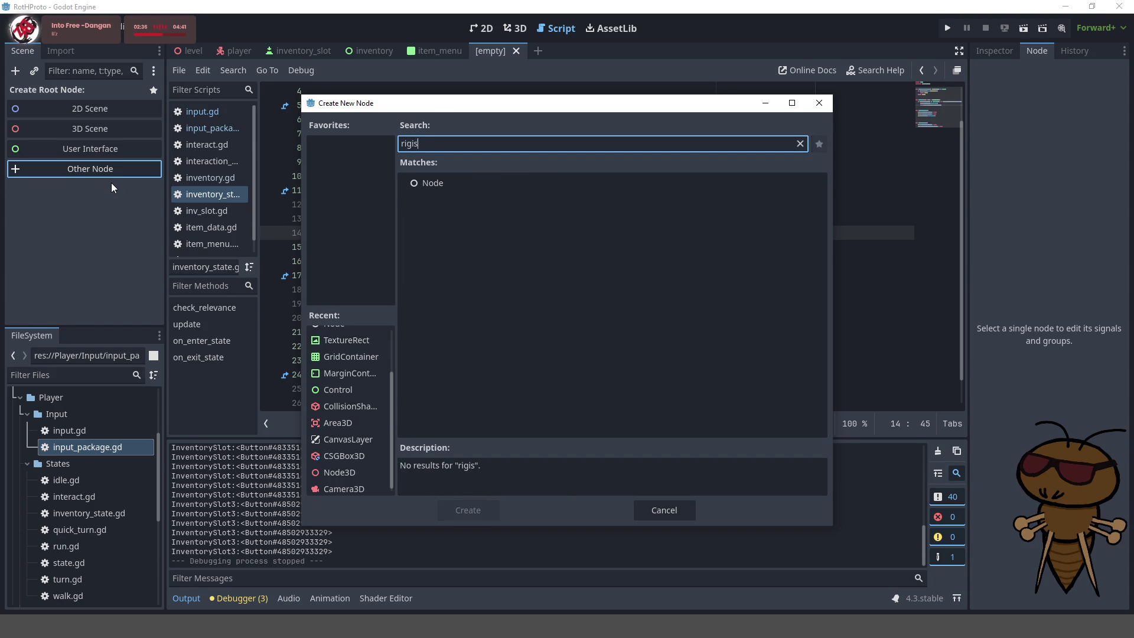
key(BackSpace)
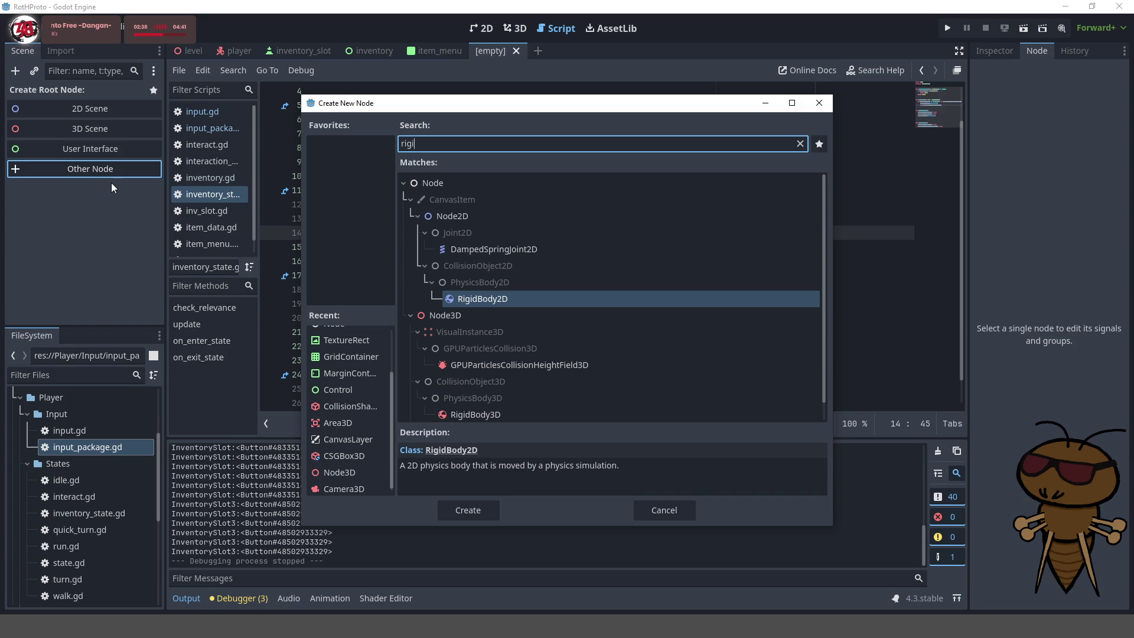
text(s)
key(BackSpace)
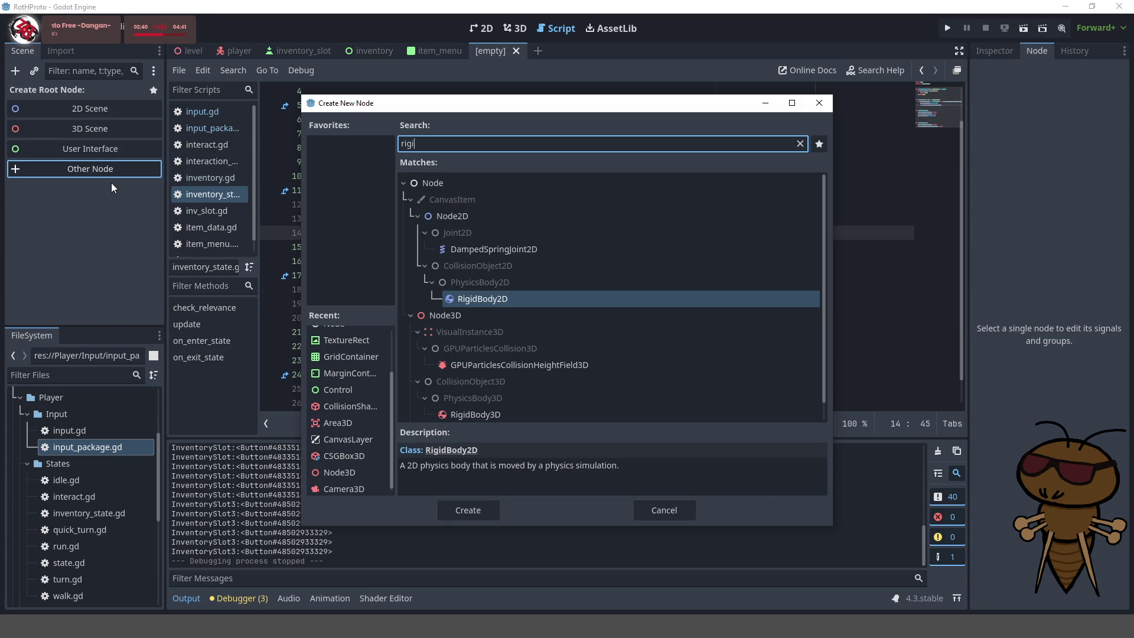
text(d)
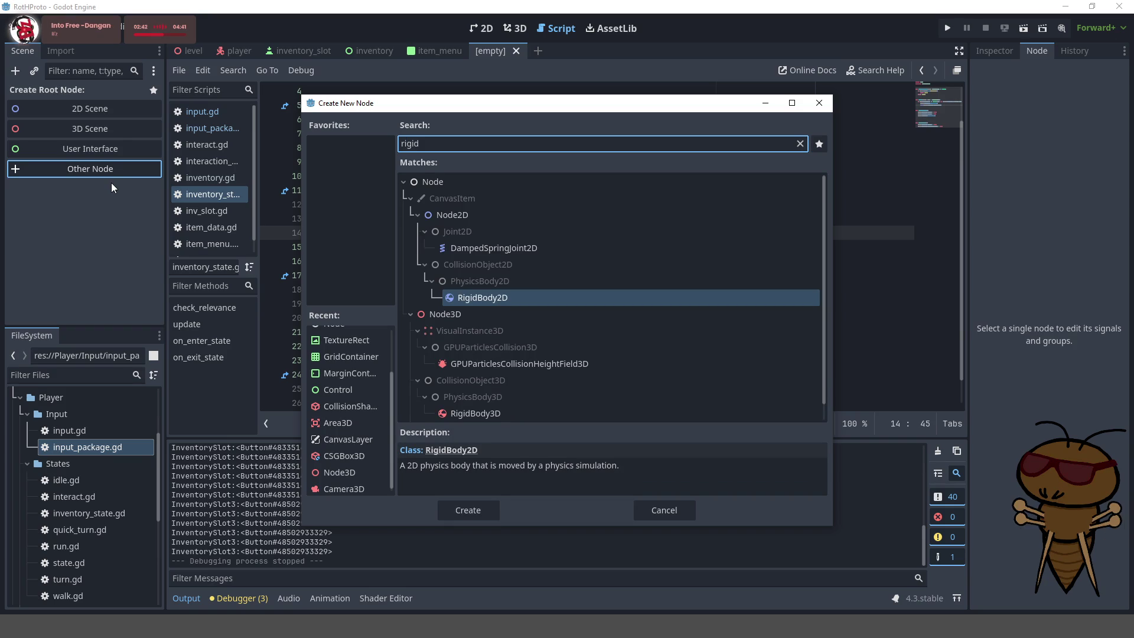
key(Down)
key(Down)
key(Down)
key(Down)
key(Return)
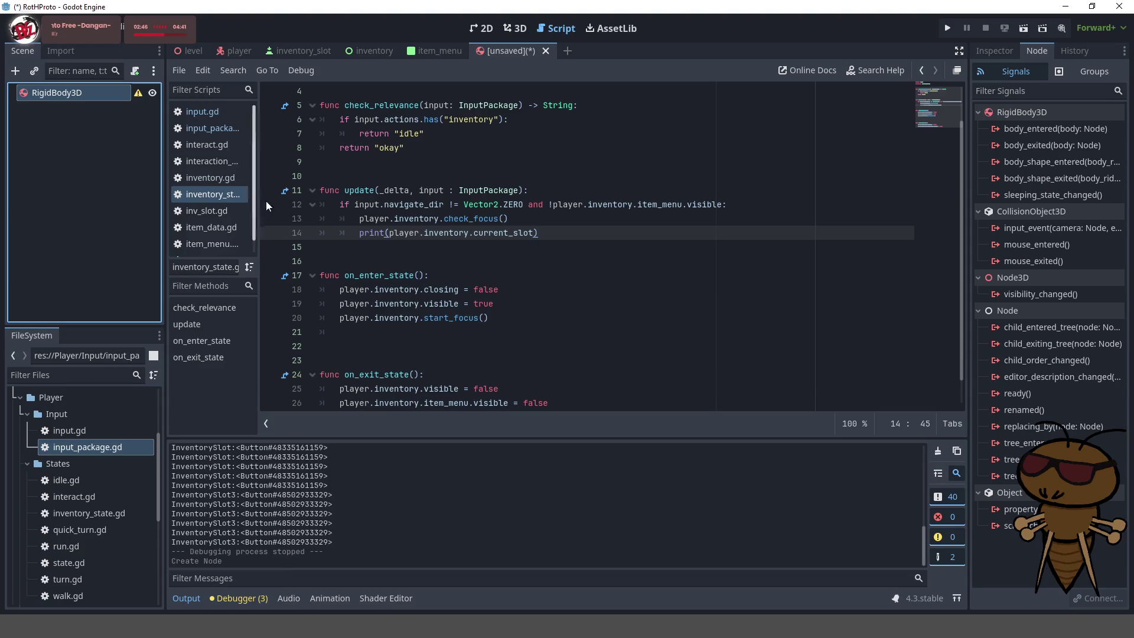
- Rename the RigidBody3D root to TestCube and show the 3D view
double_click(84, 91)
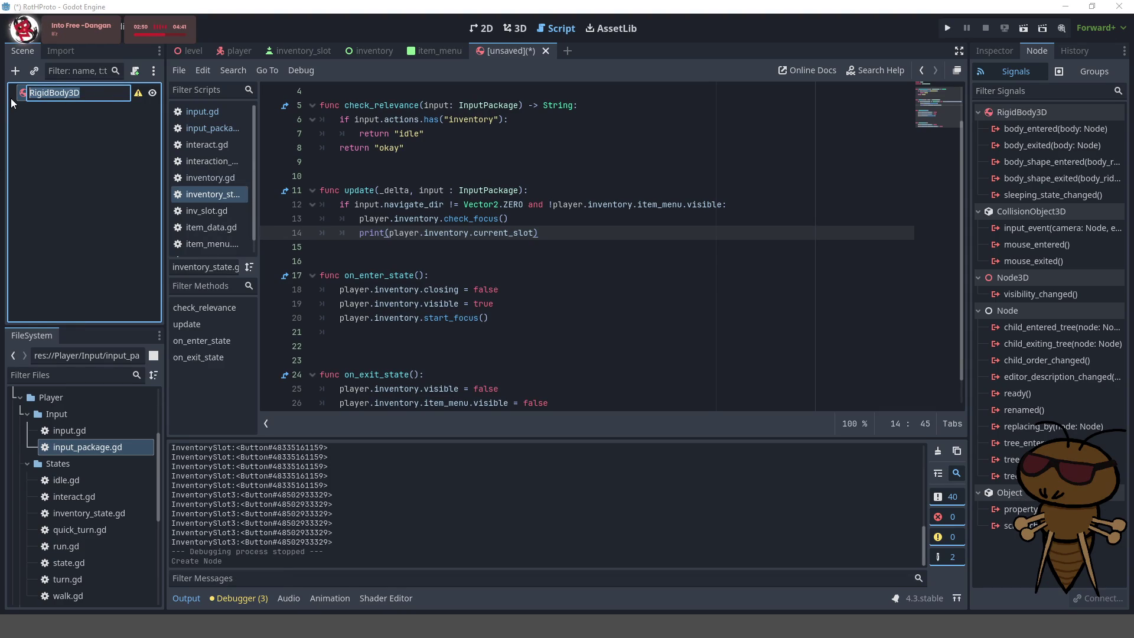
text(TestC)
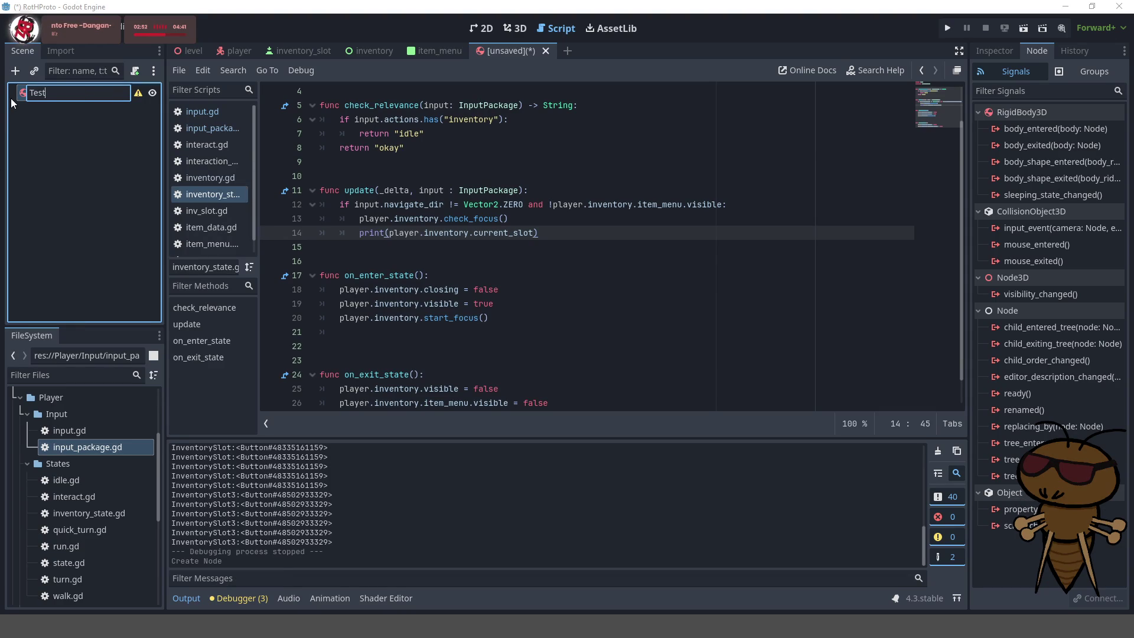
text(ube)
key(Return)
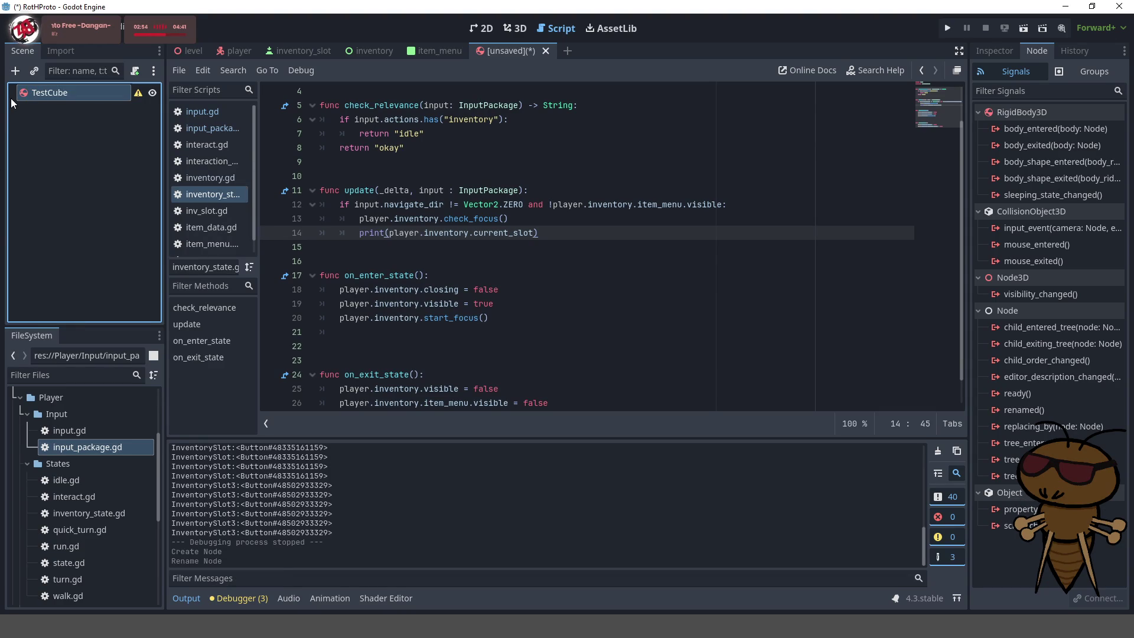
click(481, 27)
click(506, 28)
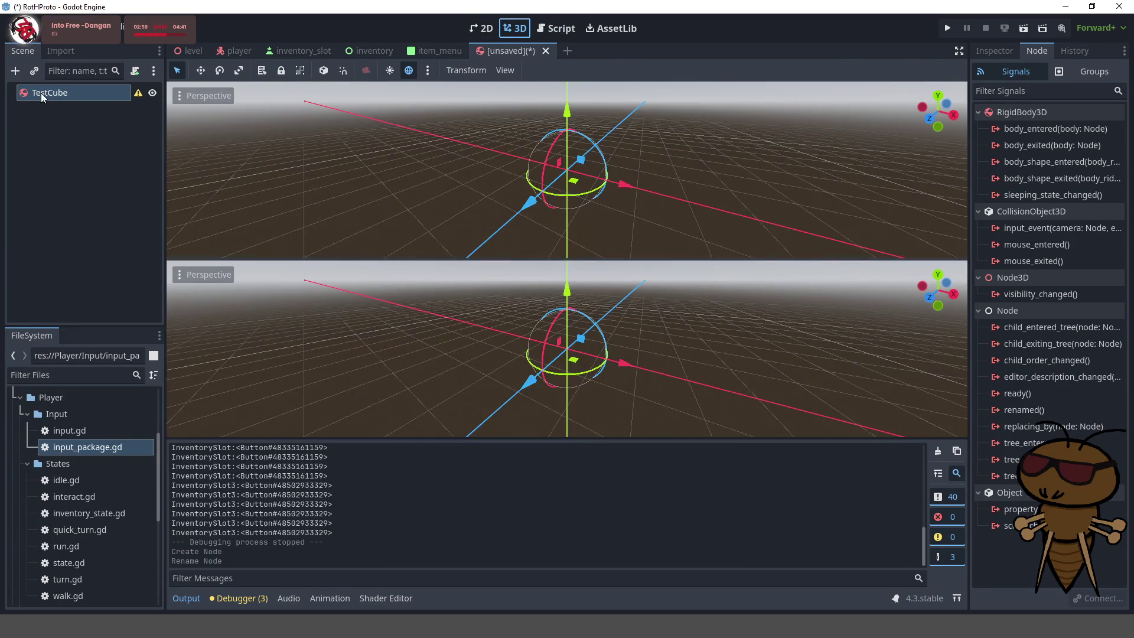
- Add a MeshInstance3D child under TestCube and give it a new BoxMesh
click(15, 74)
text(mesh)
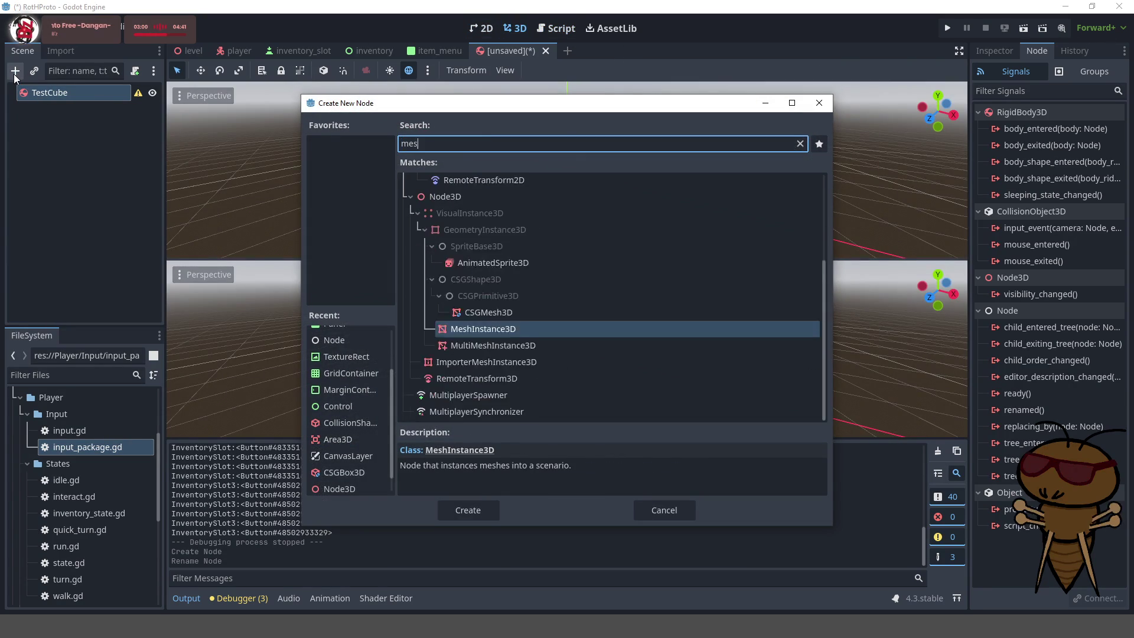
key(Return)
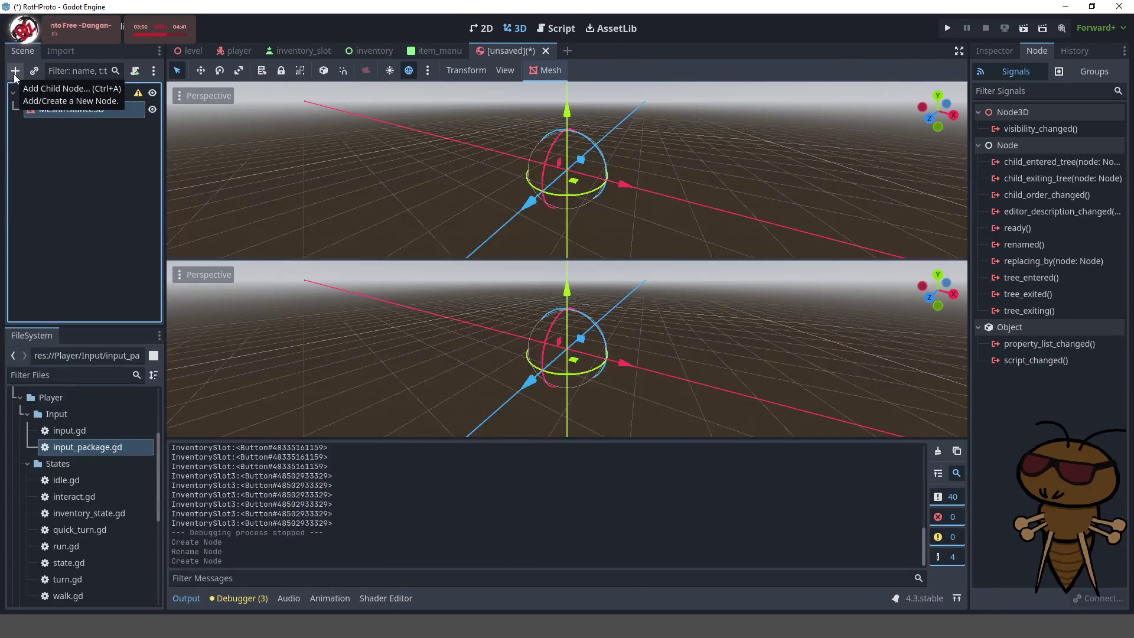
click(1002, 51)
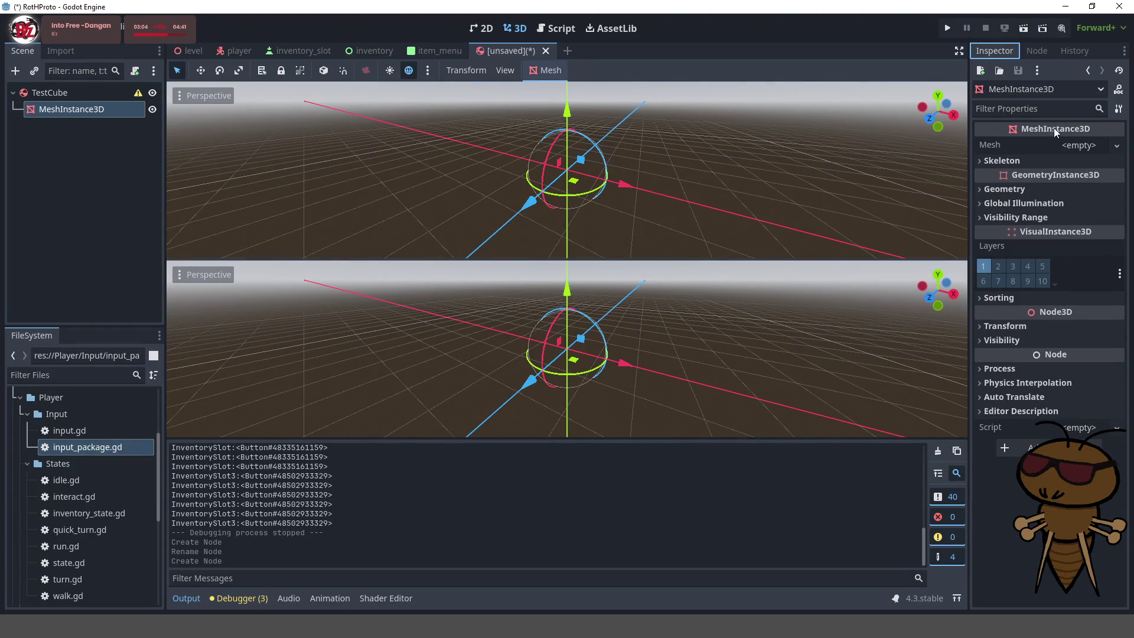
click(1080, 148)
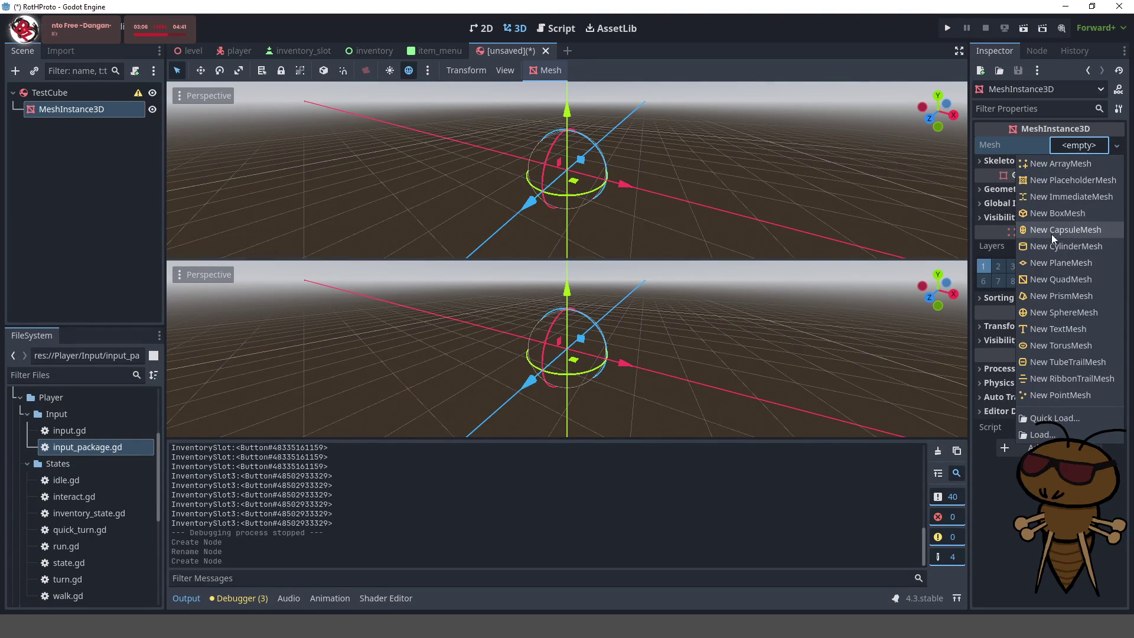
click(1060, 214)
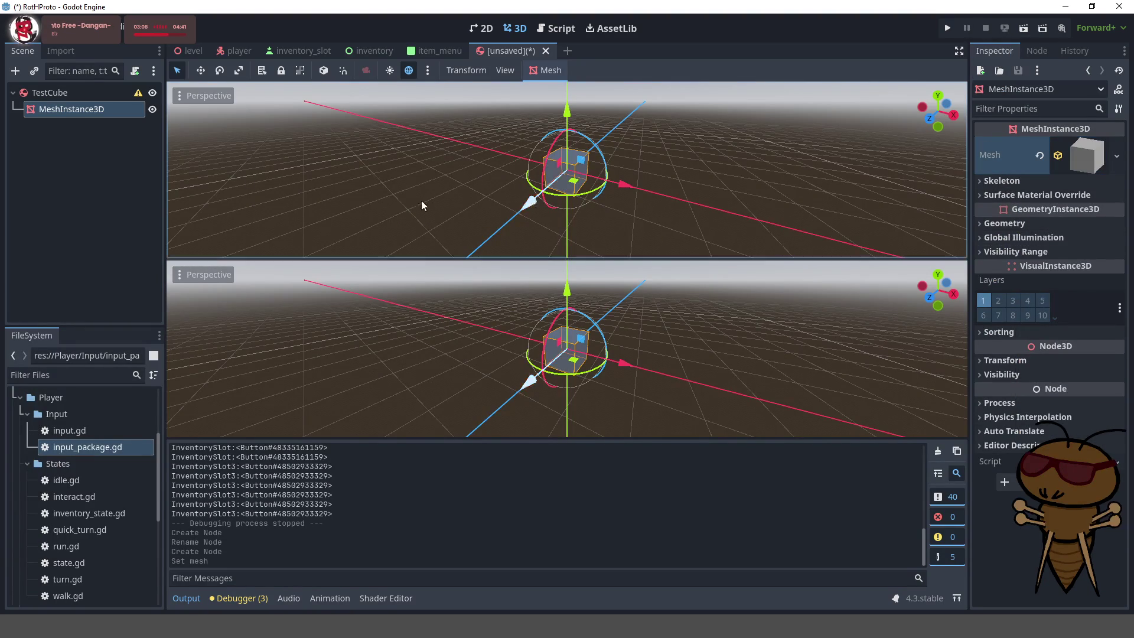
- Set the BoxMesh size to 0.2 on the x, y and z axes
click(1082, 145)
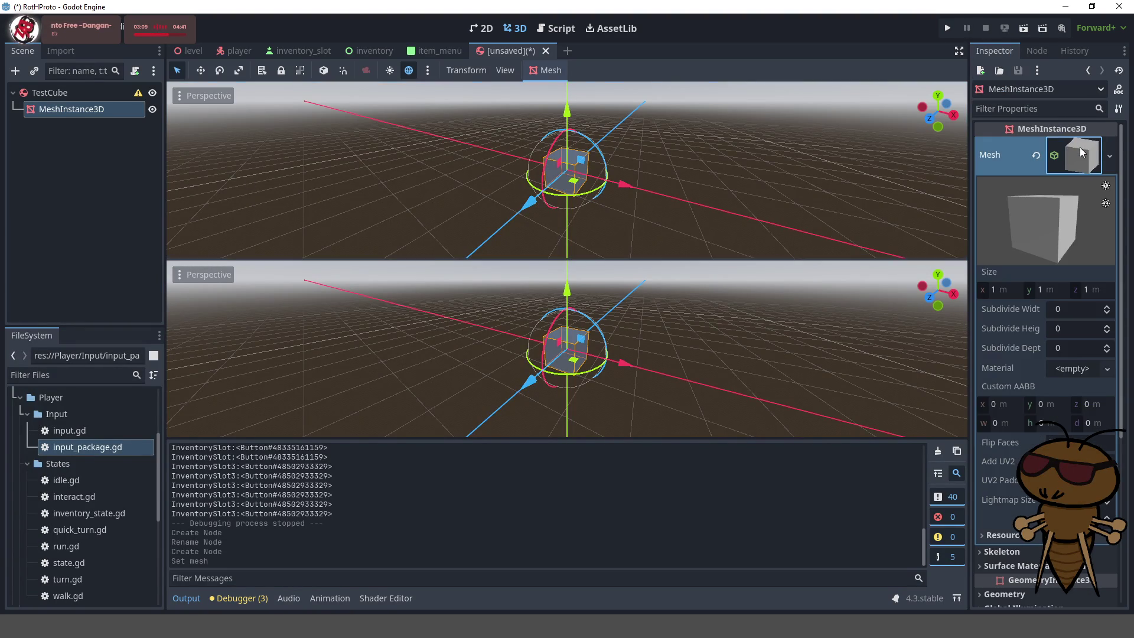
click(1007, 291)
text(0.2)
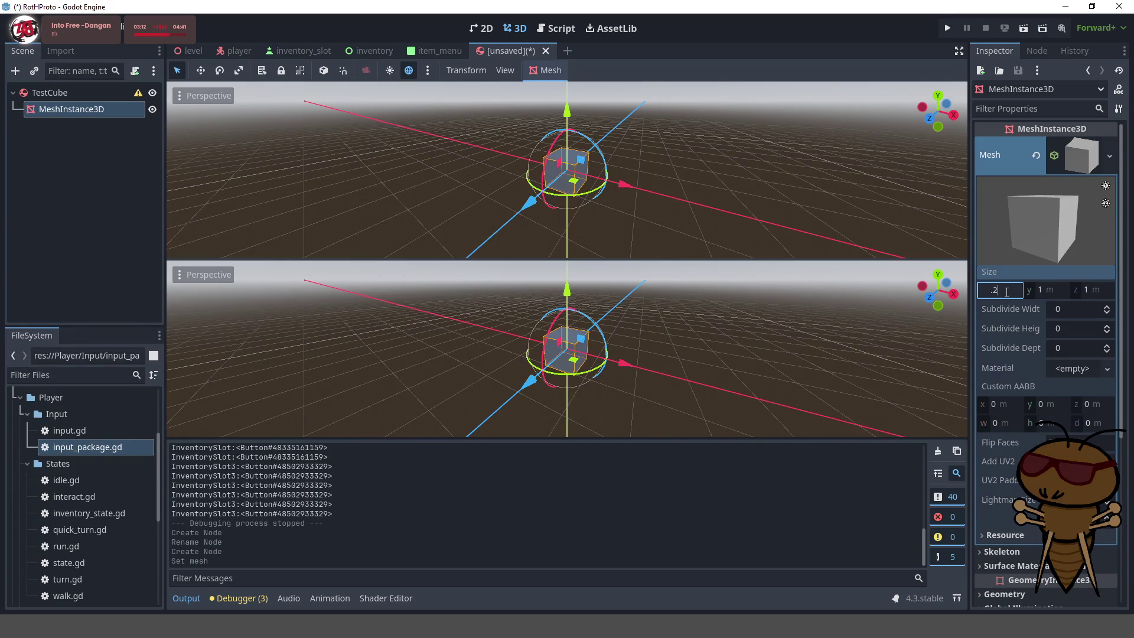
key(Return)
click(1057, 290)
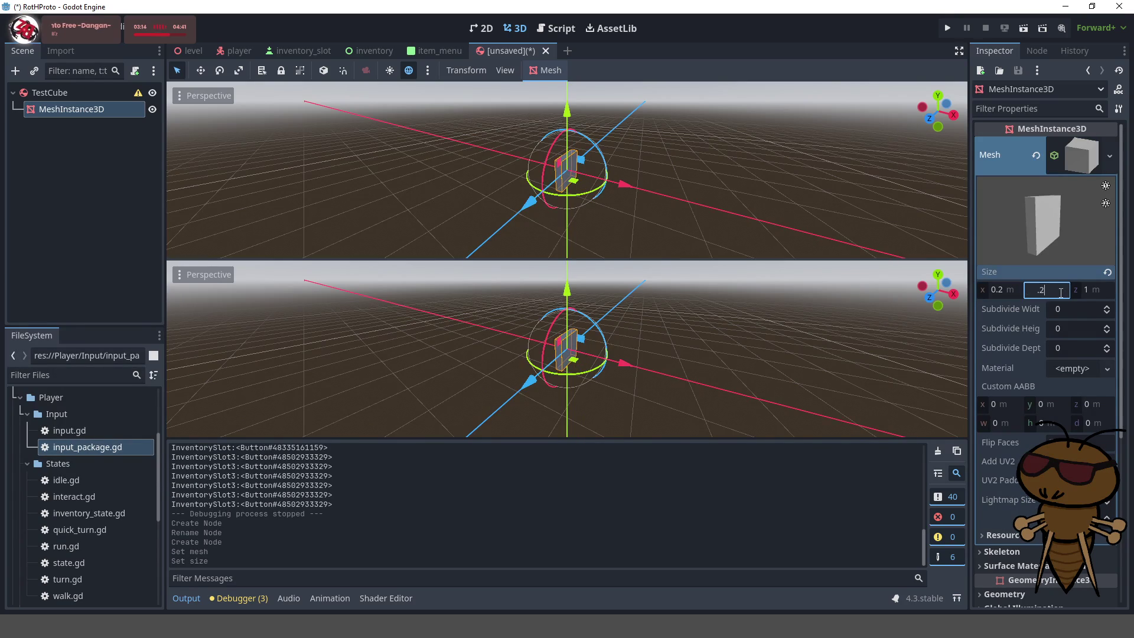
text(0.2)
key(Return)
click(1087, 291)
text(2)
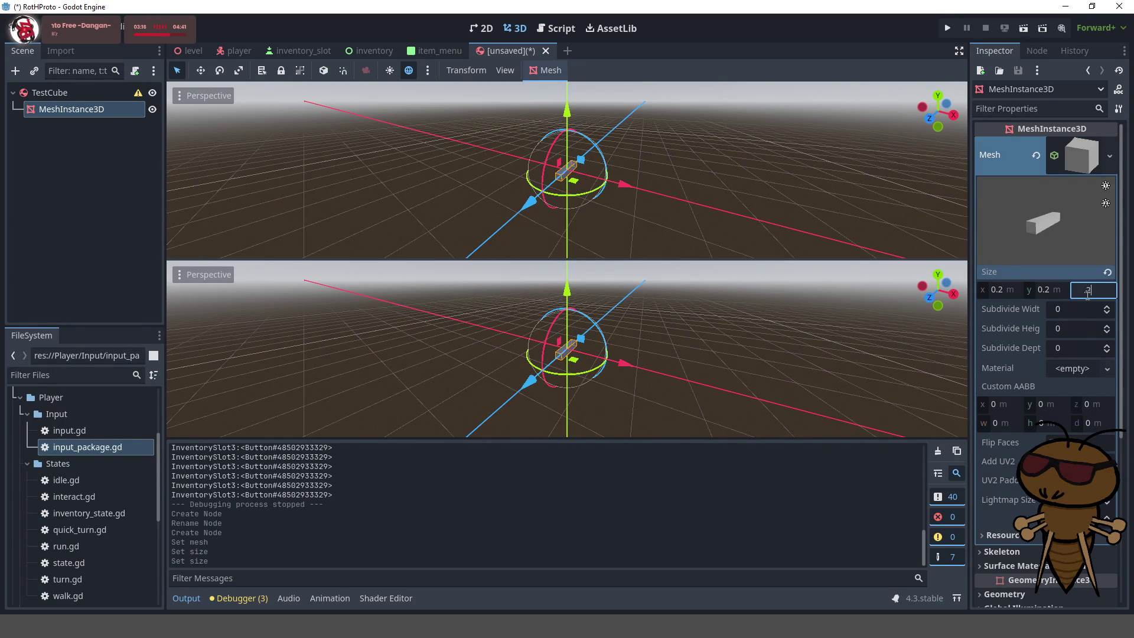
key(Return)
scroll(692, 157, up, 2)
scroll(690, 154, up, 5)
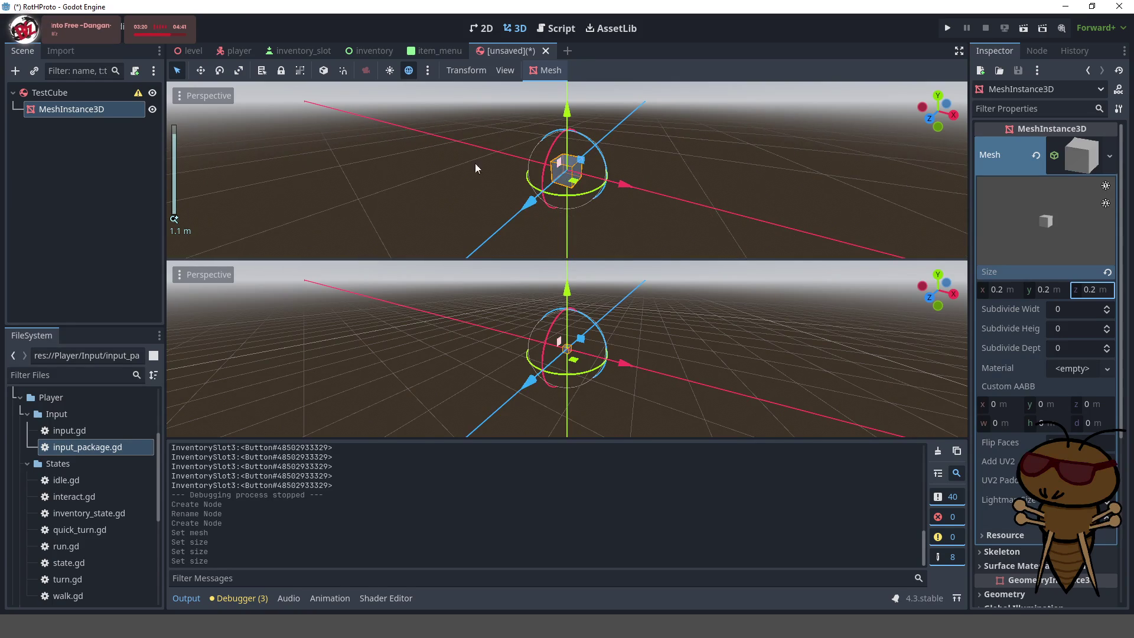
click(67, 93)
- Add a CollisionShape3D child under TestCube and give it a BoxShape3D
click(16, 70)
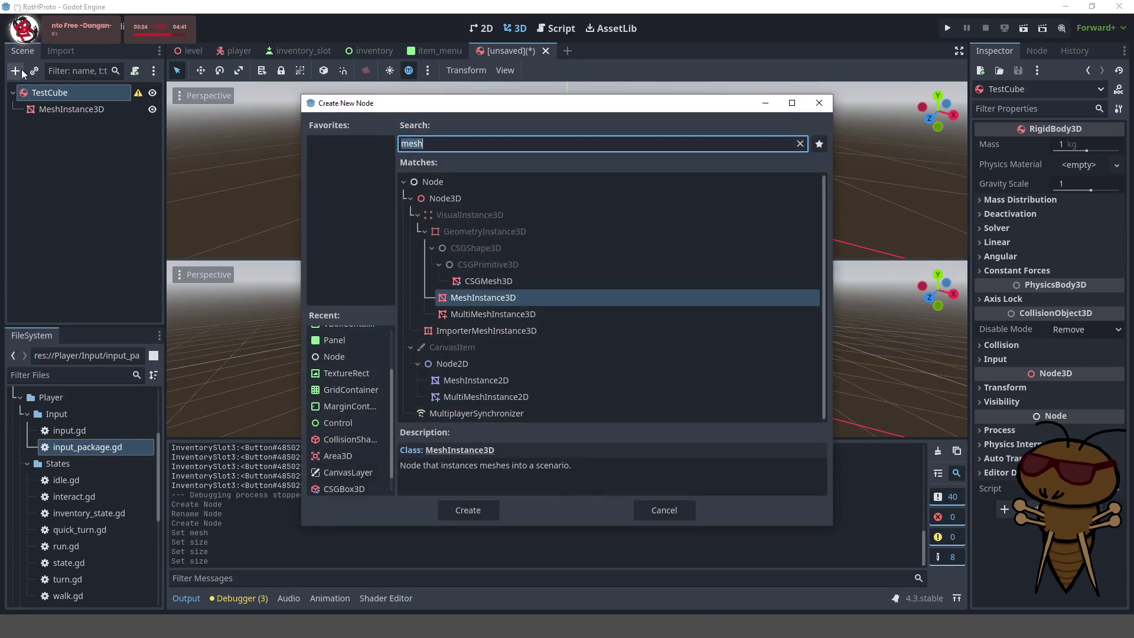
text(coll)
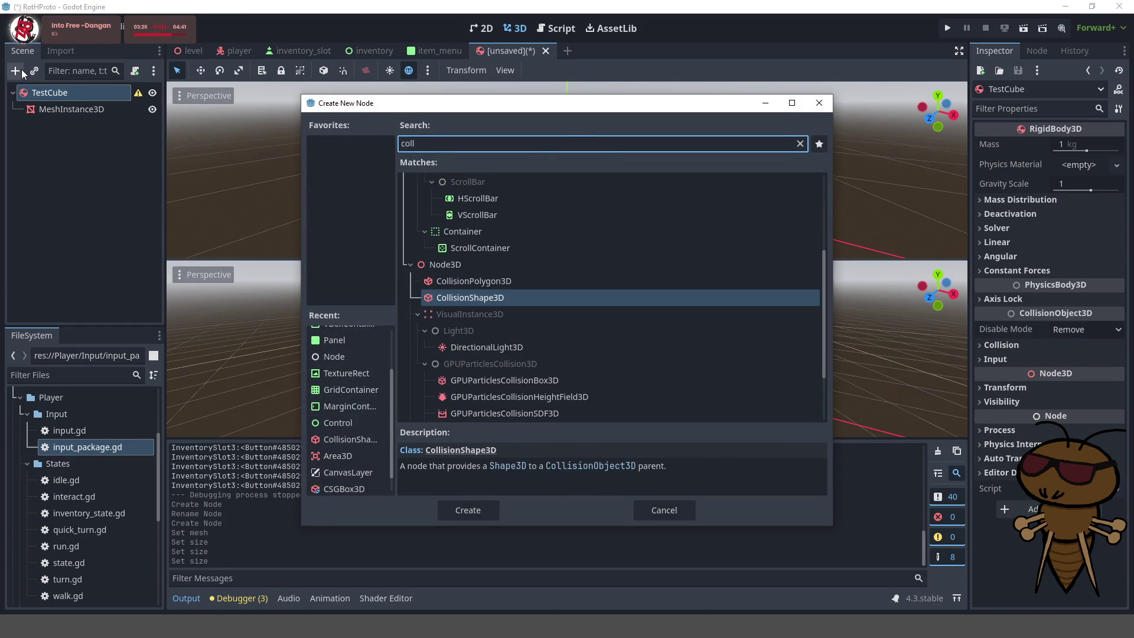
key(Return)
click(1079, 145)
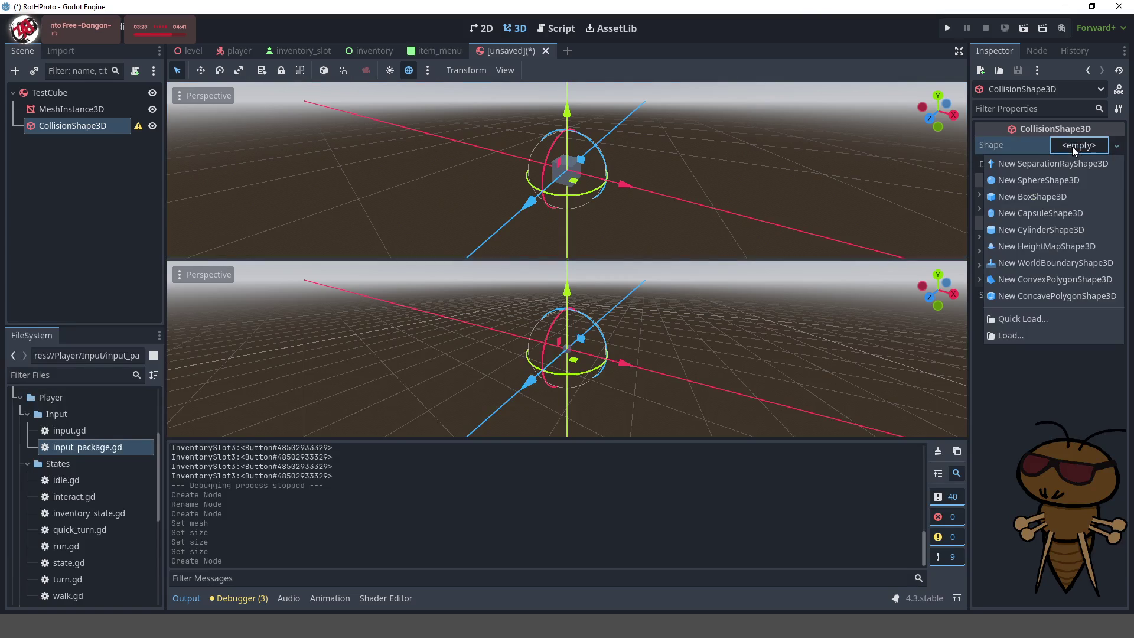
click(1057, 195)
- Set the collision box size to 0.2 on the x, y and z axes
click(1089, 150)
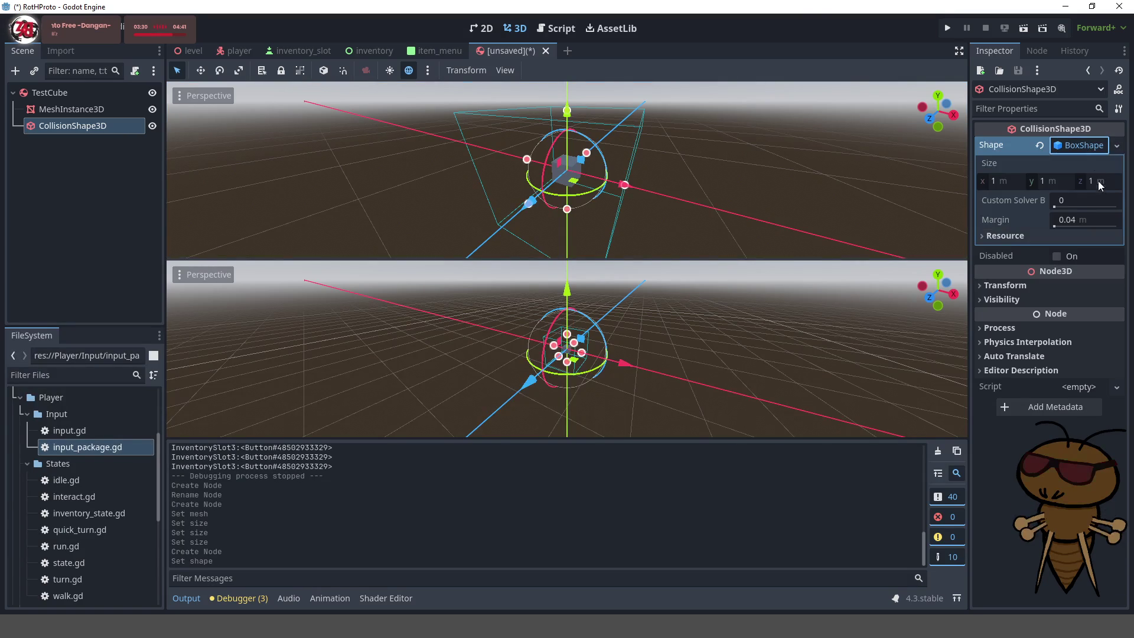
click(1013, 183)
text(0.2)
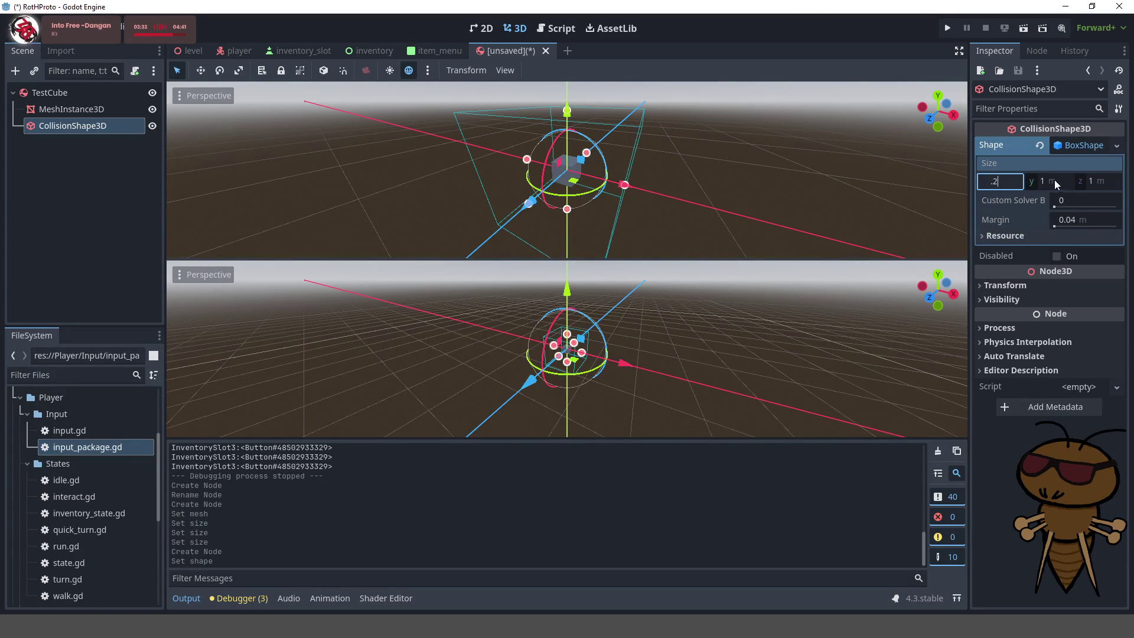
click(1050, 180)
text(.2)
click(1090, 180)
text(0.2)
key(Return)
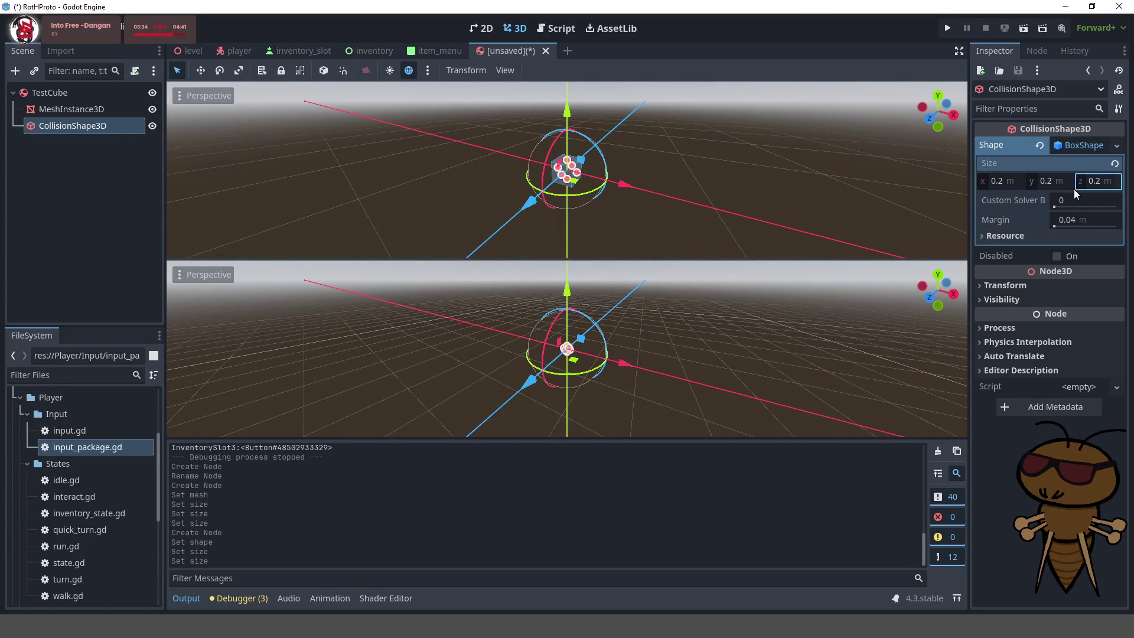
mouse_move(1009, 208)
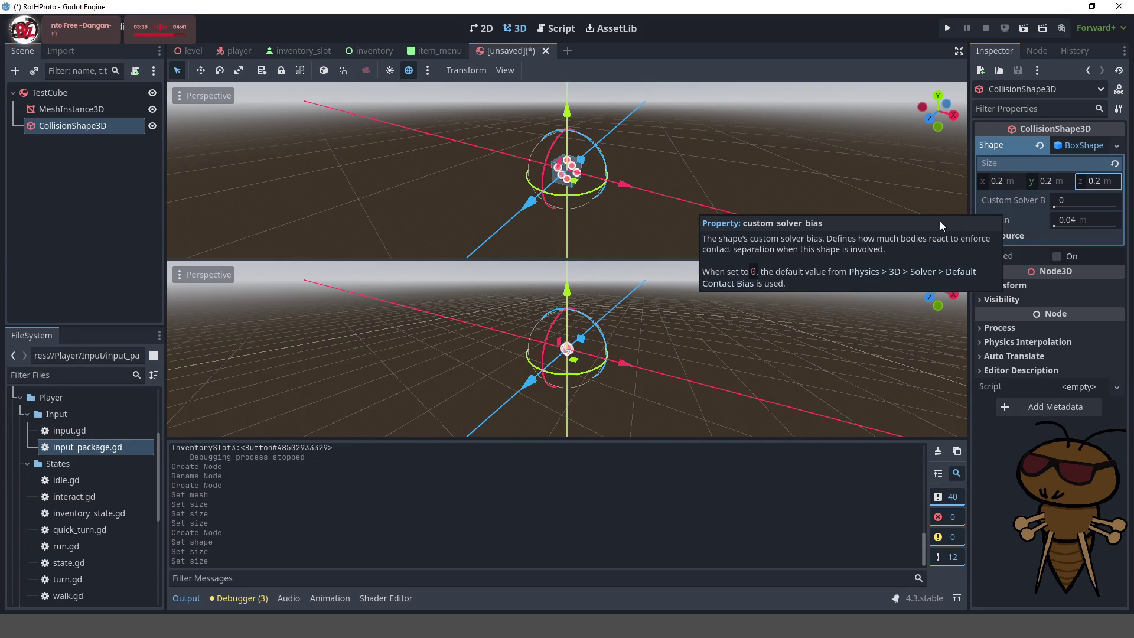
click(111, 176)
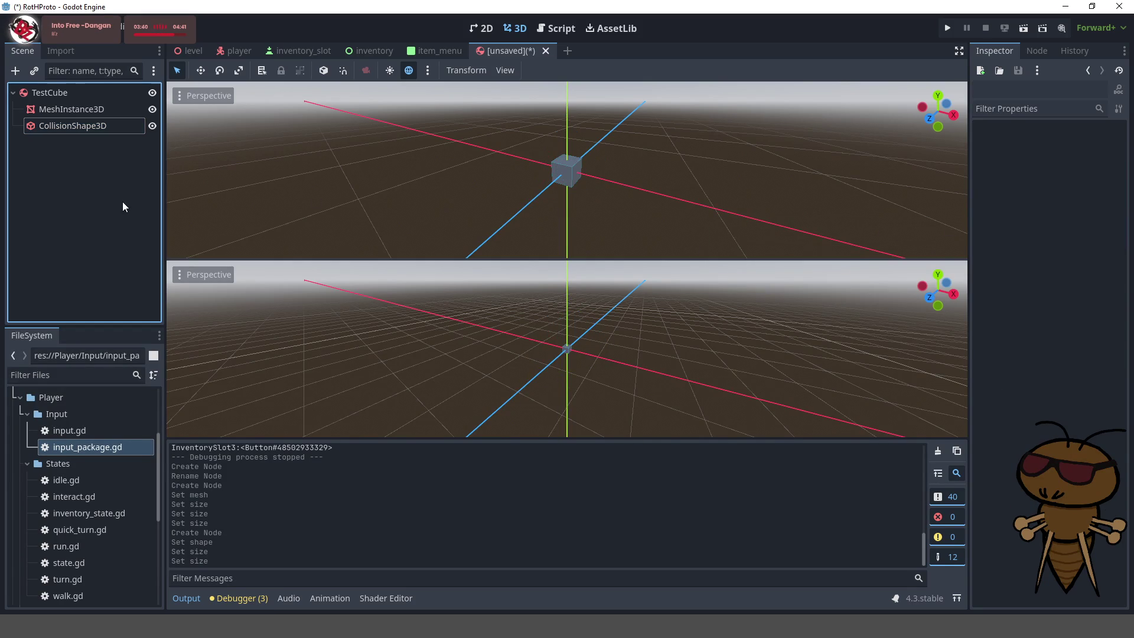
- Save the scene as test_cube.tscn in the res://Items folder
key(ctrl+s)
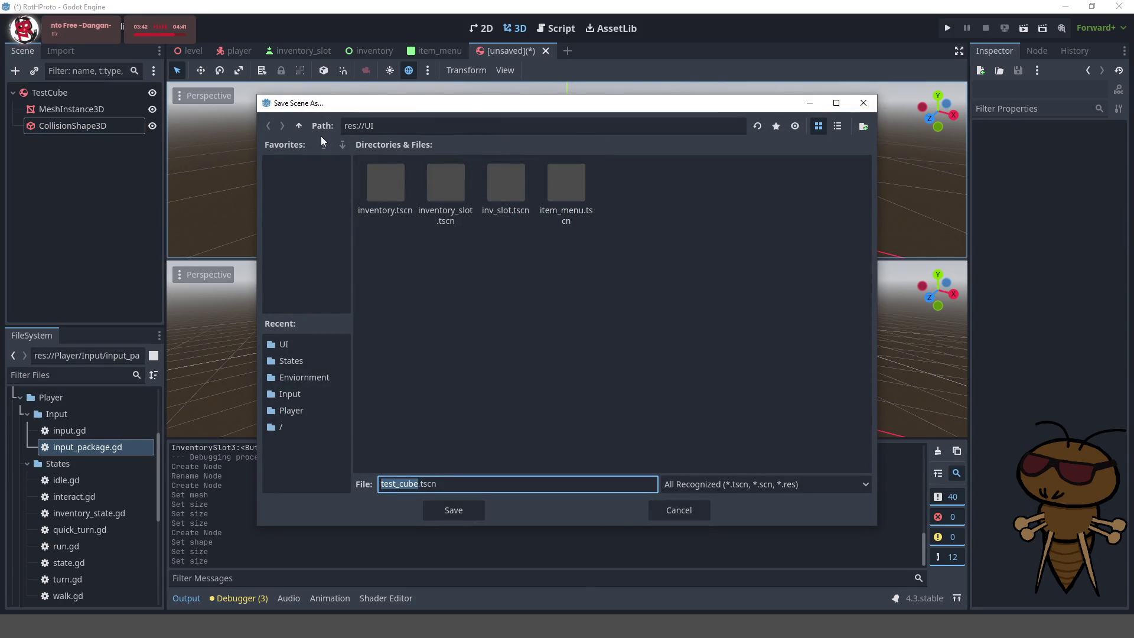
click(299, 126)
double_click(514, 190)
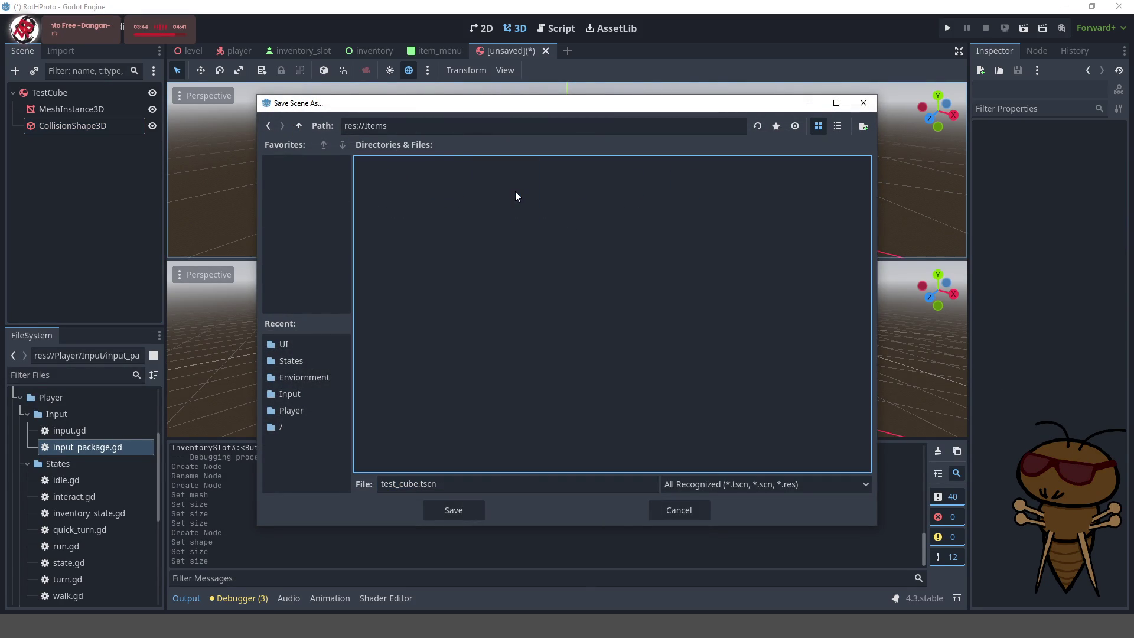
click(444, 505)
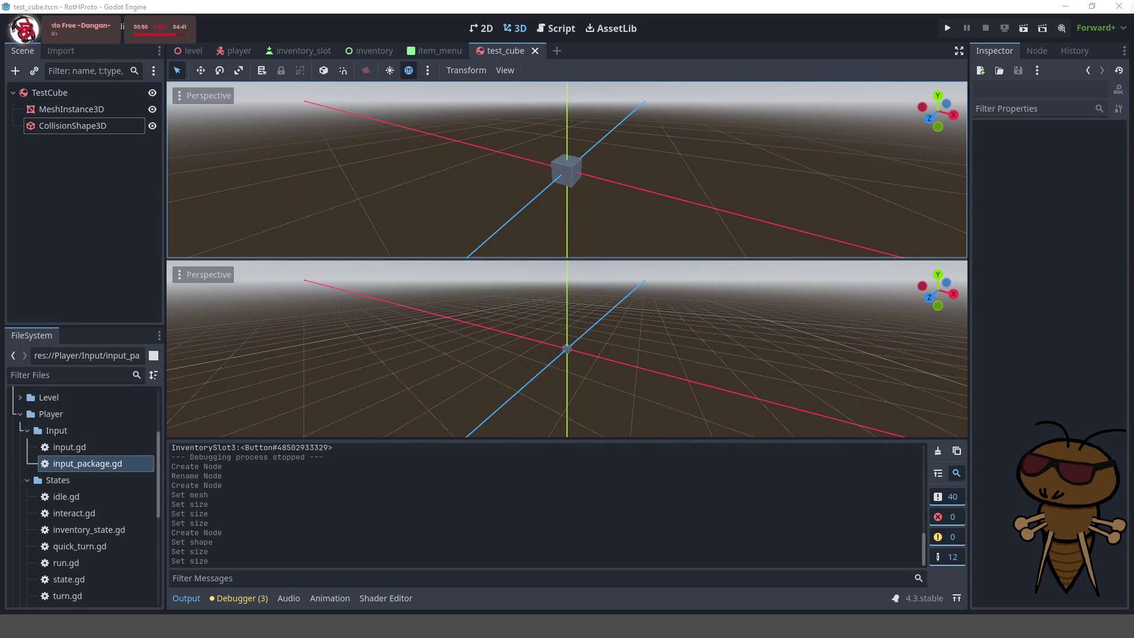
click(66, 168)
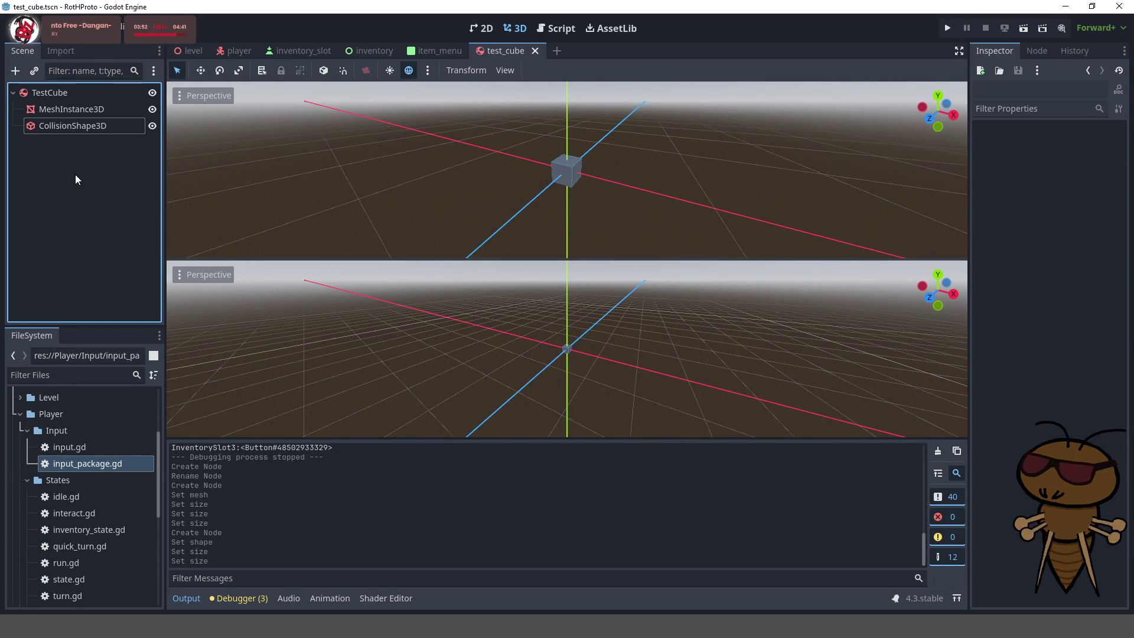
click(79, 92)
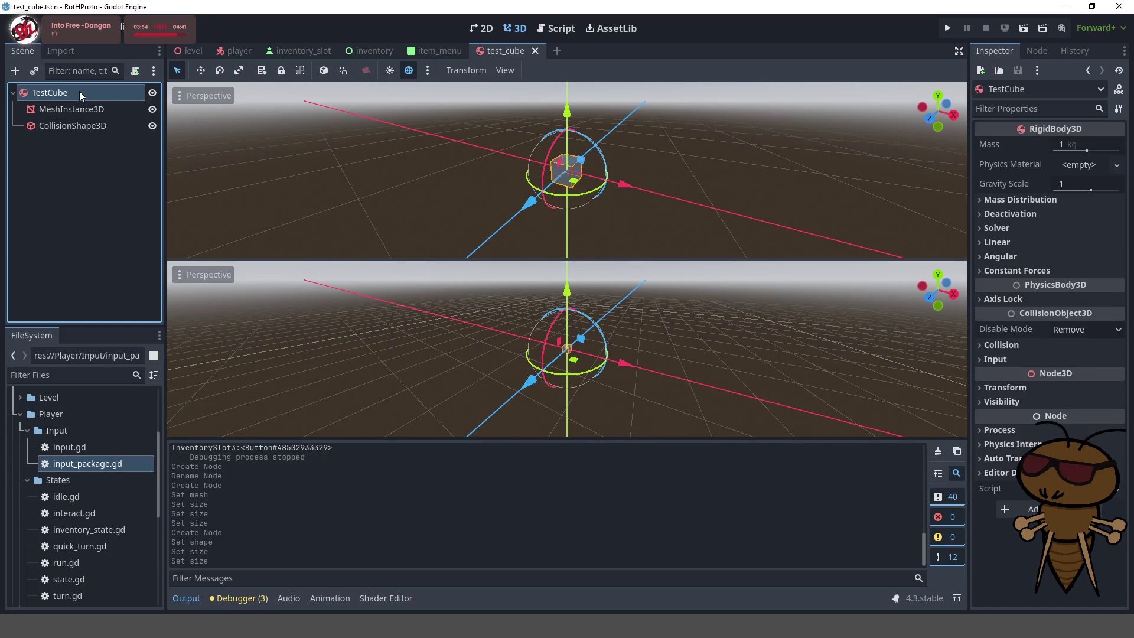
- Add TestCube to a new group named pickupable
click(1035, 54)
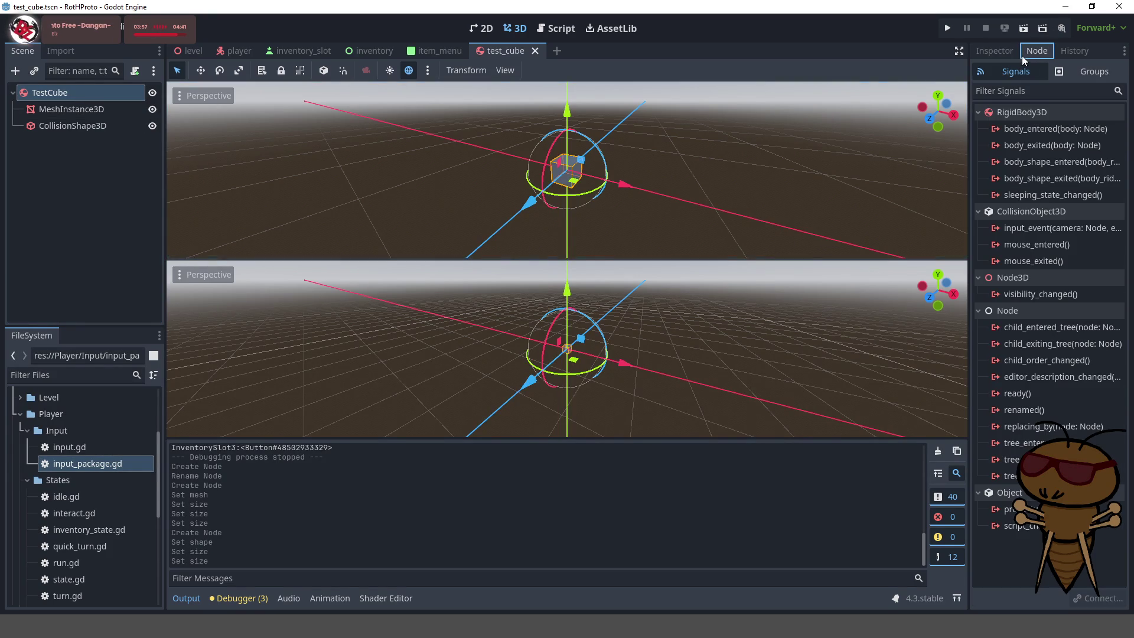
click(1069, 73)
click(980, 91)
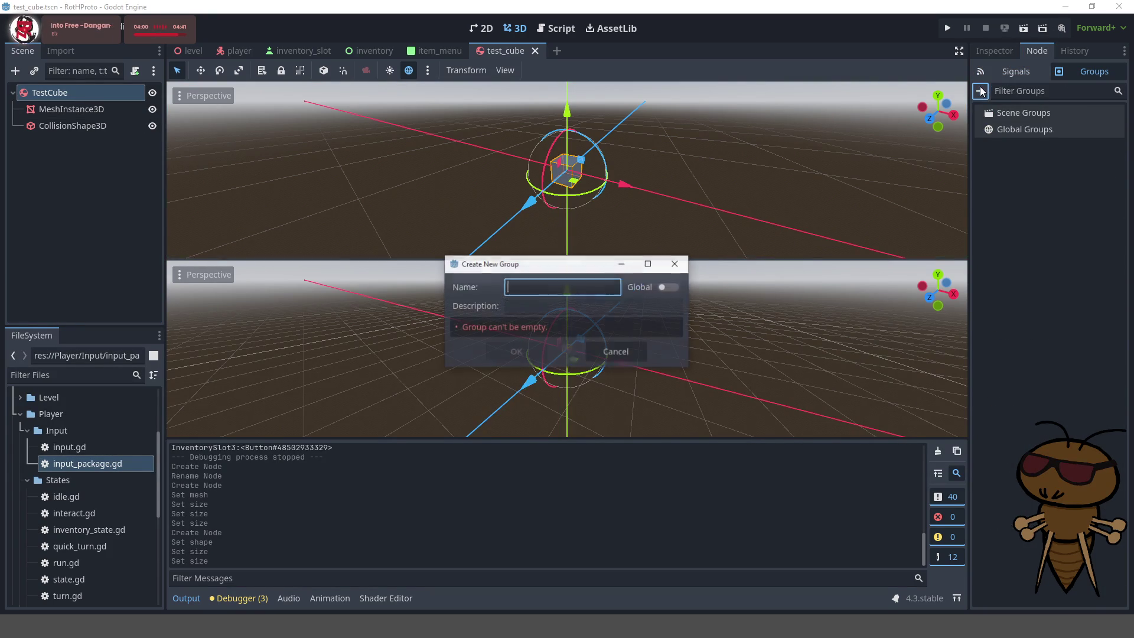
text(pick)
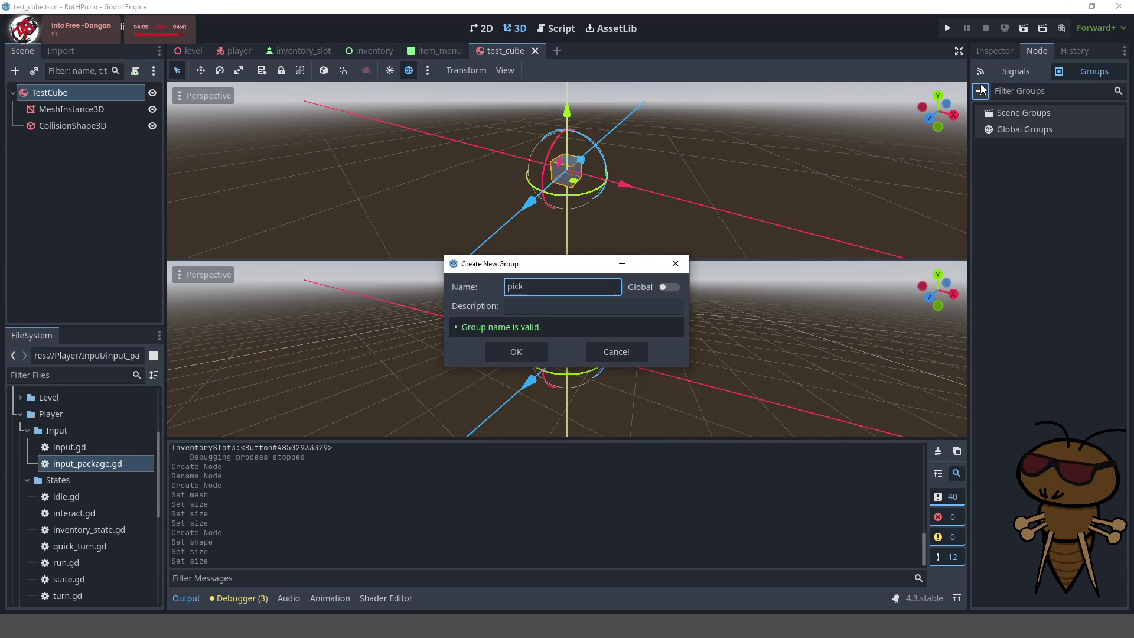
text(upable)
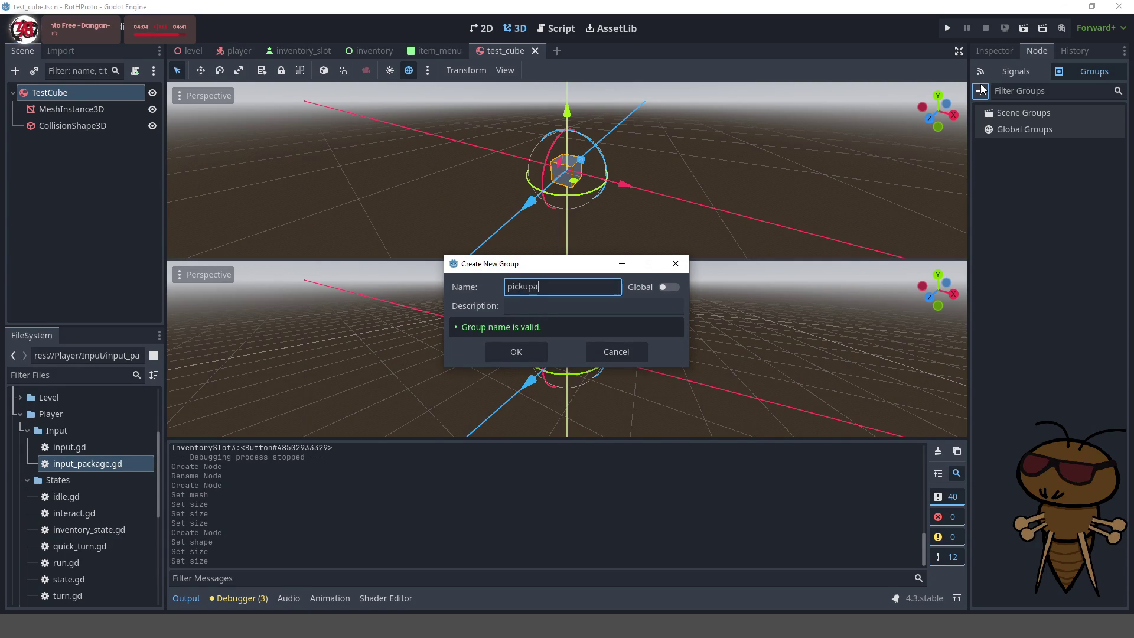
key(Return)
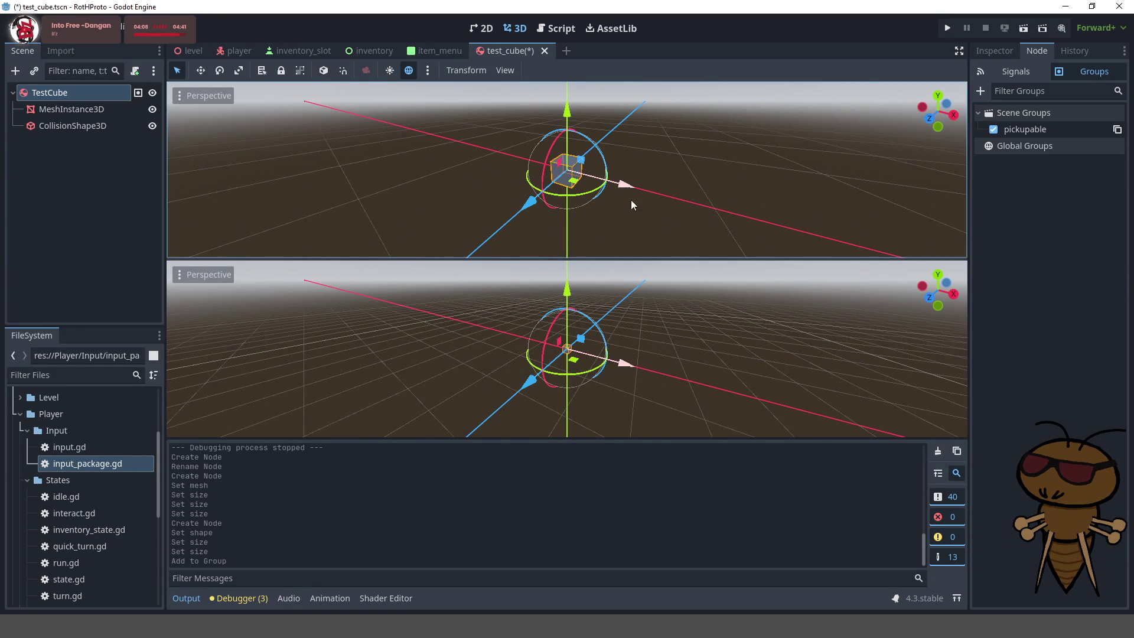
- Save the test_cube scene and return to the player scene
click(98, 185)
key(ctrl+s)
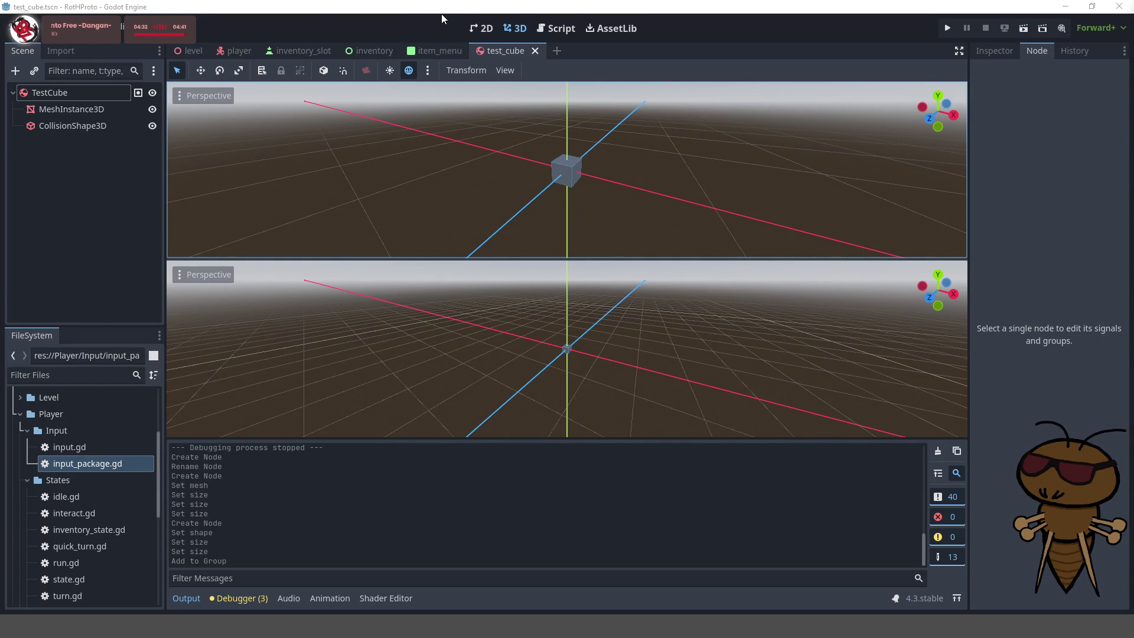
click(59, 190)
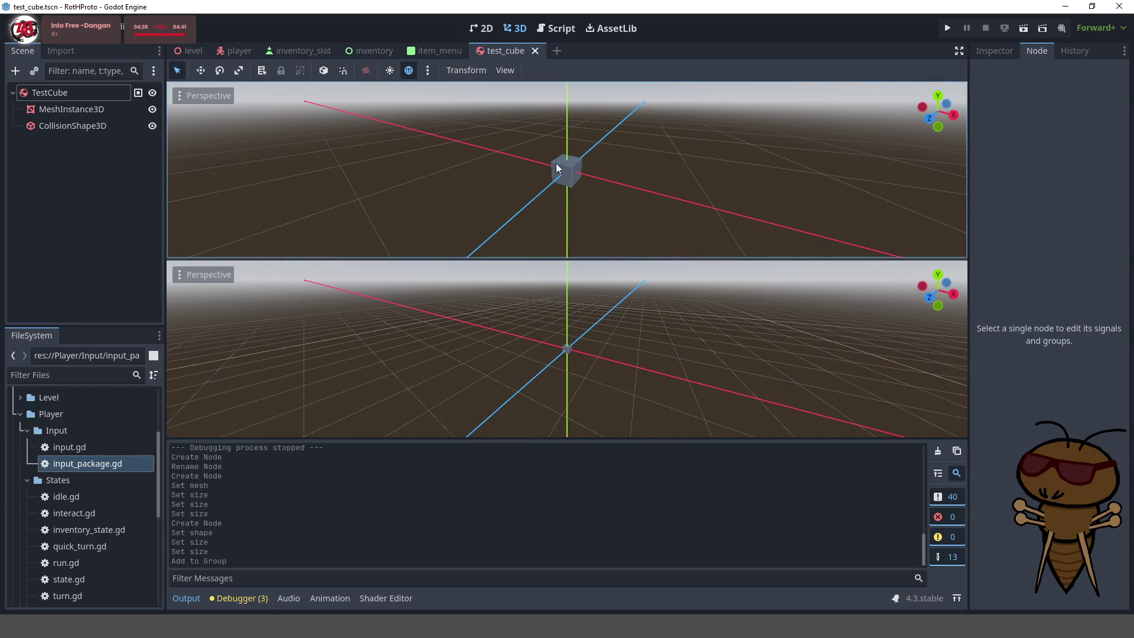
click(233, 51)
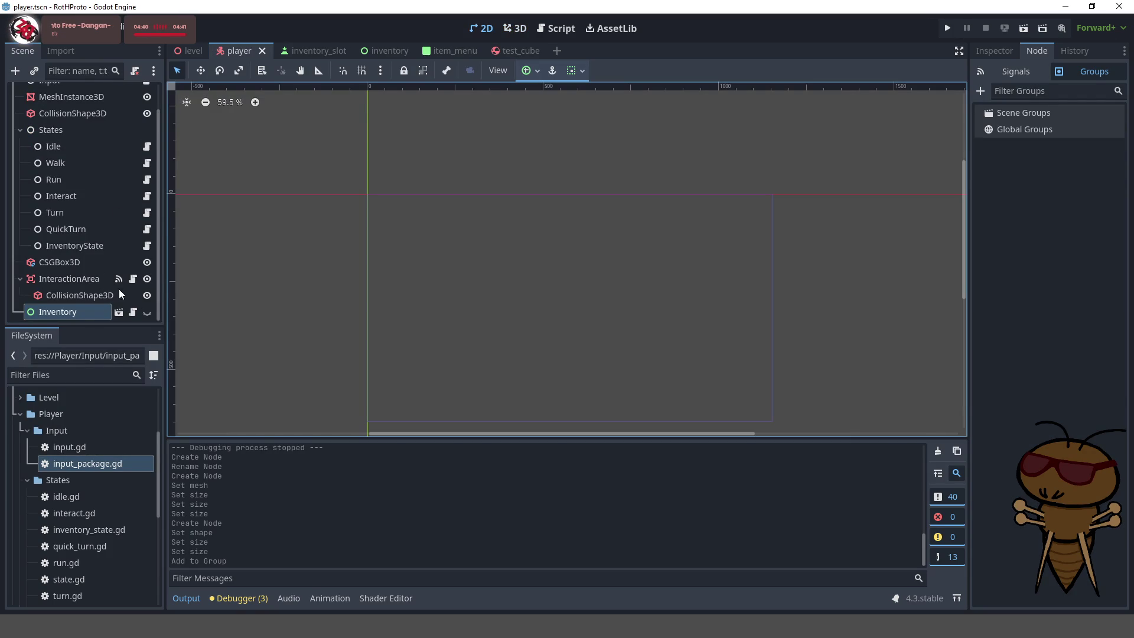
- Open InteractionArea's interaction_area.gd and insert a blank line below extends Area3D
click(92, 282)
click(132, 279)
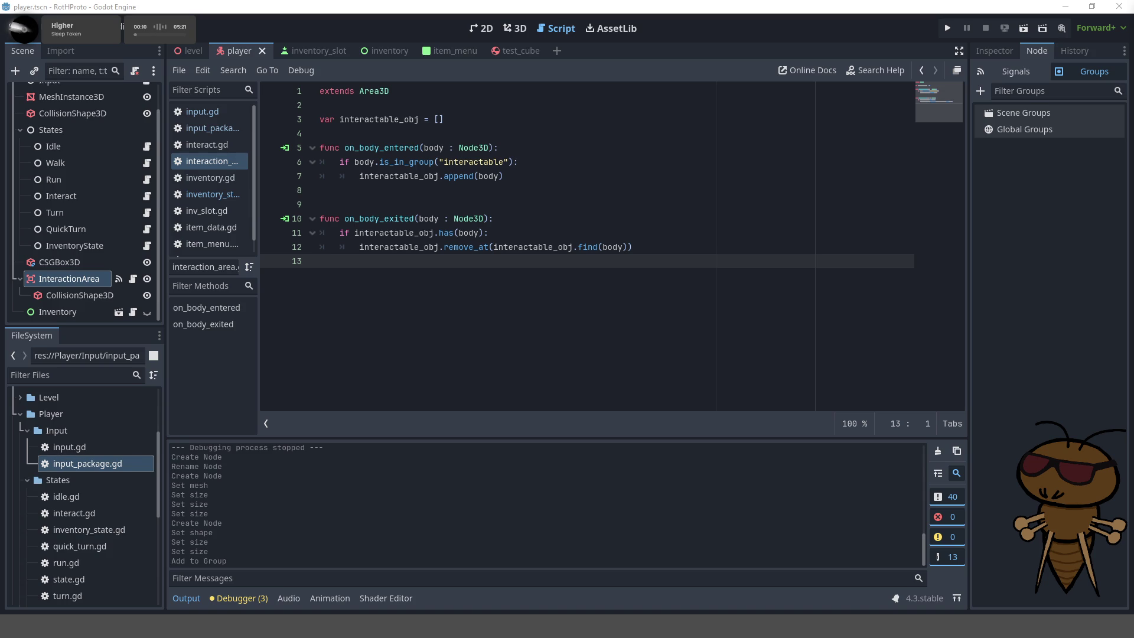
click(529, 131)
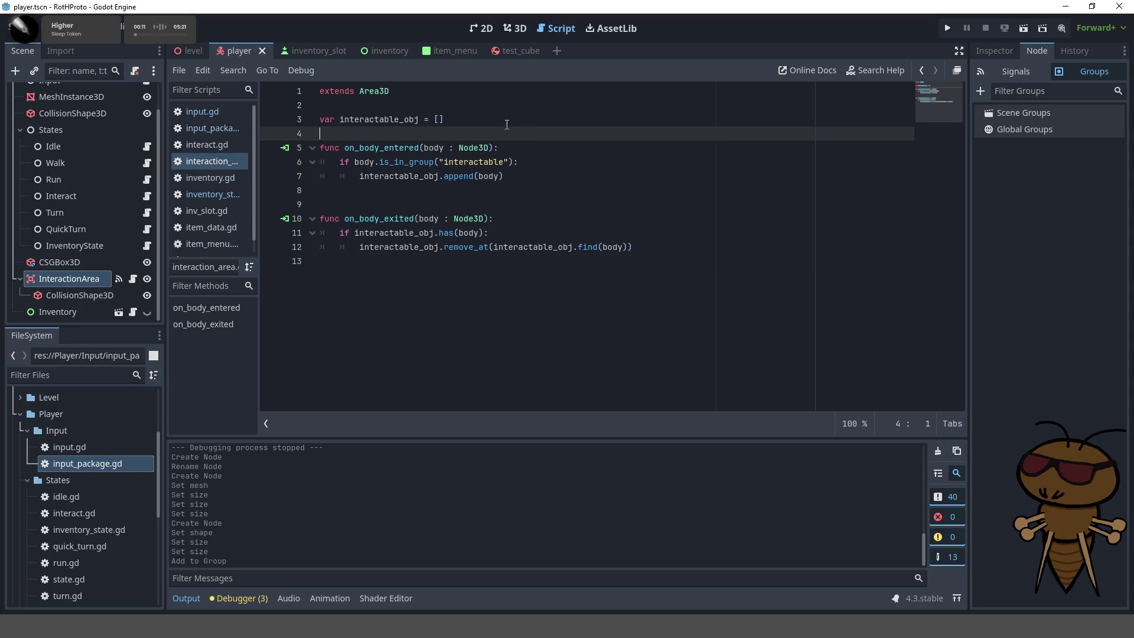
click(386, 120)
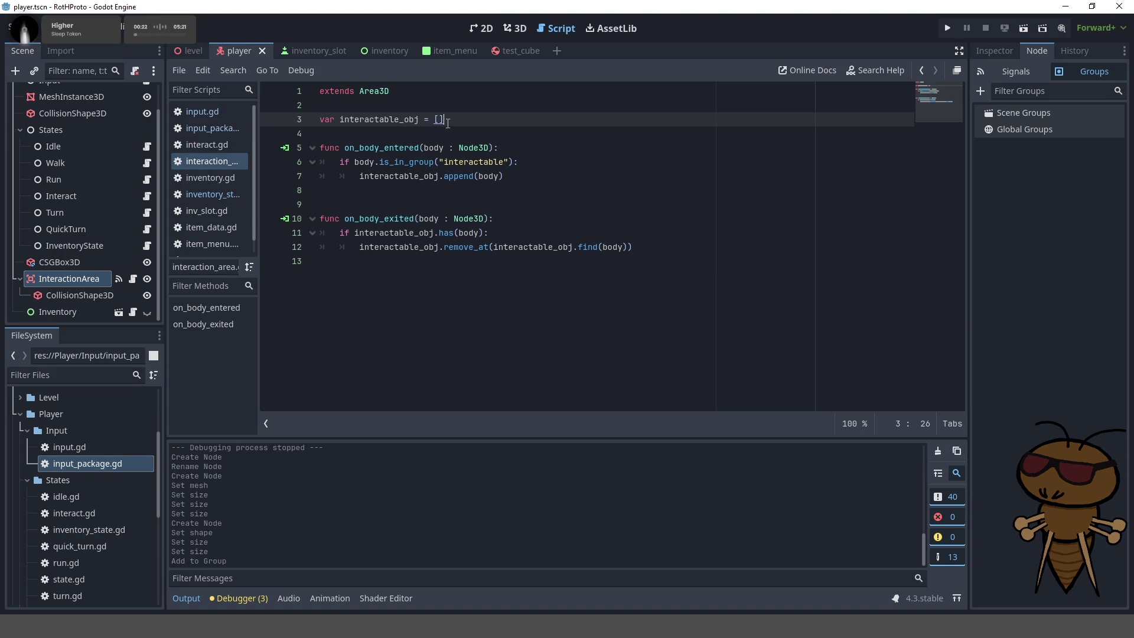
click(407, 108)
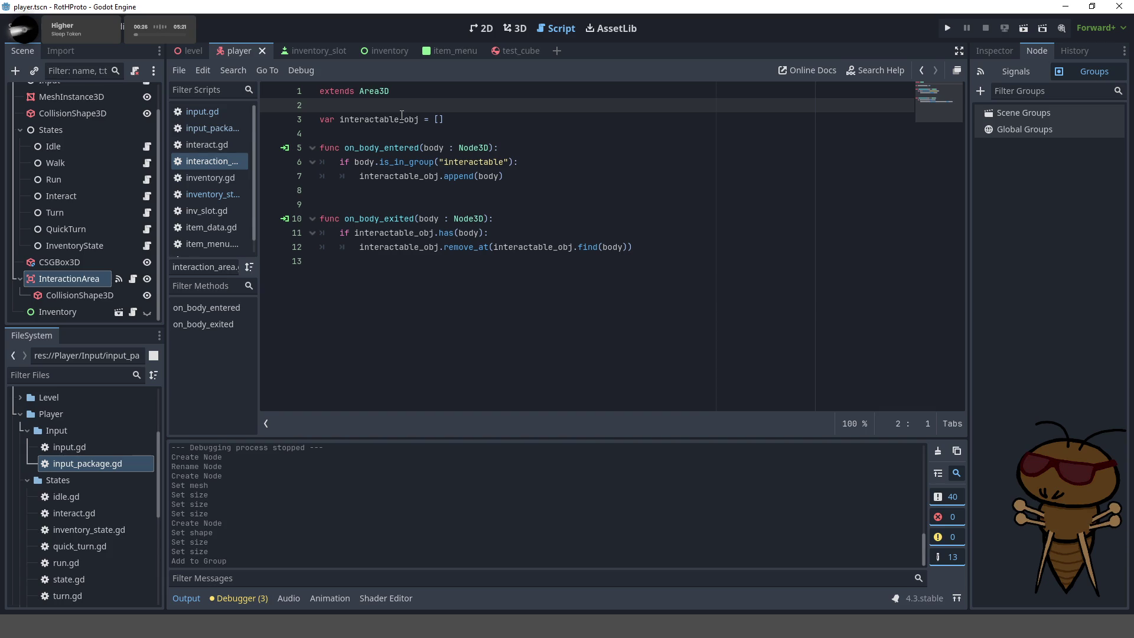
key(Return)
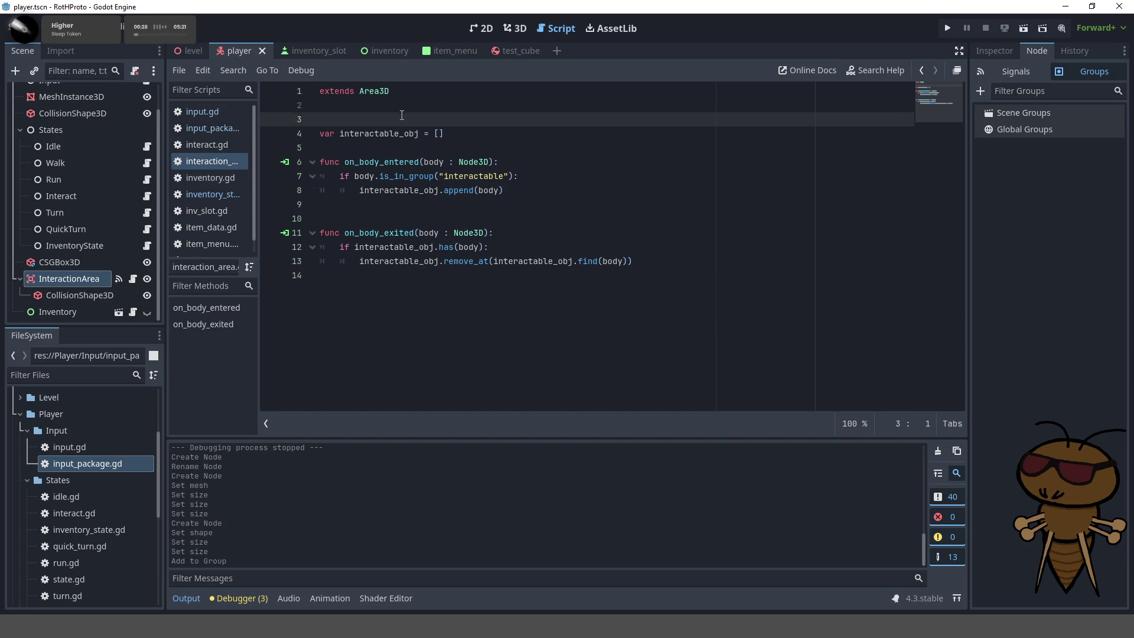
- Declare signal on_item_pickup(item) below extends Area3D
key(Return)
key(Up)
text(signal )
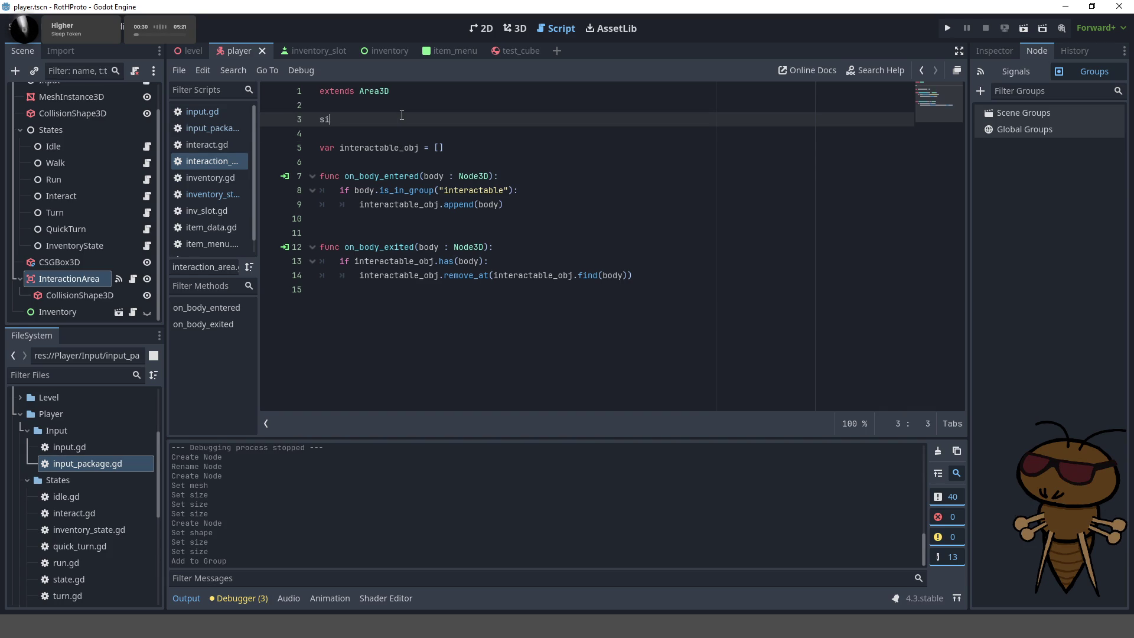
text(on_it)
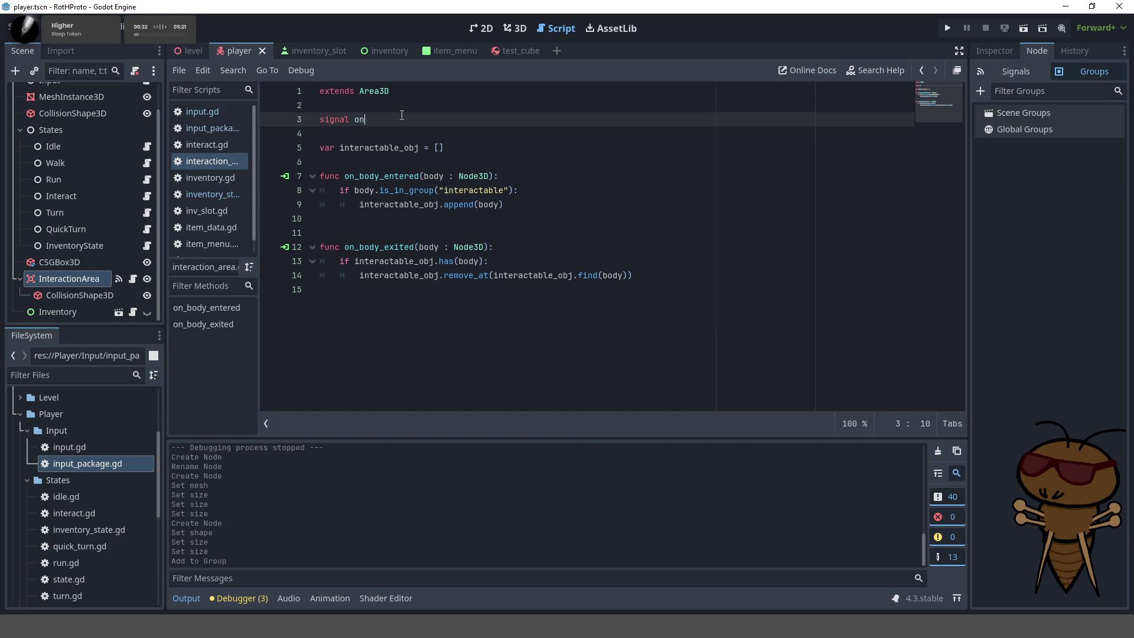
text(em_pick)
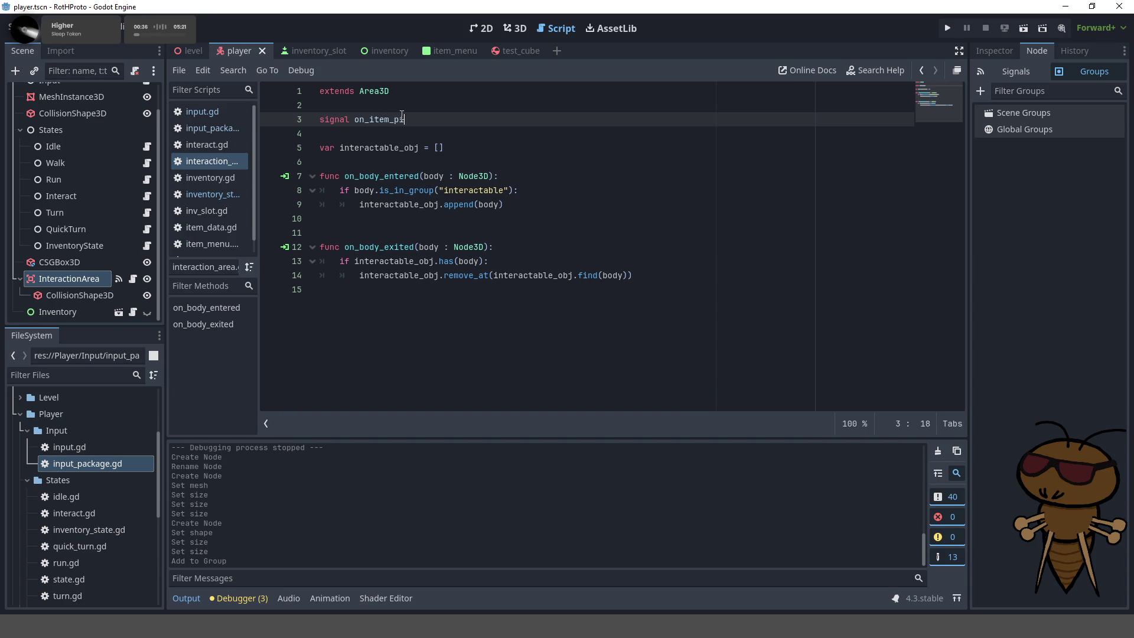
text(u)
text(p()
text(item)
click(394, 134)
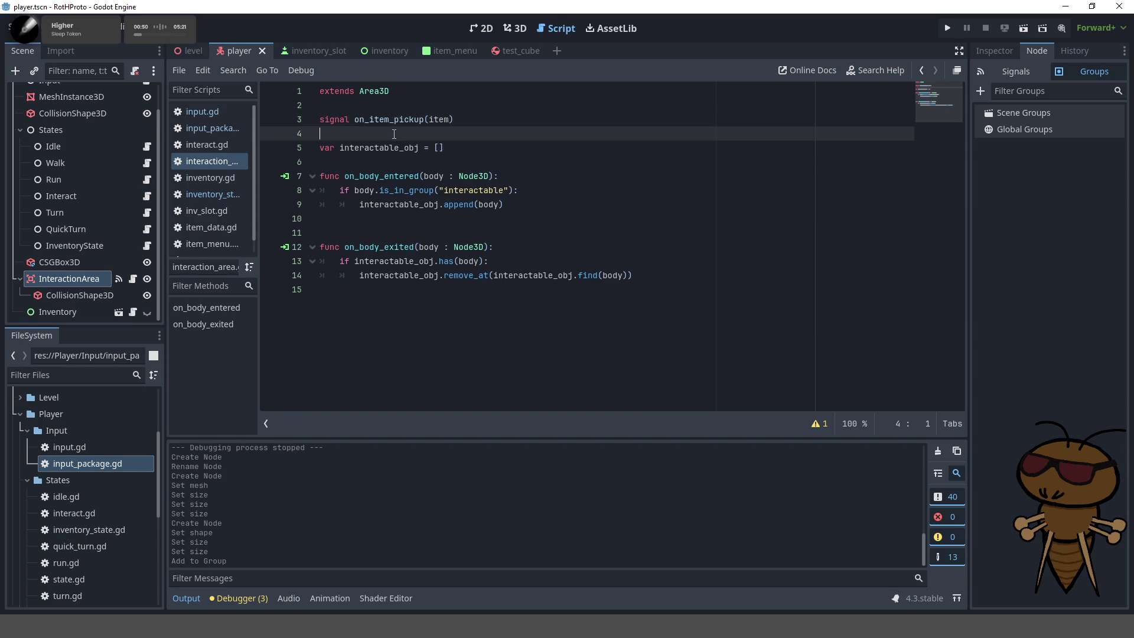
key(Return)
key(Return)
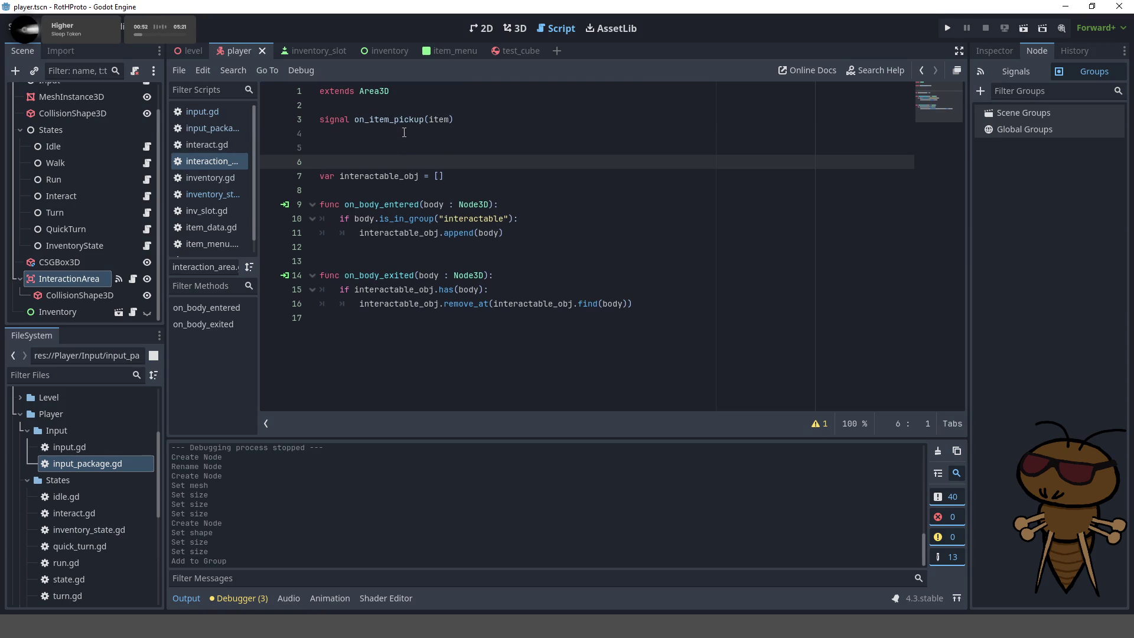
key(Up)
text(@exp)
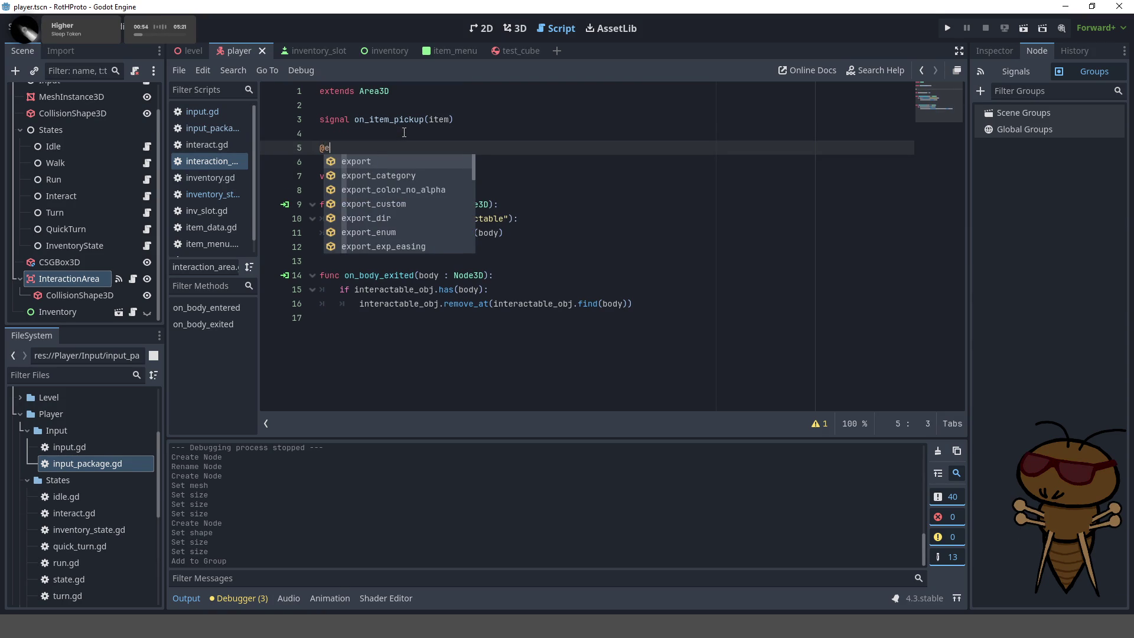
key(Return)
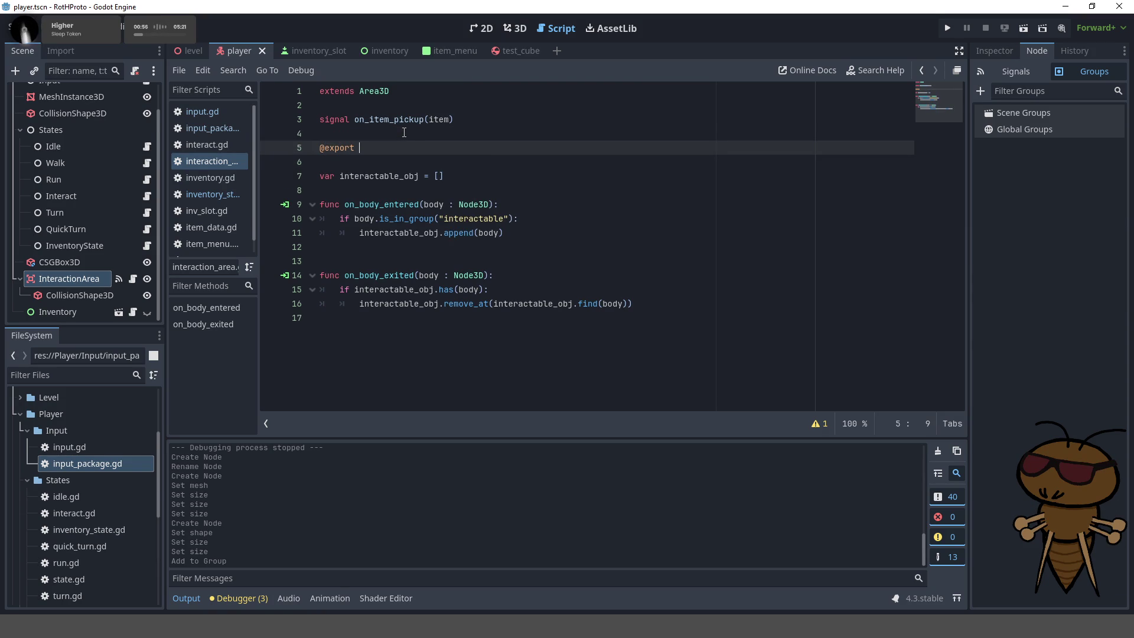
text(var item_)
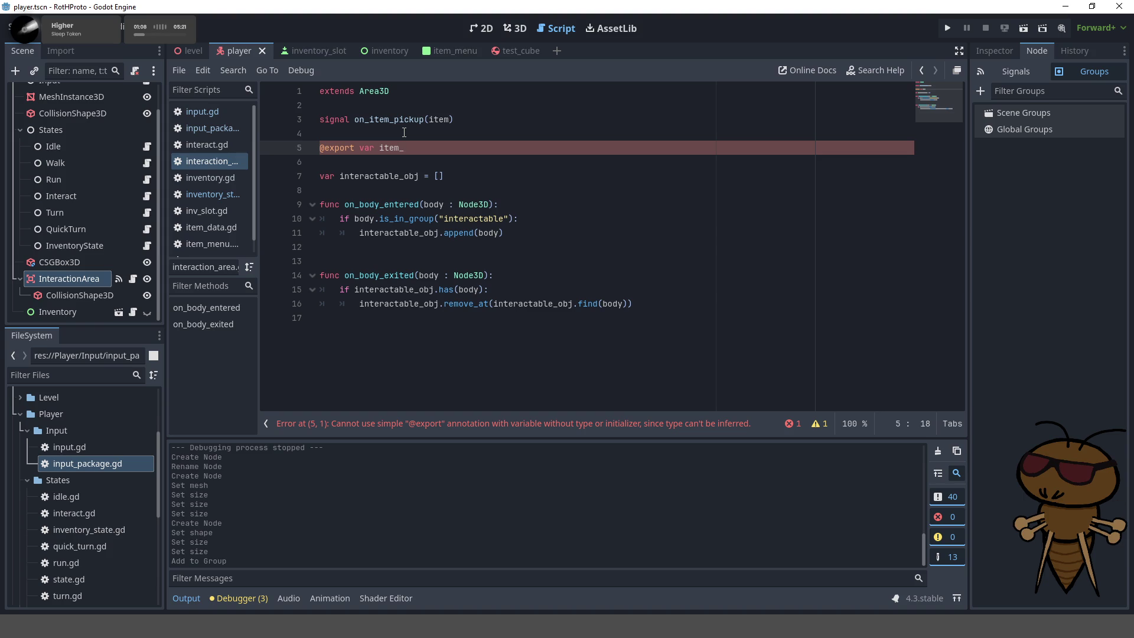
text(t)
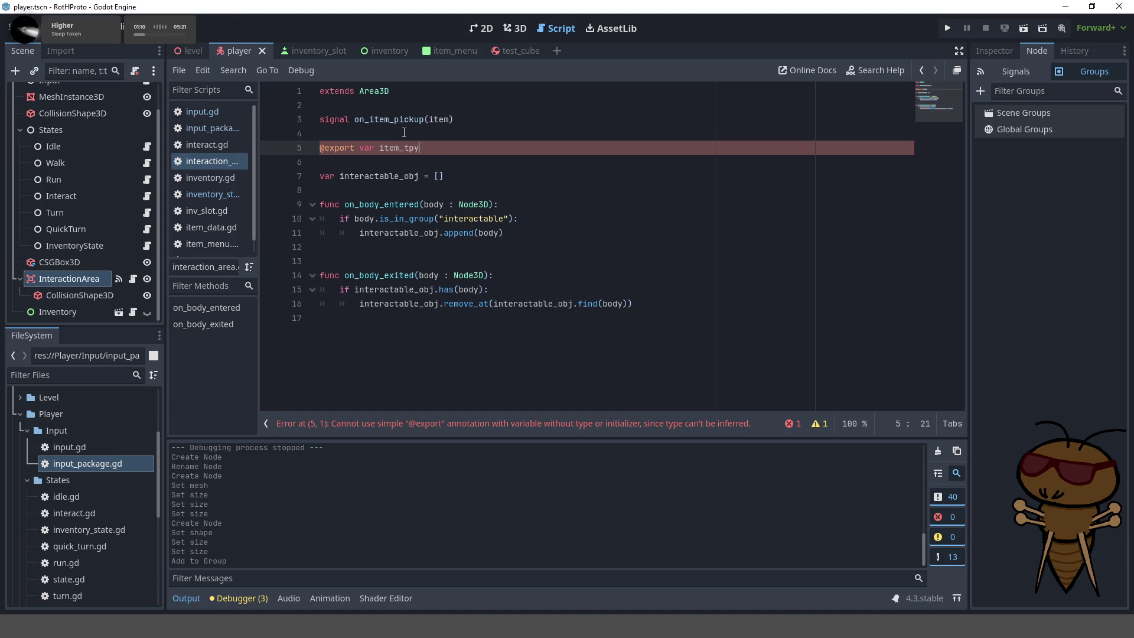
text(ype )
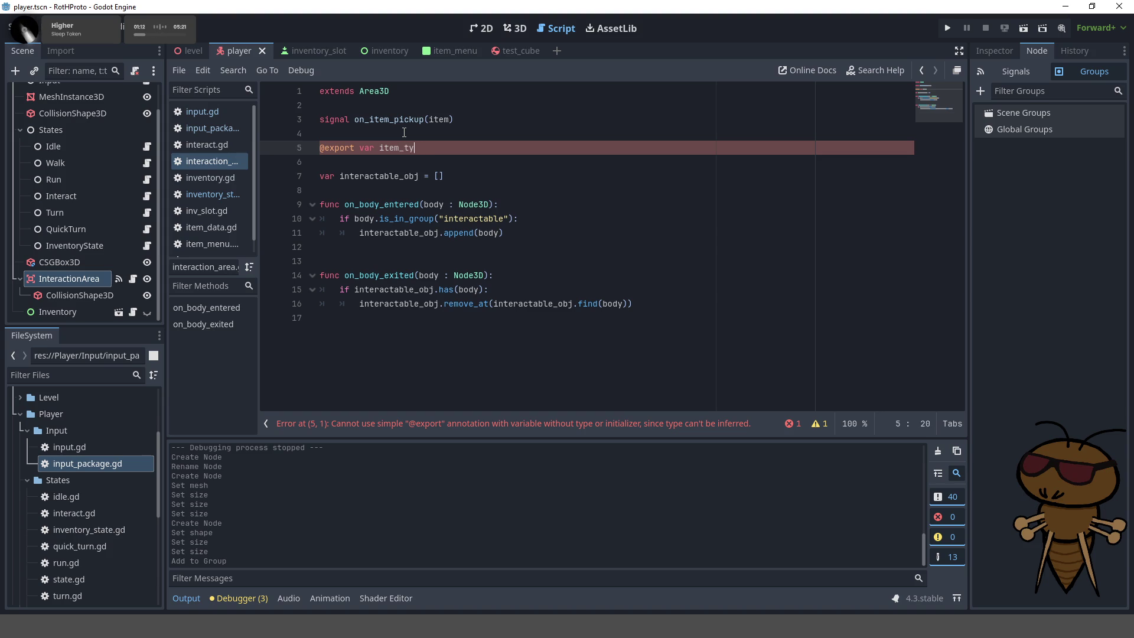
text(: )
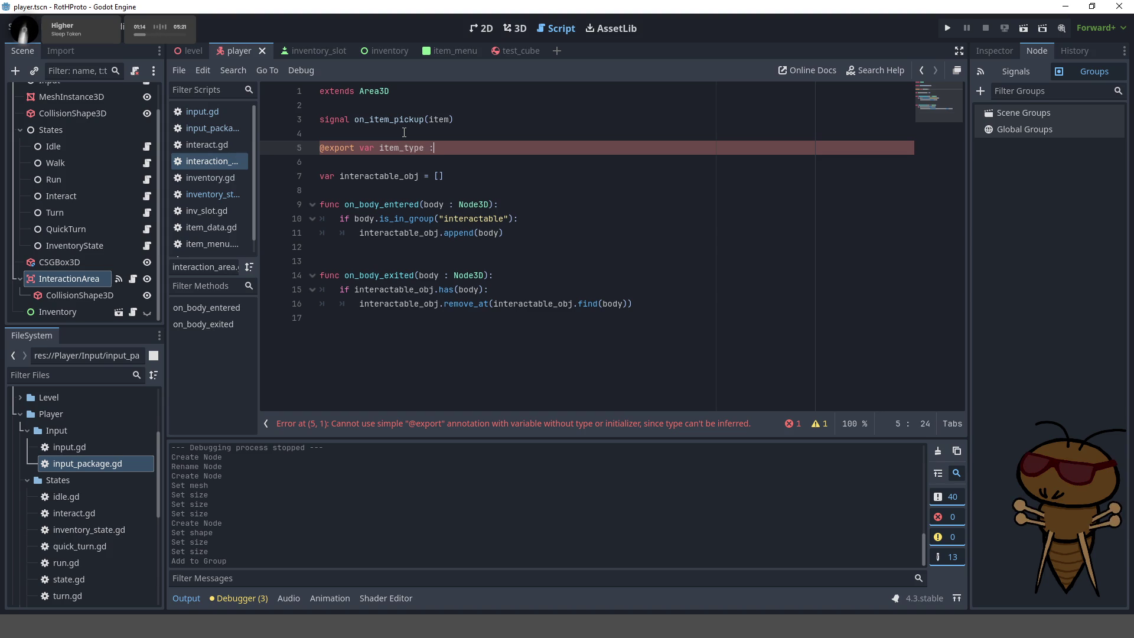
text(Array)
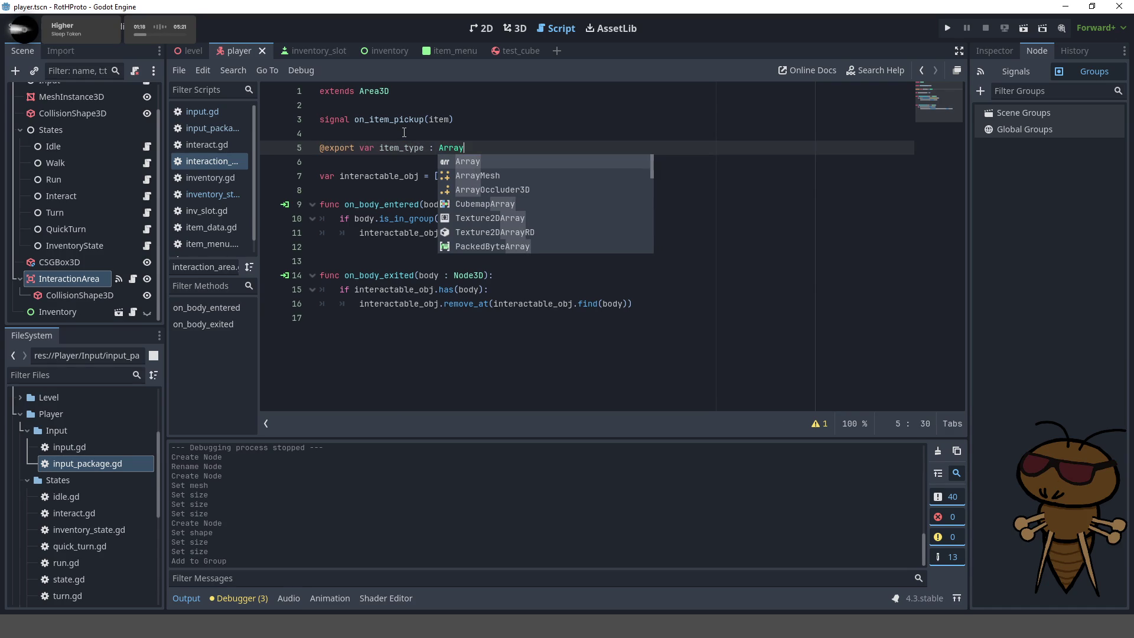
text([)
text(ItemData)
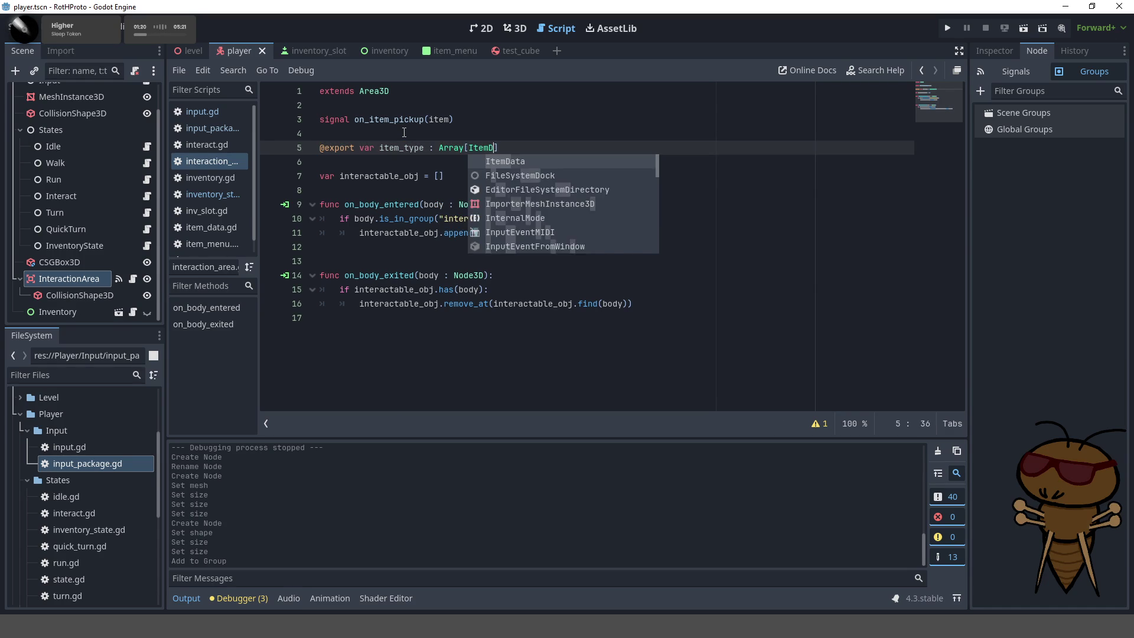
text(] =)
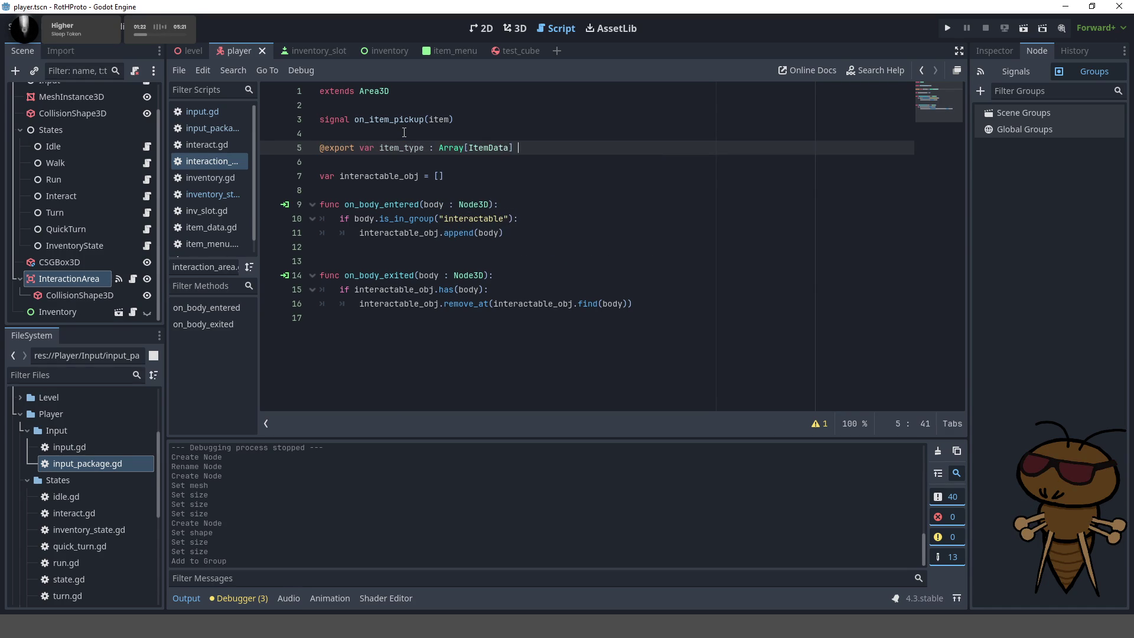
text( [)
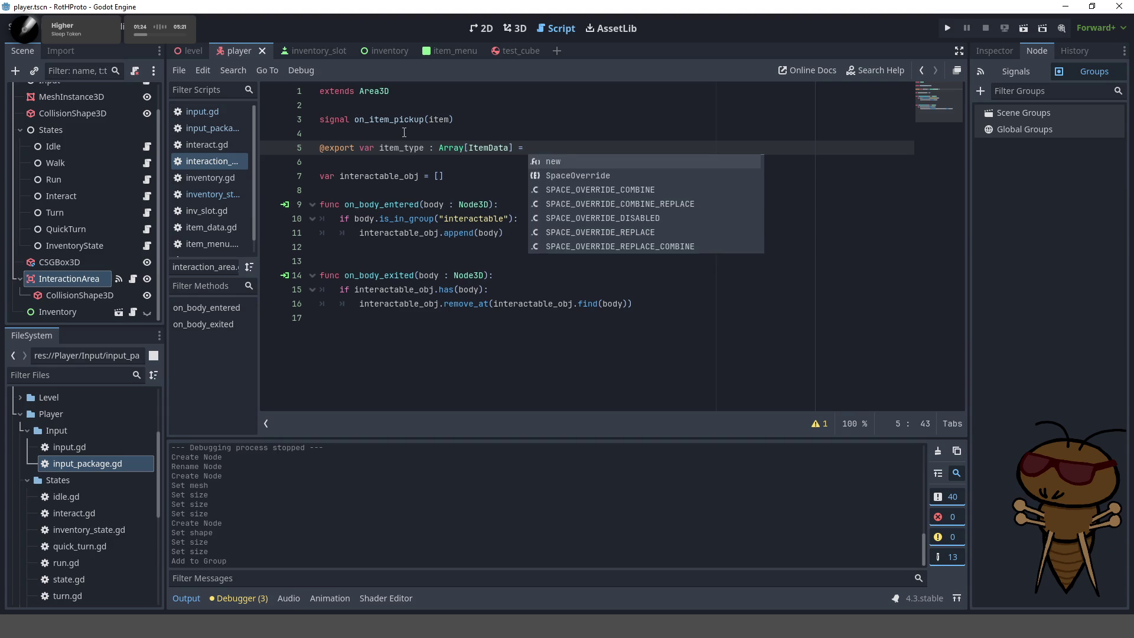
text(])
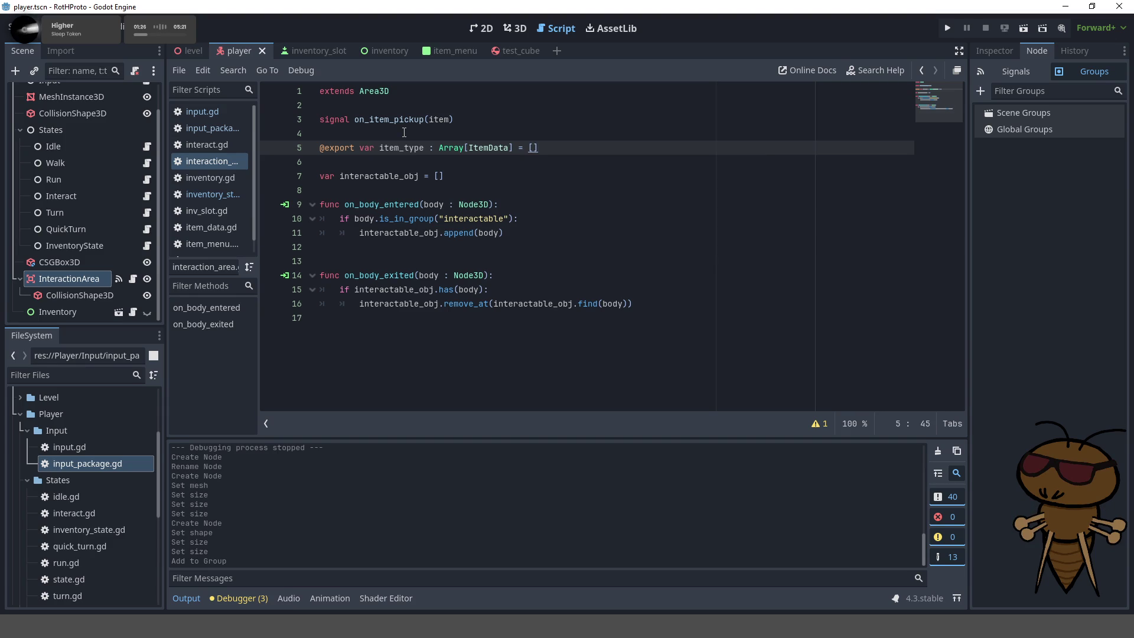
key(Down)
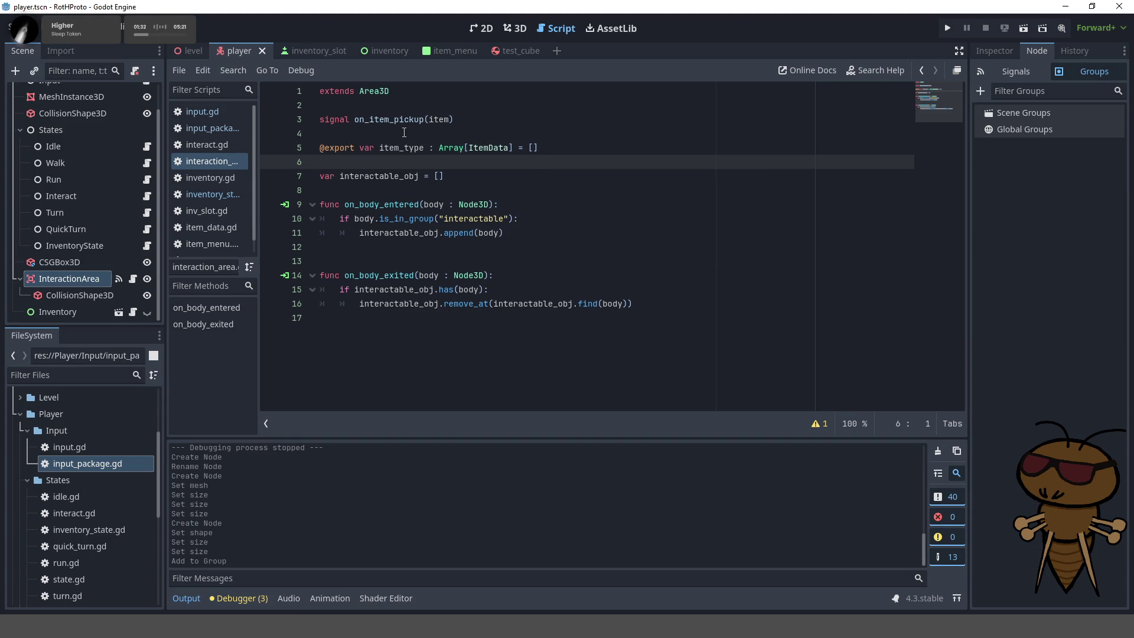
key(Return)
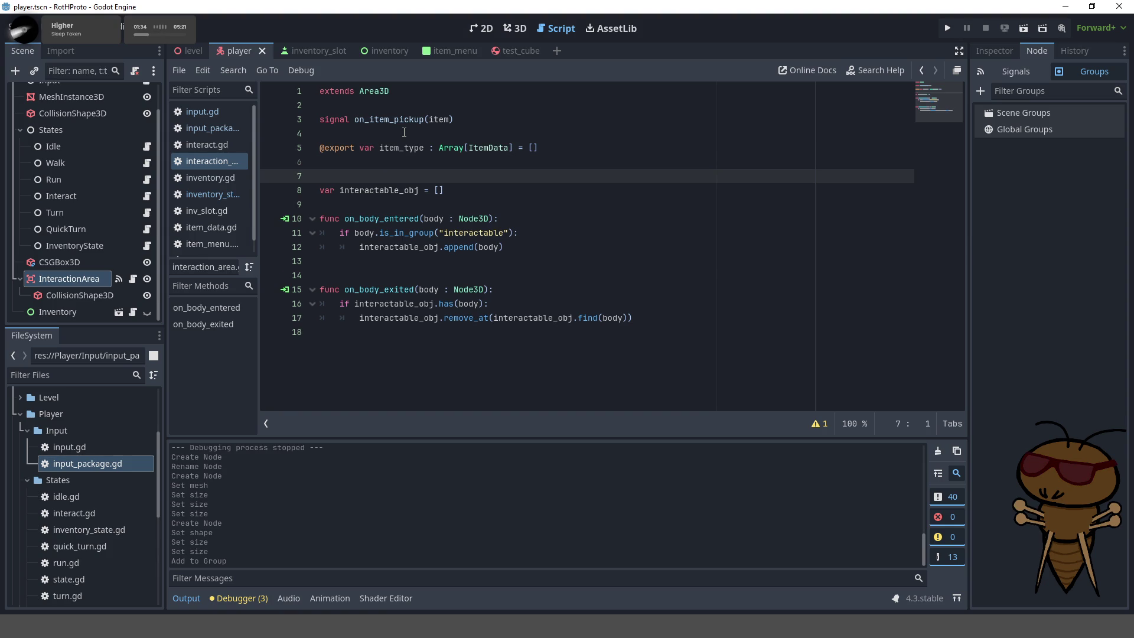
text(var)
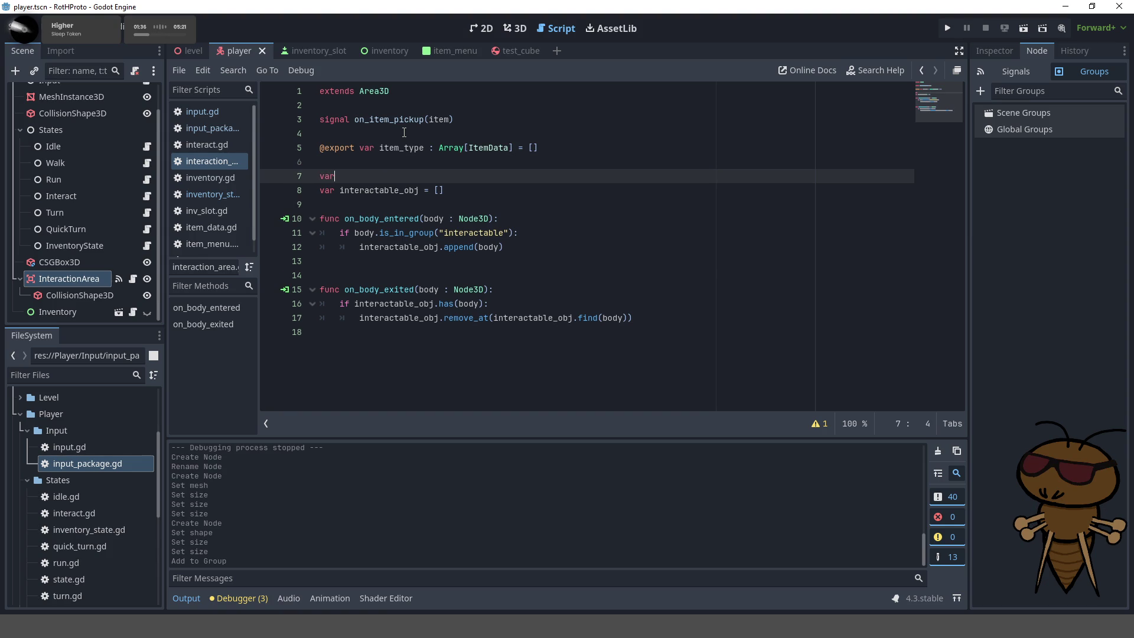
key(BackSpace)
key(BackSpace)
key(BackSpace)
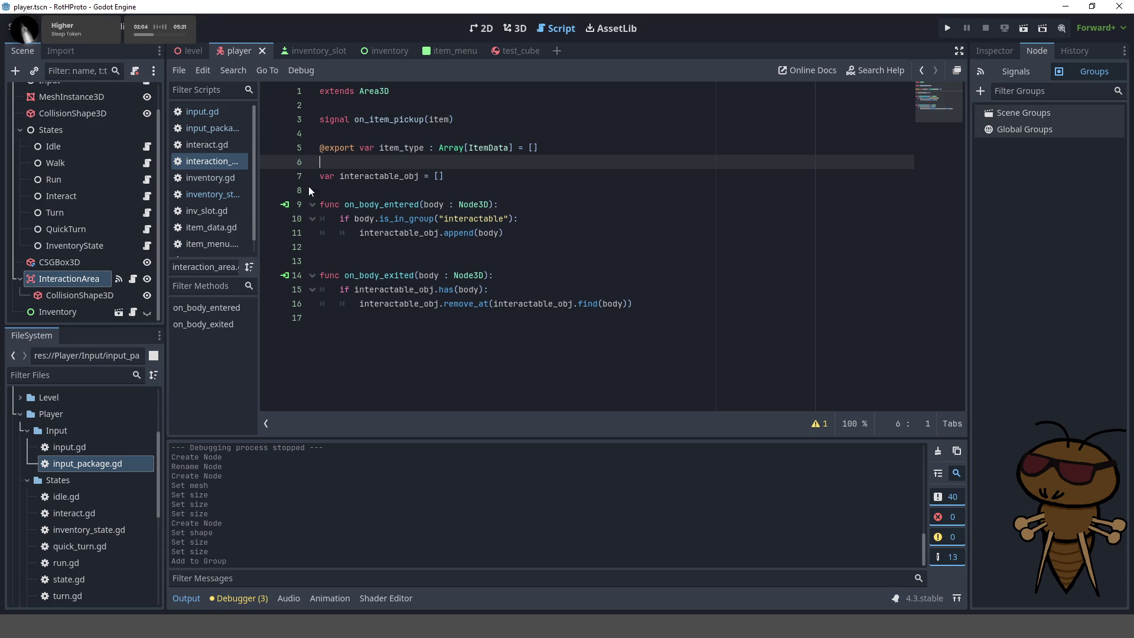
click(207, 145)
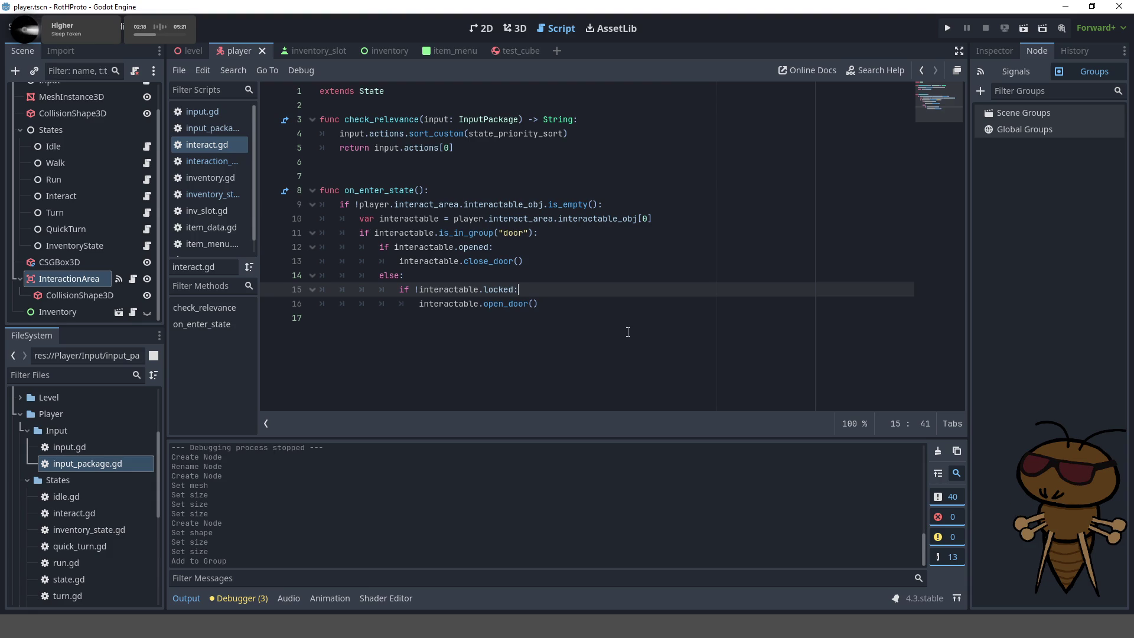
click(213, 164)
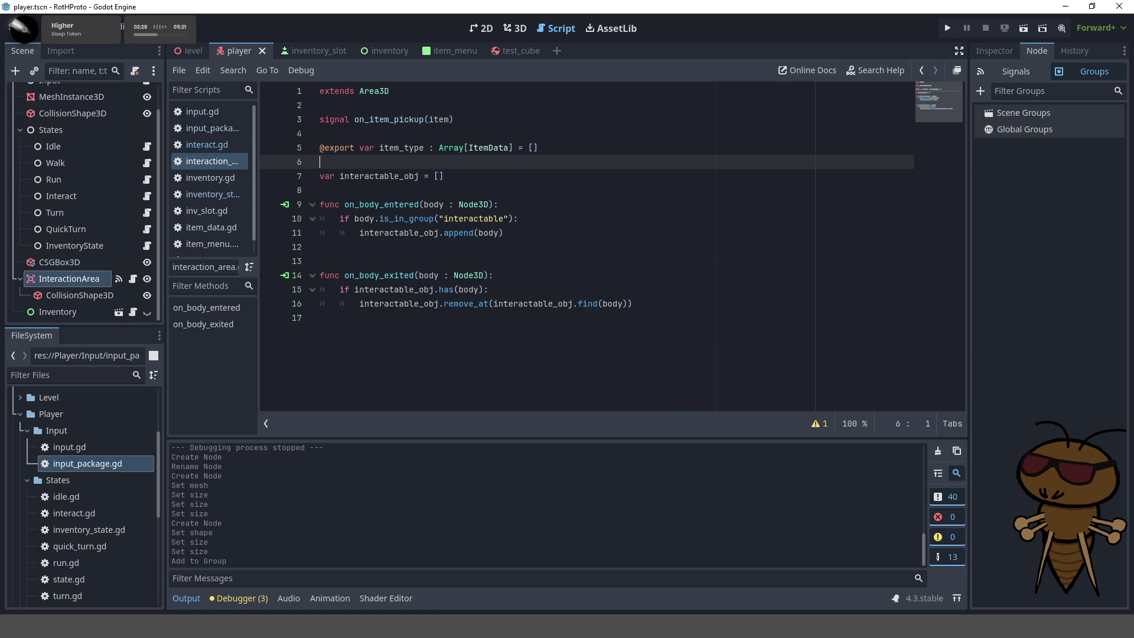
click(573, 191)
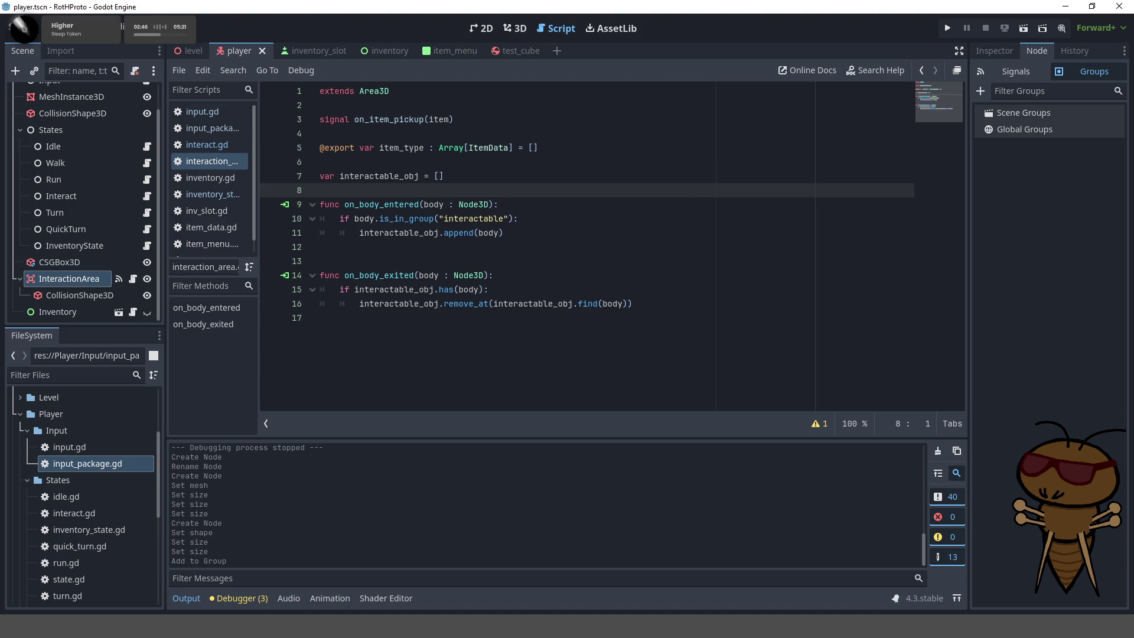
- Add a func _input(event: InputEvent) -> void: above on_body_entered
click(600, 204)
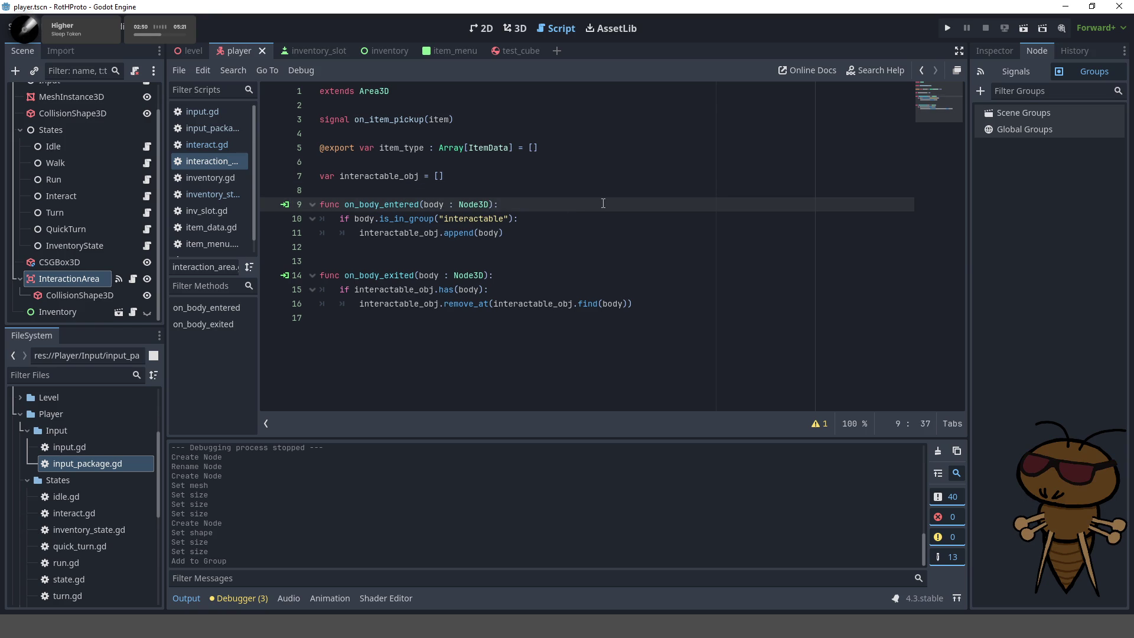
click(479, 196)
key(Return)
key(Return)
key(Return)
key(Up)
key(Up)
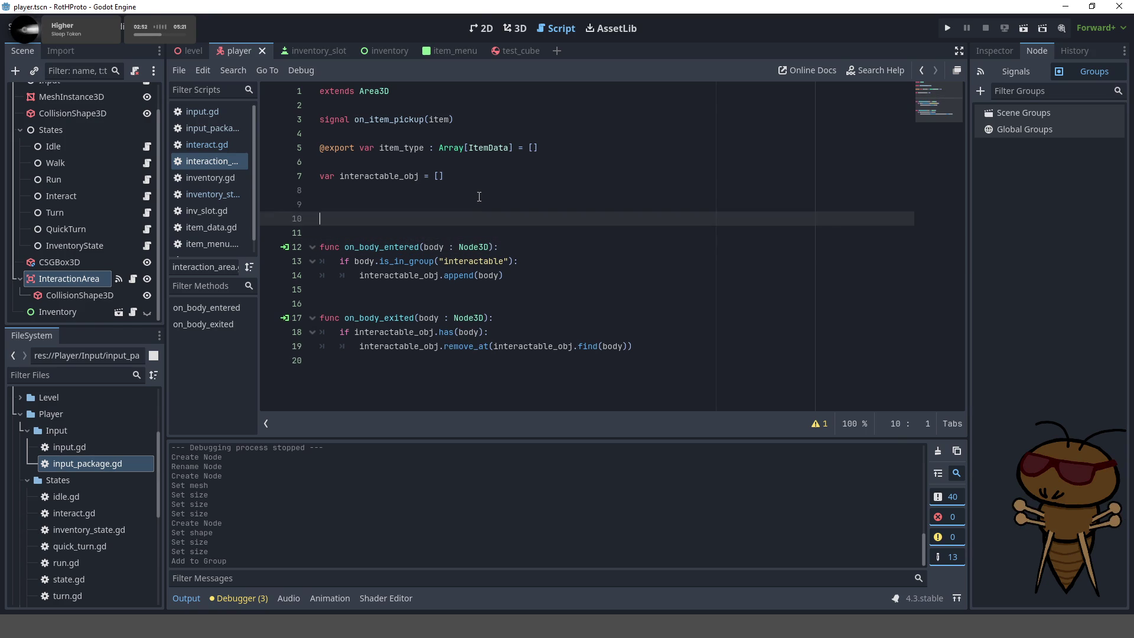
key(Return)
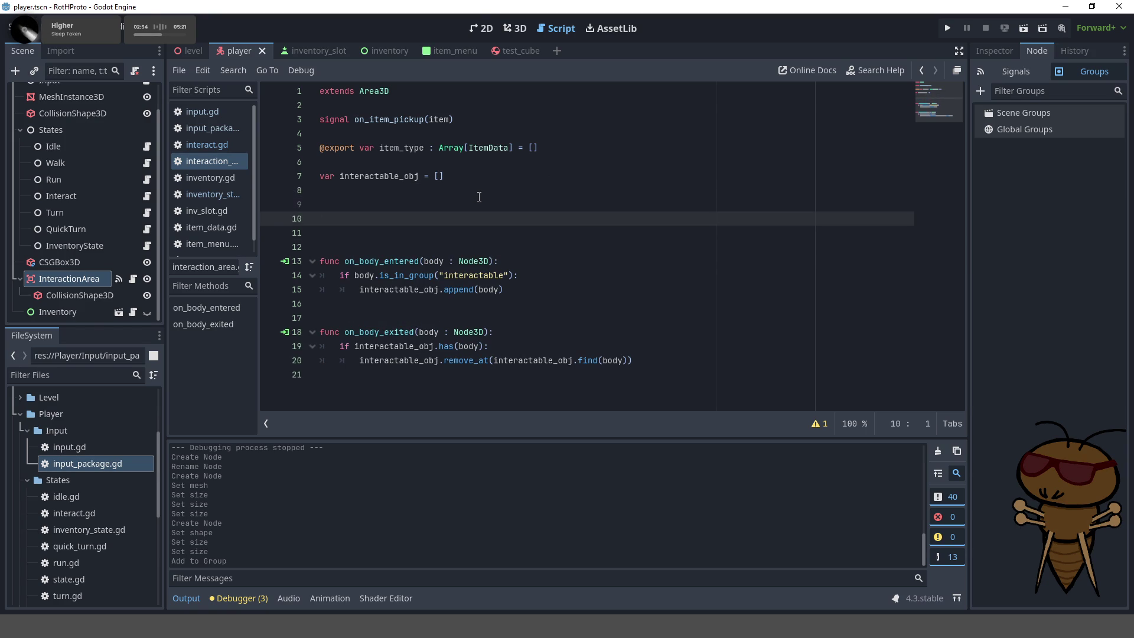
text(func _)
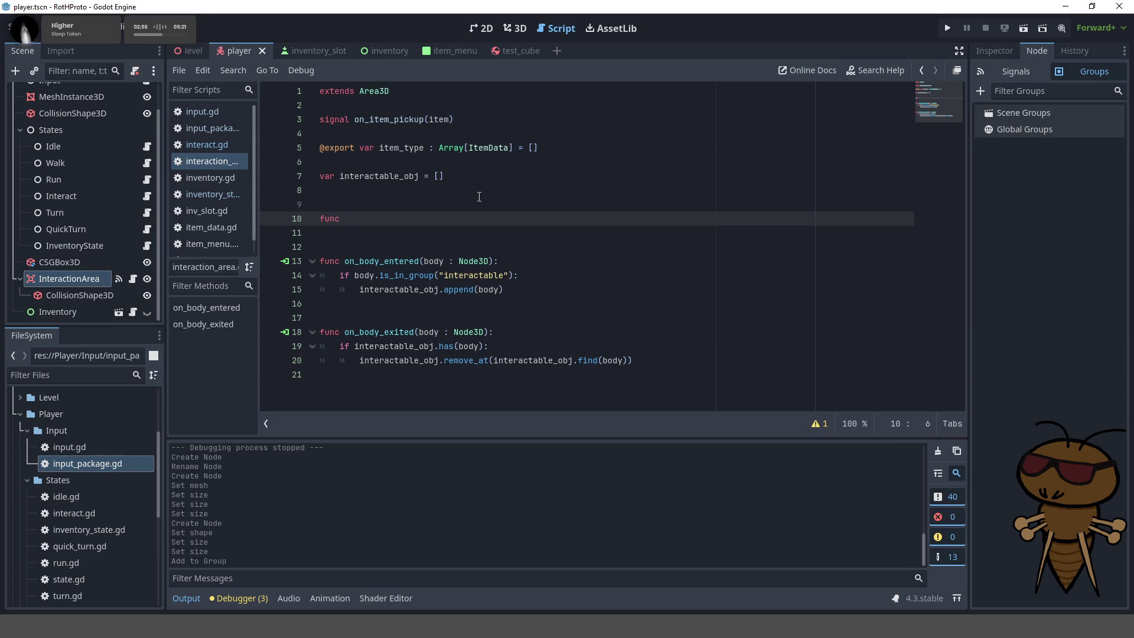
text(input)
key(Return)
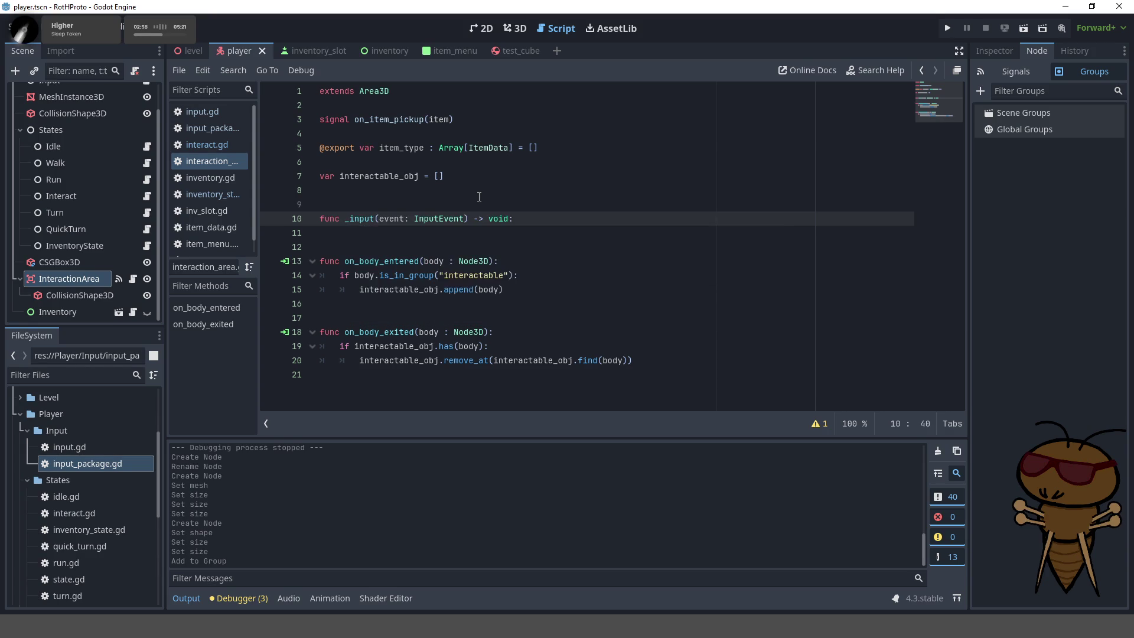
key(Return)
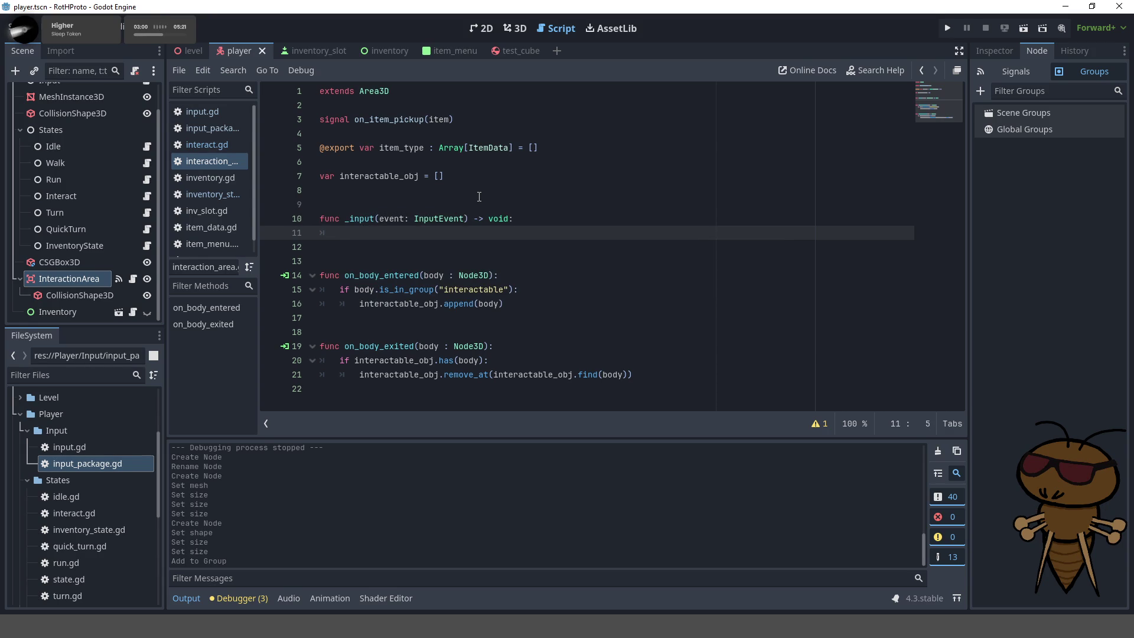
- Inside _input, check event.is_action_pressed("Interact") with pass as the body
text(if even)
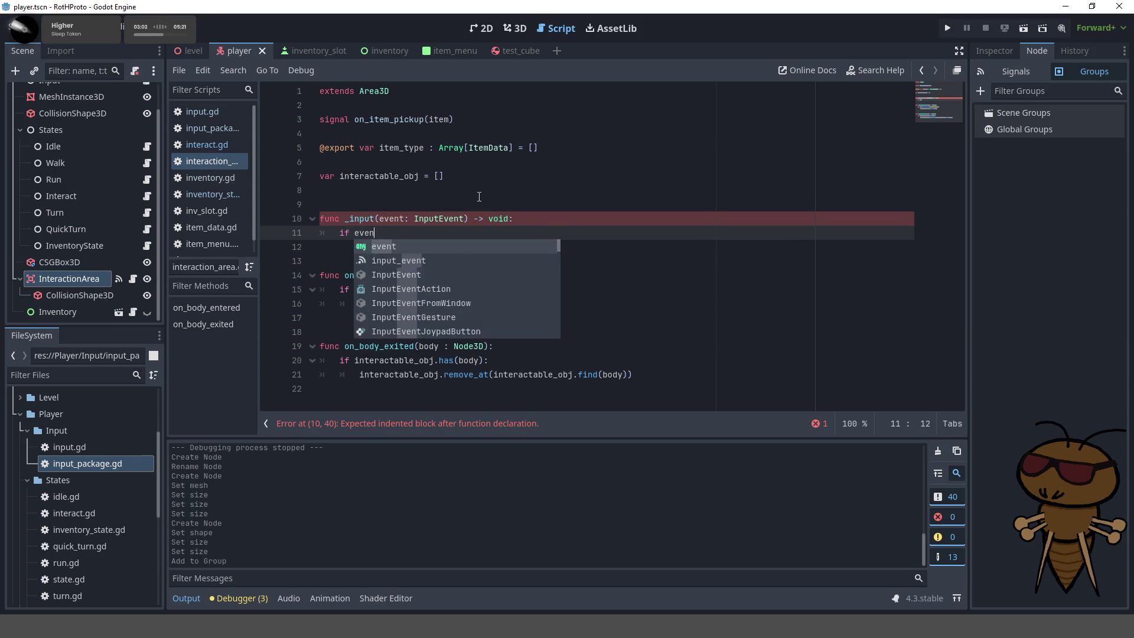
text(t.is)
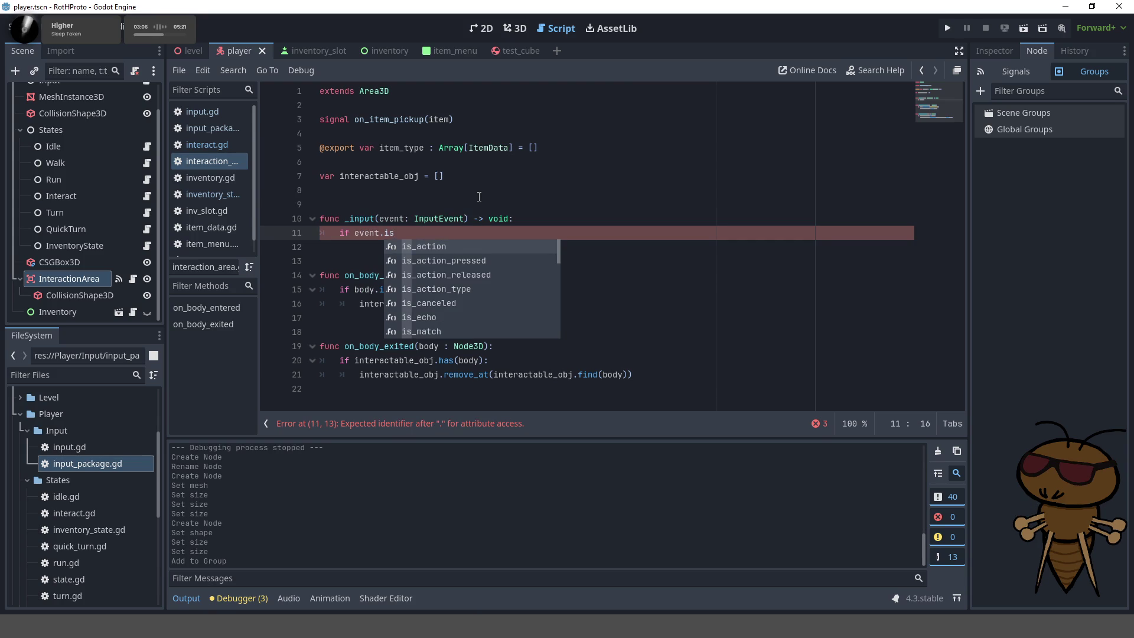
text(_a)
key(Down)
key(Return)
key(Down)
key(Down)
key(Return)
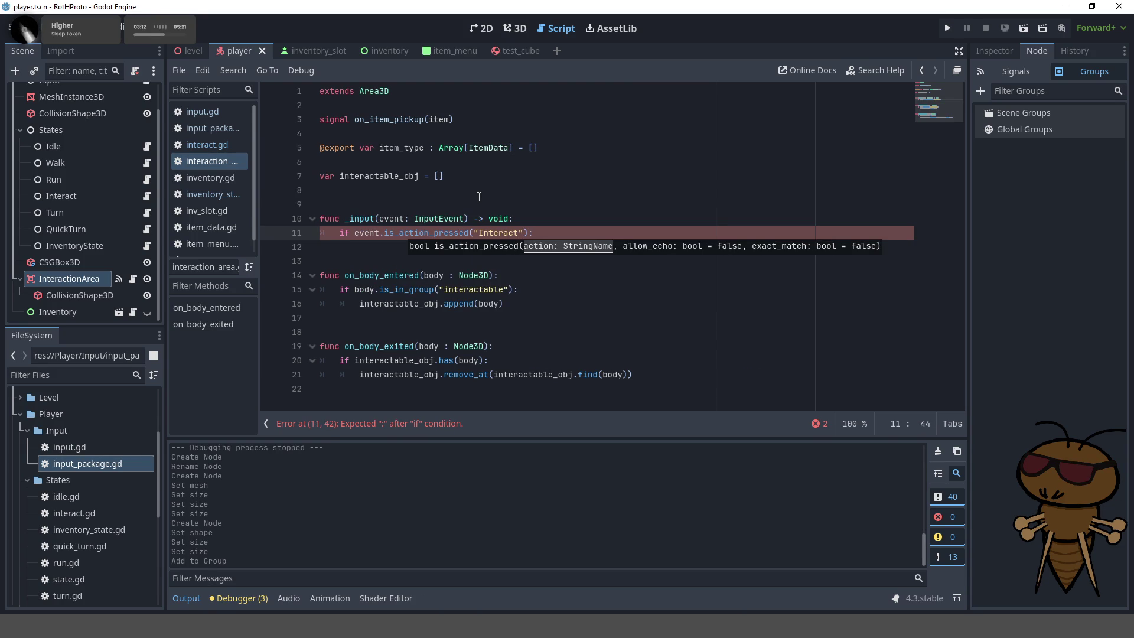
key(Return)
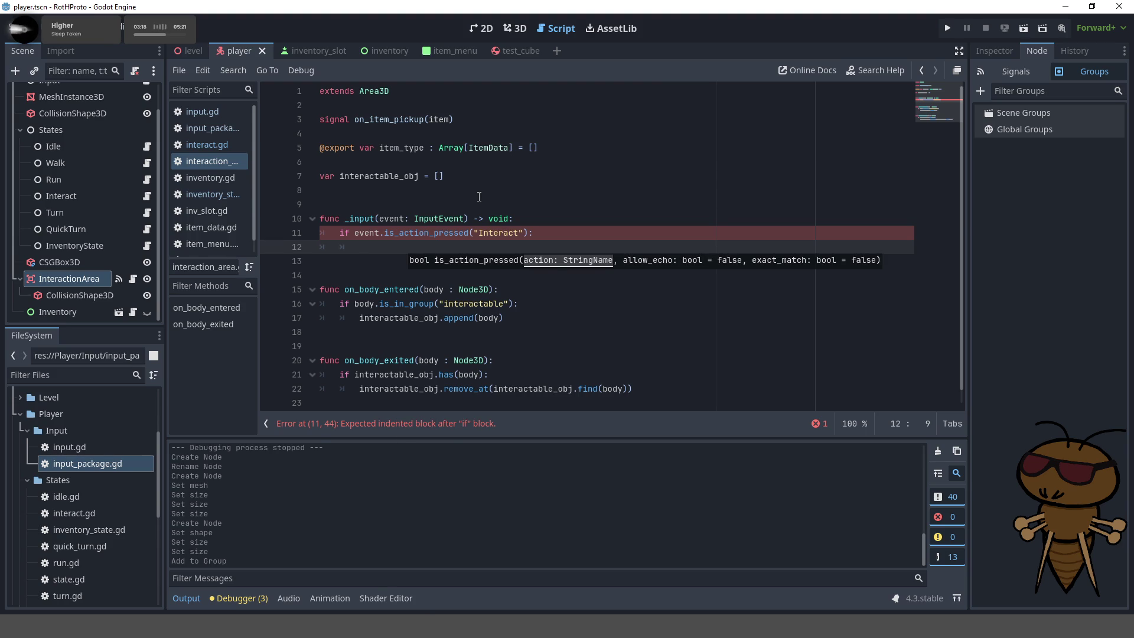
text(if in)
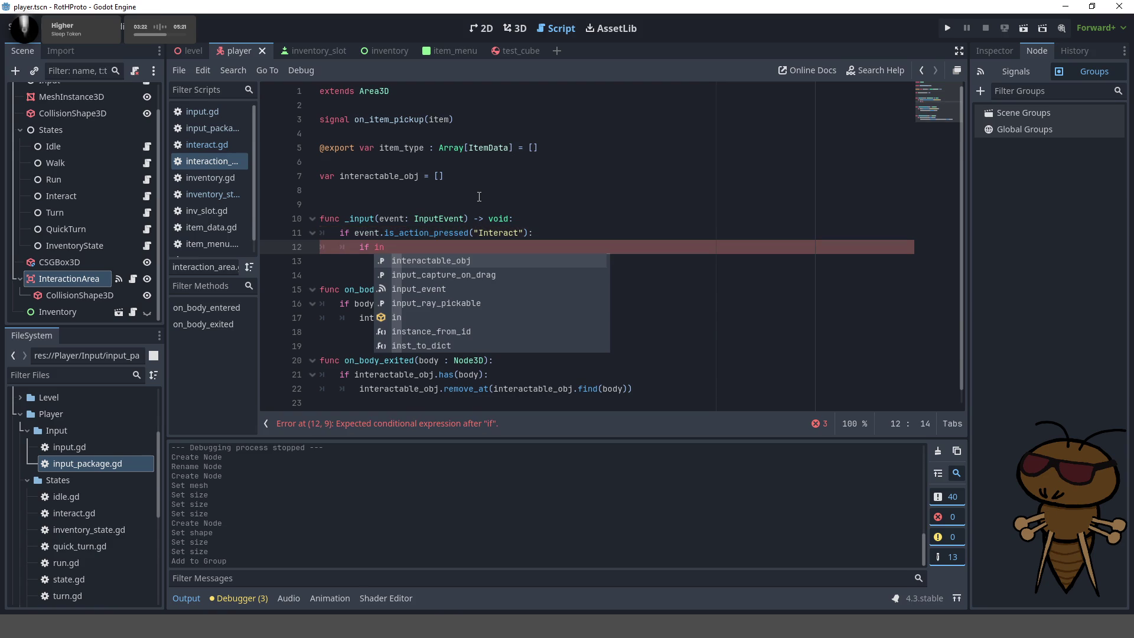
key(BackSpace)
key(BackSpace)
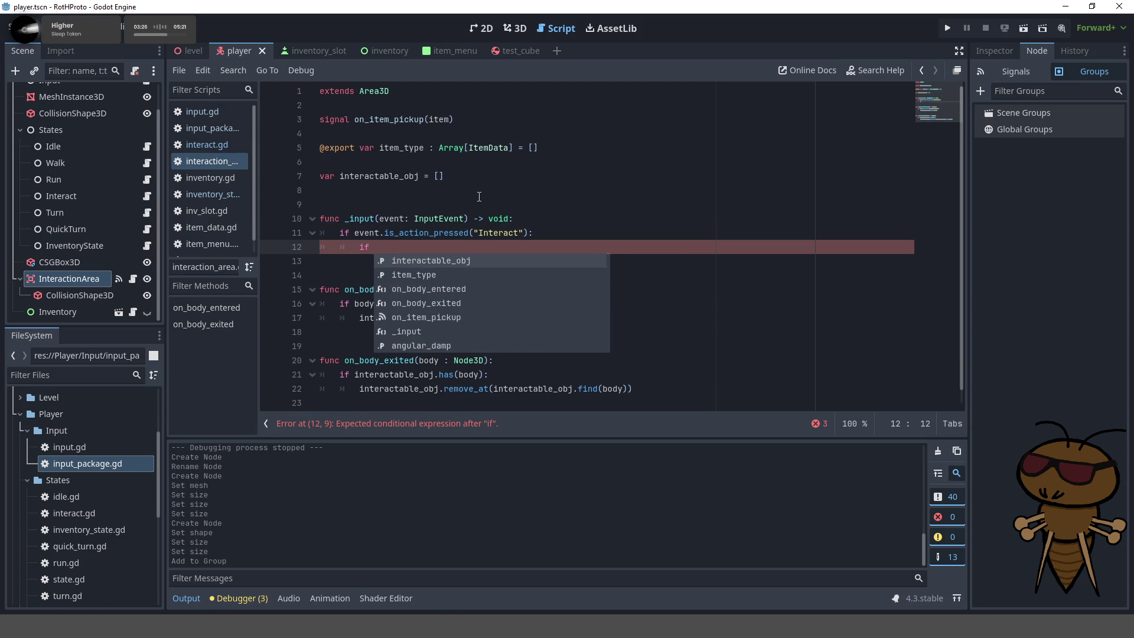
key(BackSpace)
key(BackSpace)
key(BackSpace)
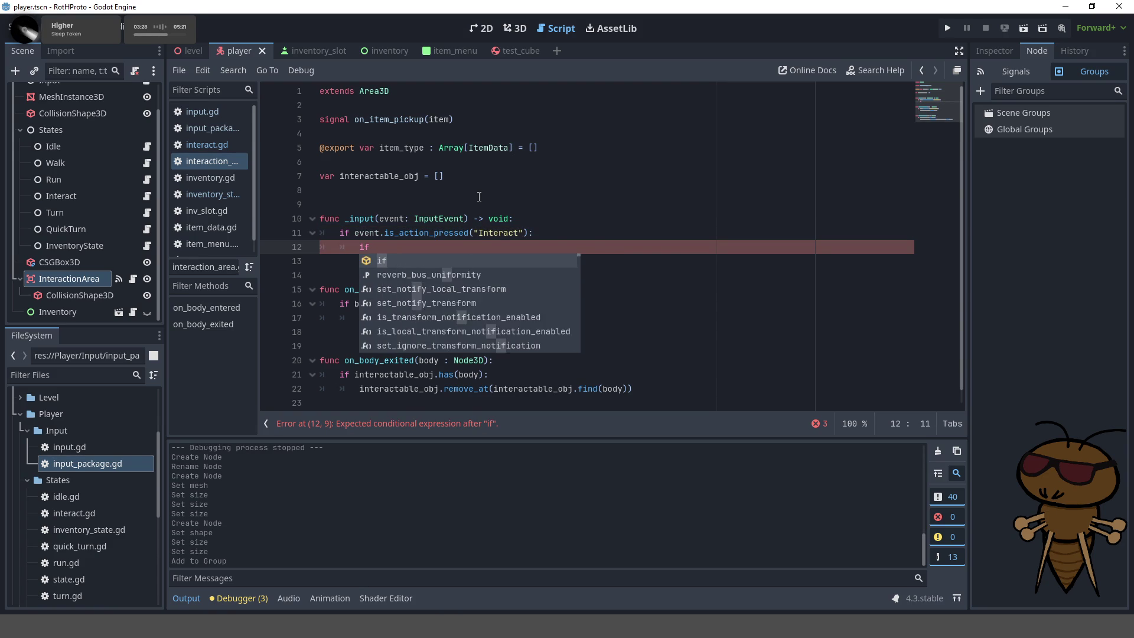
text(pass)
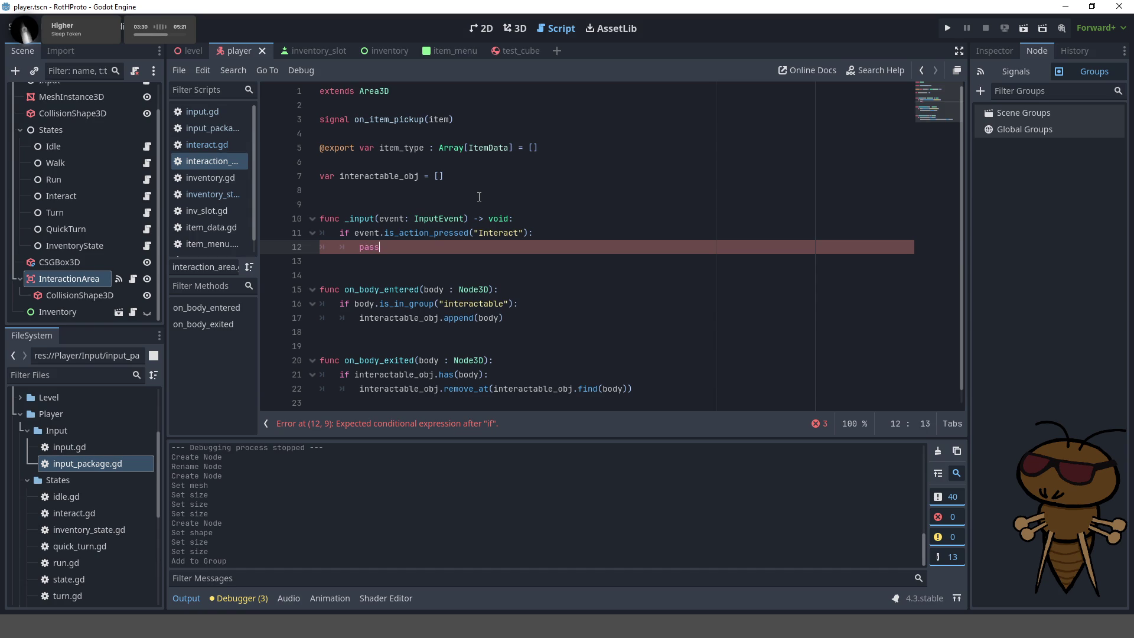
click(341, 190)
text(var nea)
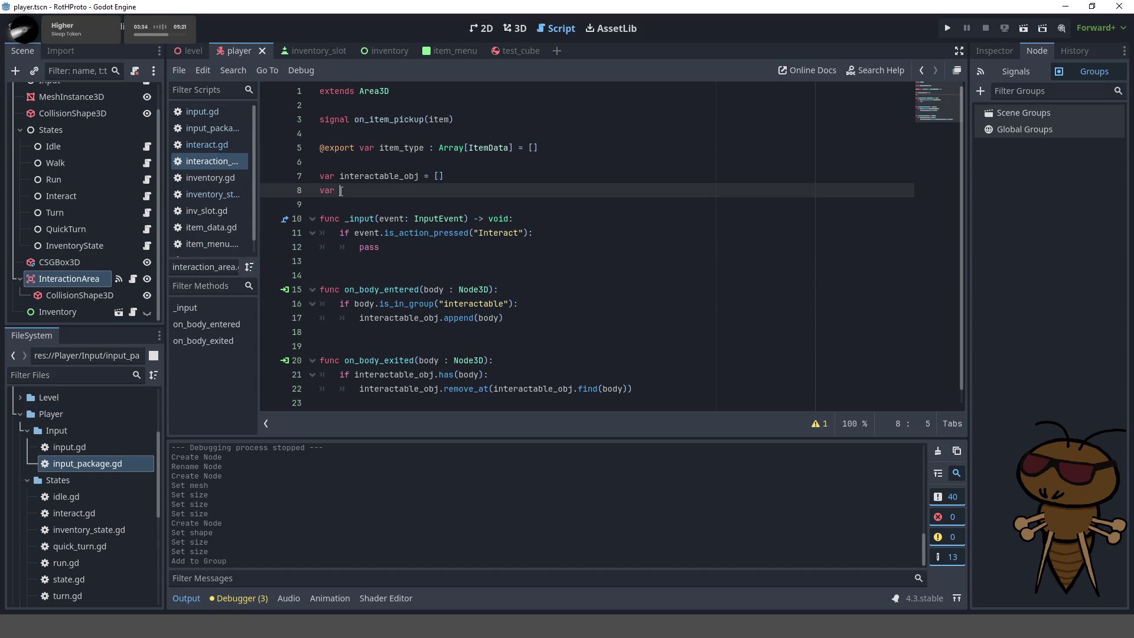
text(rby_)
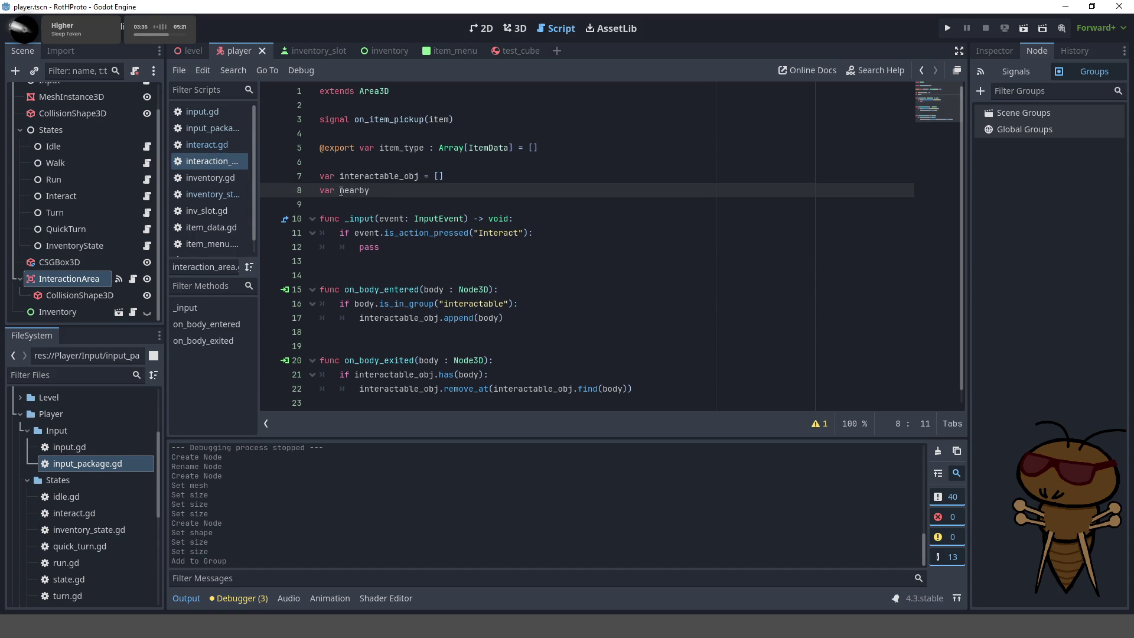
text(bodies)
text( =)
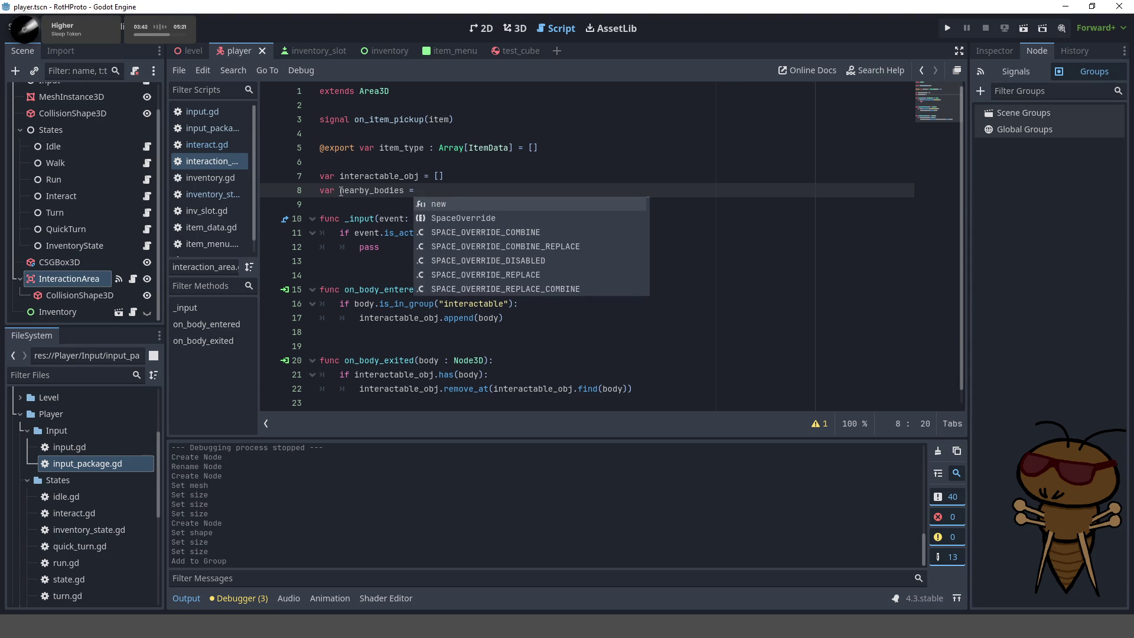
key(BackSpace)
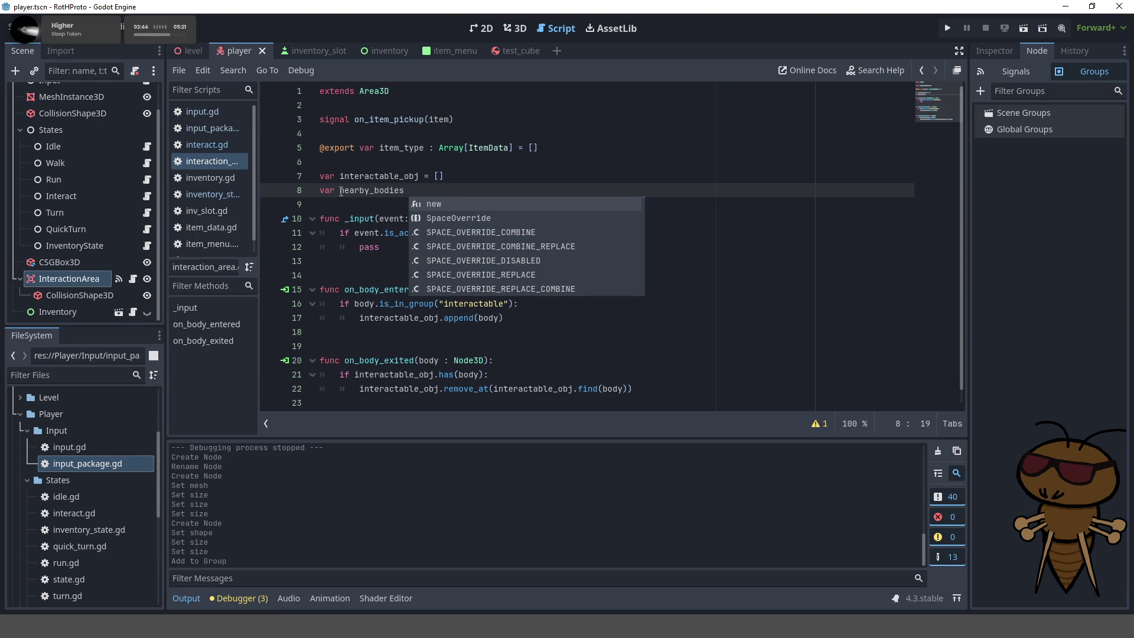
text(: A)
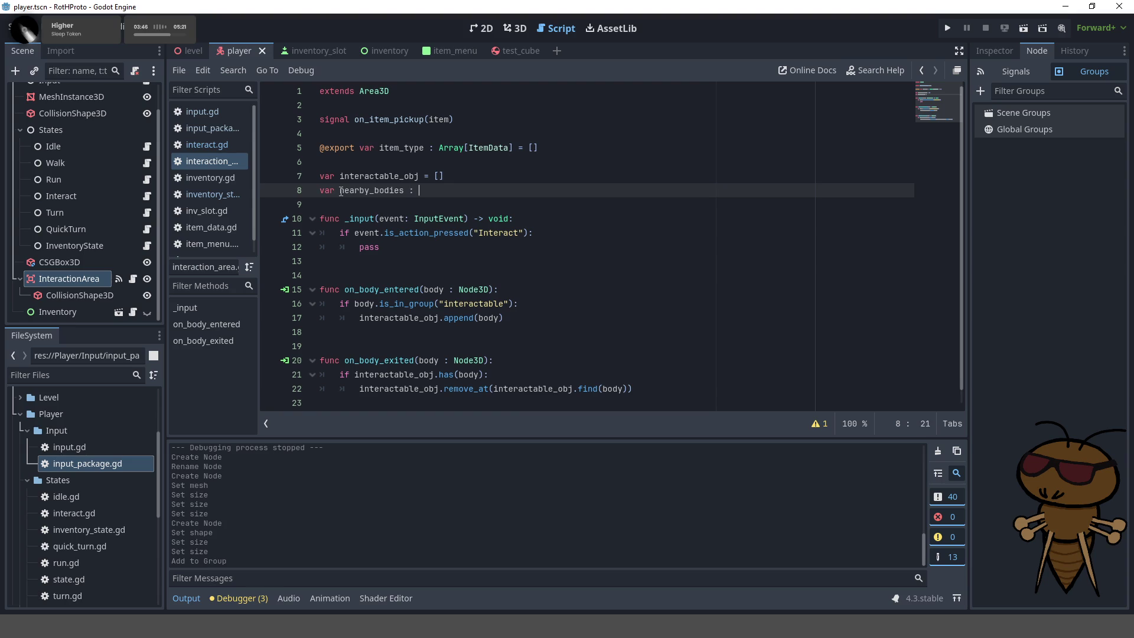
text(r)
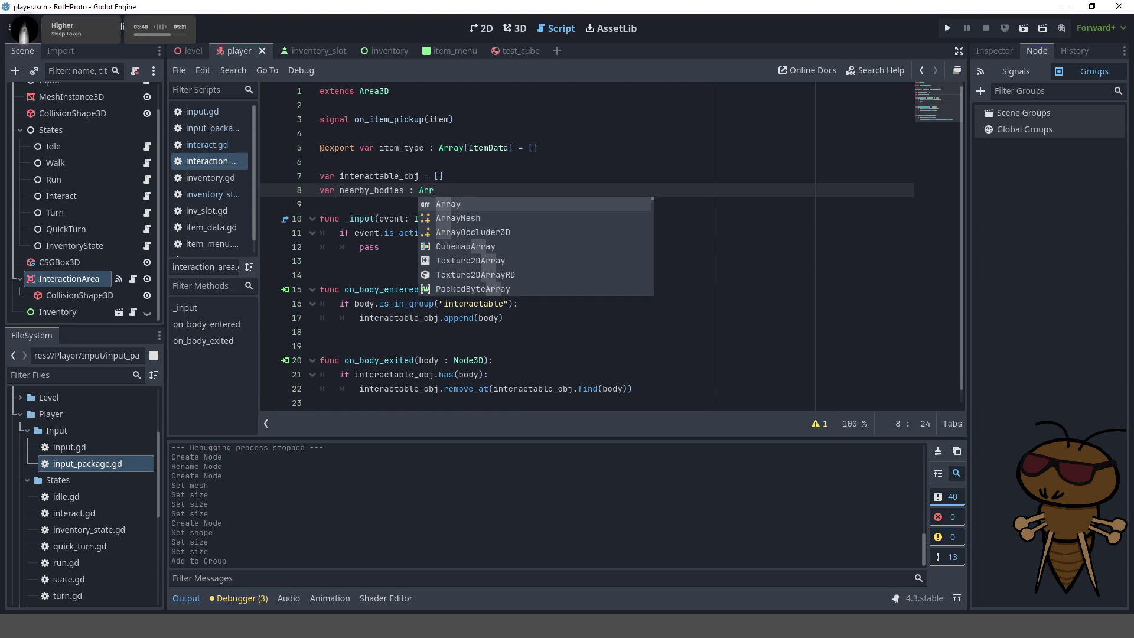
key(BackSpace)
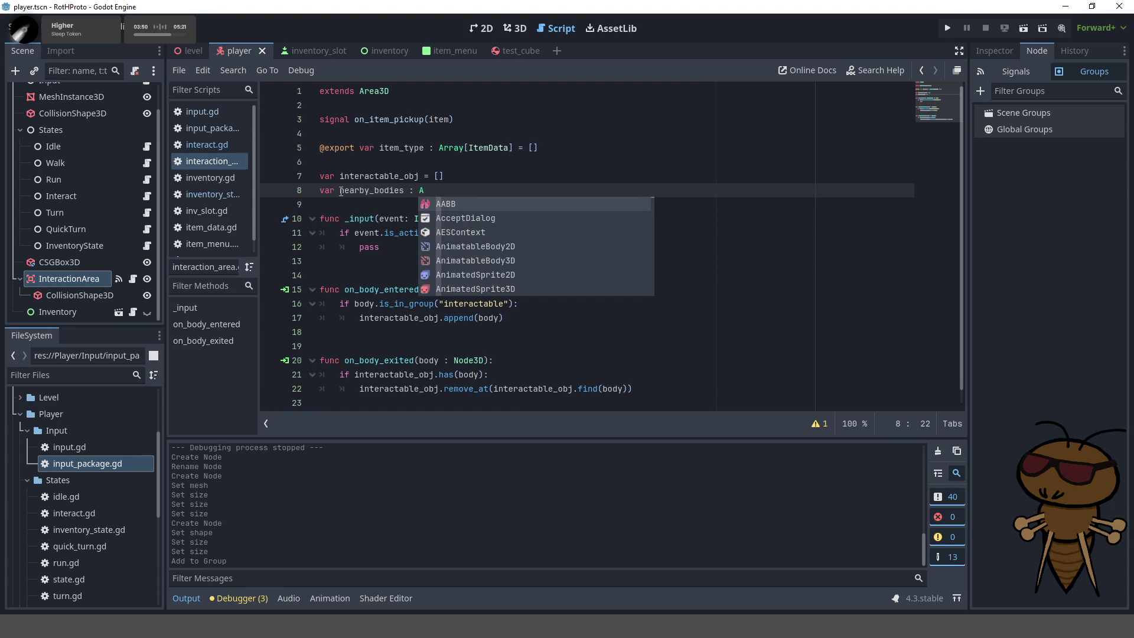
key(BackSpace)
key(BackSpace)
key(BackSpace)
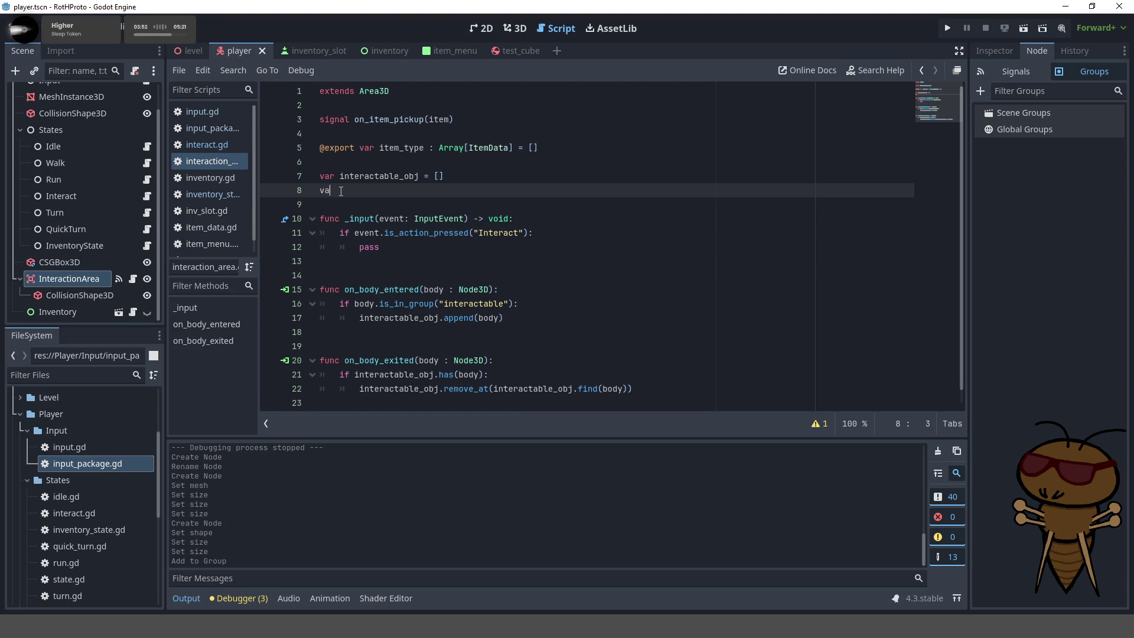
key(BackSpace)
click(408, 255)
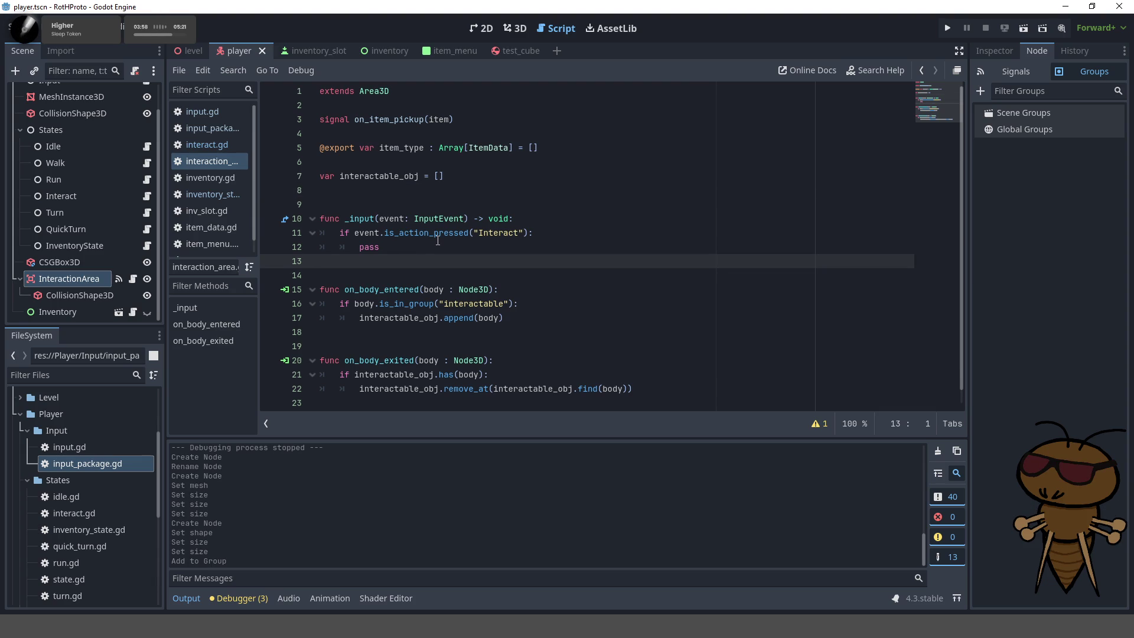
- Replace pass with if !interactable_obj.is_empty(): and start an indented line
click(401, 247)
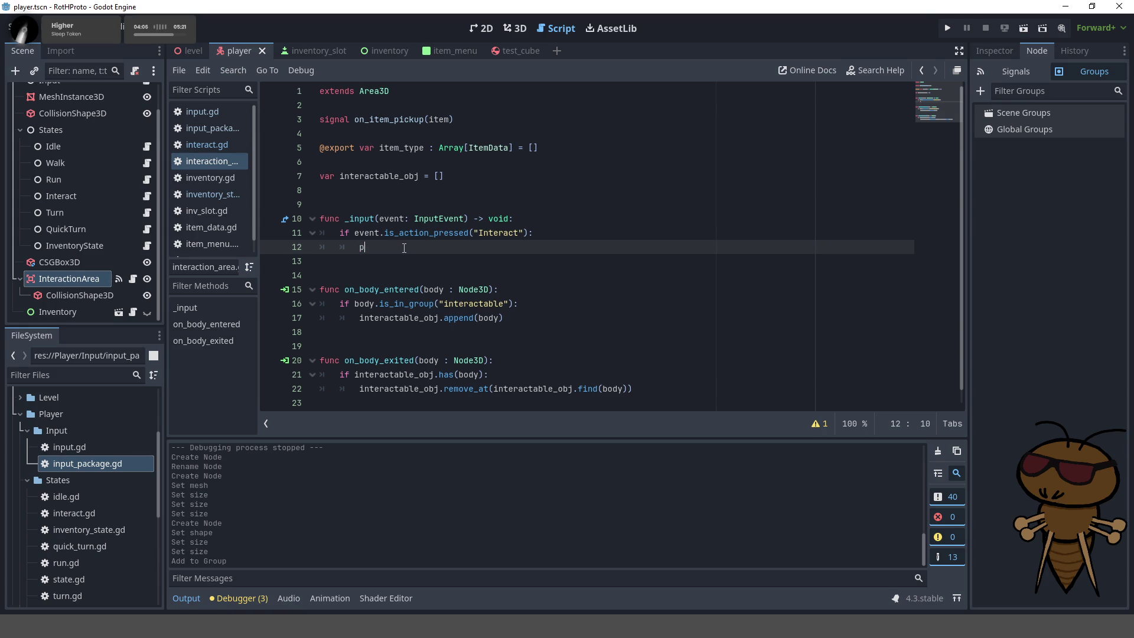
text(if !)
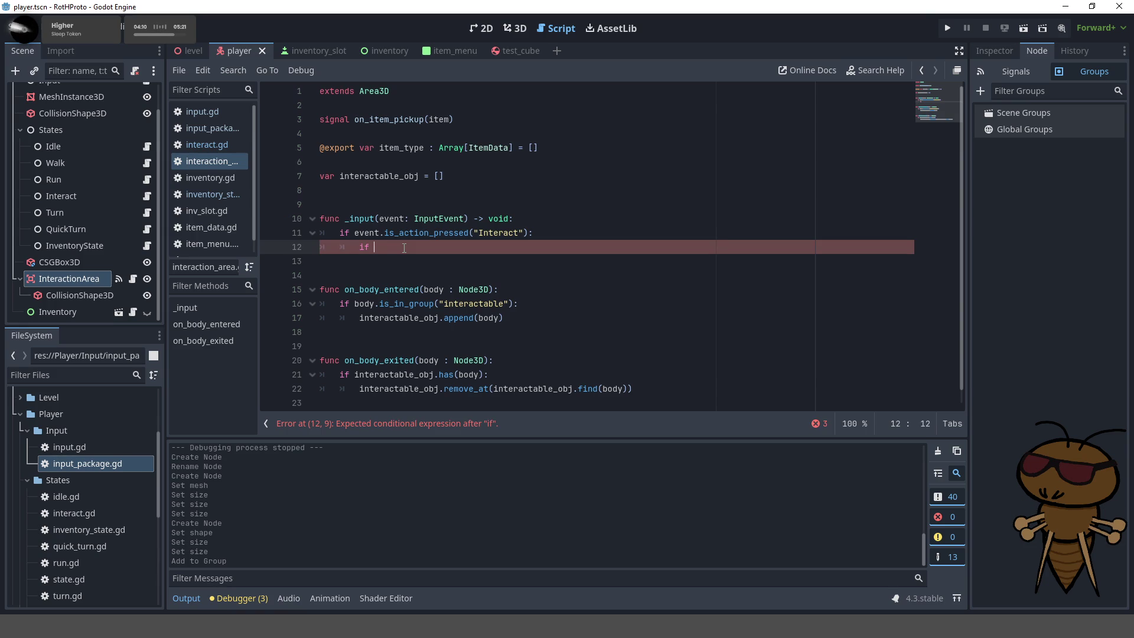
text(interactable_obj)
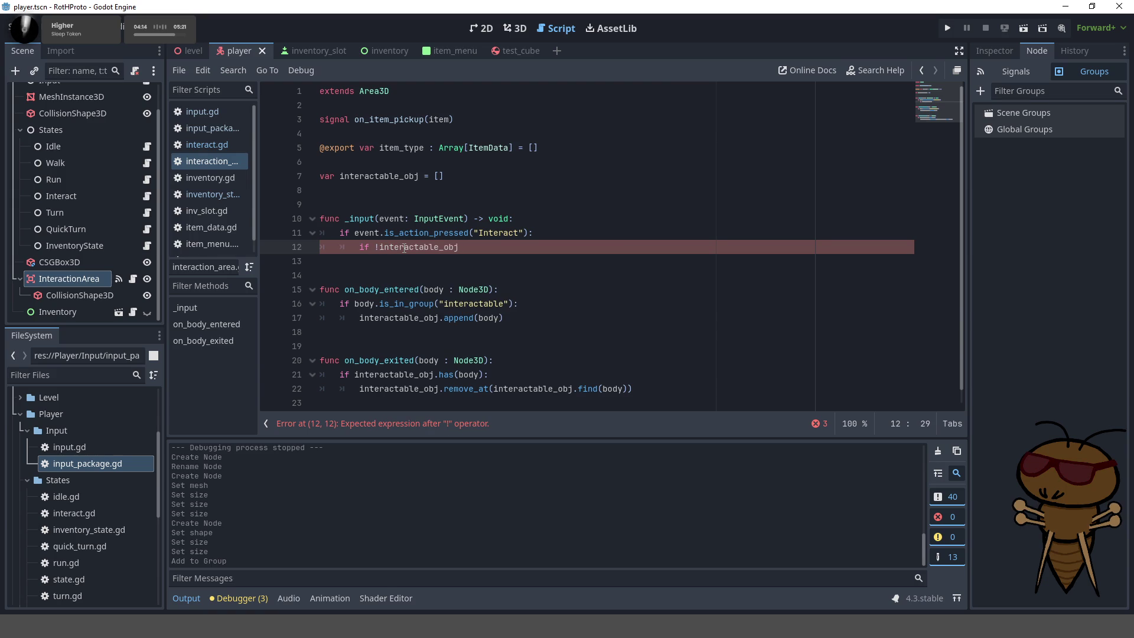
text(.is_e)
key(Return)
text(:)
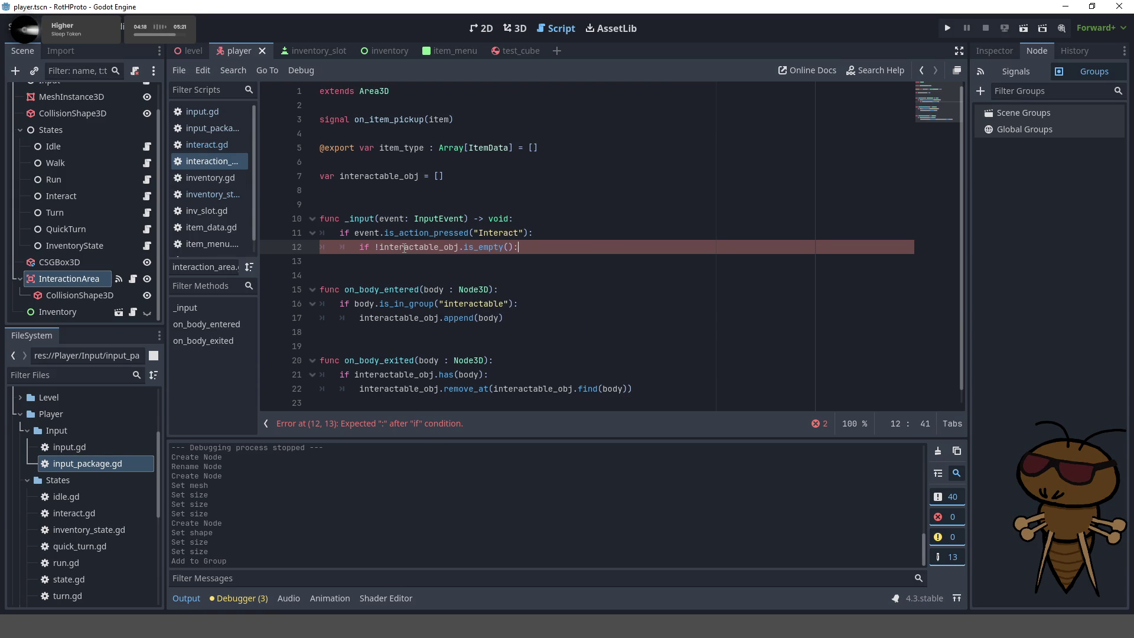
key(Return)
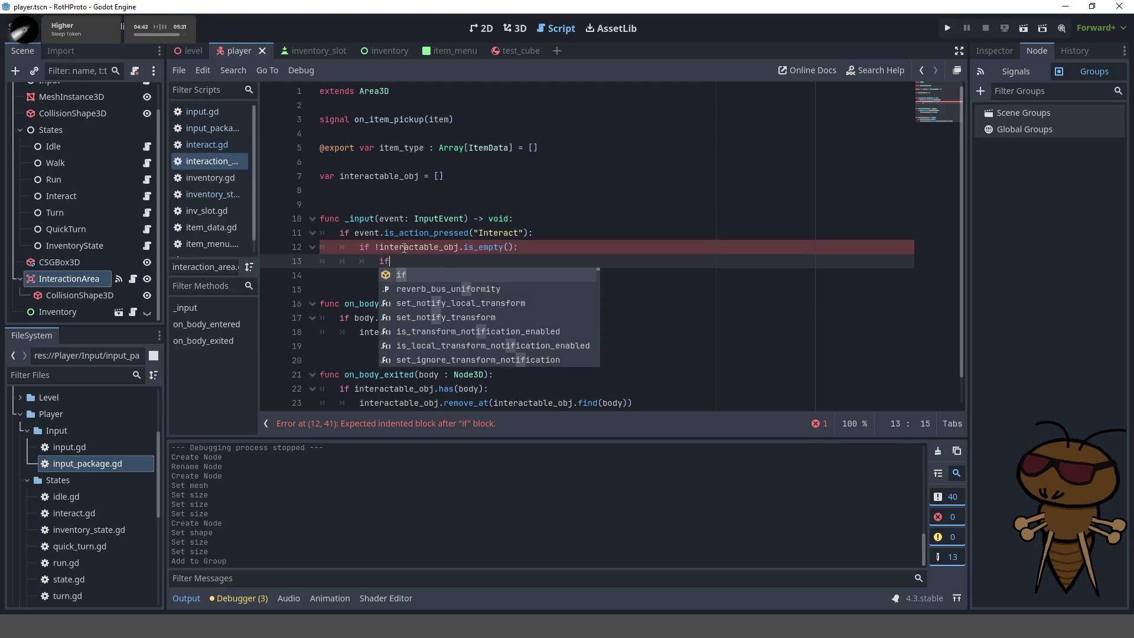
key(BackSpace)
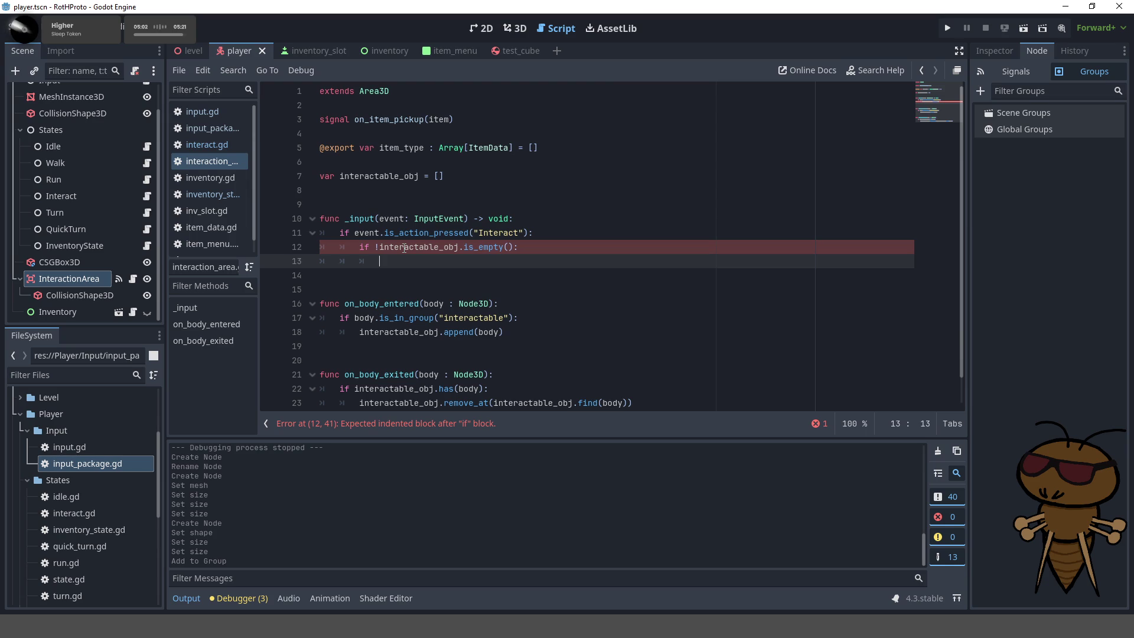
- Write the condition if interactable_obj[0].is_in_group("pickupable"): inside the empty check
text(inter)
key(Return)
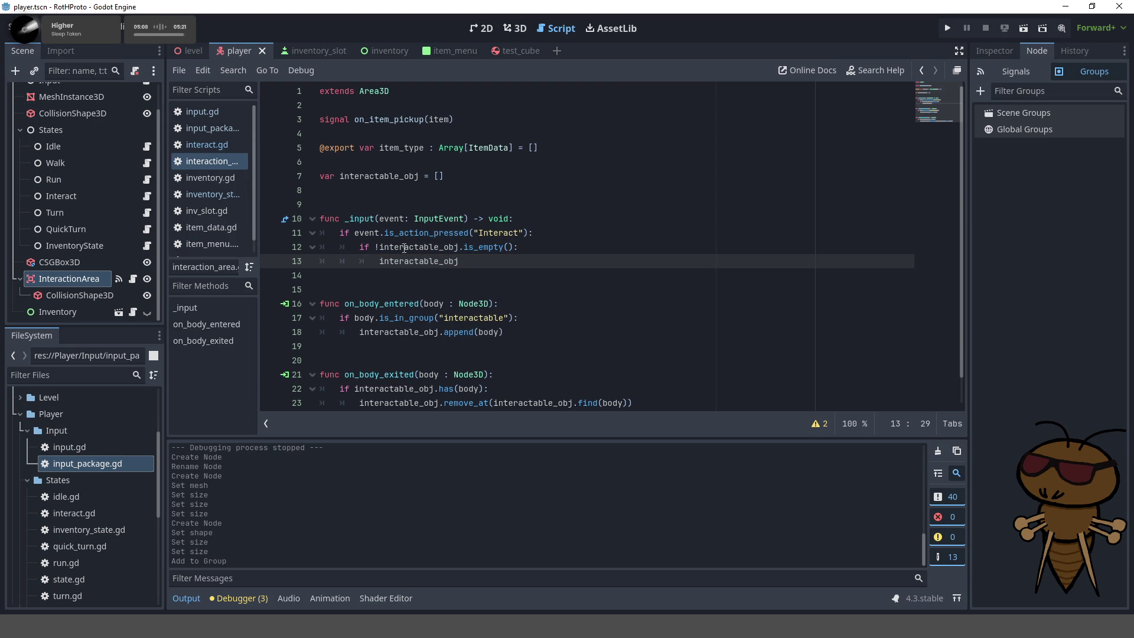
text([0)
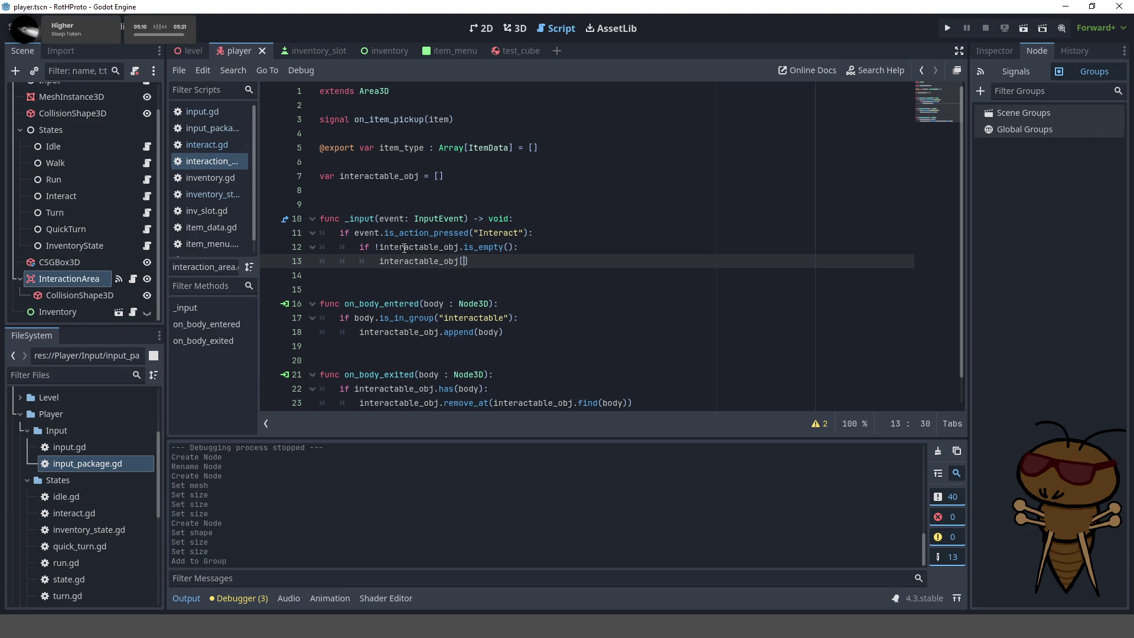
text(])
key(BackSpace)
text(.is)
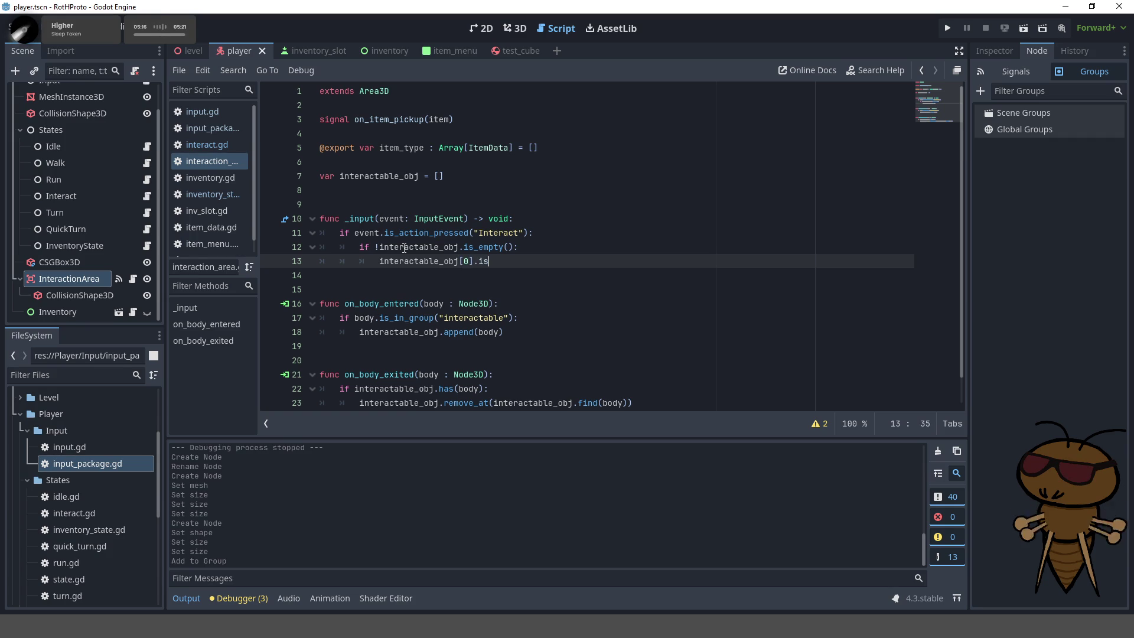
text(_in_)
text(group)
text((")
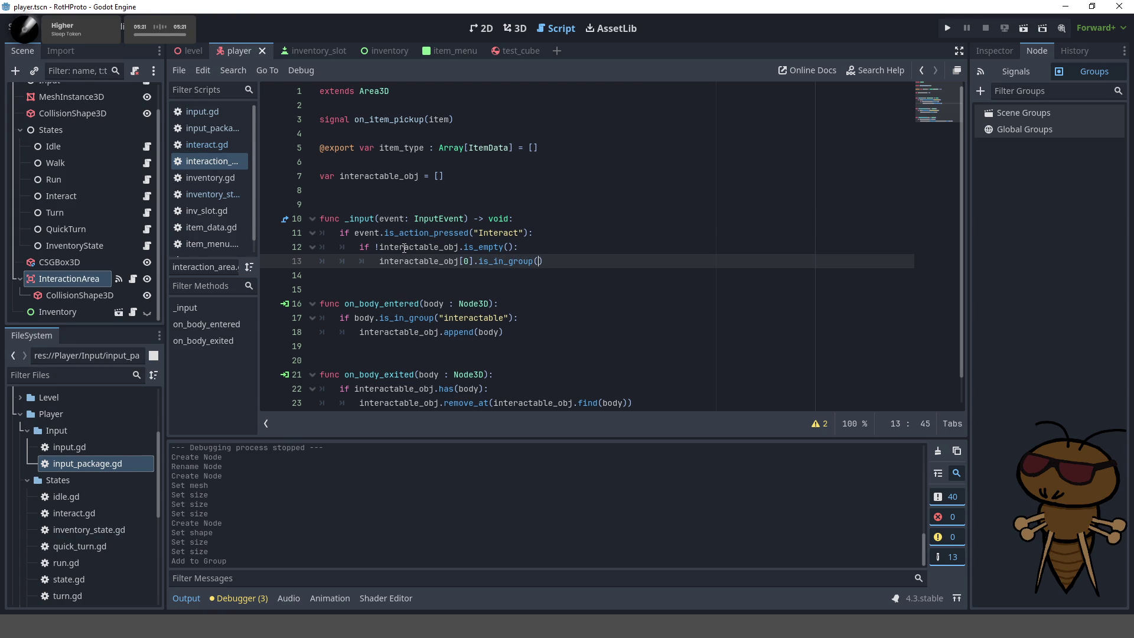
text(pickupable)
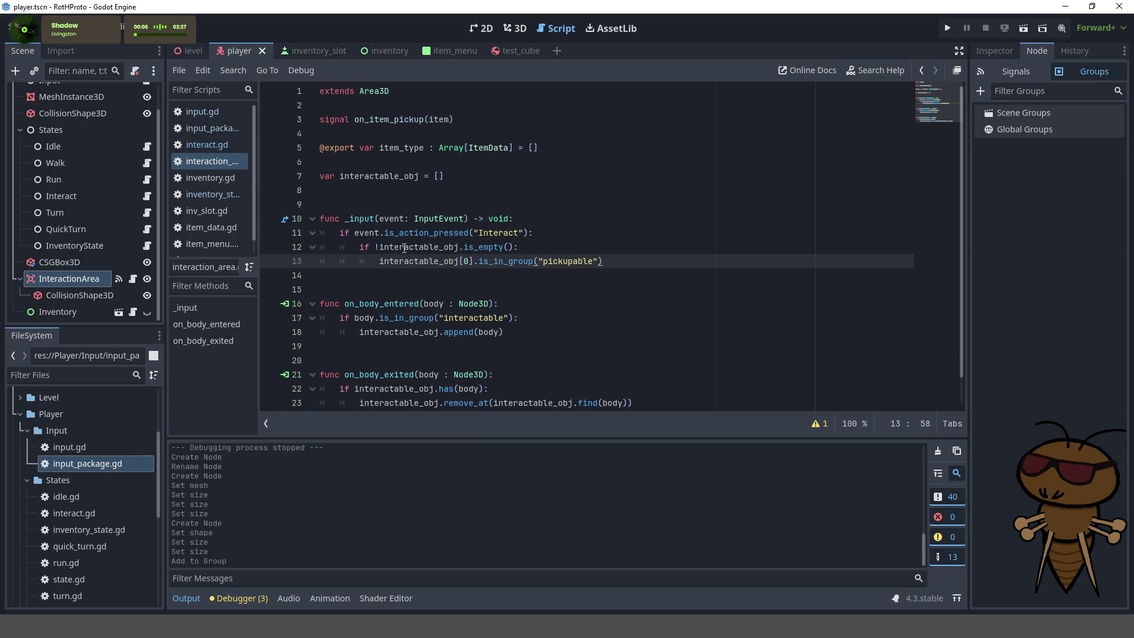
key(Left)
key(Left)
key(Left)
key(Left)
text(if)
drag(641, 283, 666, 254)
click(648, 267)
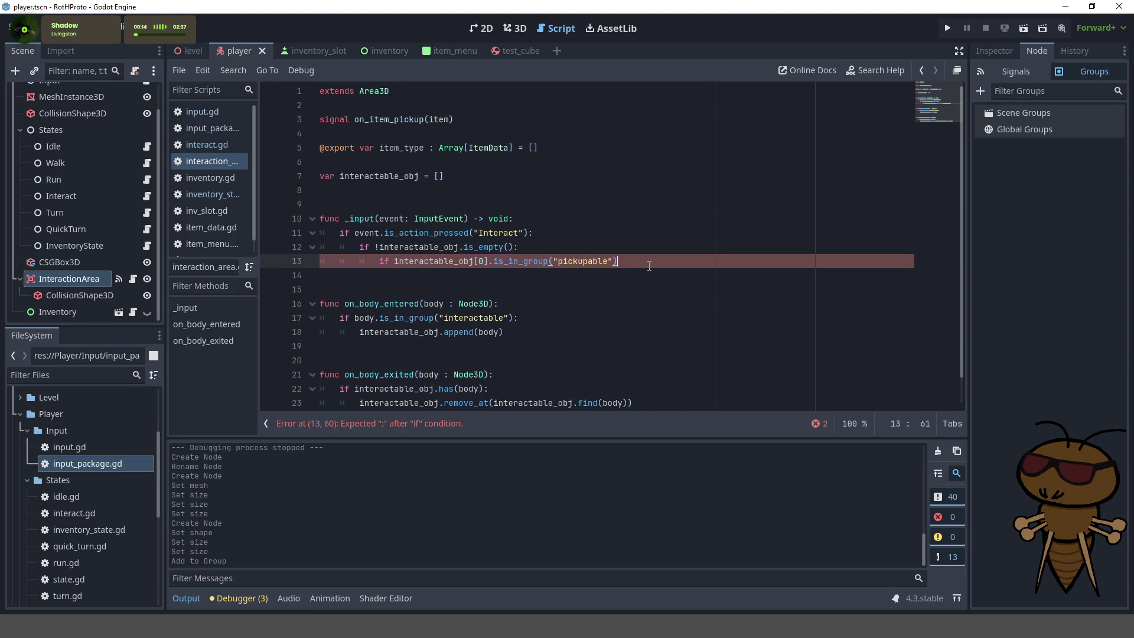
text(:)
key(Return)
- Call pick_up_item() as the body of the pickupable check
text(pass)
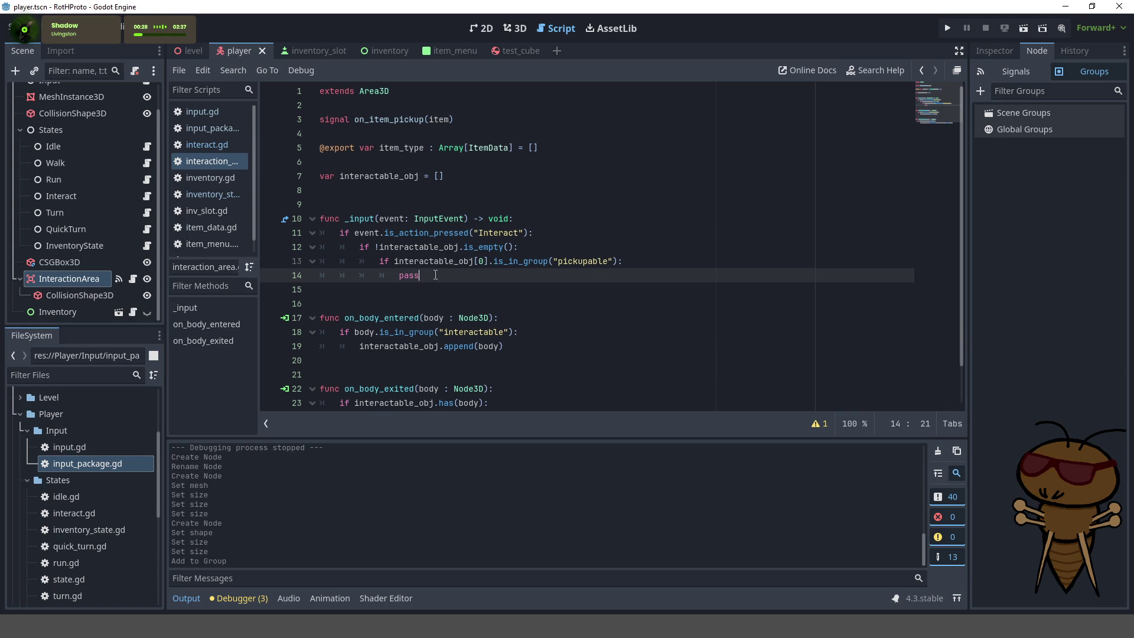
key(BackSpace)
key(BackSpace)
key(BackSpace)
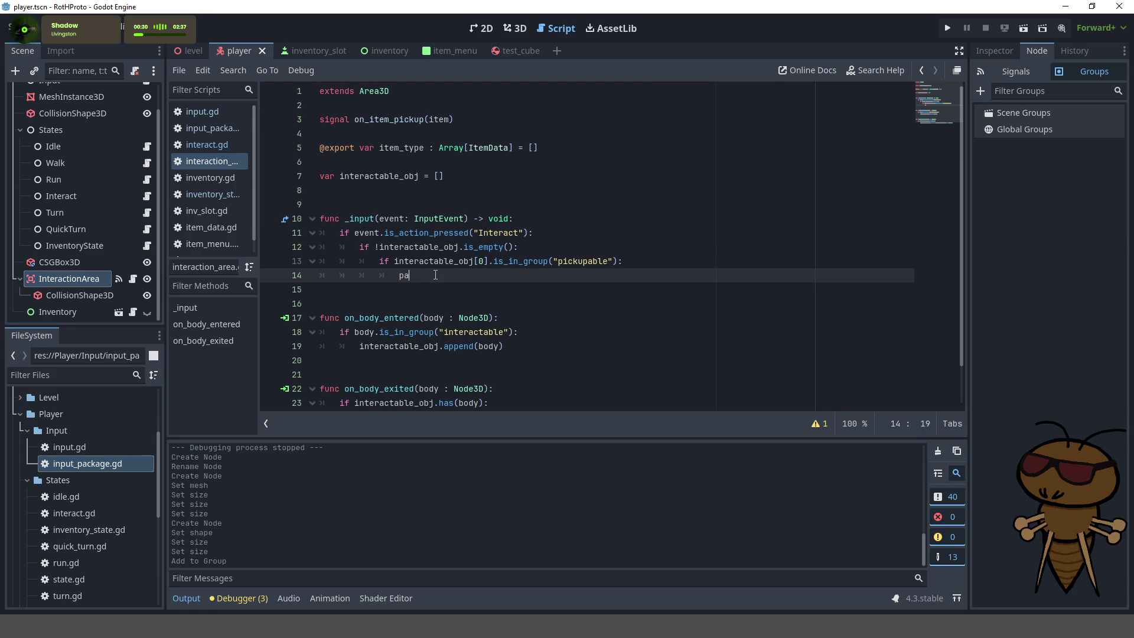
text(pick)
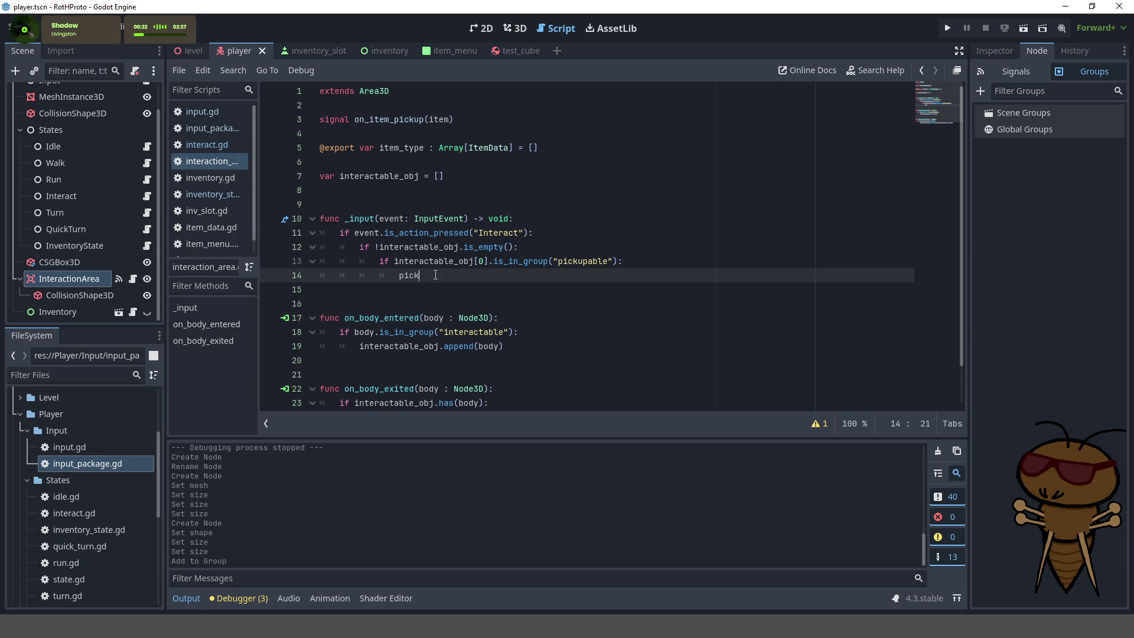
text(_up_)
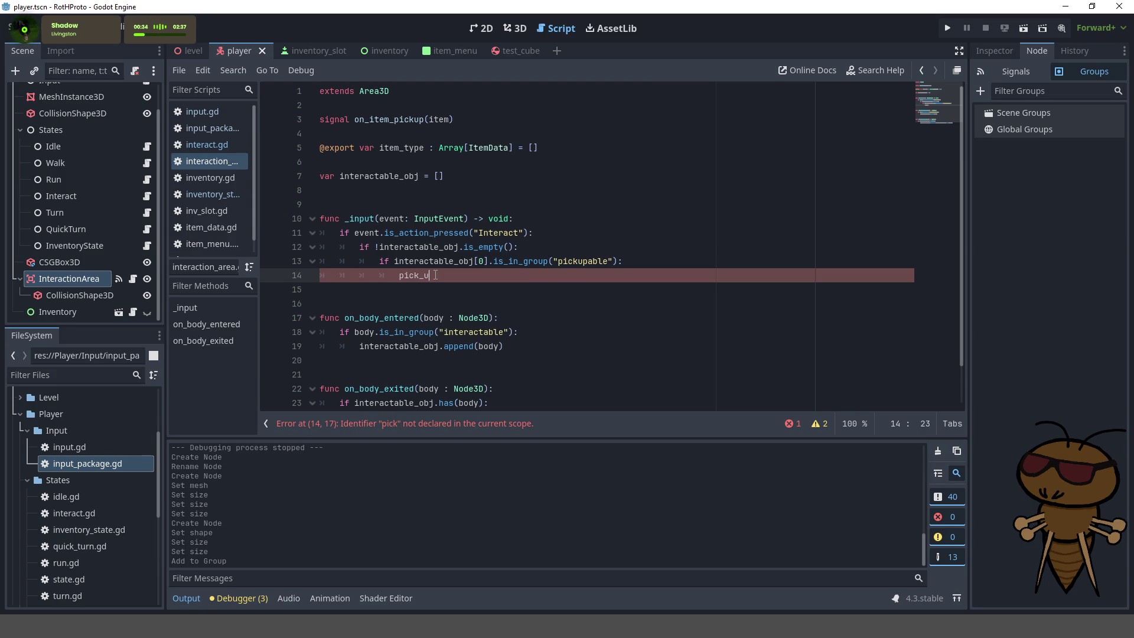
text(item)
text(())
scroll(529, 305, down, 1)
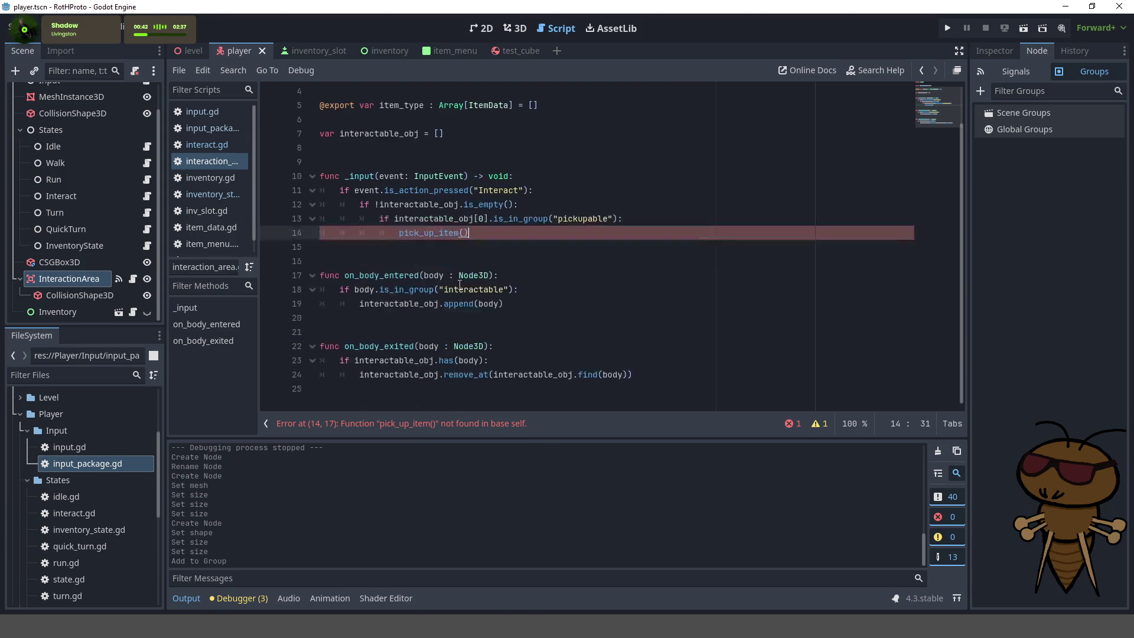
- Add a new pick_up_item() function with a pass placeholder at the end of the script
click(368, 255)
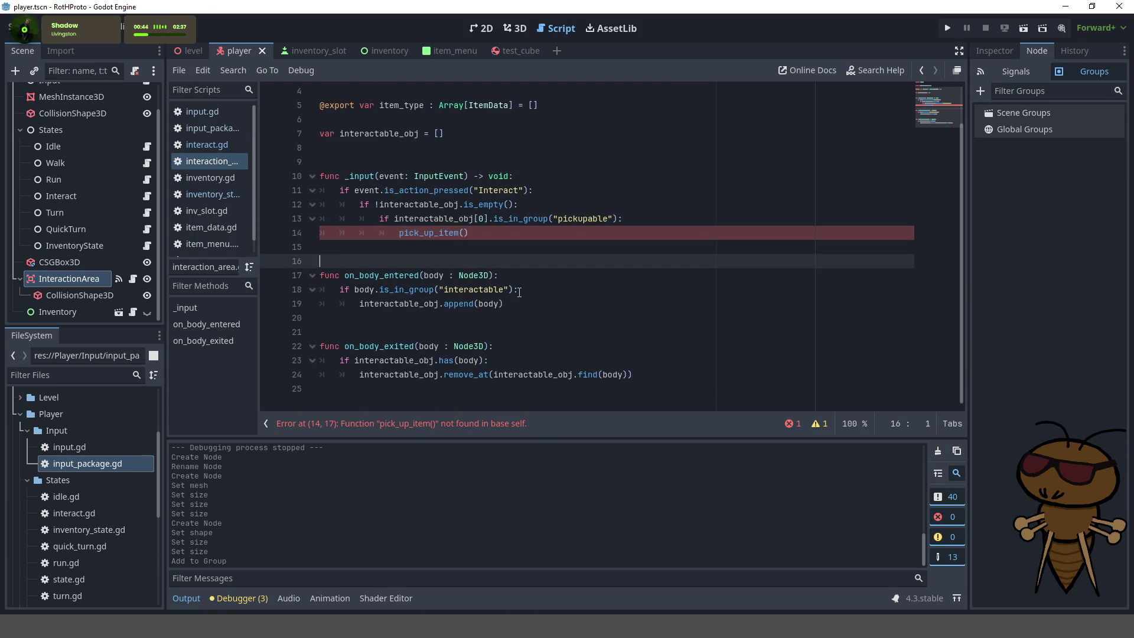
click(650, 386)
key(Return)
key(Return)
text(func pick_)
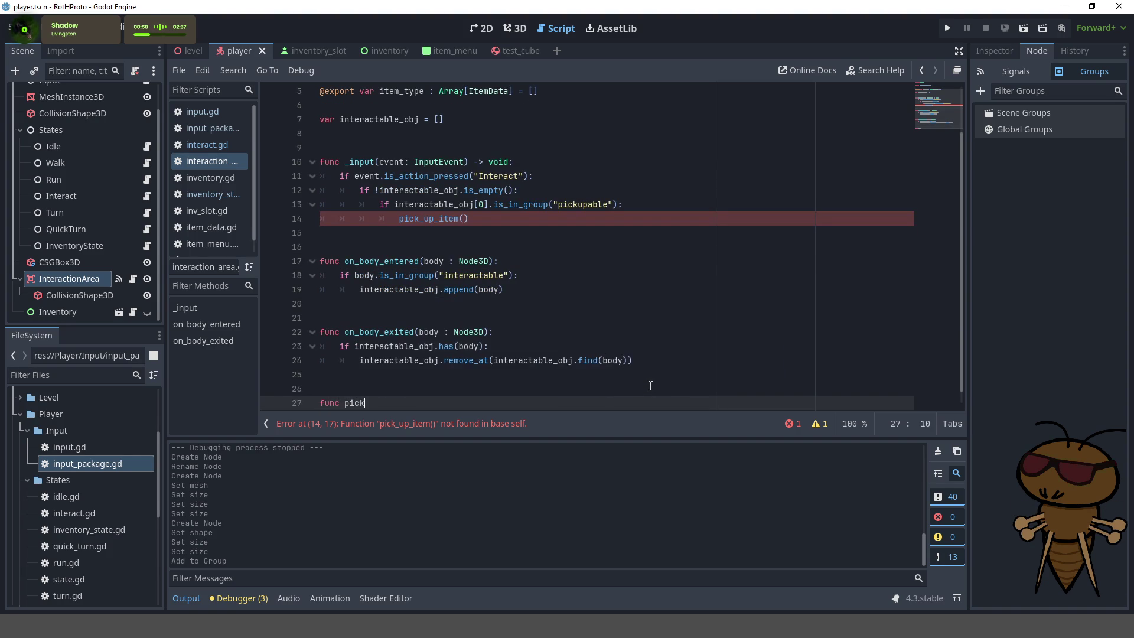
text(up_)
text(item())
text(:)
key(Return)
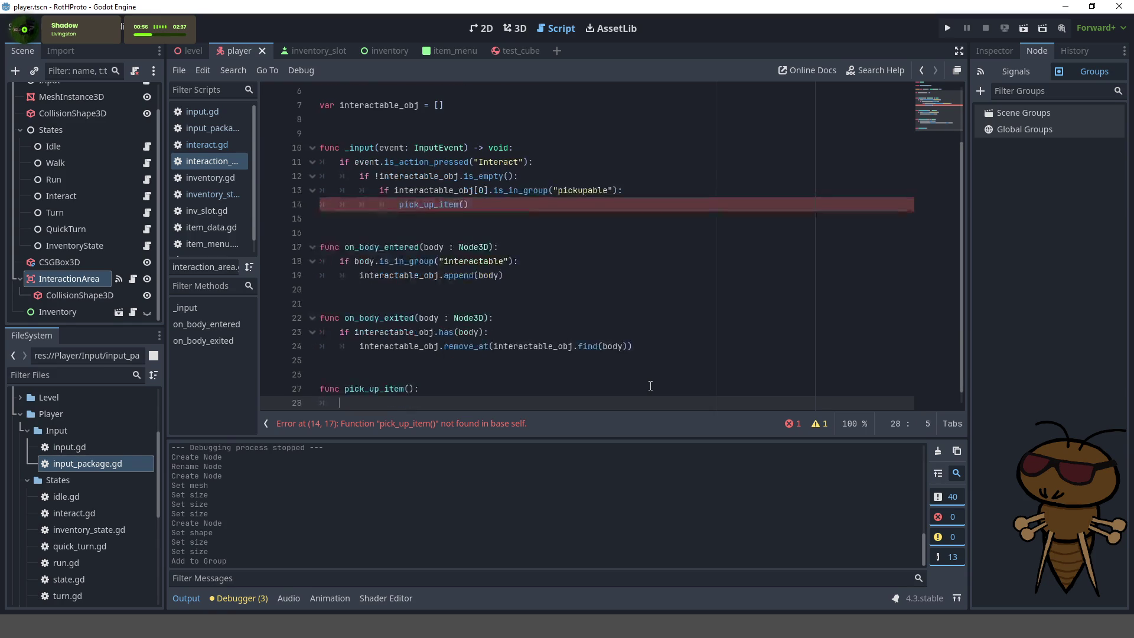
text(pass)
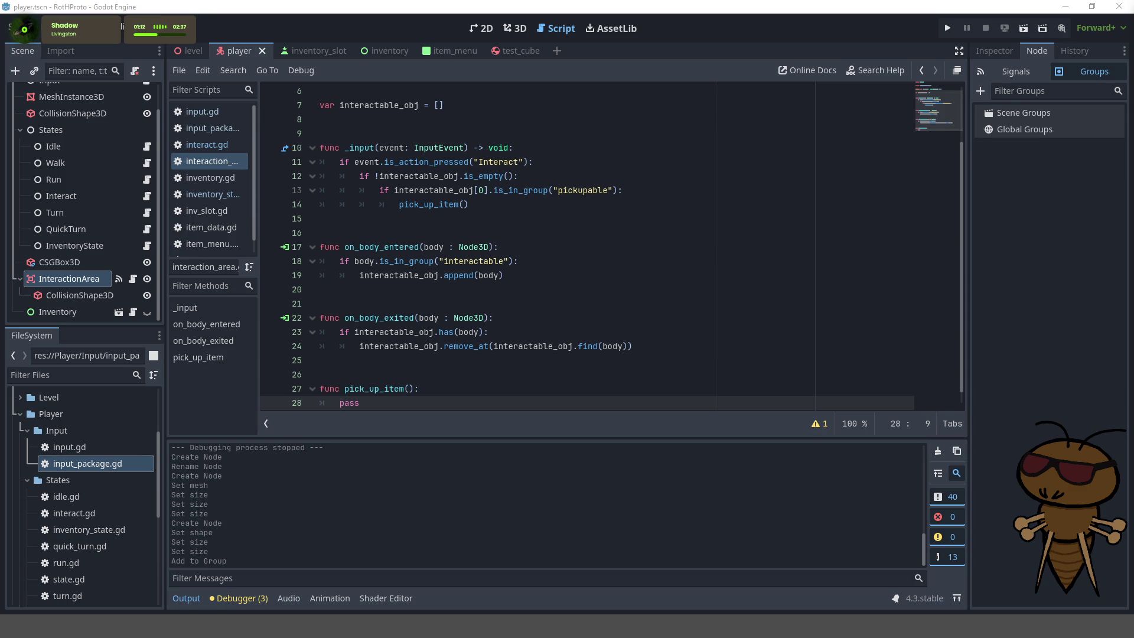
- Replace pass with 'var nearest_item = null' and 'var item_dist : float = INF'
scroll(395, 372, down, 1)
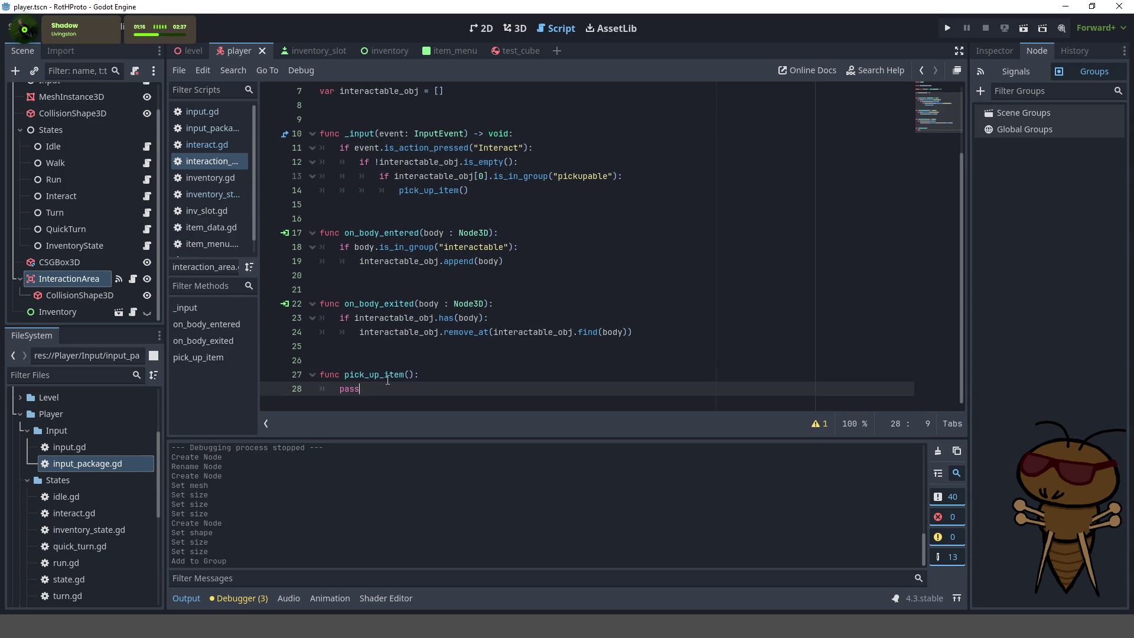
key(BackSpace)
key(BackSpace)
key(BackSpace)
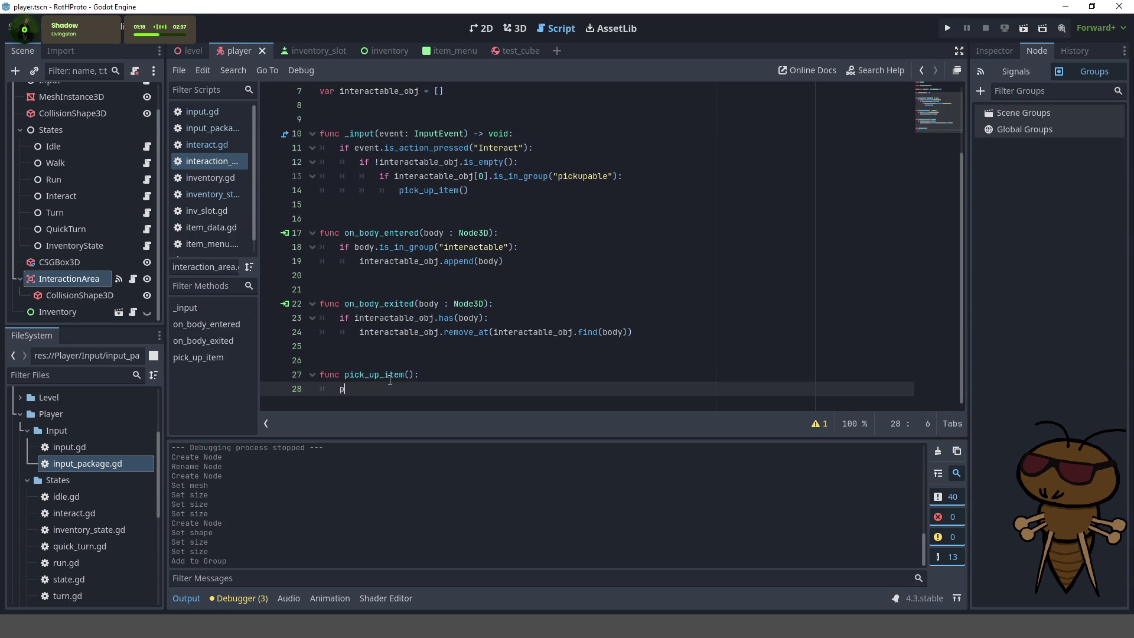
key(BackSpace)
text(var )
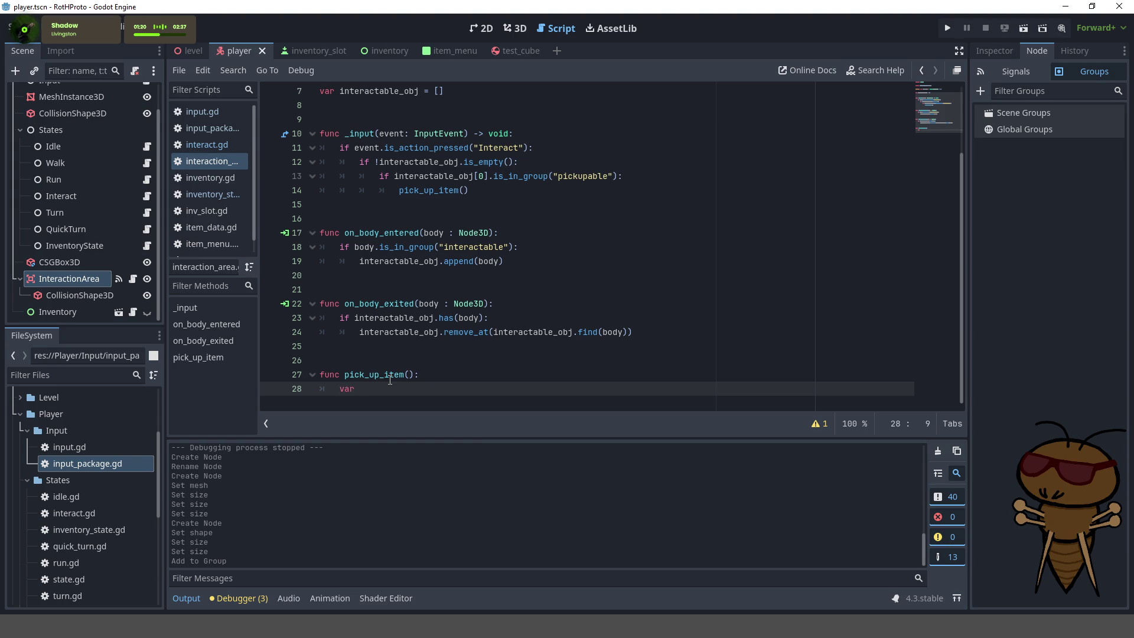
text(neares)
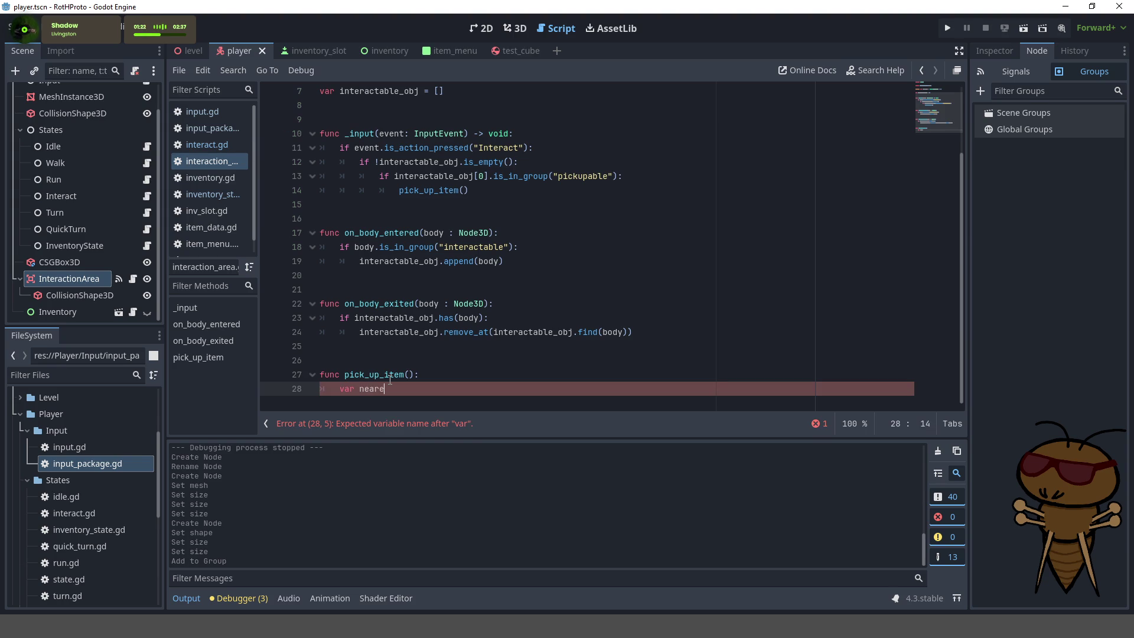
text(t_item)
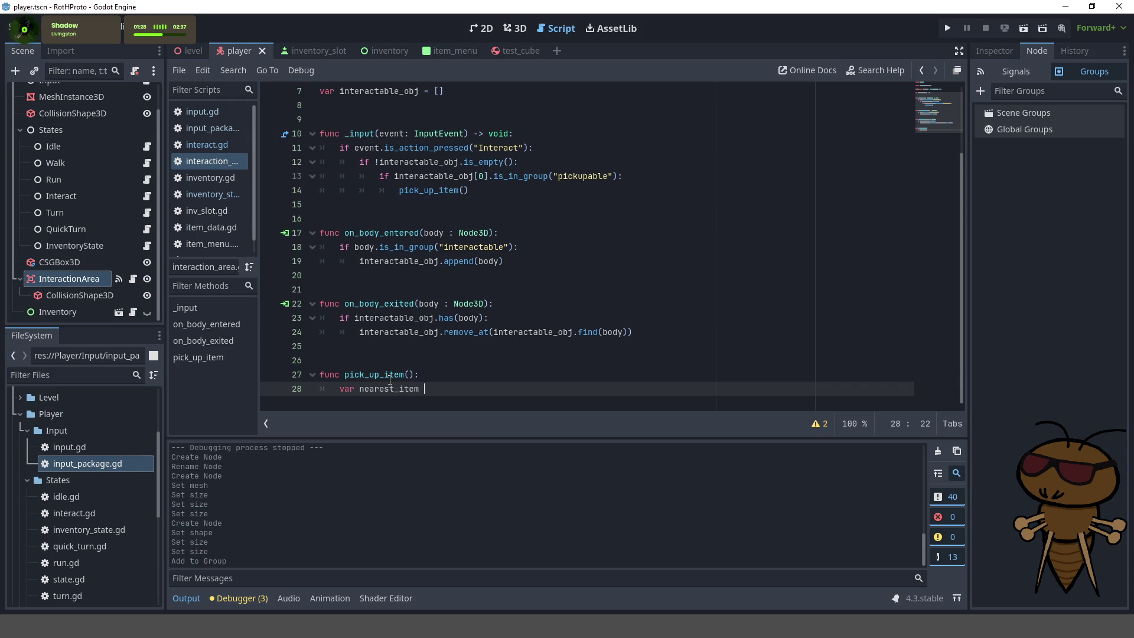
text( = null)
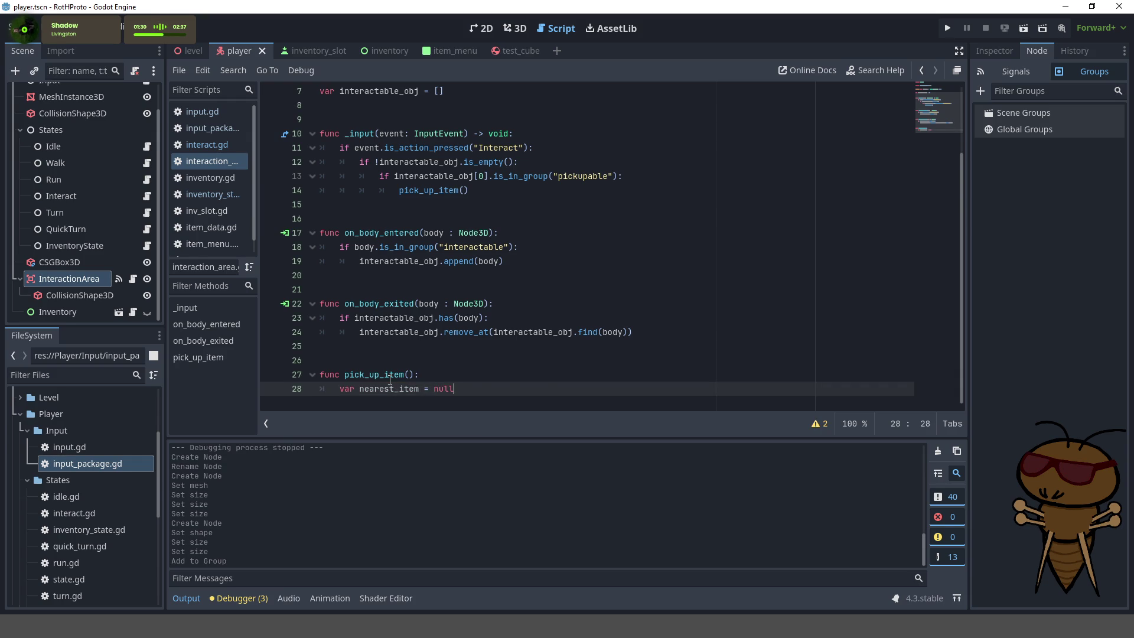
key(Return)
key(Return)
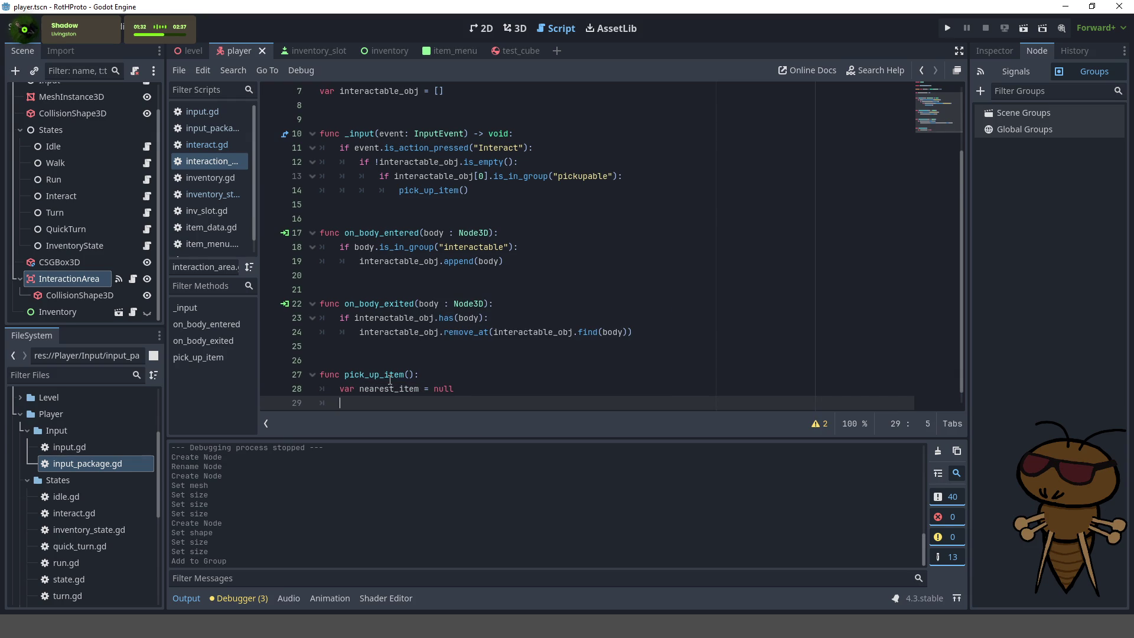
text(var item_)
text(dist)
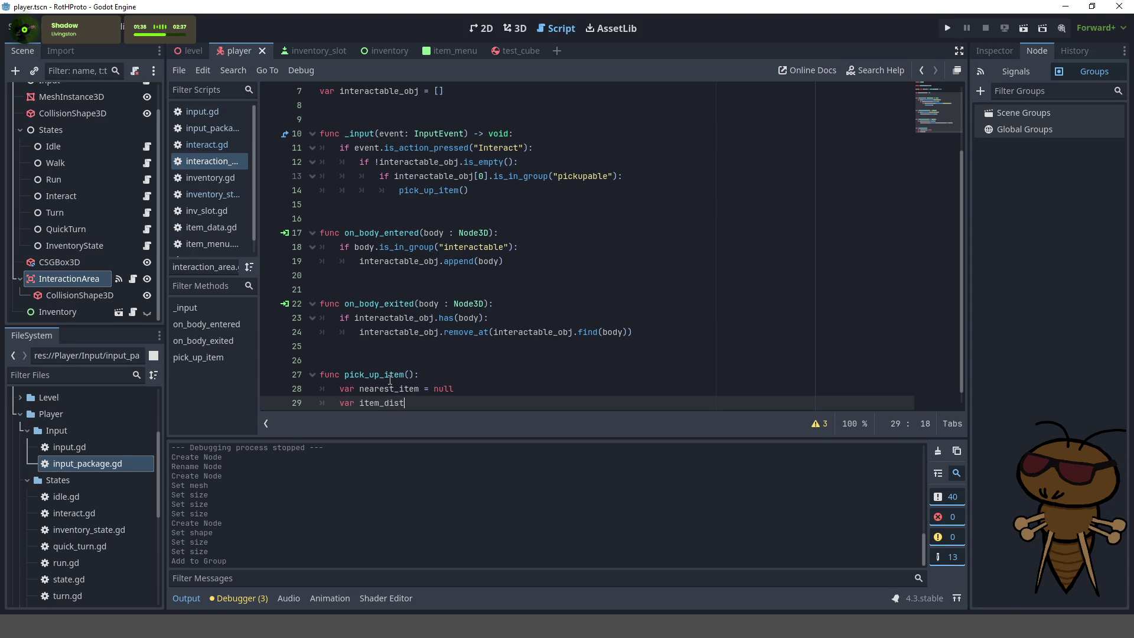
text( : float )
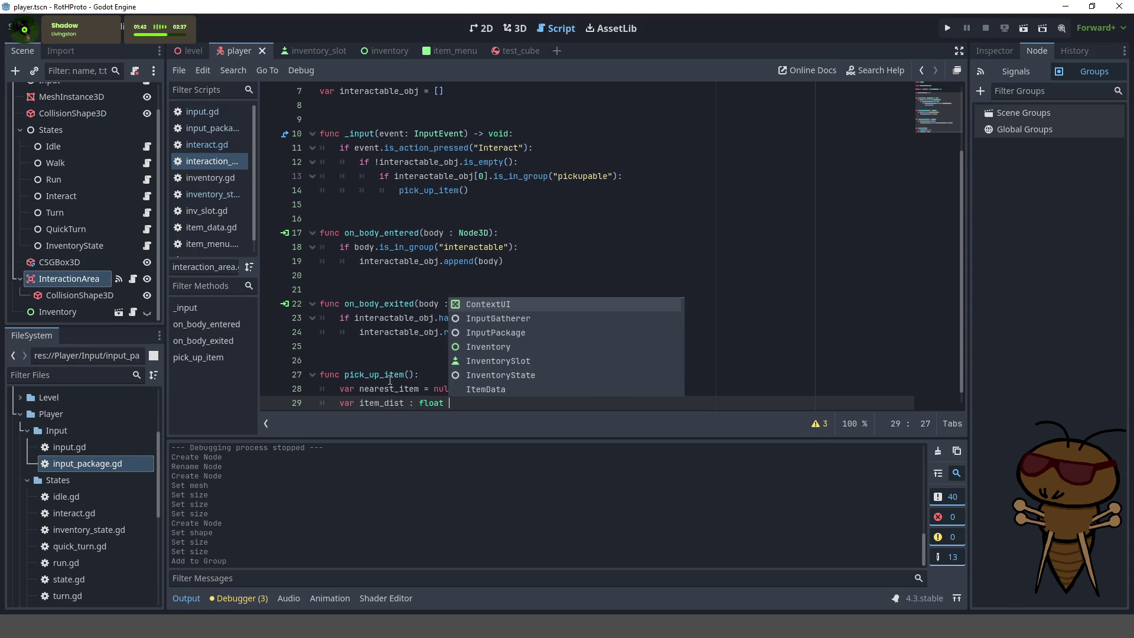
text(= )
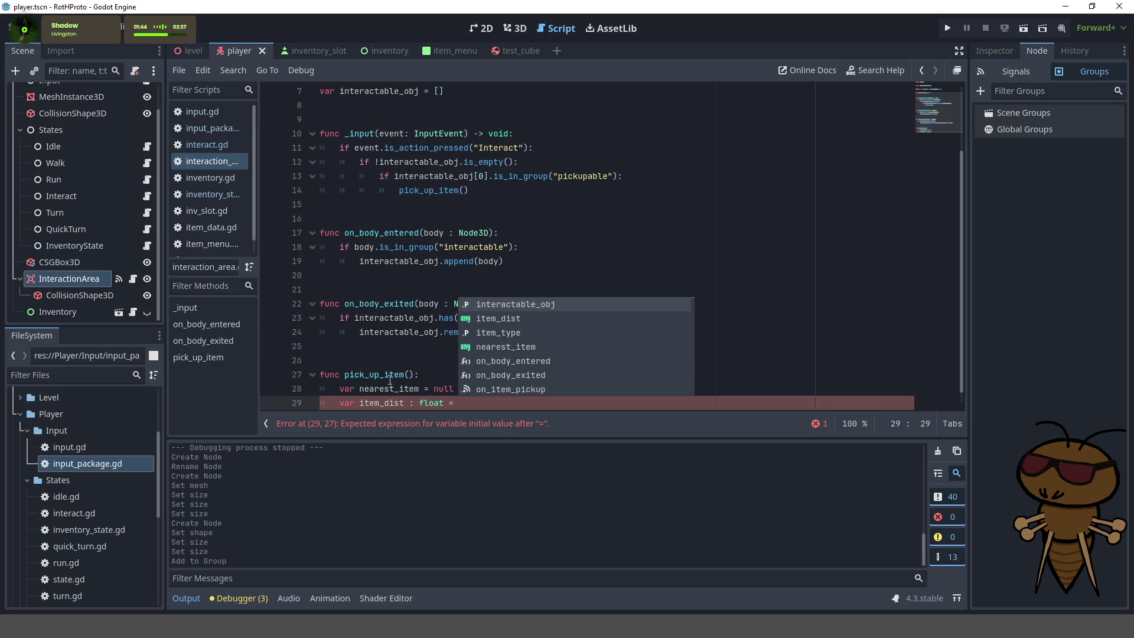
text(INF)
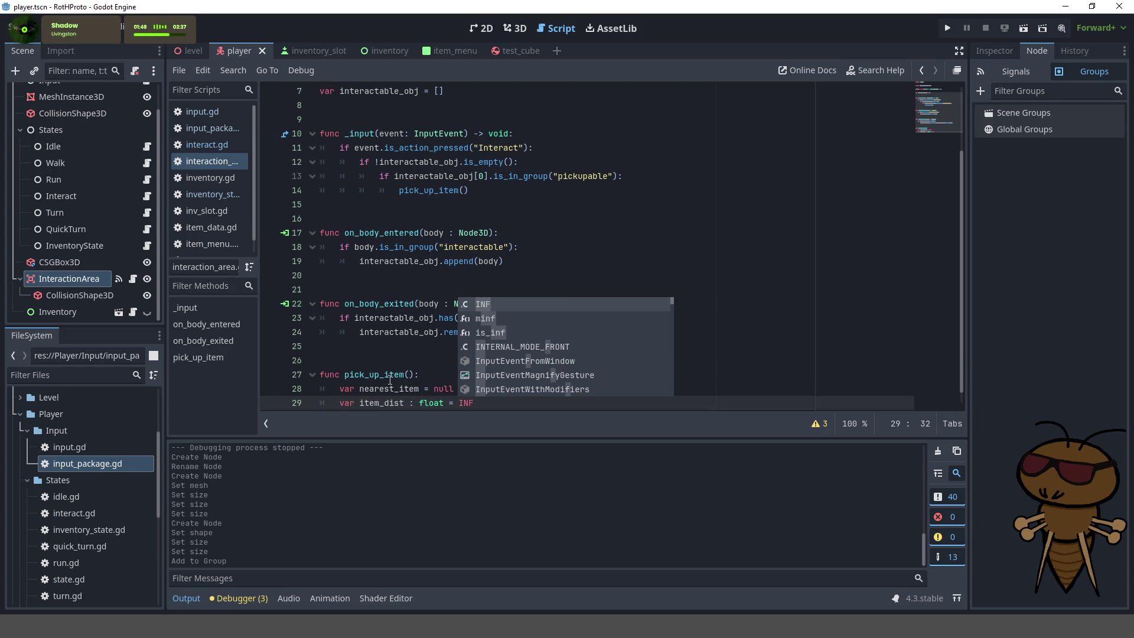
key(Return)
key(Return)
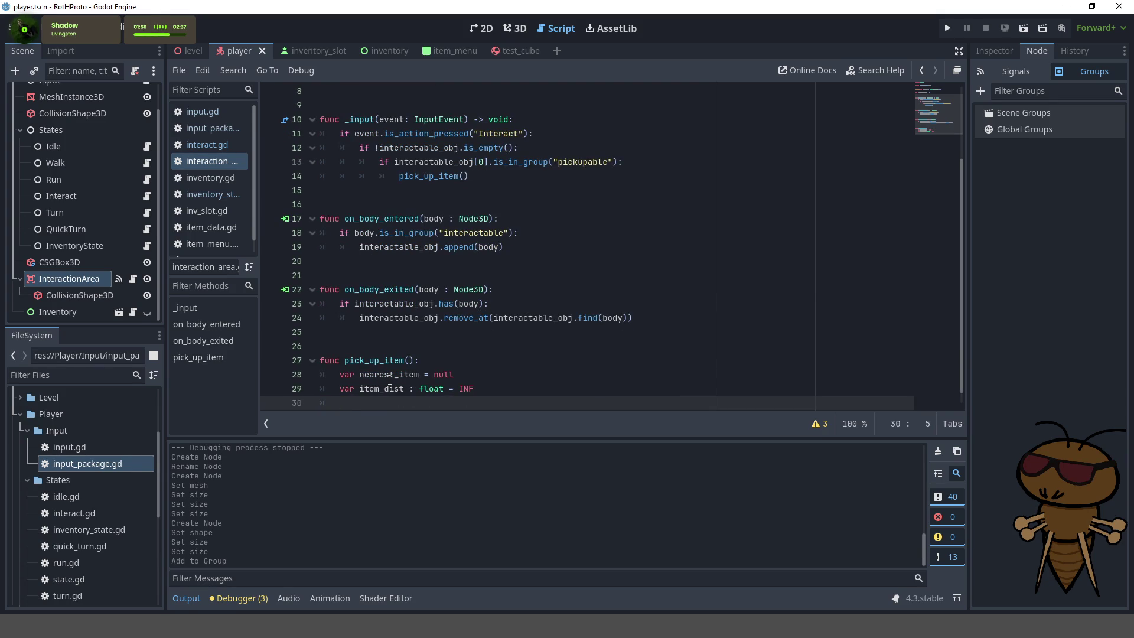
- Write 'for item in interactable_obj:' and begin 'if item.global_position.distance_to' inside the loop
text(for)
text( item)
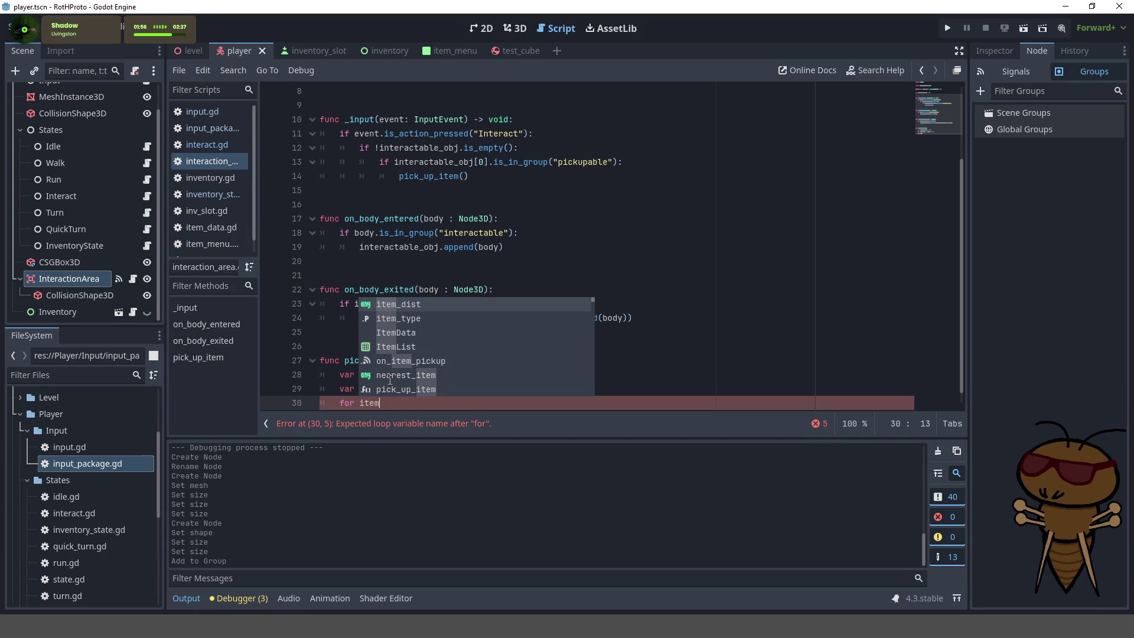
text( in)
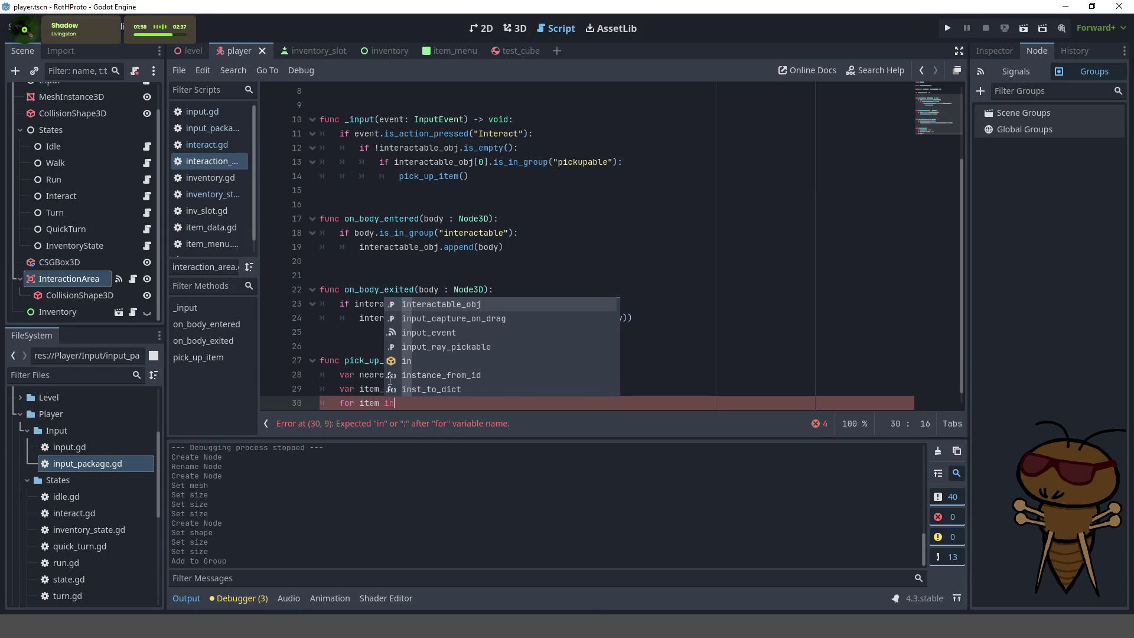
text( new)
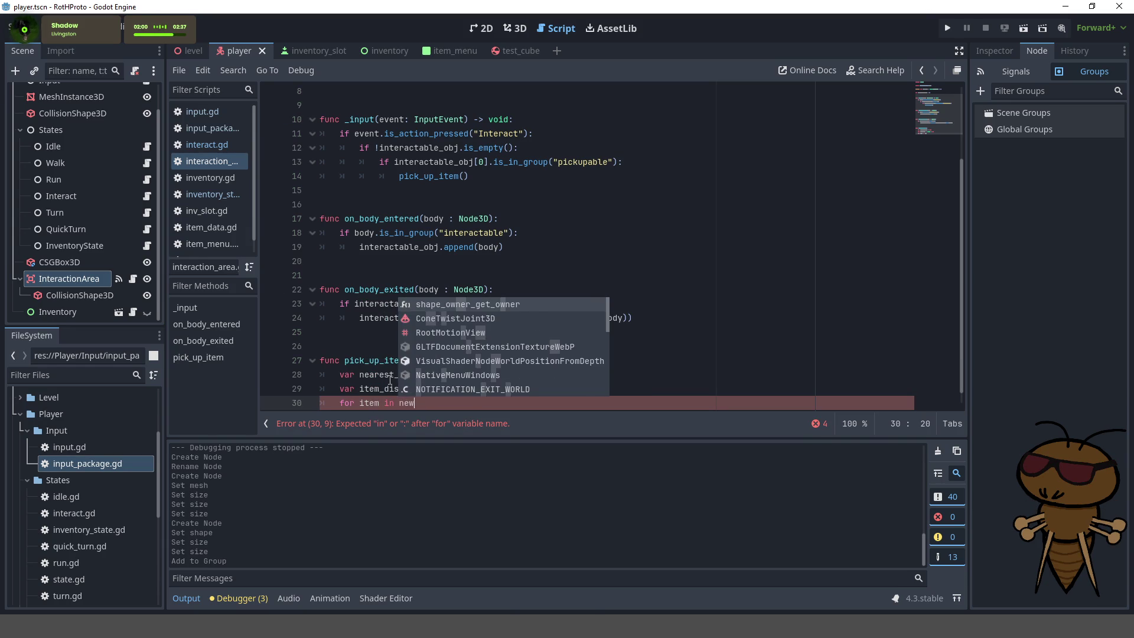
key(BackSpace)
text(a)
key(BackSpace)
key(BackSpace)
key(BackSpace)
text(in)
key(Return)
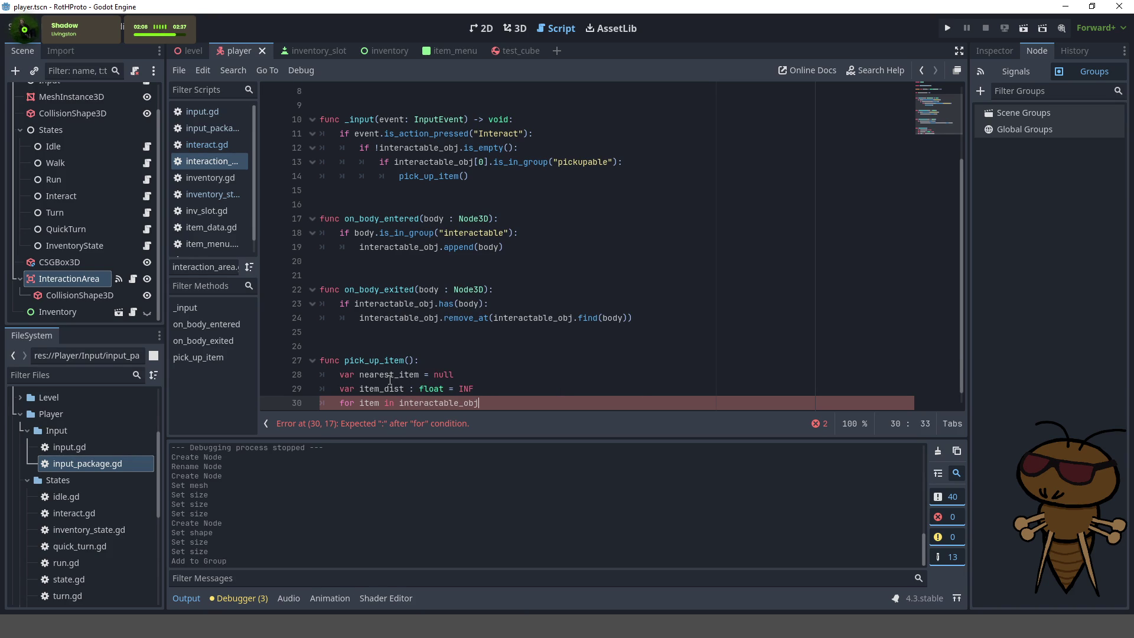
text(:)
key(Return)
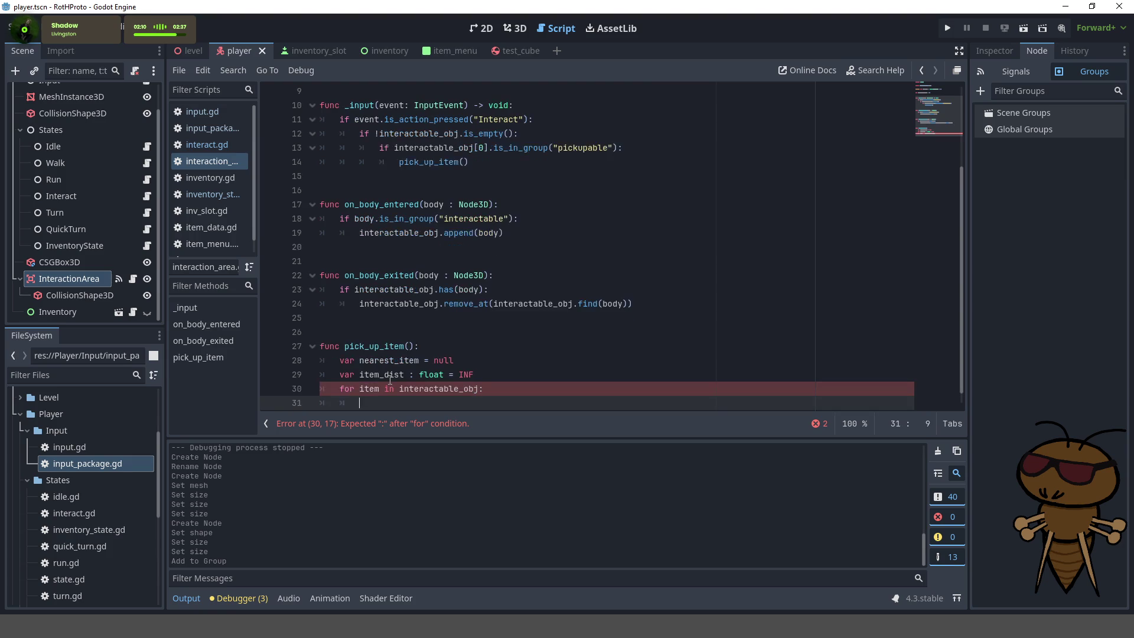
text(if )
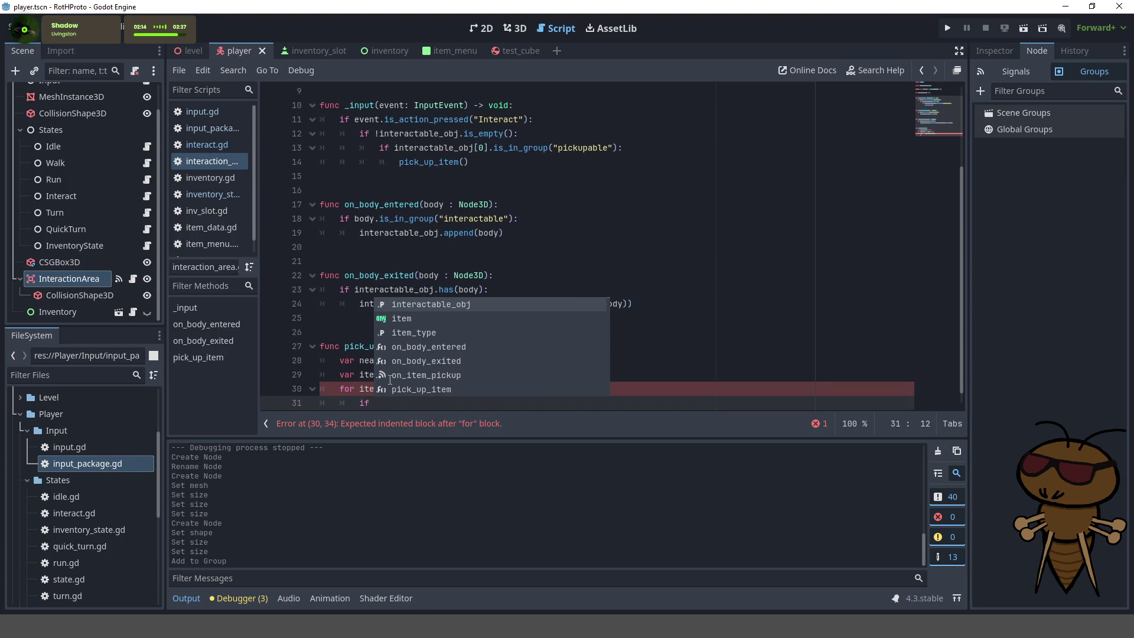
text(item)
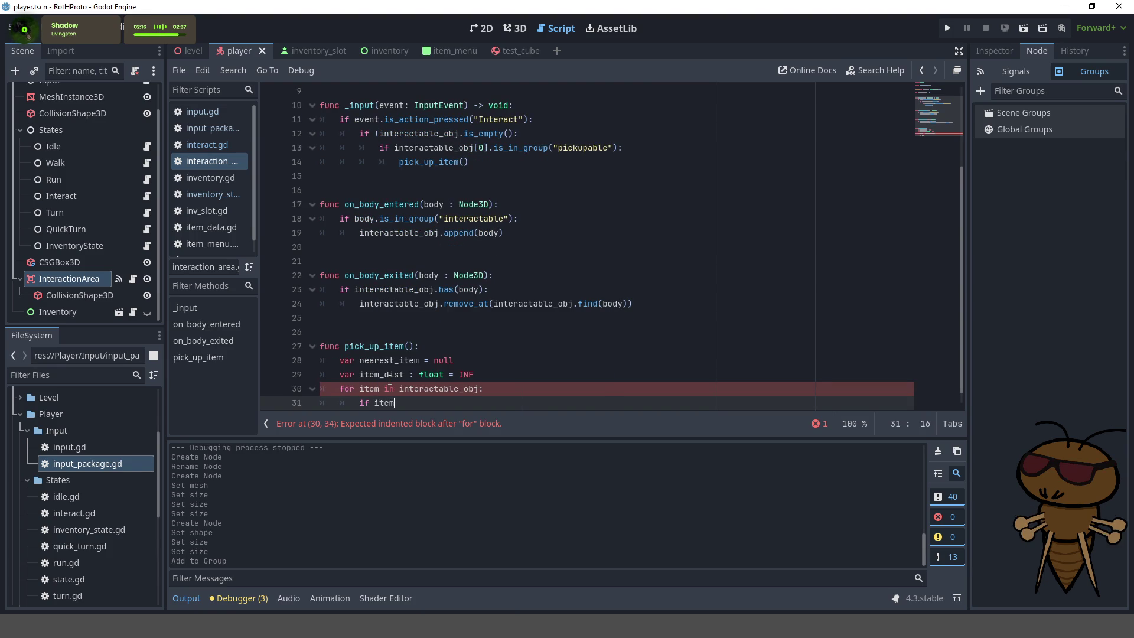
text(.global_)
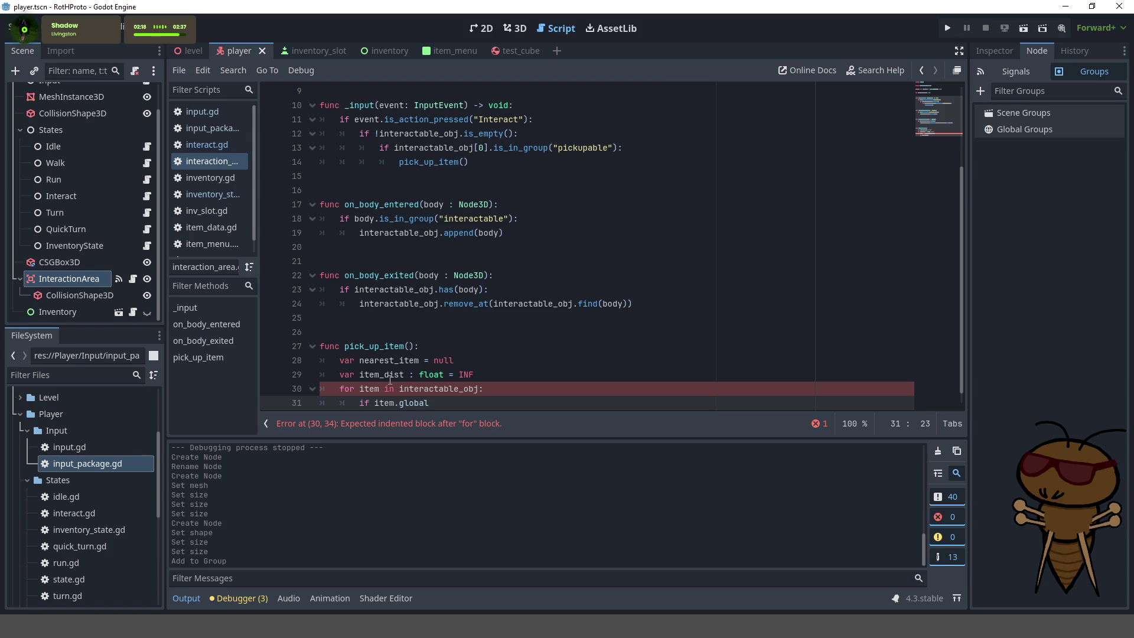
text(position)
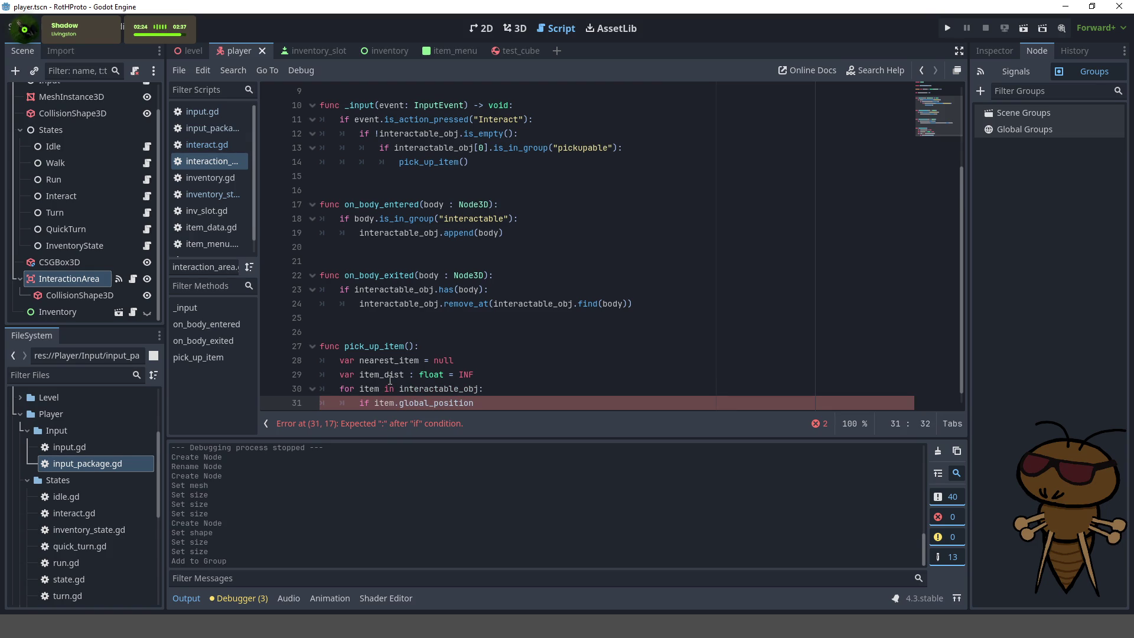
text(.distance_to)
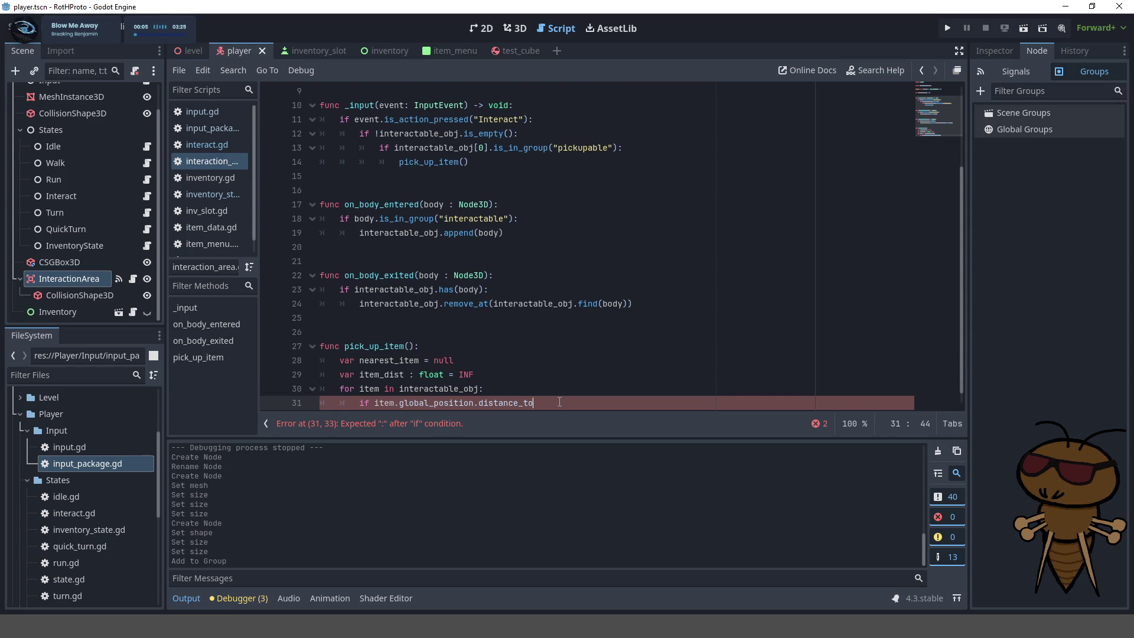
mouse_move(560, 402)
mouse_down()
mouse_move(321, 375)
mouse_move(343, 361)
mouse_move(372, 375)
mouse_move(335, 371)
mouse_up()
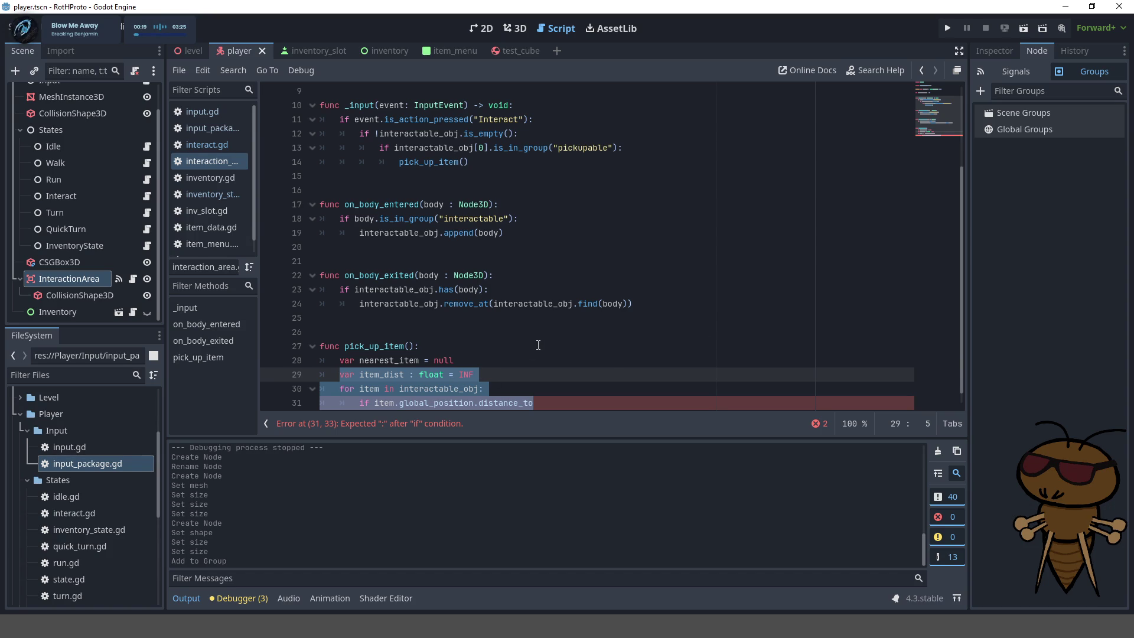
- Delete the unused nearest_item and item_dist declarations
drag(549, 403, 338, 378)
mouse_move(475, 374)
mouse_down()
mouse_move(339, 375)
mouse_move(330, 361)
mouse_up()
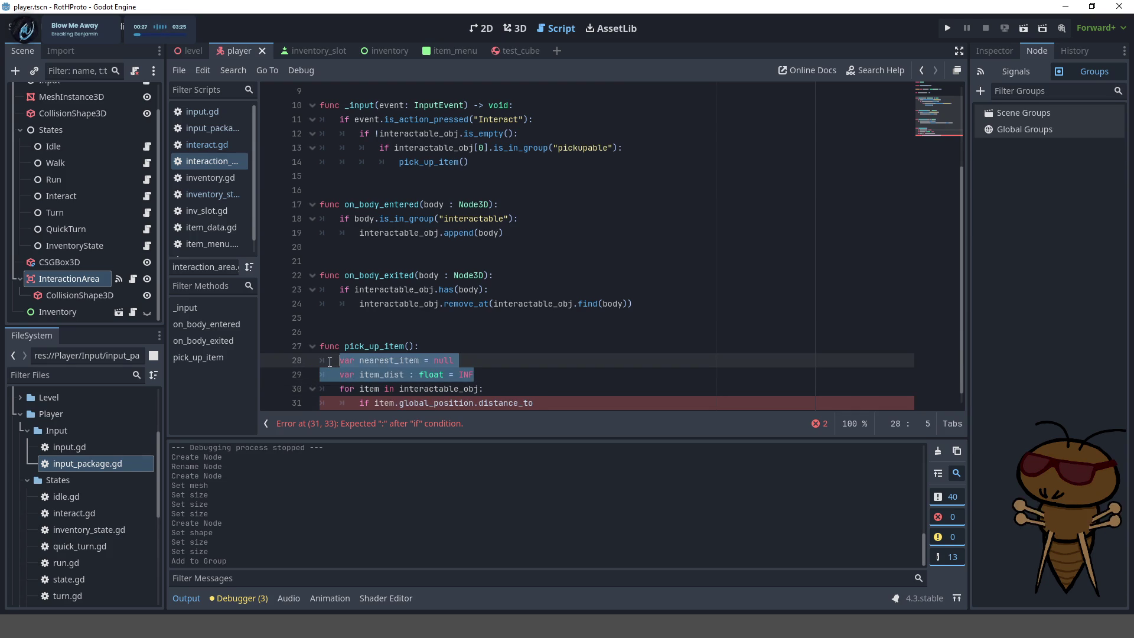
key(BackSpace)
key(BackSpace)
key(BackSpace)
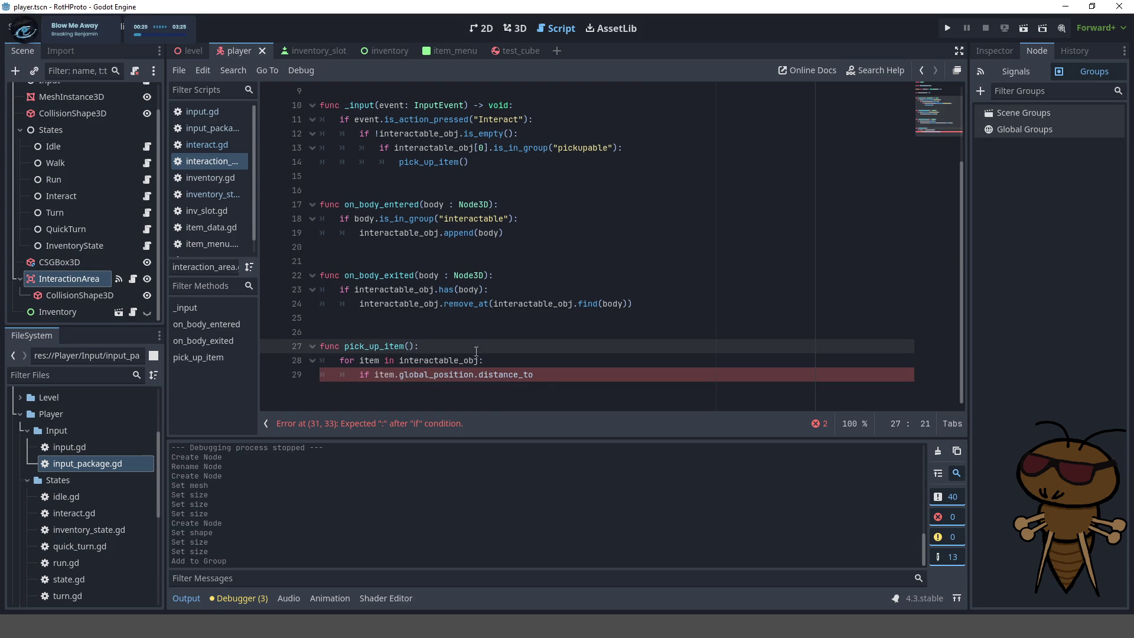
- Change the condition to item.is_in_group("pickupable") and open an indented line beneath it
drag(535, 375, 360, 378)
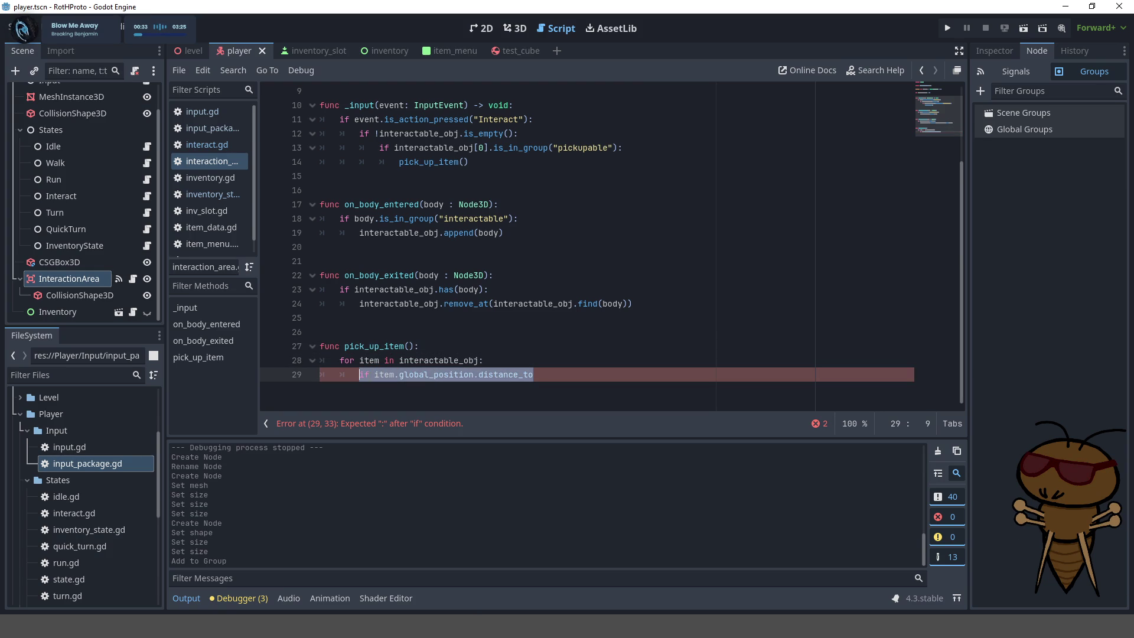
click(540, 374)
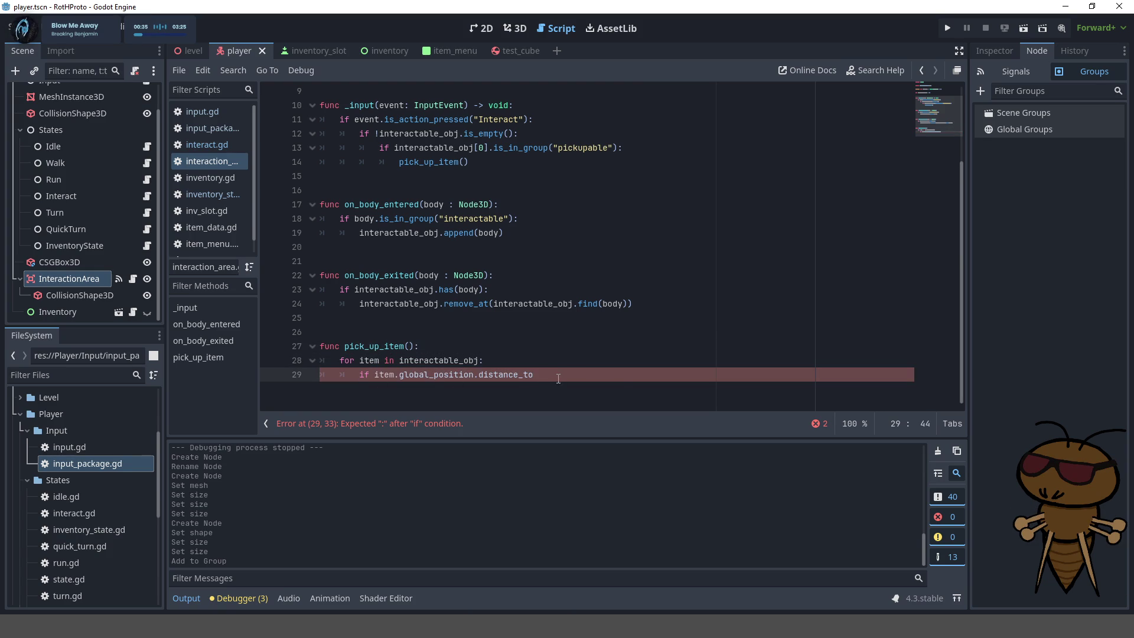
drag(558, 377, 400, 379)
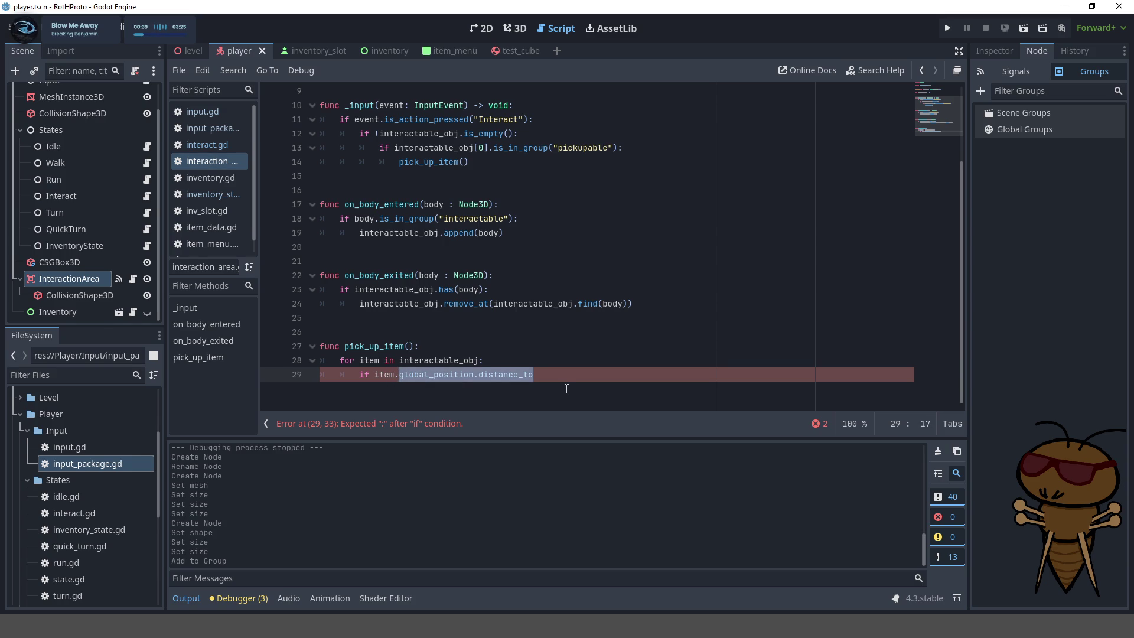
key(BackSpace)
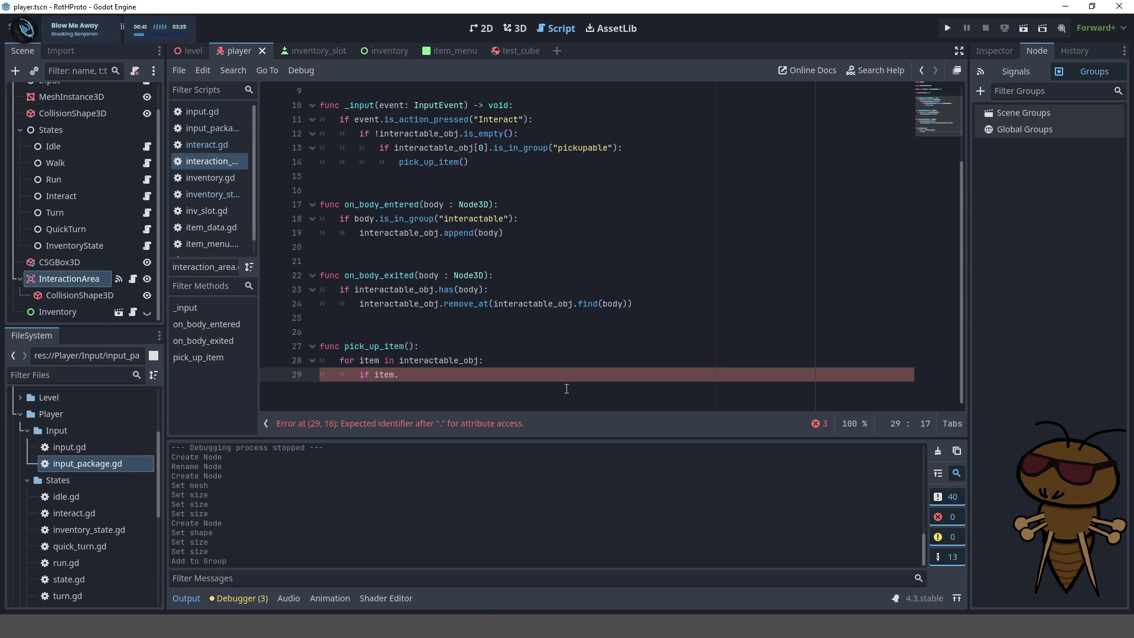
text(is_in_)
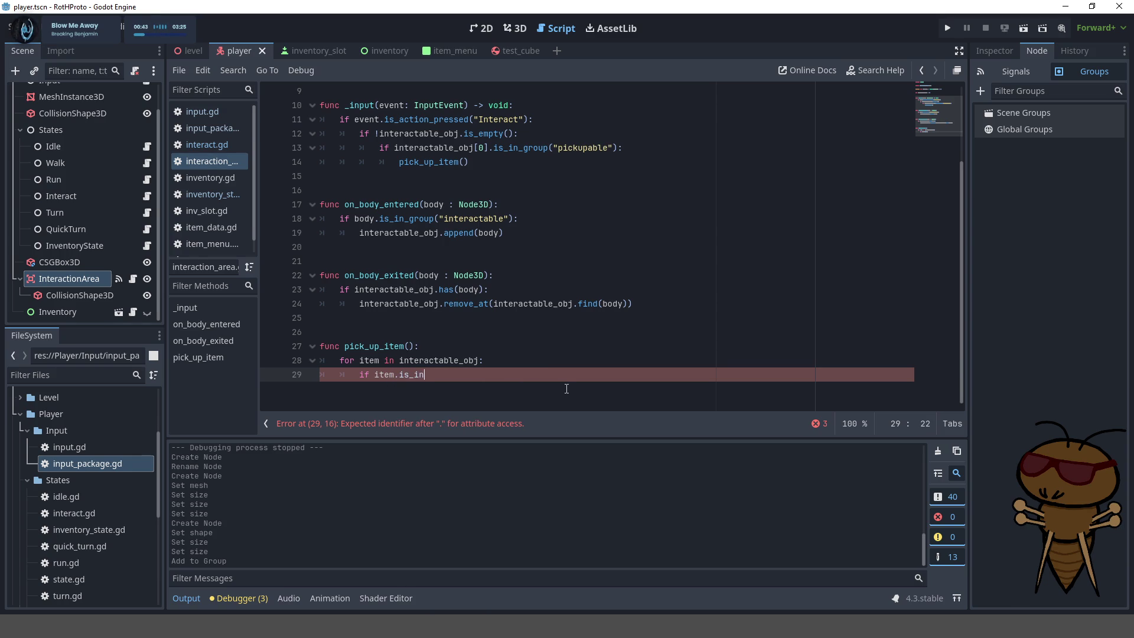
text(group)
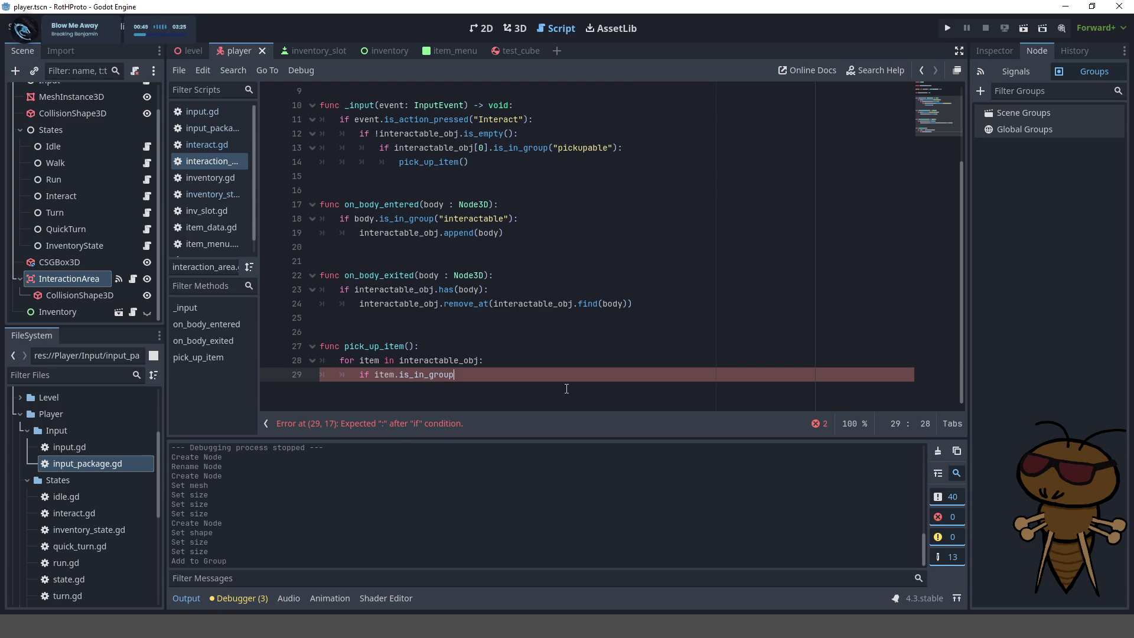
text(()
text(:picku)
key(BackSpace)
key(BackSpace)
key(BackSpace)
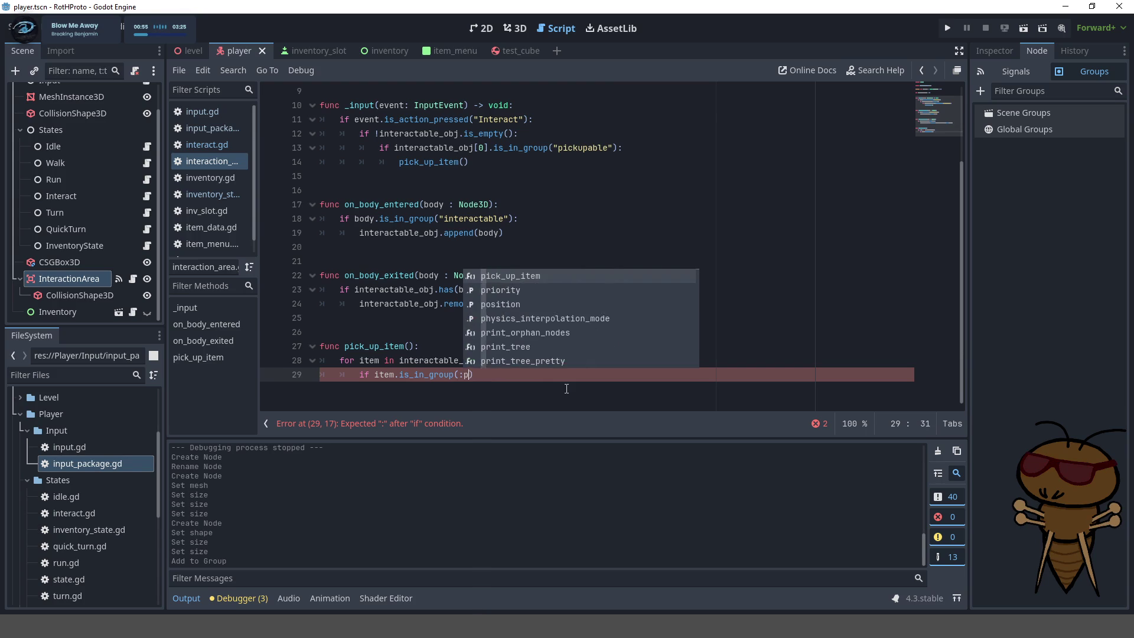
text("pickupable)
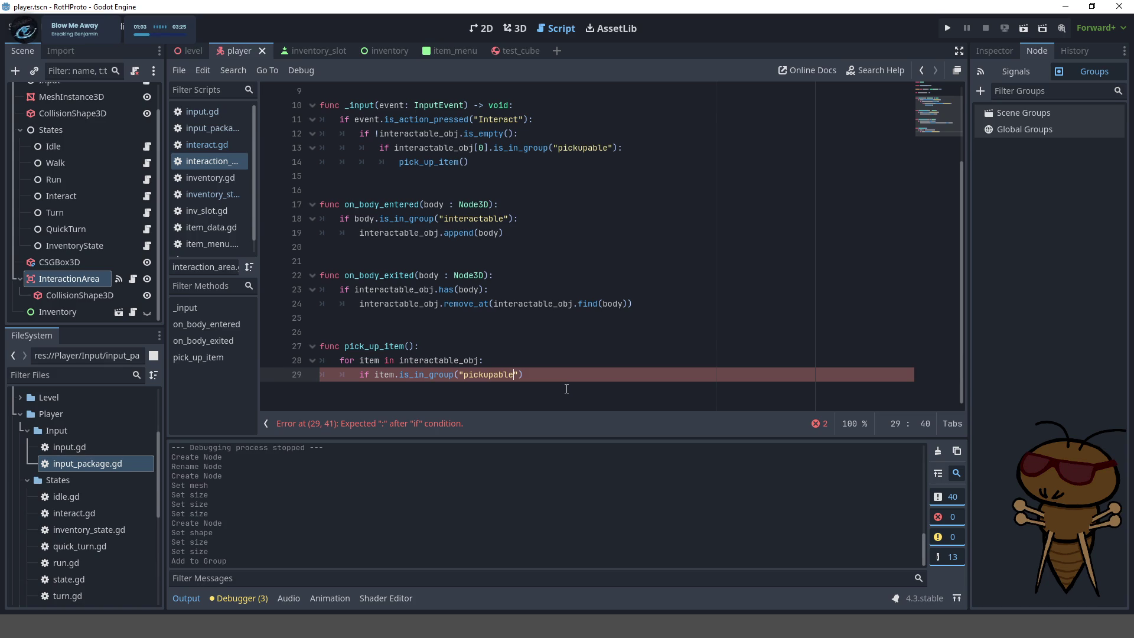
click(580, 381)
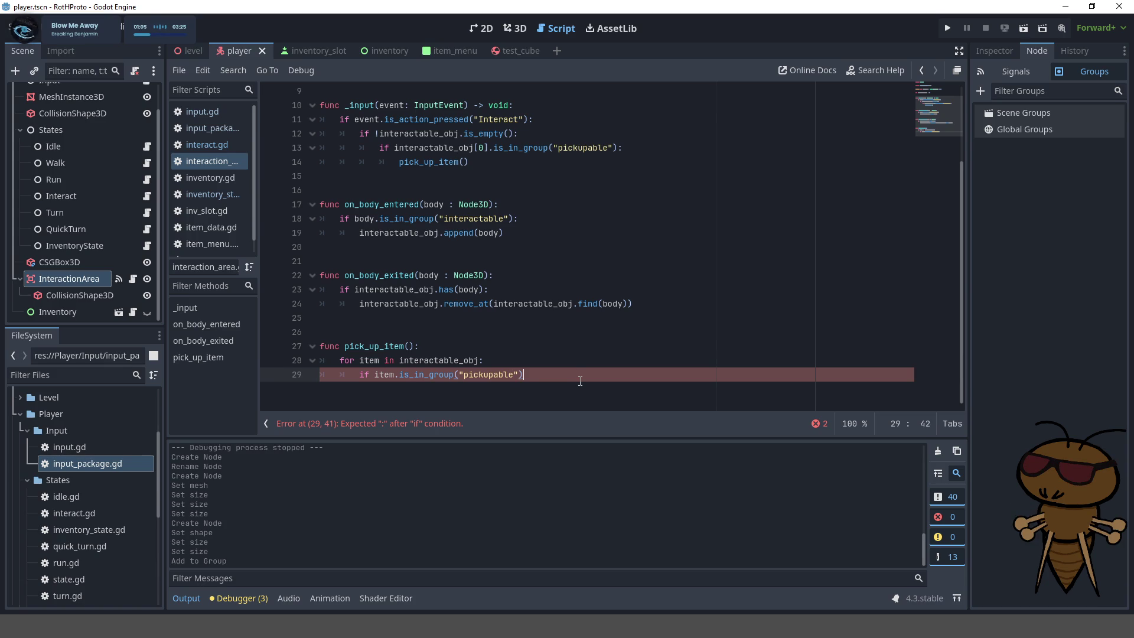
key(Return)
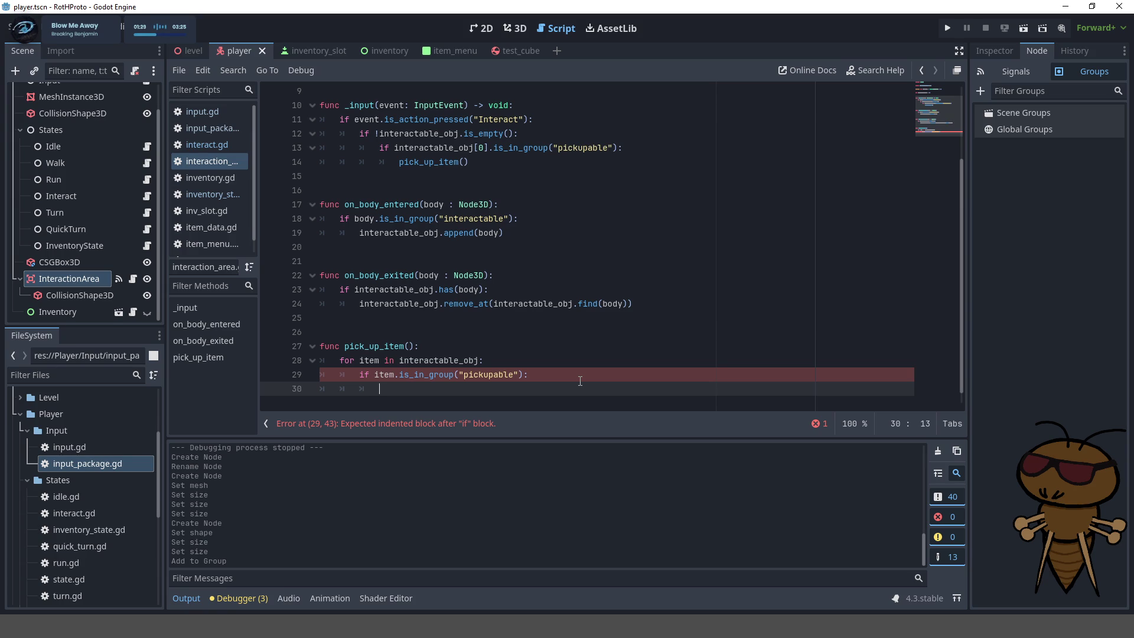
- Add item.queue_free() inside the if block and begin another line below it
text(item)
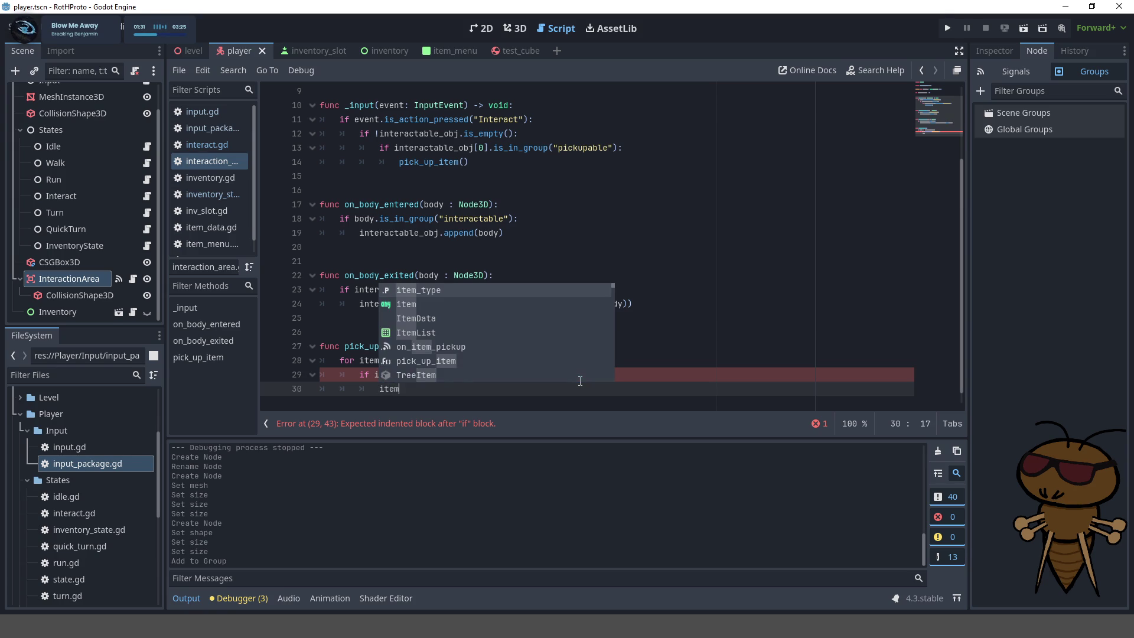
key(BackSpace)
key(BackSpace)
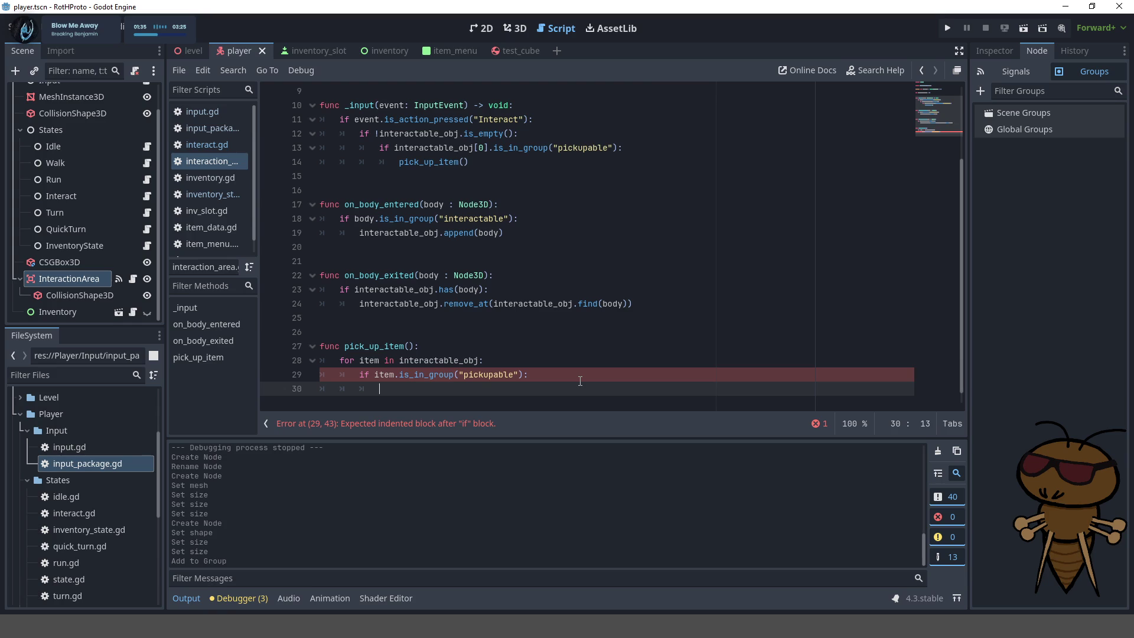
text(item.)
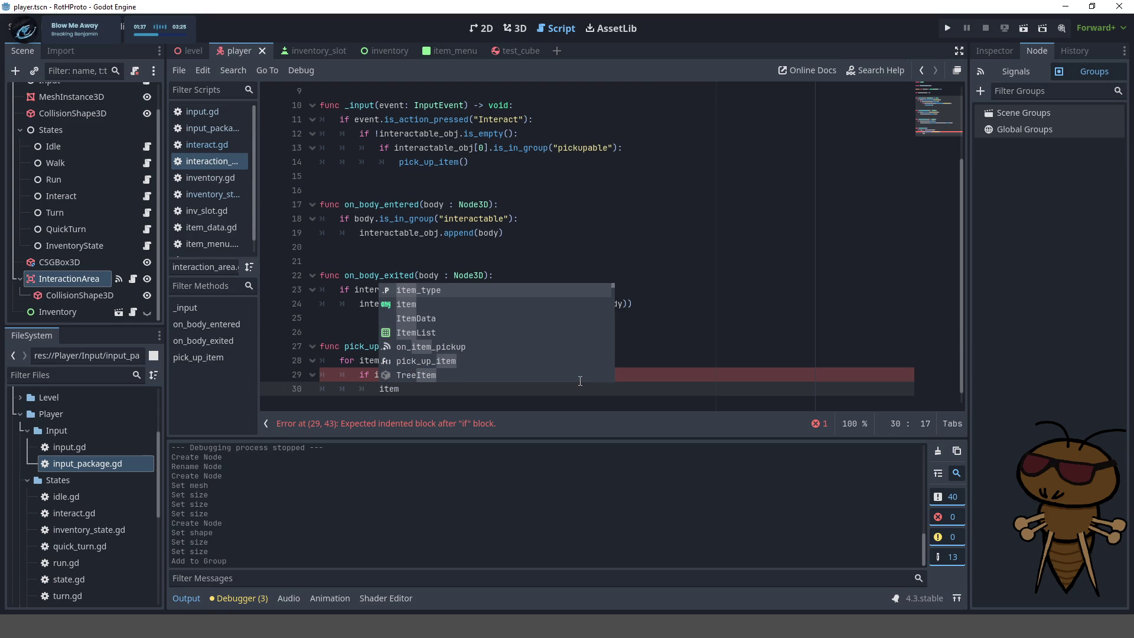
text(queue)
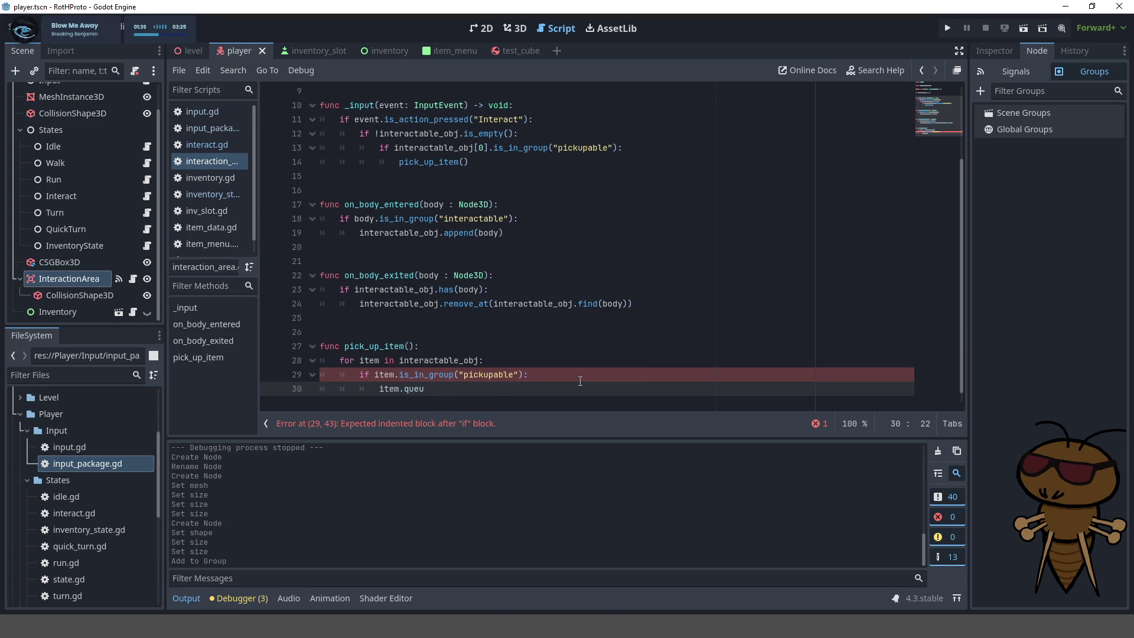
text(_free)
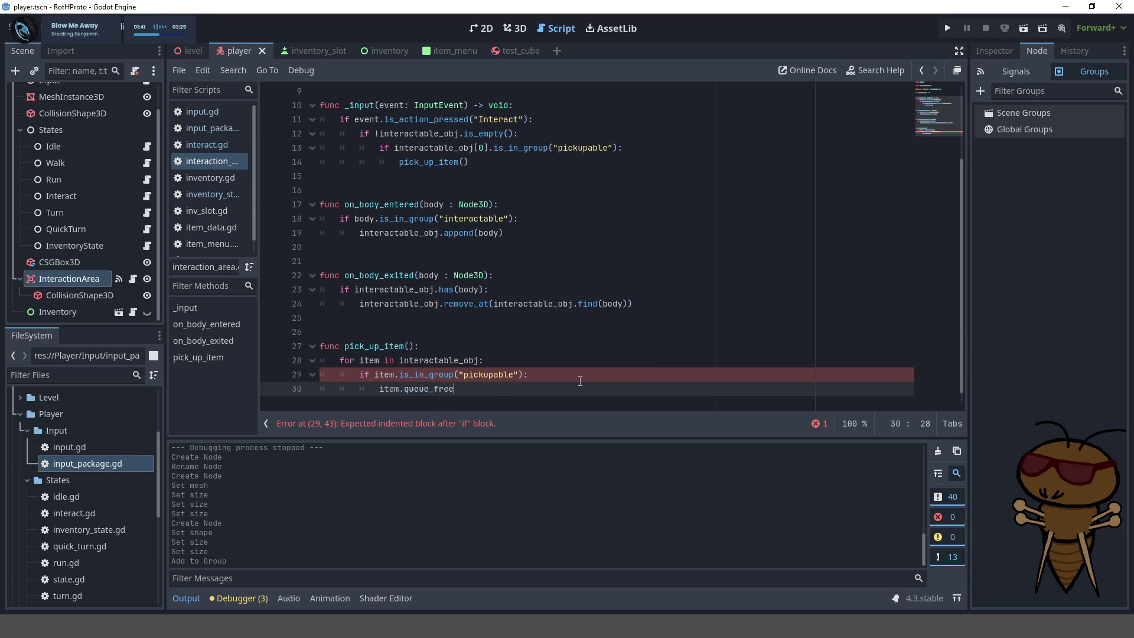
text(())
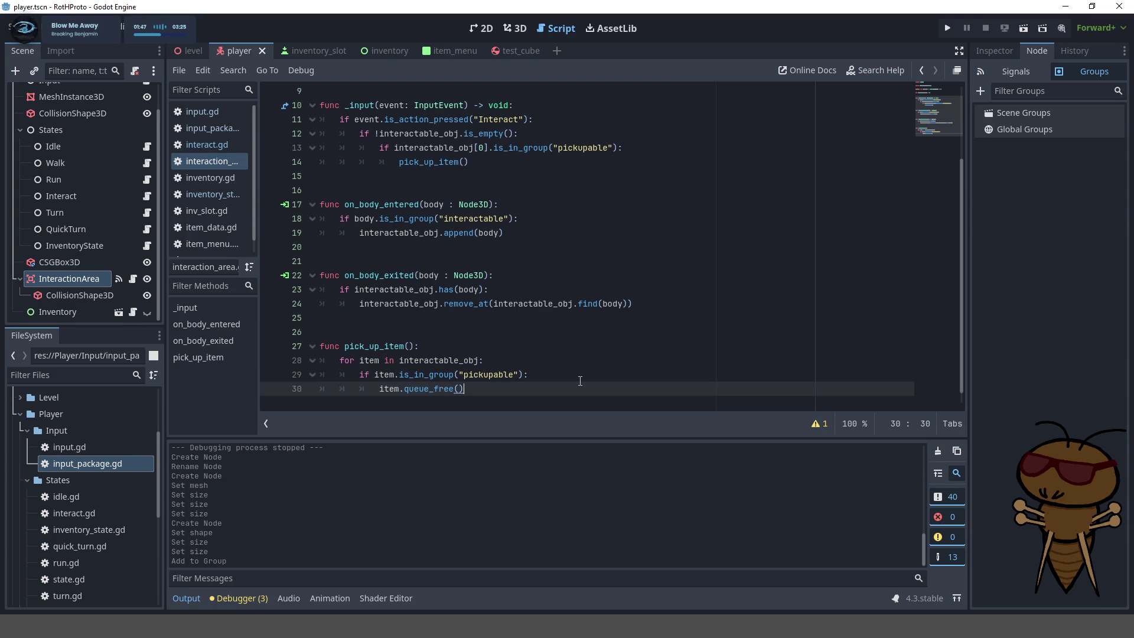
key(Return)
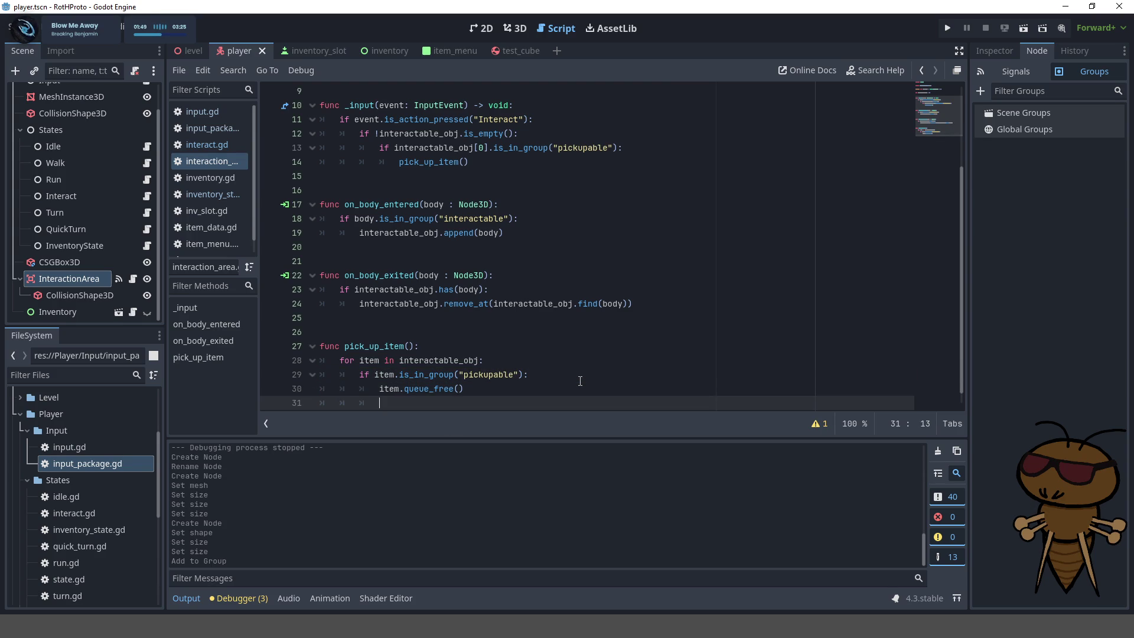
text(int)
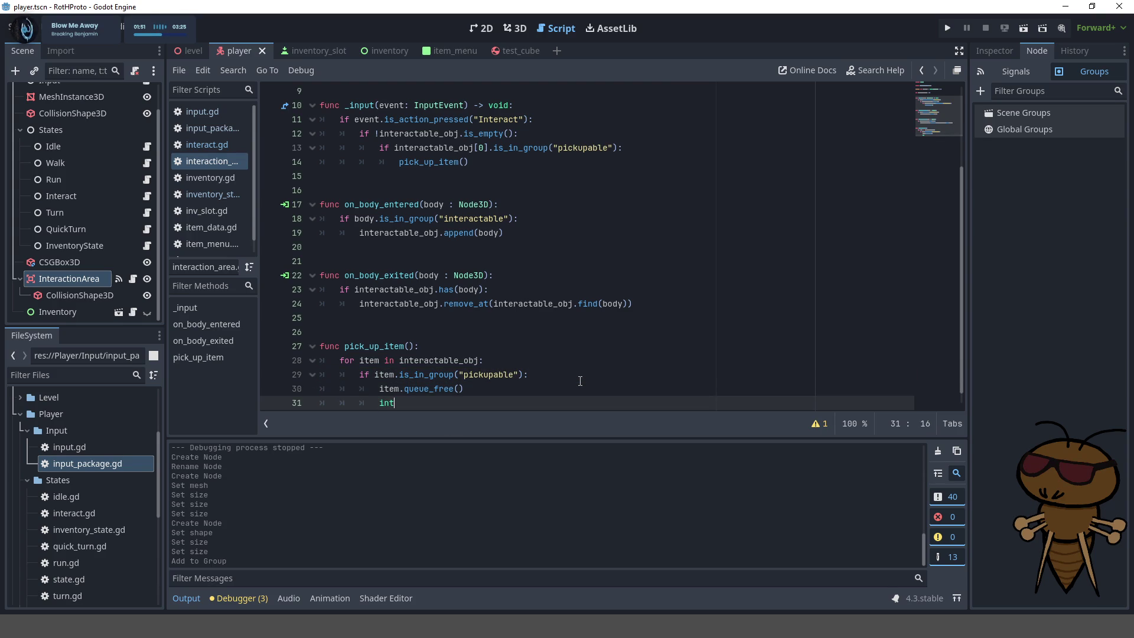